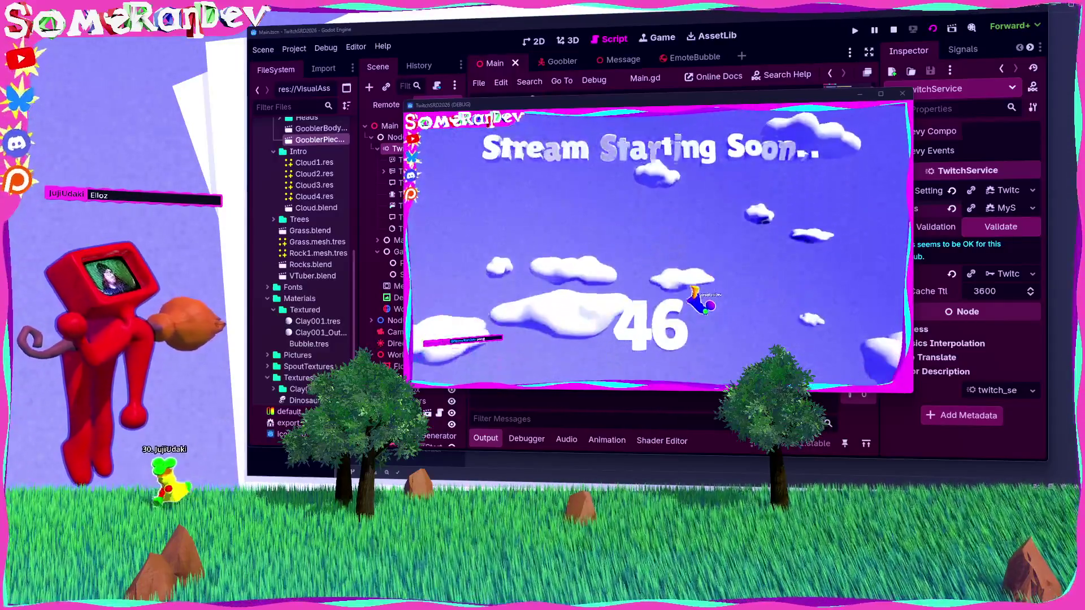
Search 'twitch how to make bot account' in a new DuckDuckGo tab.
left_click(672, 61)
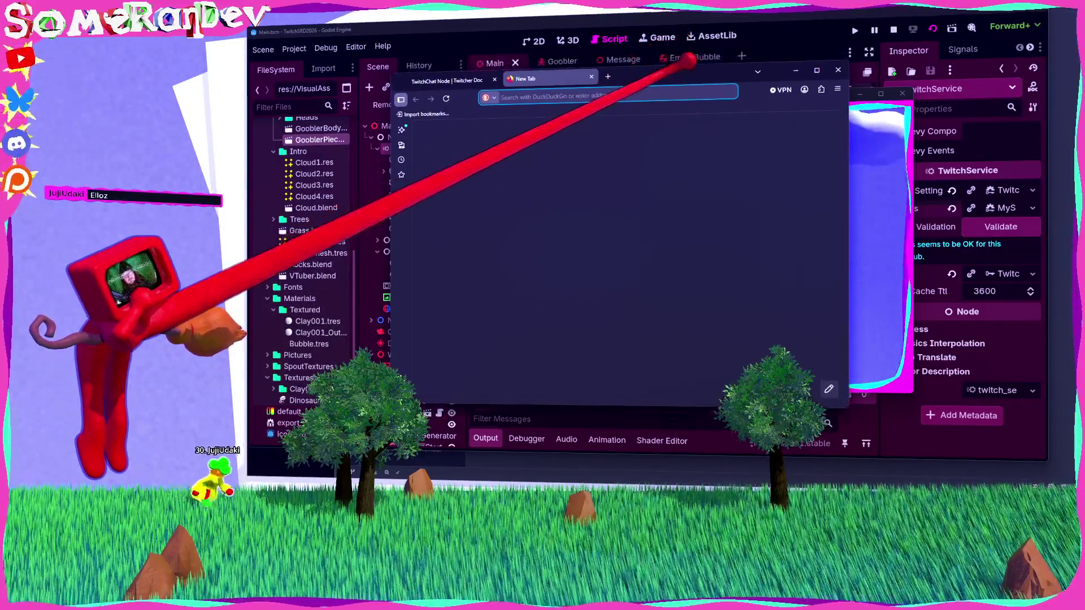
type("twitch")
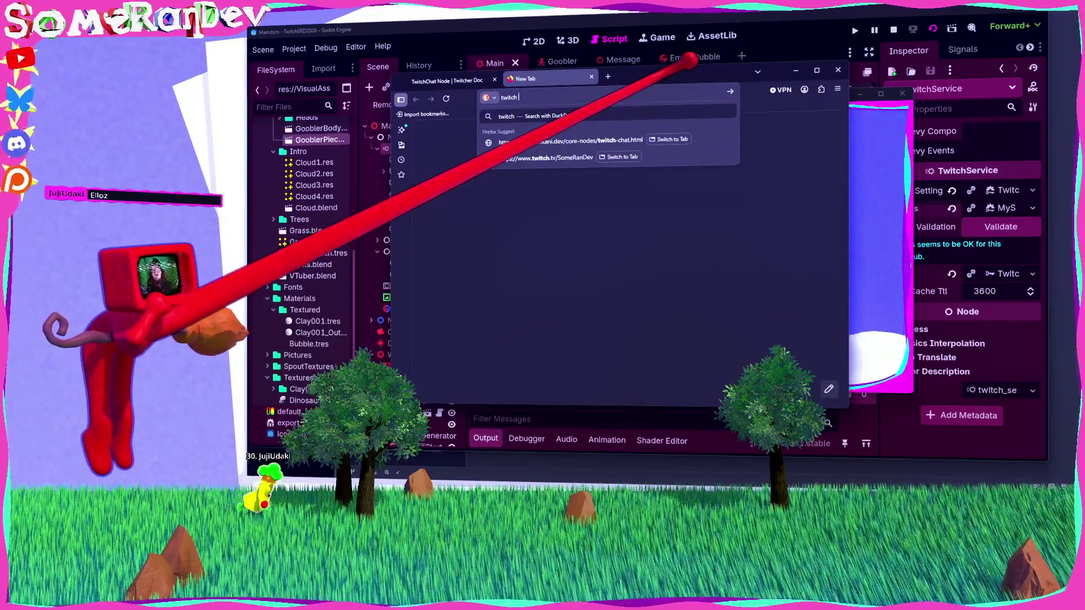
type(" how to make ")
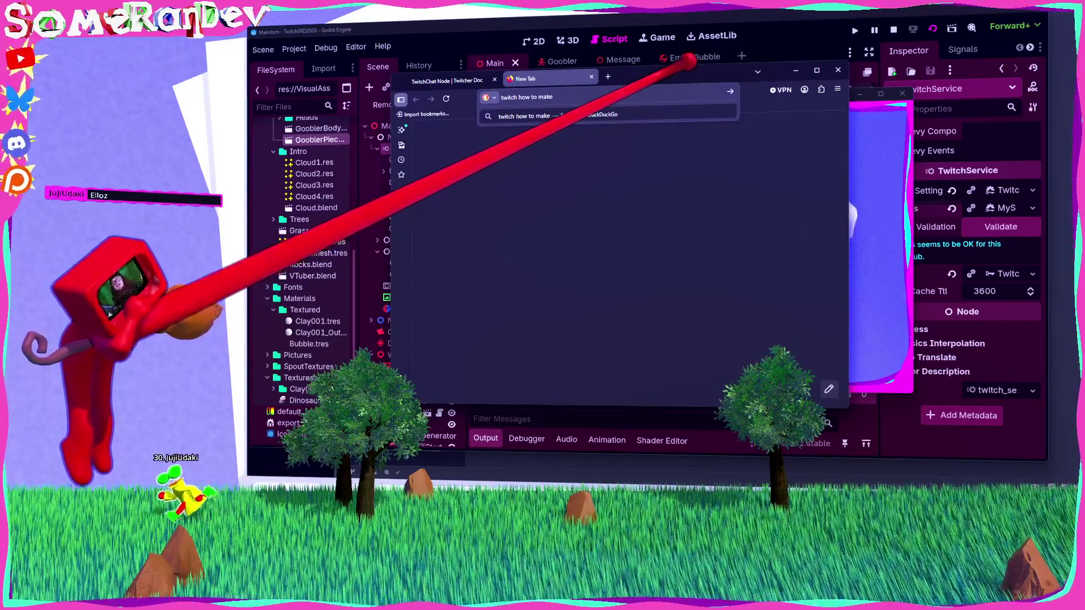
type("bot accou")
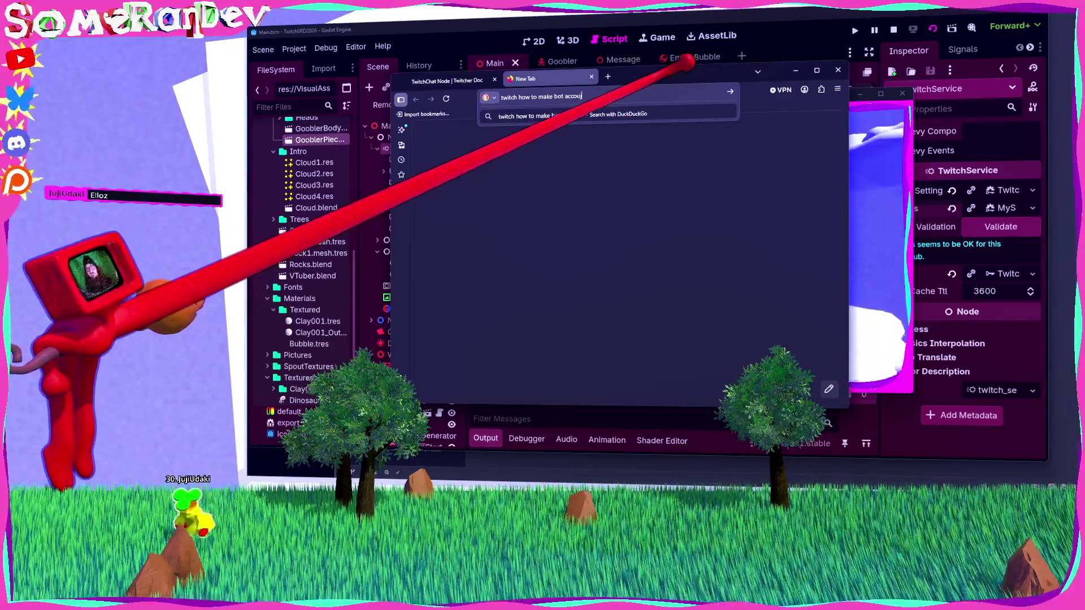
type("nt")
key("Return")
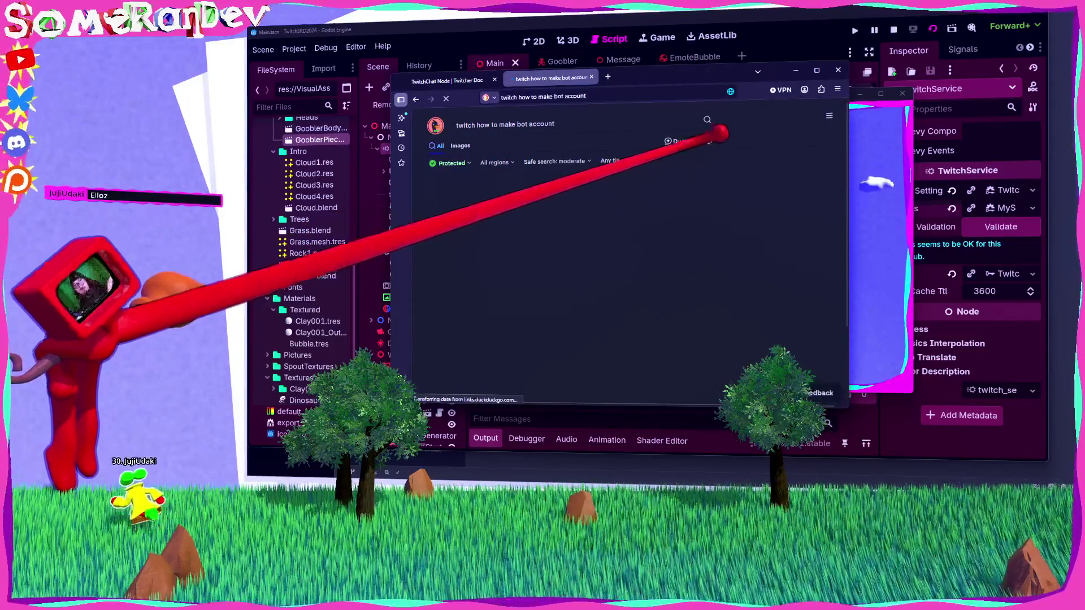
Widen the browser window and open the Twitch Developers Chat & Chatbots result.
left_click_drag(674, 75, 639, 69)
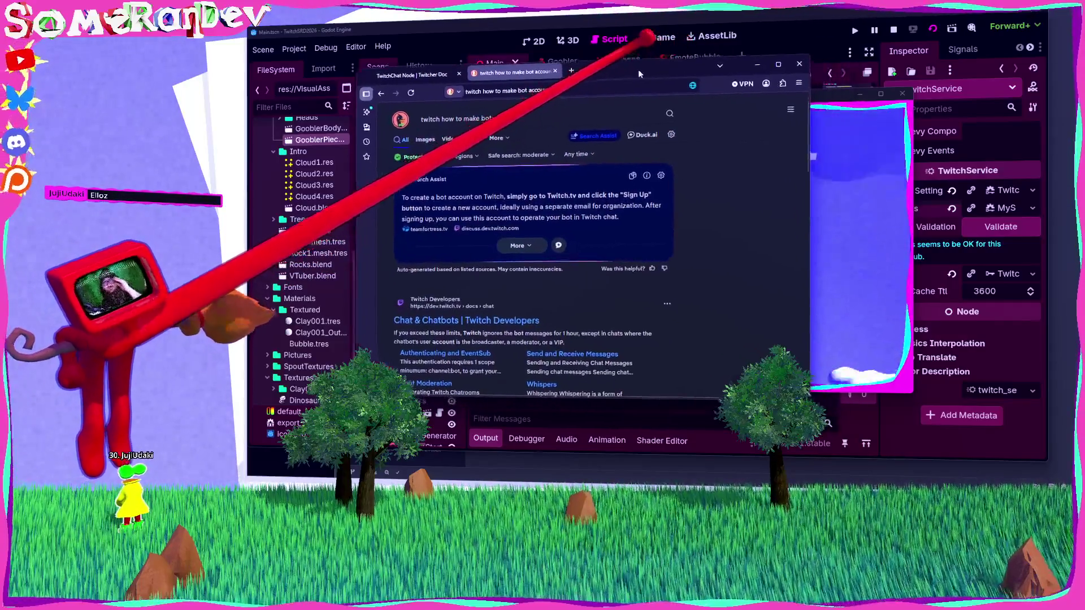
left_click(664, 176)
left_click_drag(810, 226, 913, 226)
scroll(751, 243, "down", 3)
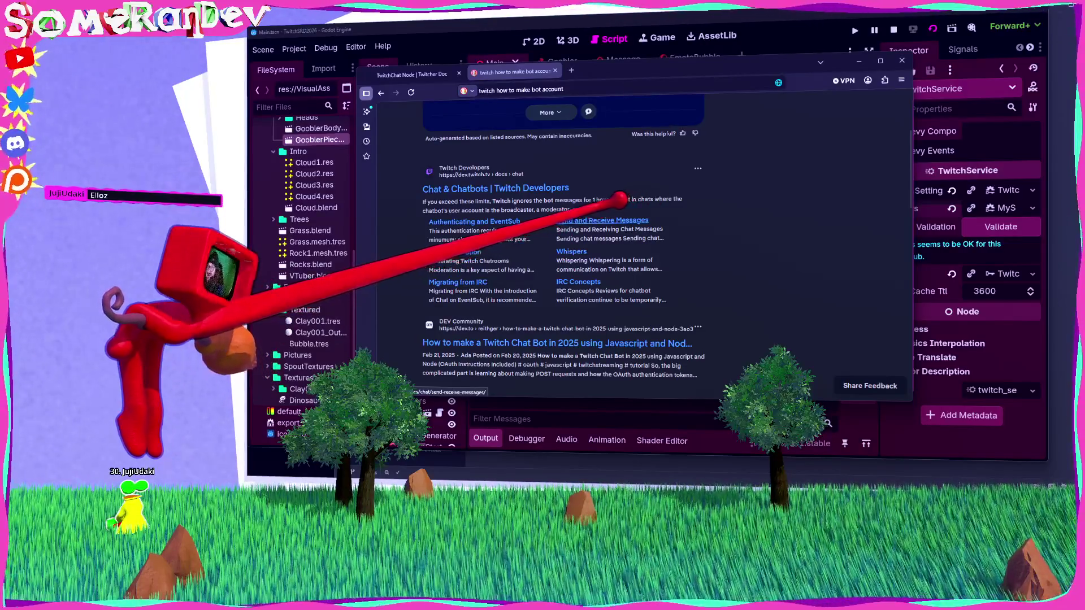
left_click(452, 189)
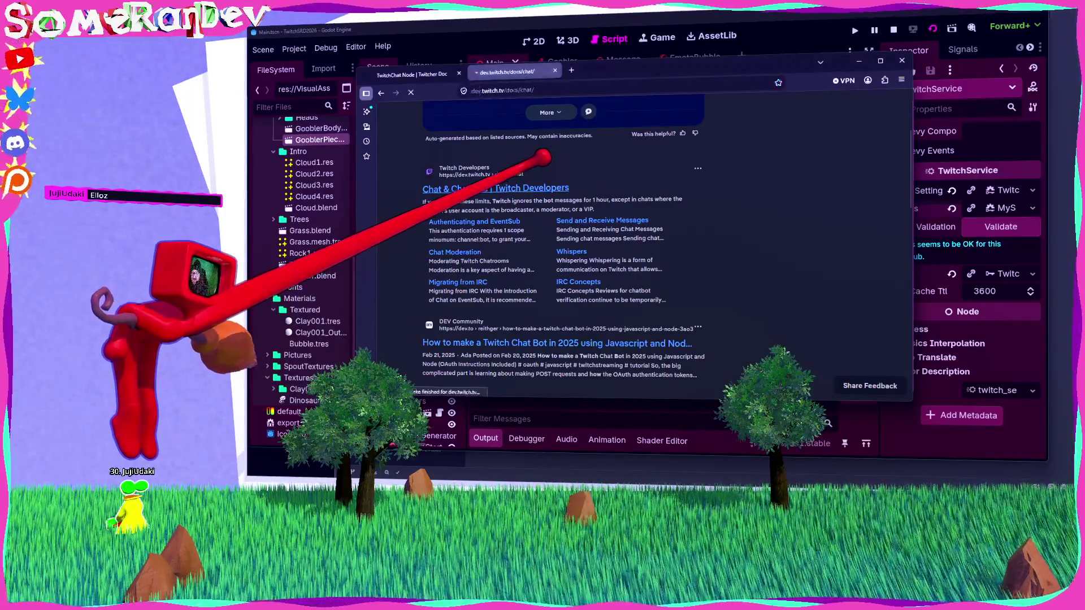
scroll(698, 243, "down", 4)
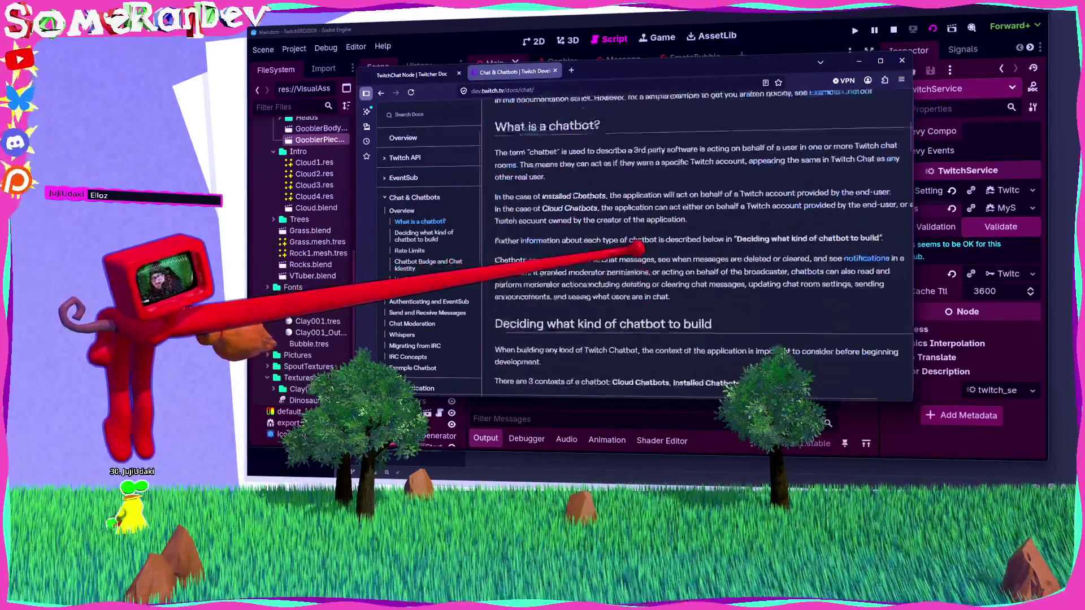
scroll(698, 243, "down", 8)
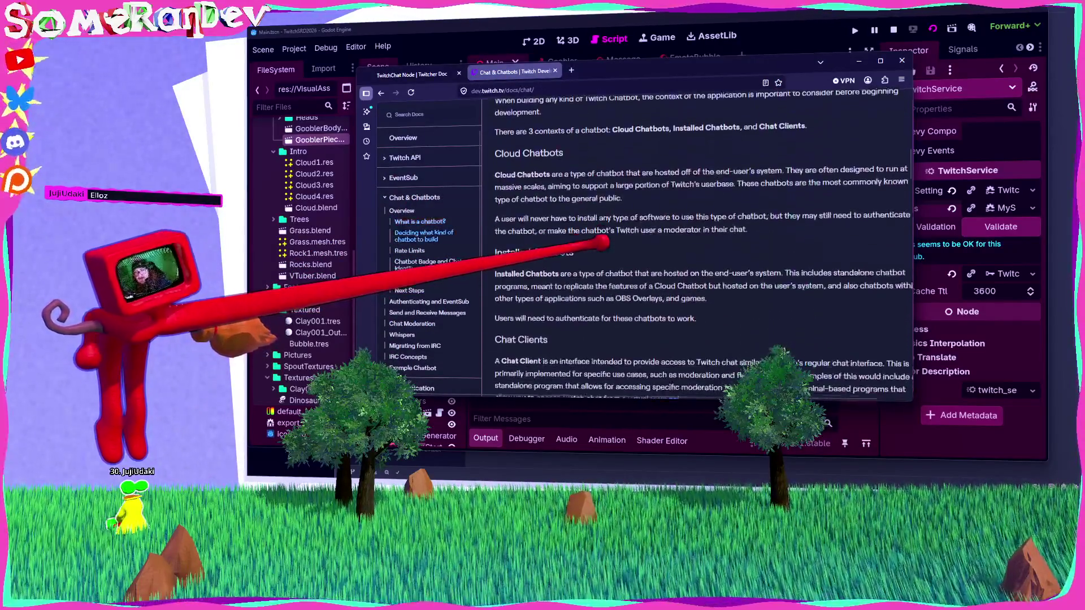
mouse_move(633, 226)
left_mouse_down()
mouse_move(847, 240)
mouse_move(796, 226)
mouse_move(650, 240)
mouse_move(836, 252)
mouse_move(520, 226)
mouse_move(585, 265)
left_mouse_up()
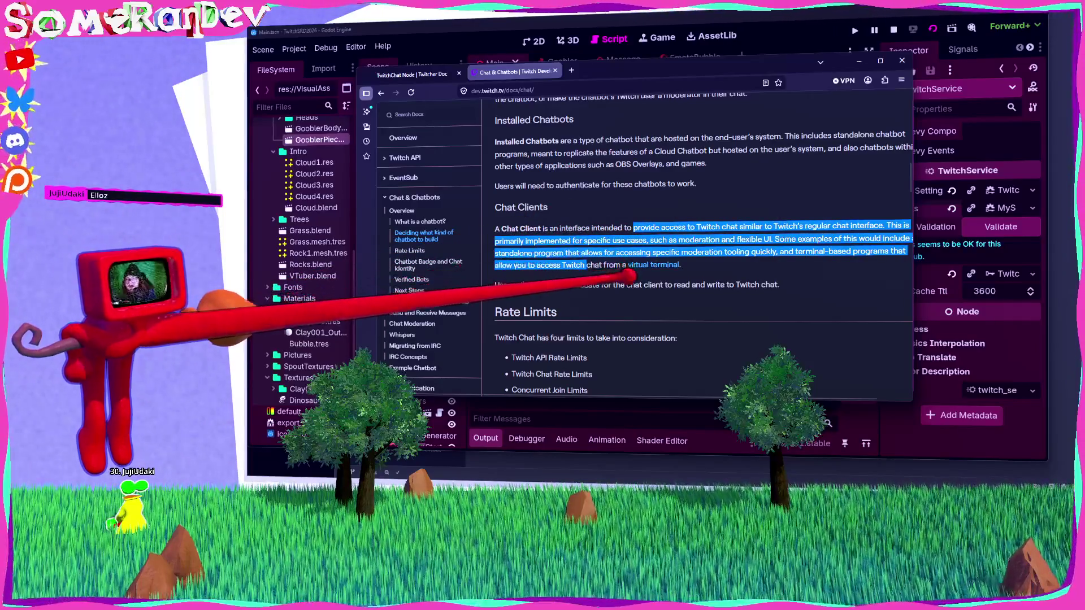
key("ctrl+plus")
key("ctrl+plus")
key("ctrl+plus")
scroll(644, 243, "down", 8)
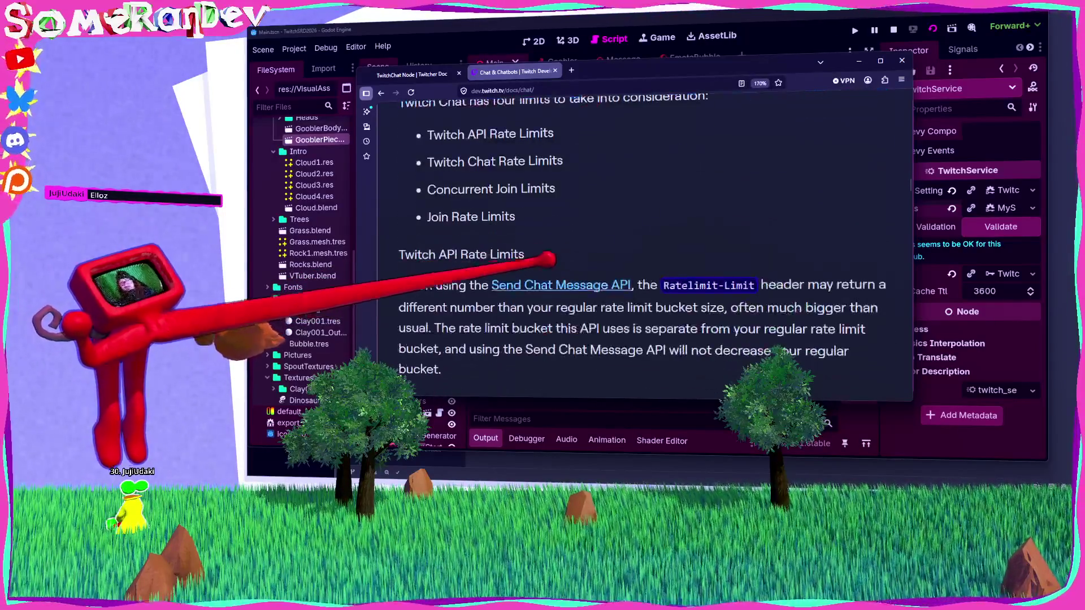
scroll(644, 254, "down", 10)
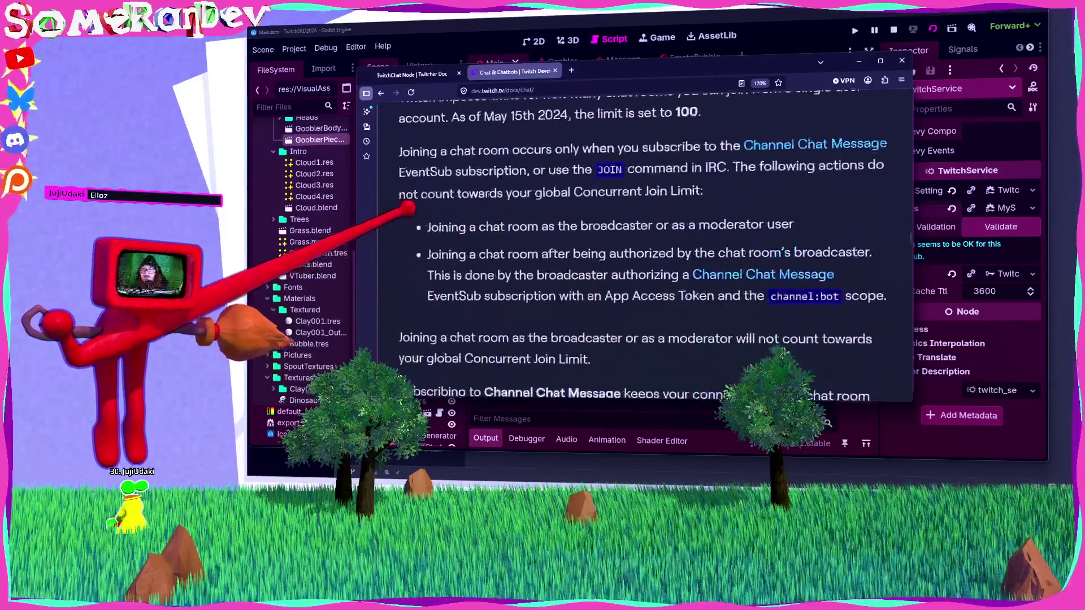
scroll(408, 209, "down", 3)
left_click(381, 93)
left_click(491, 117)
scroll(430, 249, "down", 5)
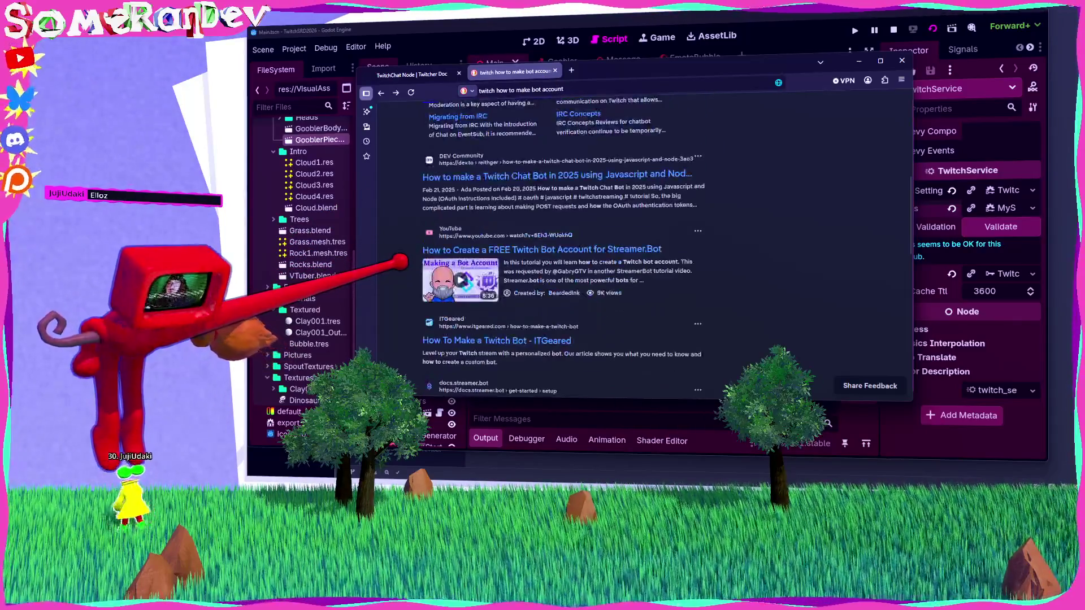
Scroll the bot-account results and open the Medium article 'Creating a Twitch Chat Bot'.
scroll(565, 246, "up", 3)
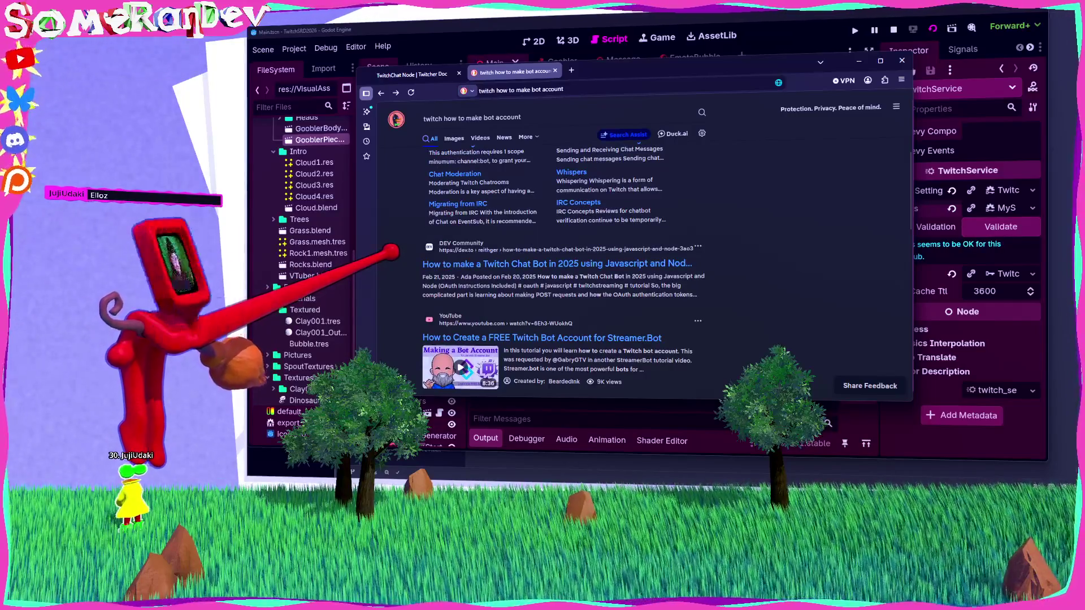
scroll(565, 248, "down", 4)
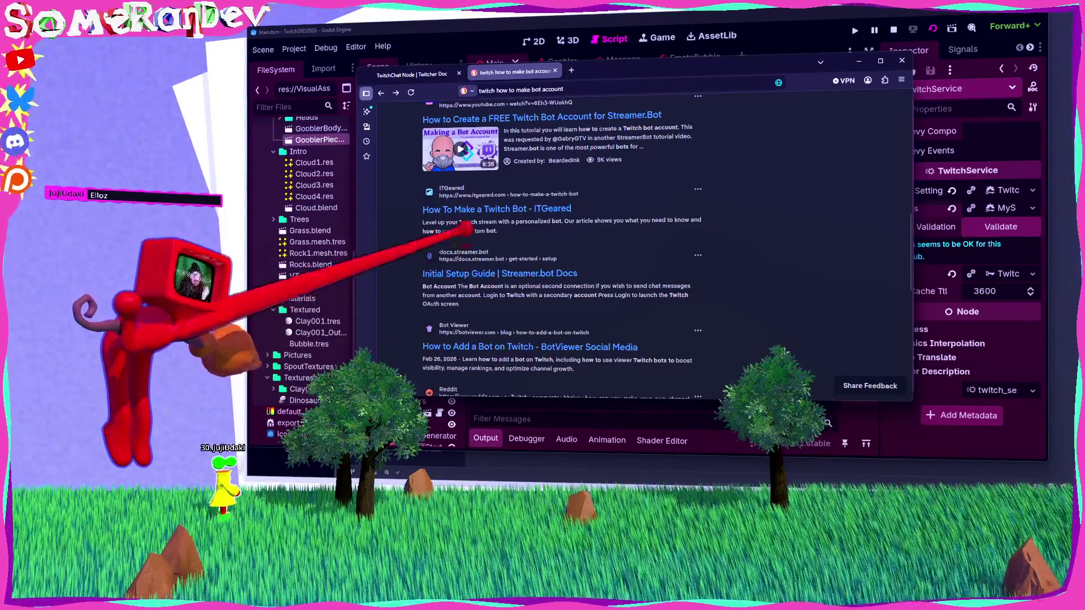
scroll(562, 249, "down", 3)
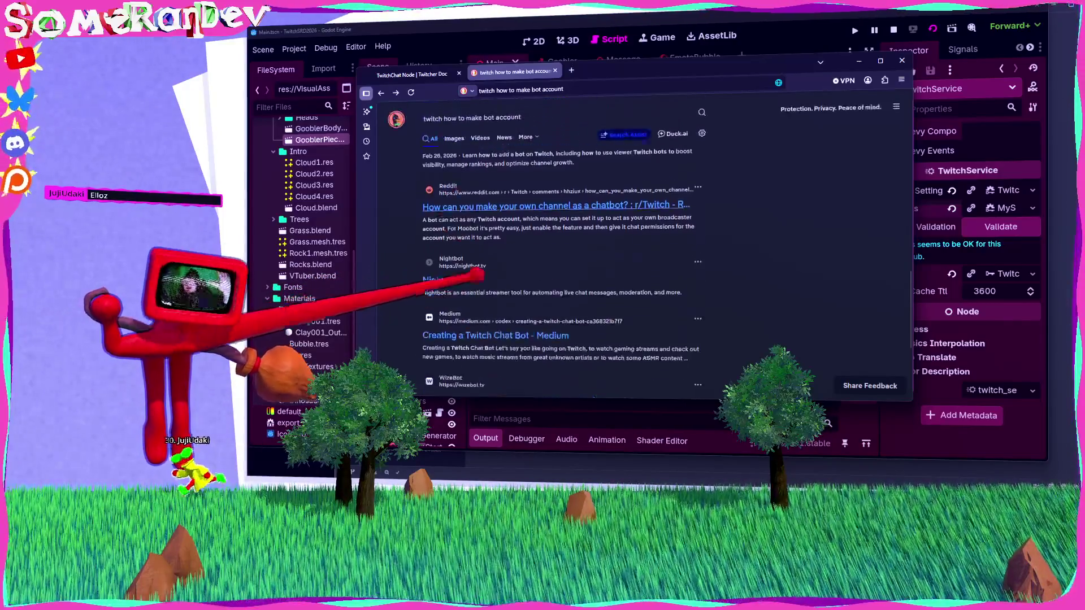
left_click(492, 362)
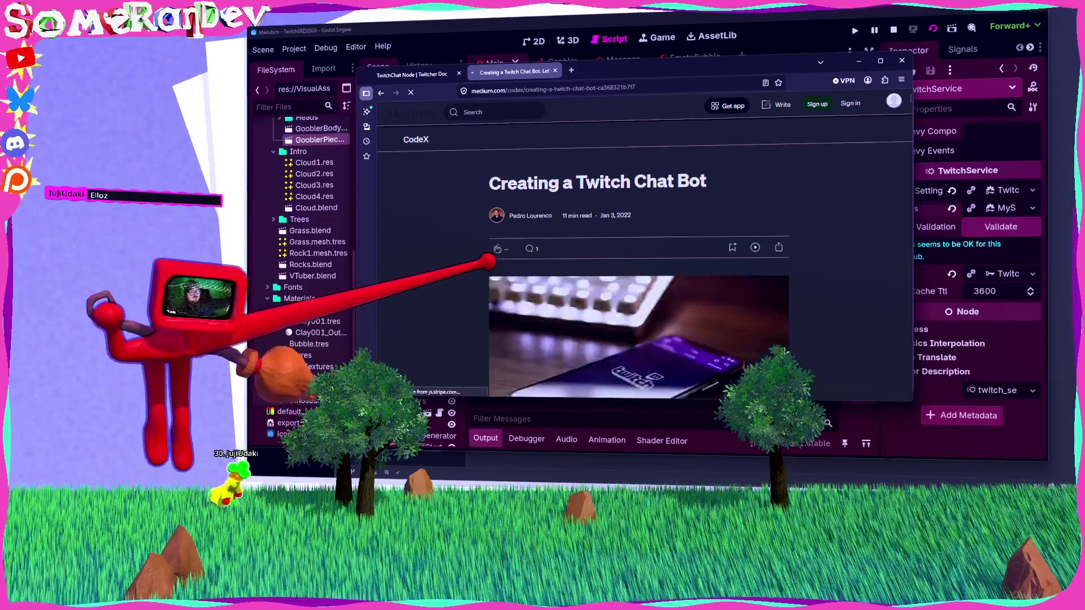
Dismiss the subscribe popup and search the Medium article for 'account'.
scroll(486, 266, "down", 10)
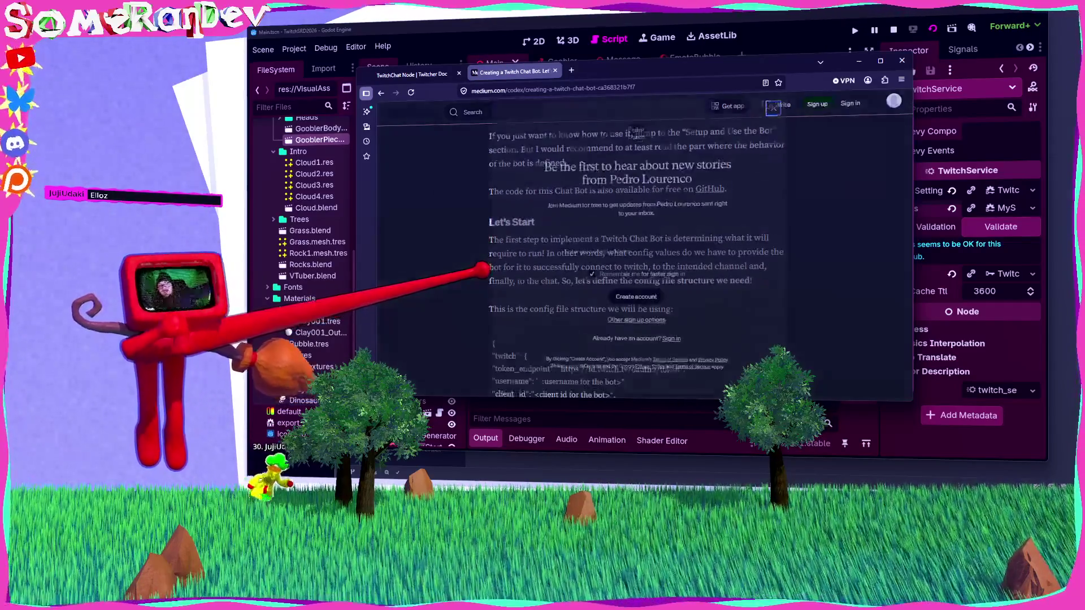
left_click(775, 96)
scroll(423, 189, "down", 5)
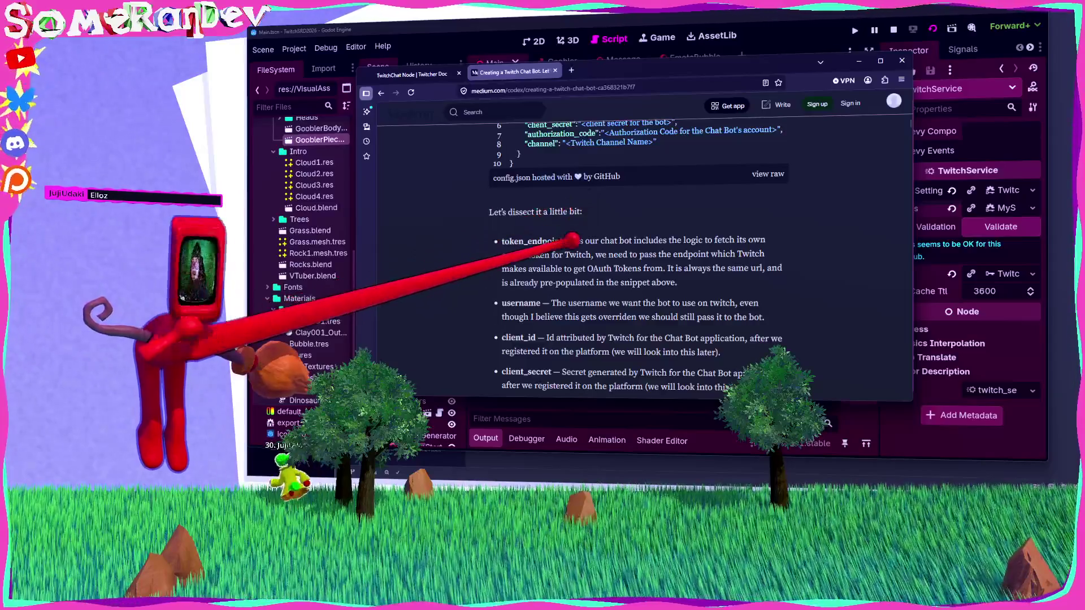
key("ctrl+f")
type("account")
left_click(571, 240)
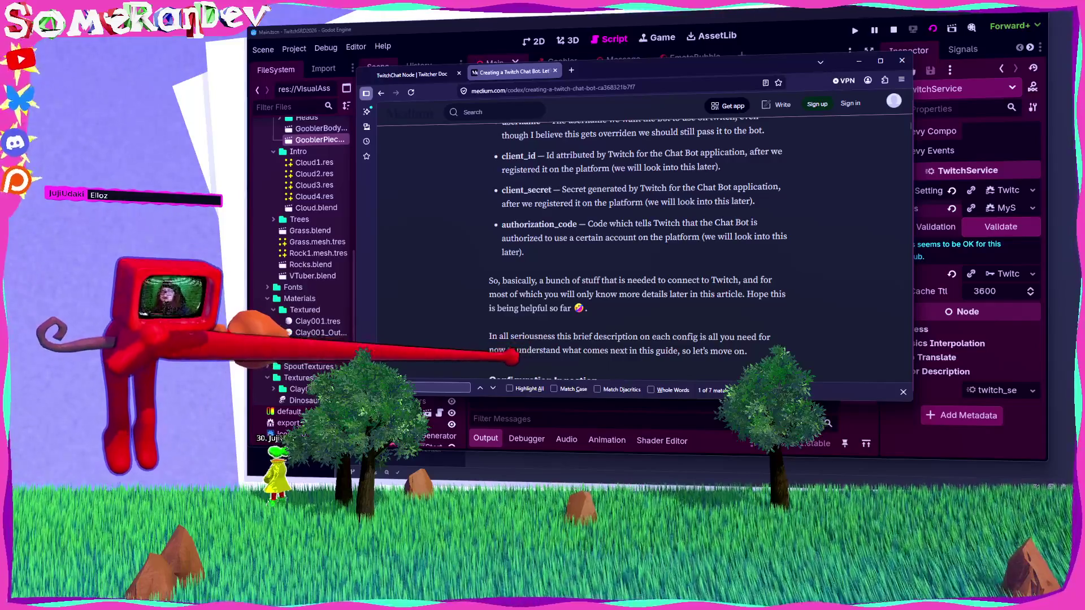
Step to the third 'account' match and scroll back up to the console image.
left_click(492, 388)
left_click(493, 388)
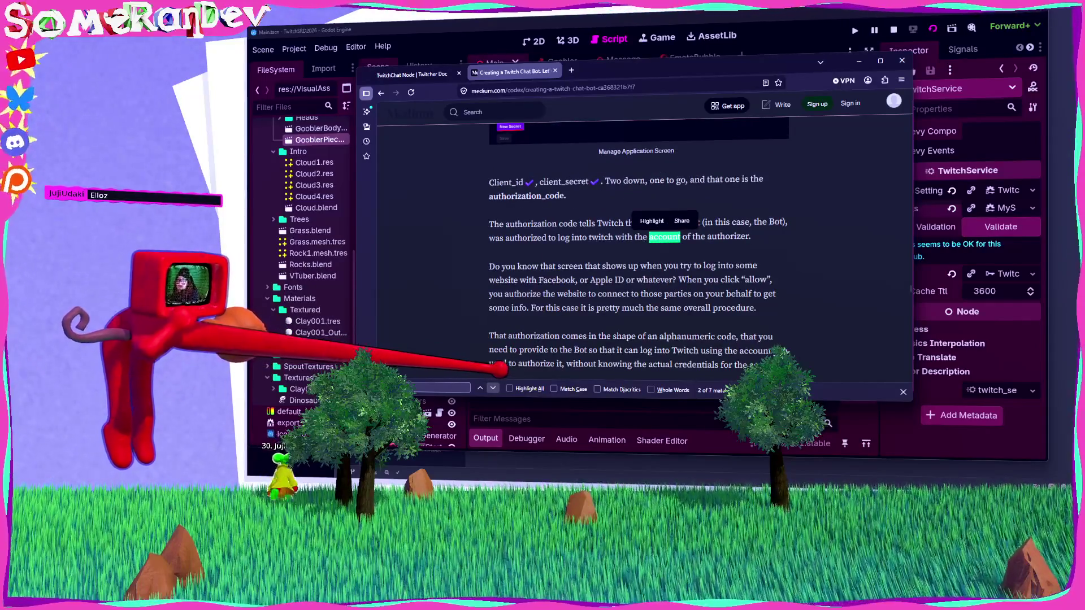
left_click(492, 388)
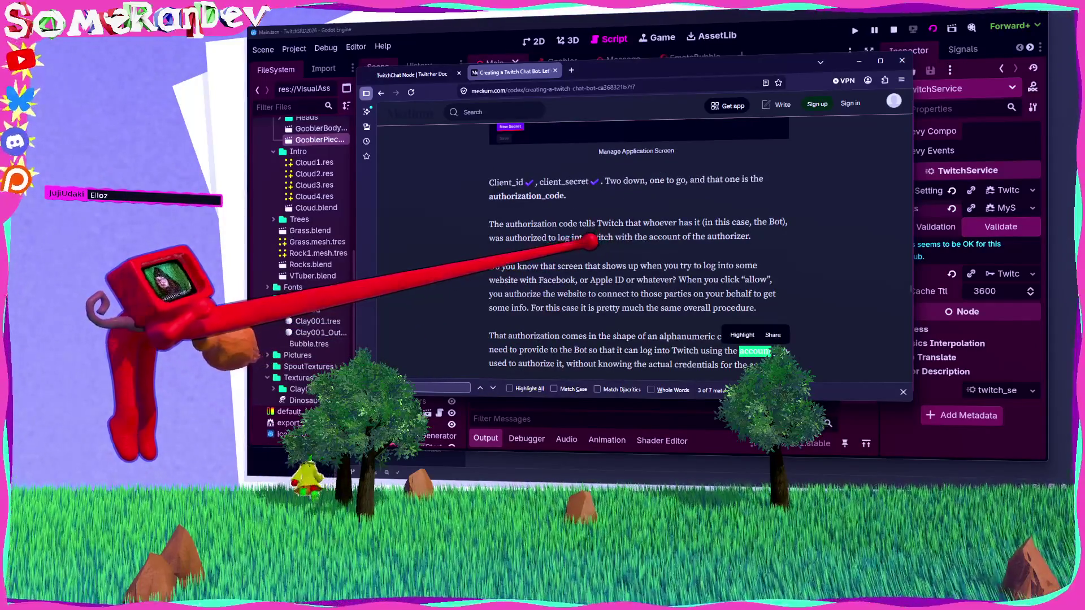
scroll(639, 246, "down", 1)
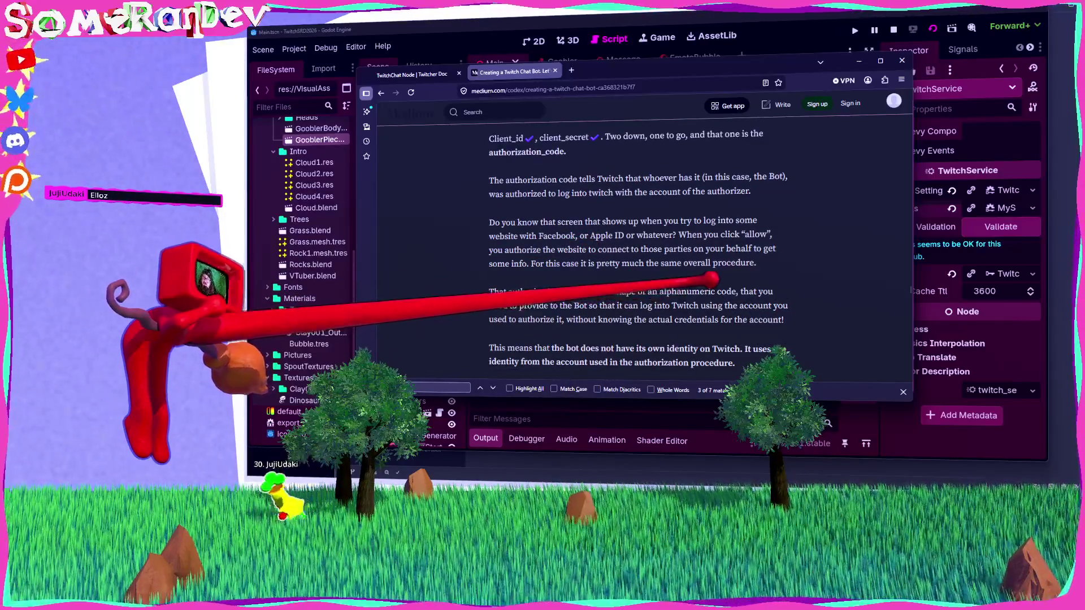
scroll(639, 252, "up", 5)
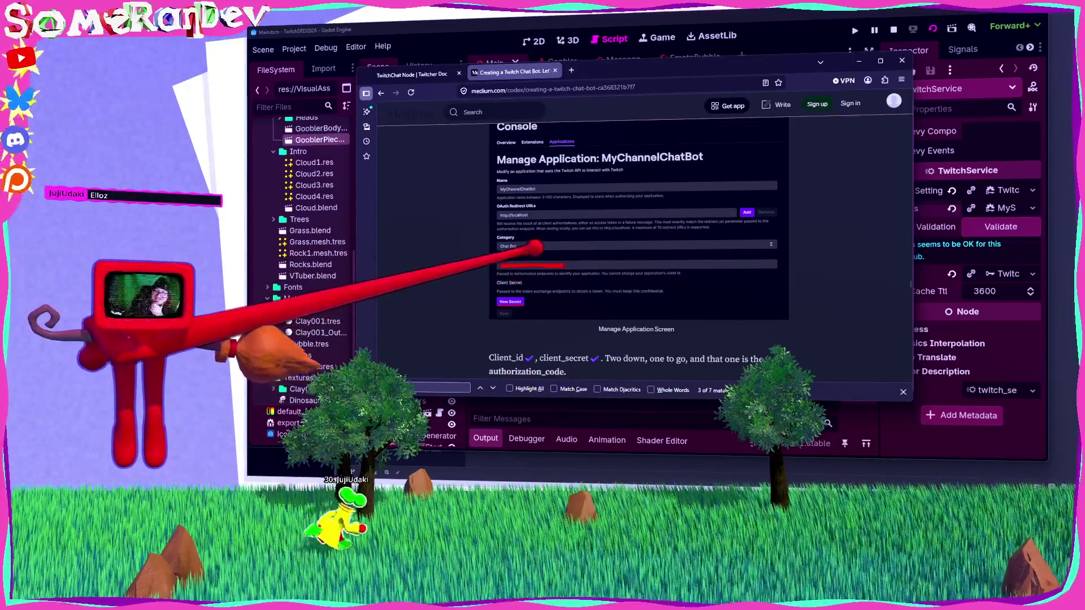
scroll(639, 252, "up", 1)
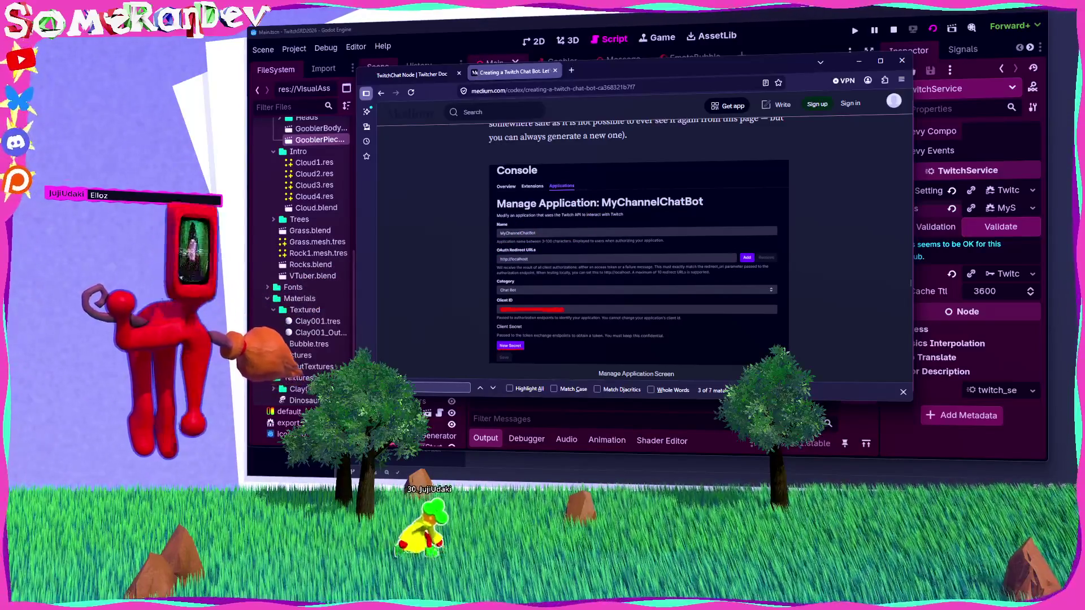
Read the Medium chat-bot article to its end, then open a blank browser tab.
scroll(638, 254, "down", 4)
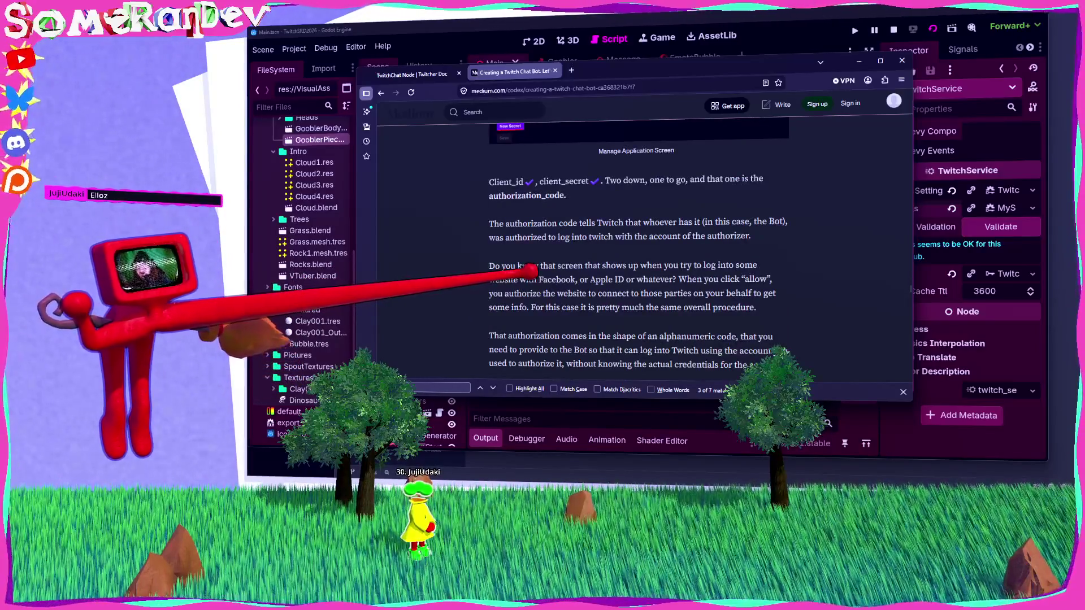
scroll(638, 249, "down", 6)
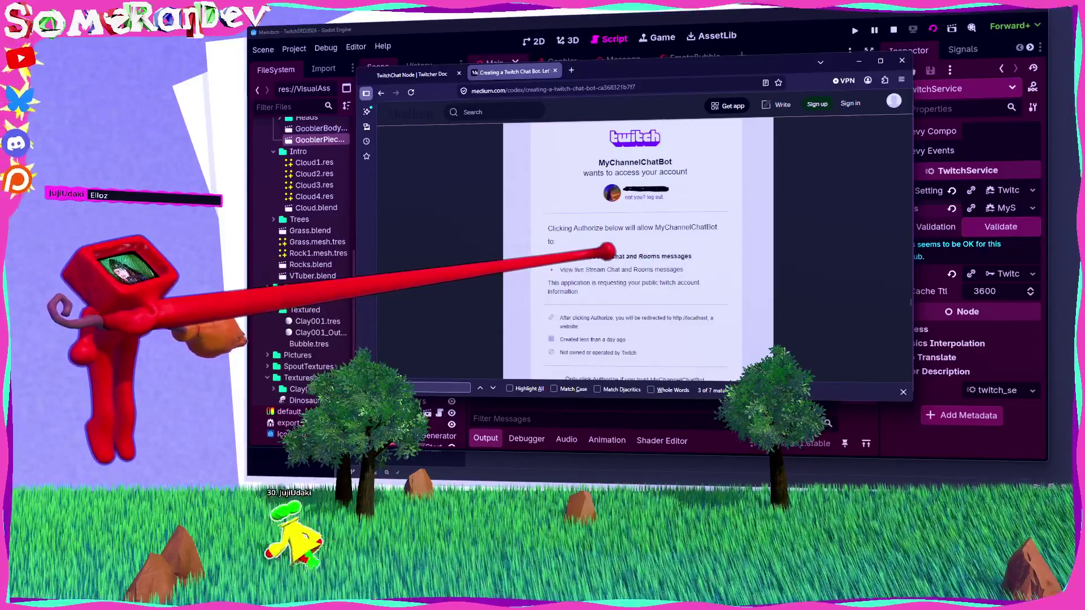
scroll(638, 255, "down", 3)
scroll(605, 248, "down", 6)
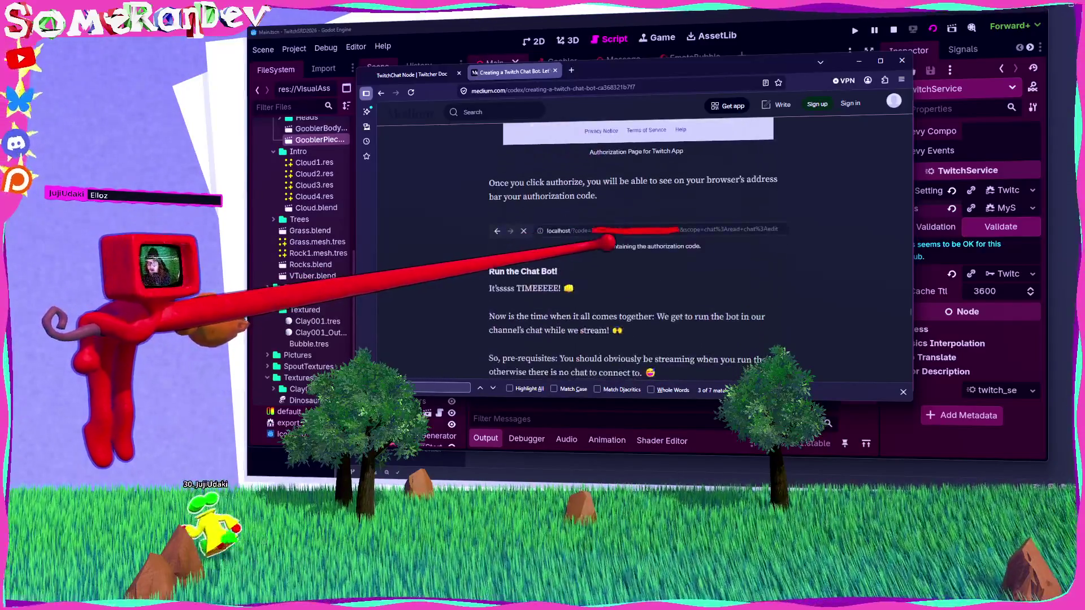
scroll(604, 243, "up", 2)
scroll(603, 243, "down", 3)
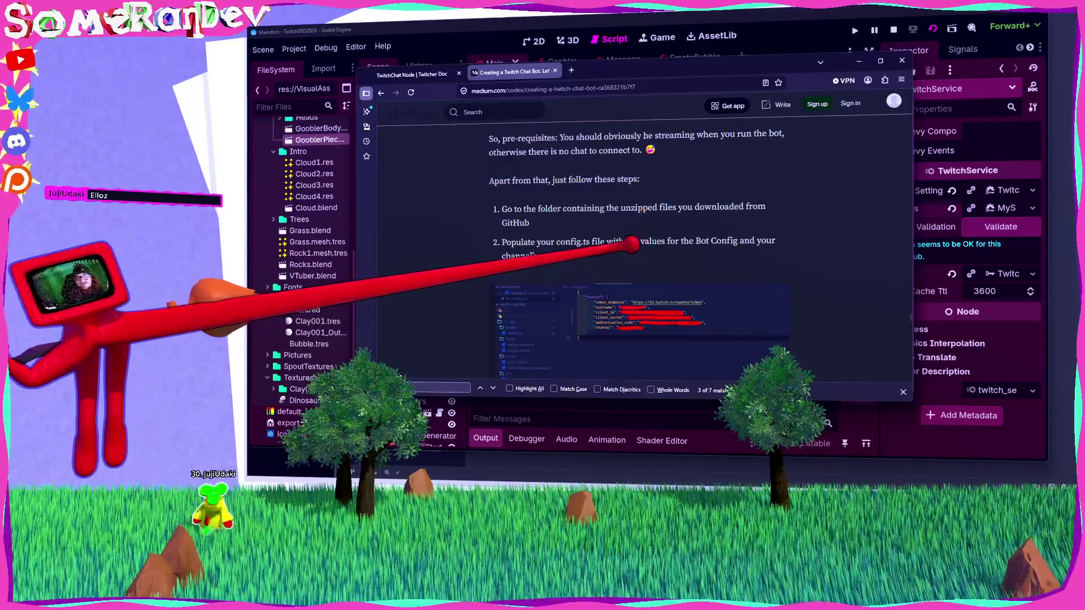
scroll(638, 248, "down", 3)
scroll(632, 244, "down", 10)
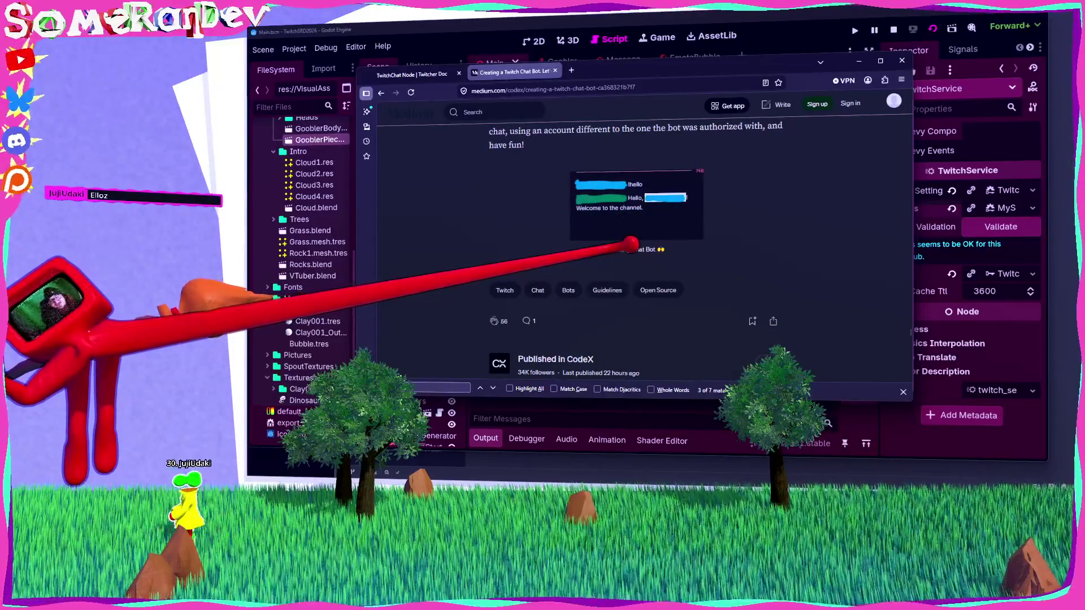
scroll(631, 244, "up", 2)
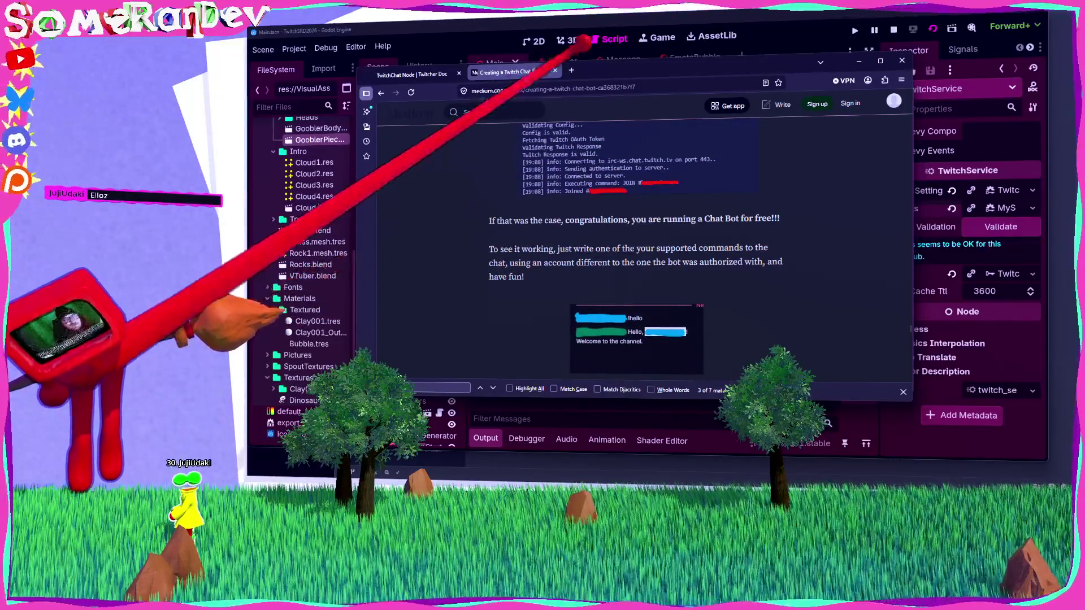
key("ctrl+t")
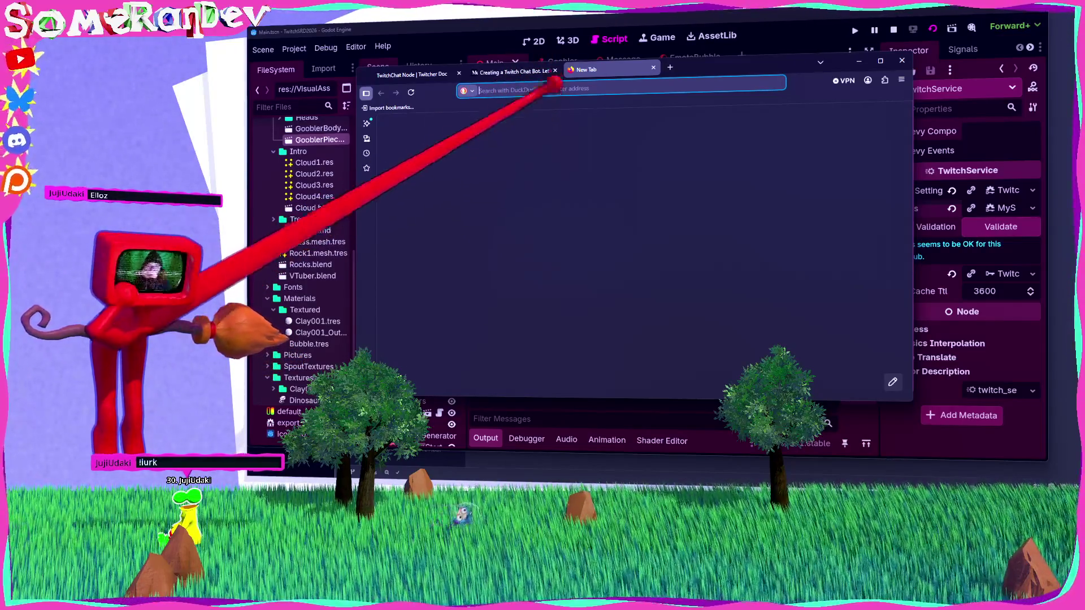
Glance back at the Medium article, then return to the empty new tab.
key("ctrl+l")
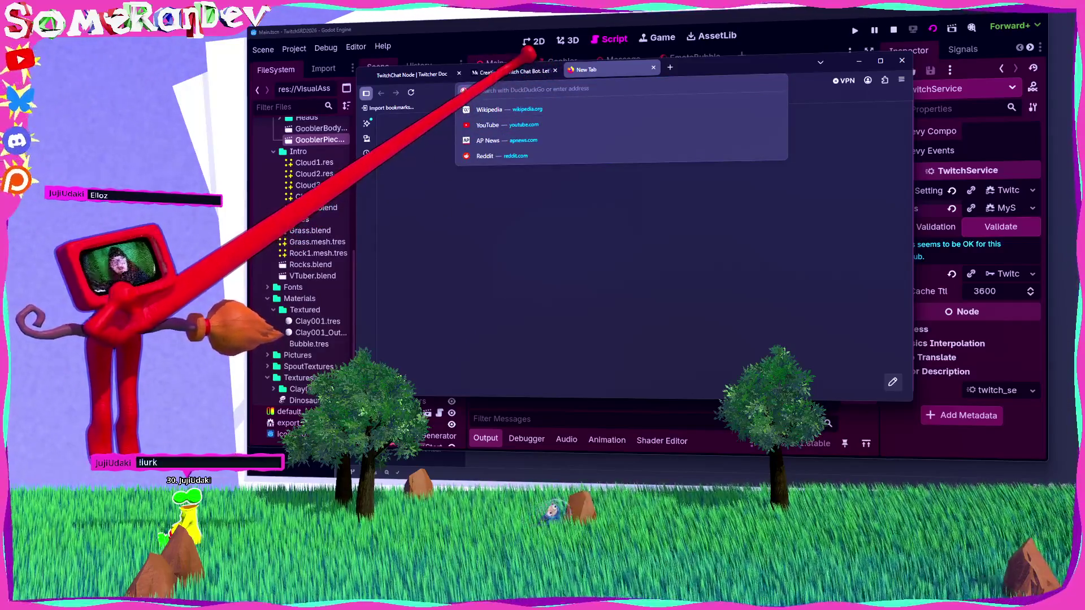
key("Escape")
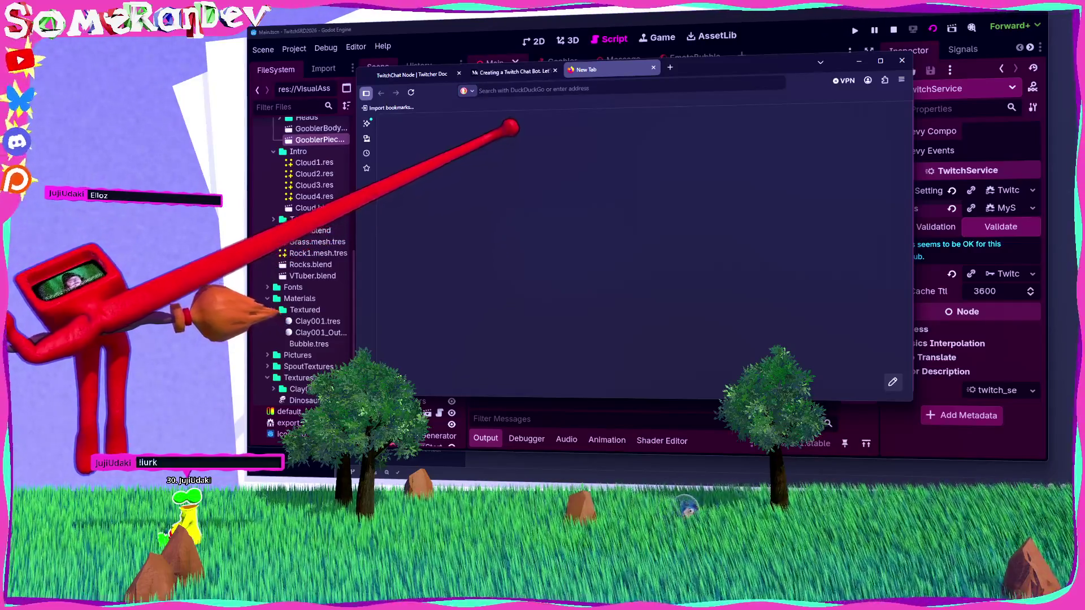
key("ctrl+Page_Up")
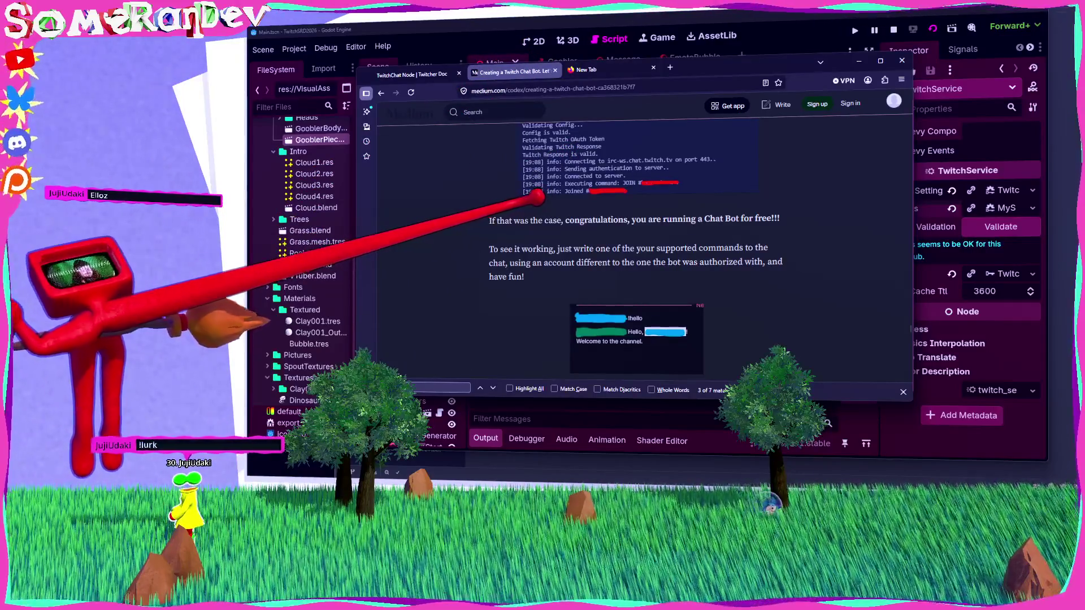
key("ctrl+Page_Down")
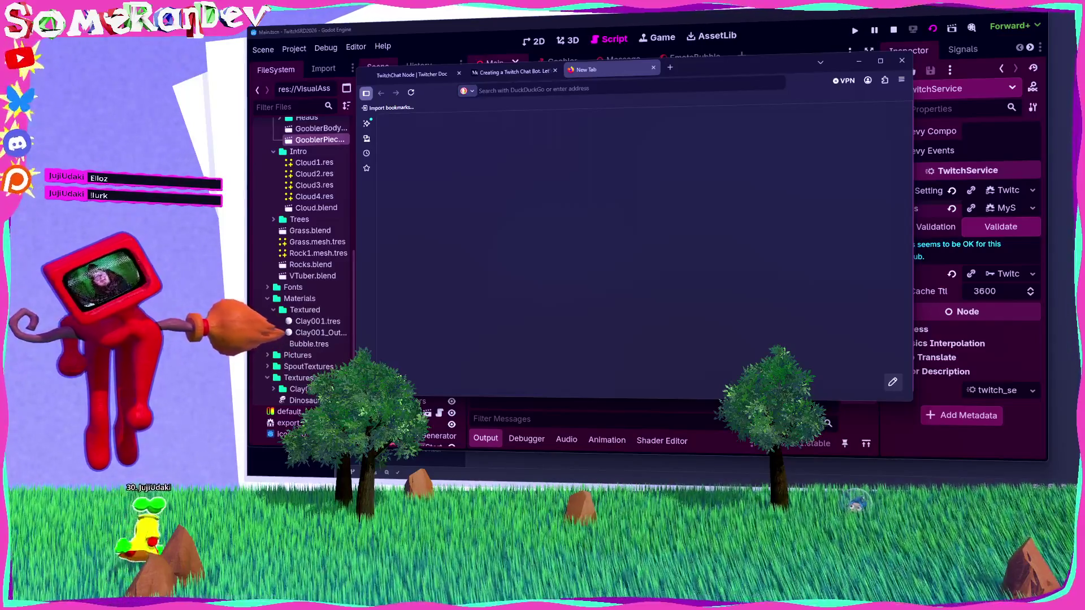
Search 'twitch can you add forward slash commands to your bot' and scroll the results.
left_click(514, 56)
type("twitch can you add forward slash commands to your bot")
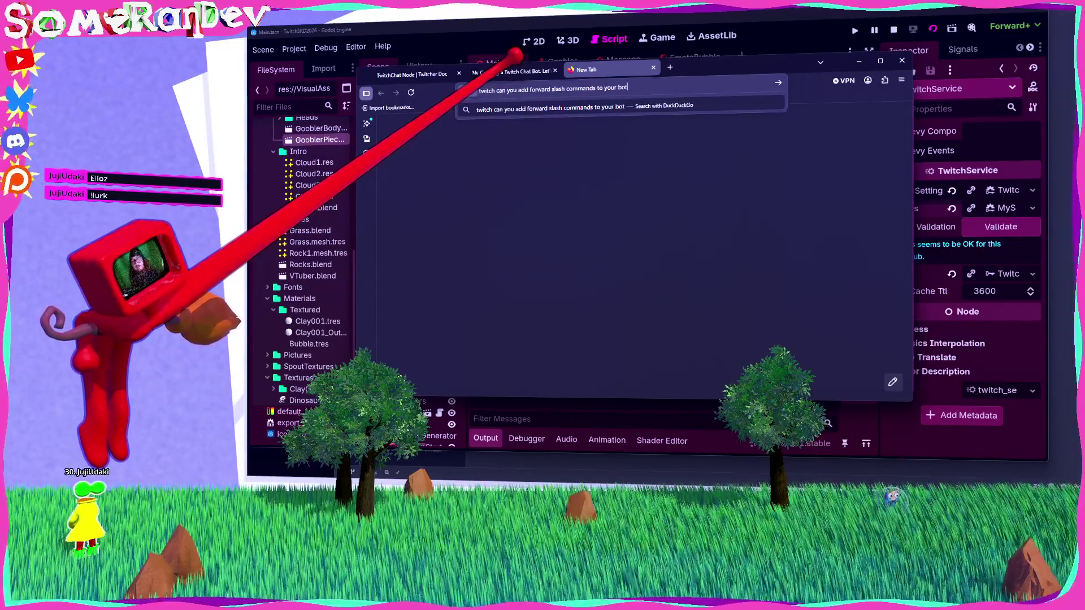
key("Return")
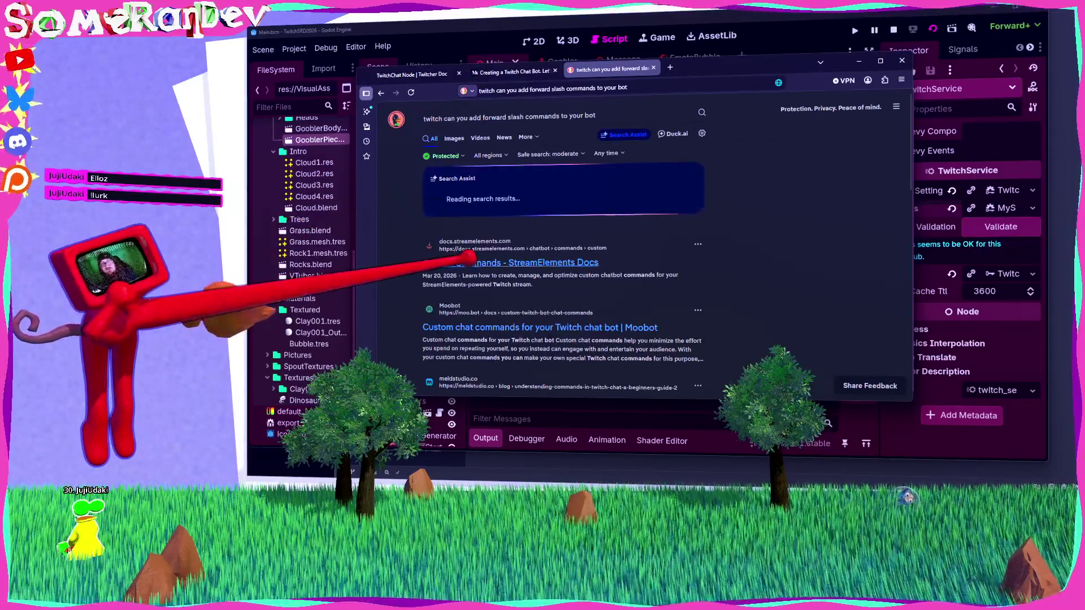
scroll(475, 251, "down", 1)
scroll(475, 253, "down", 1)
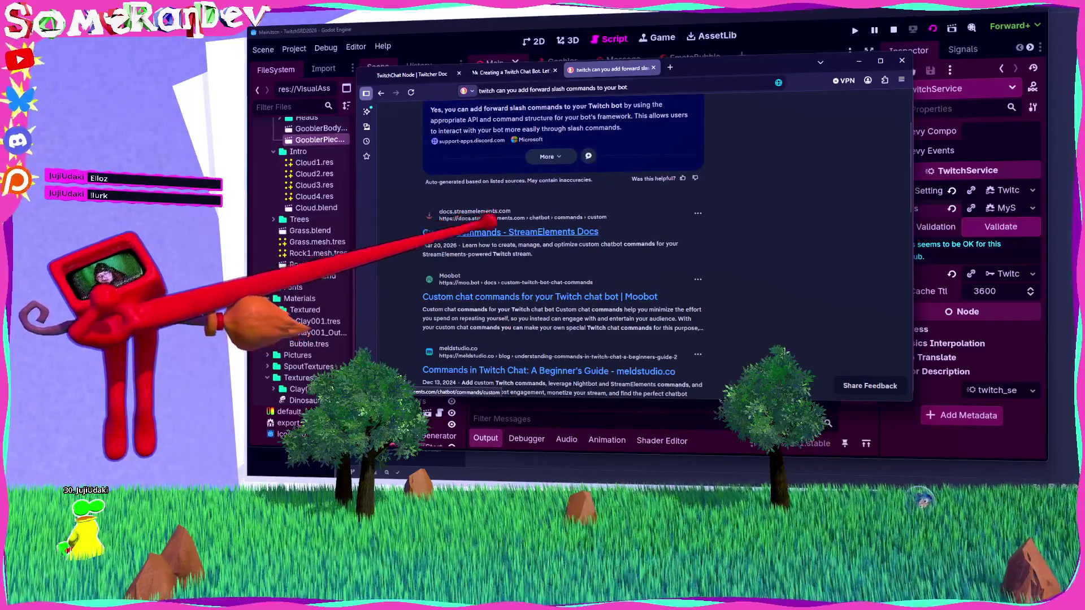
scroll(497, 209, "down", 1)
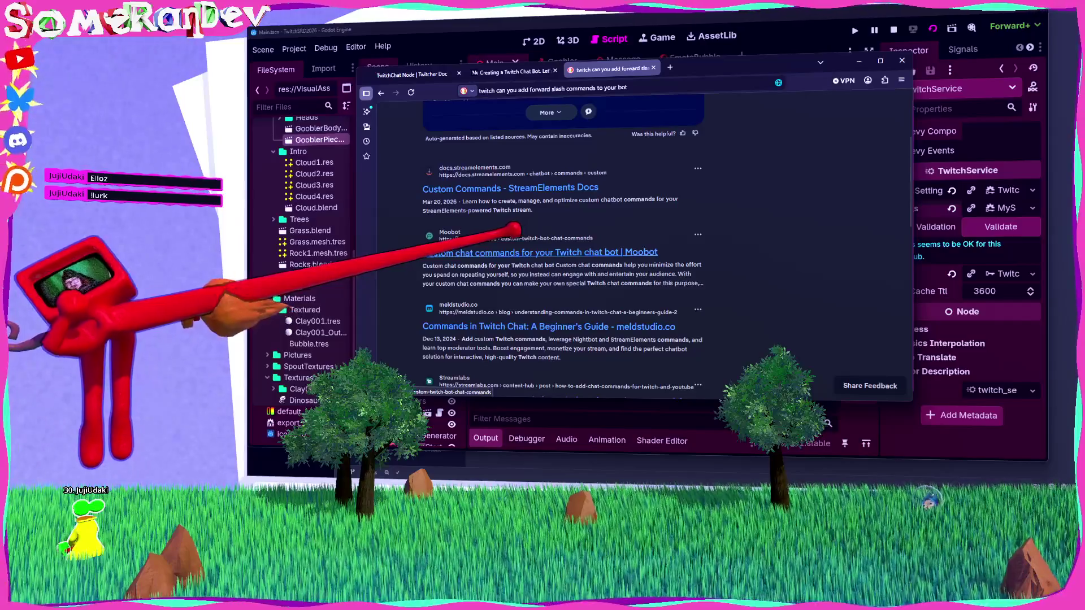
Open Moobot's custom chat commands docs, skim it, and minimize the browser.
left_click(512, 251)
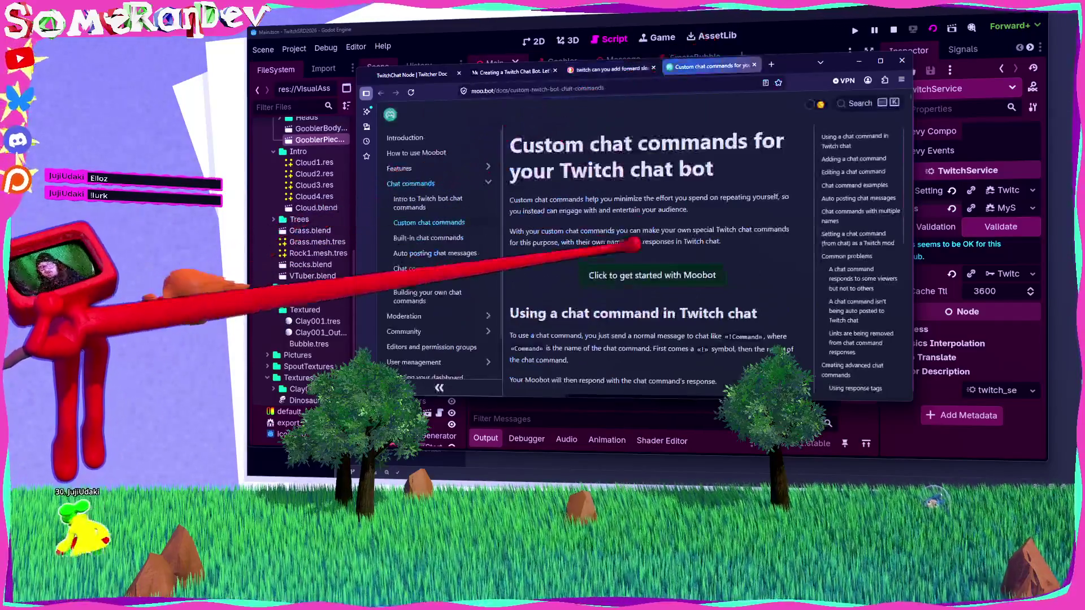
scroll(589, 250, "down", 2)
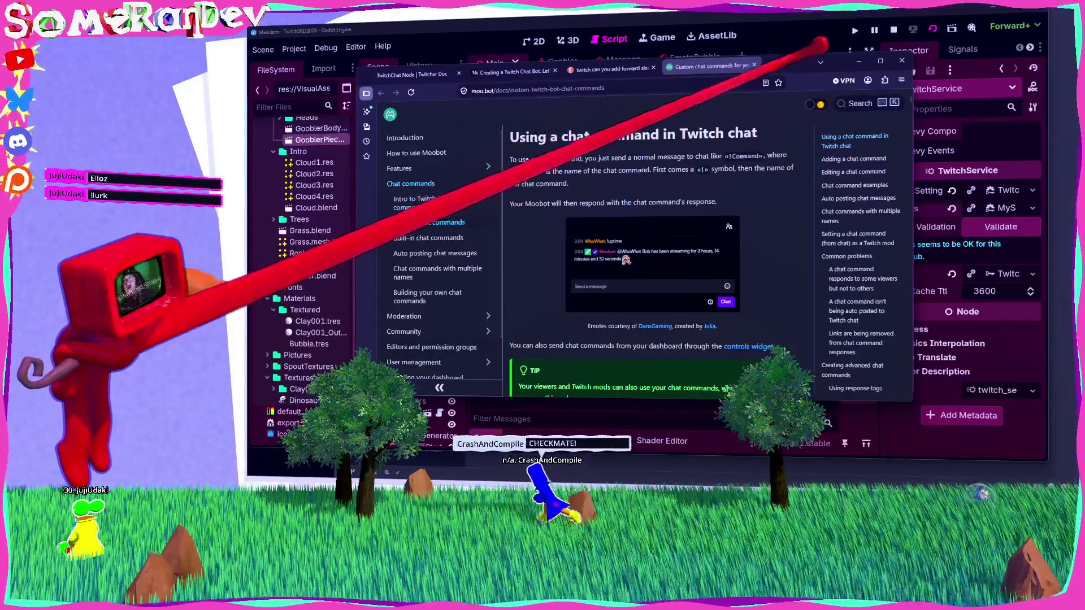
left_click(859, 60)
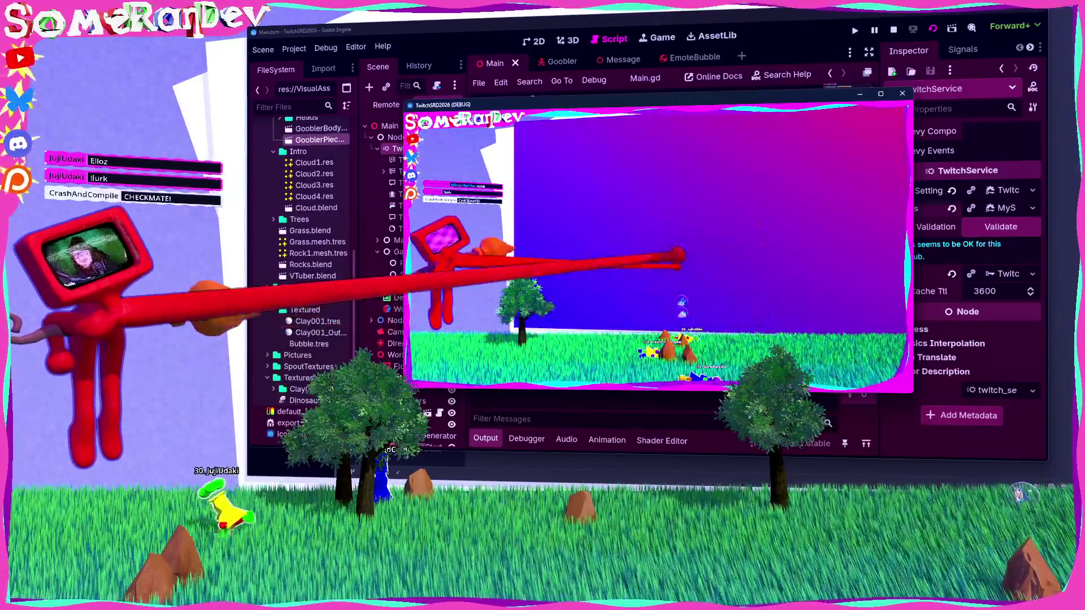
Stop the running game and bring the Moobot docs browser back fully on screen.
left_click(893, 28)
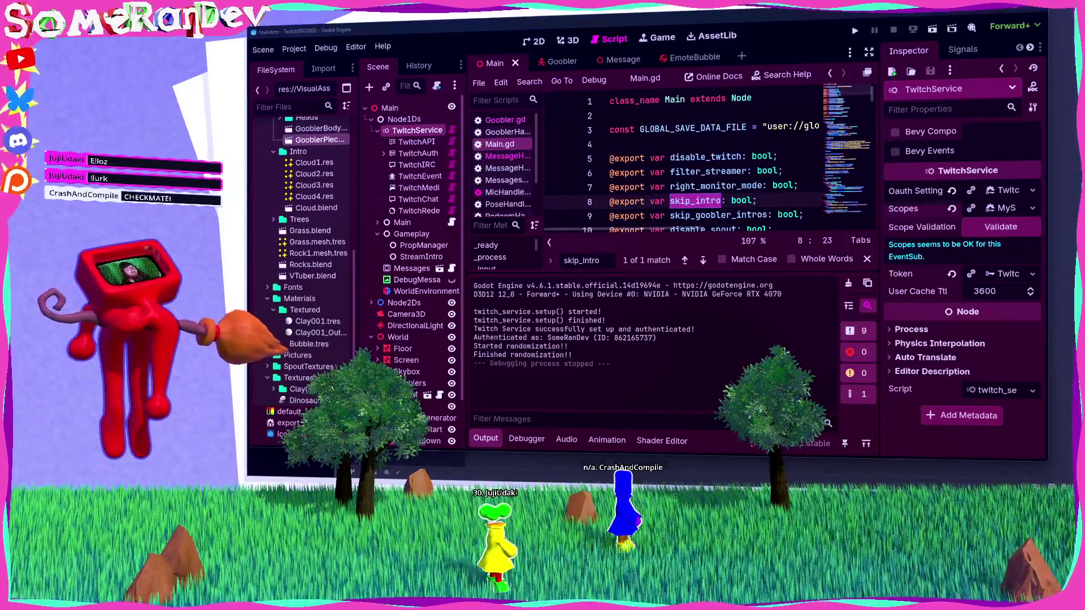
key("alt+Tab")
left_click_drag(545, 131, 691, 107)
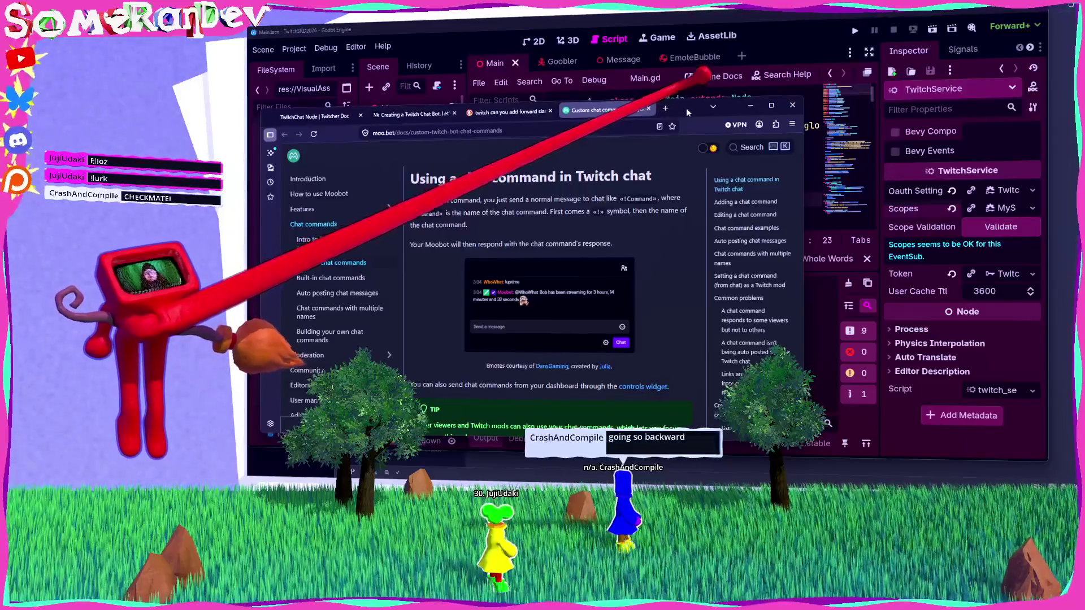
Reposition the browser and scroll through the Moobot chat-command docs.
left_click_drag(691, 99, 722, 85)
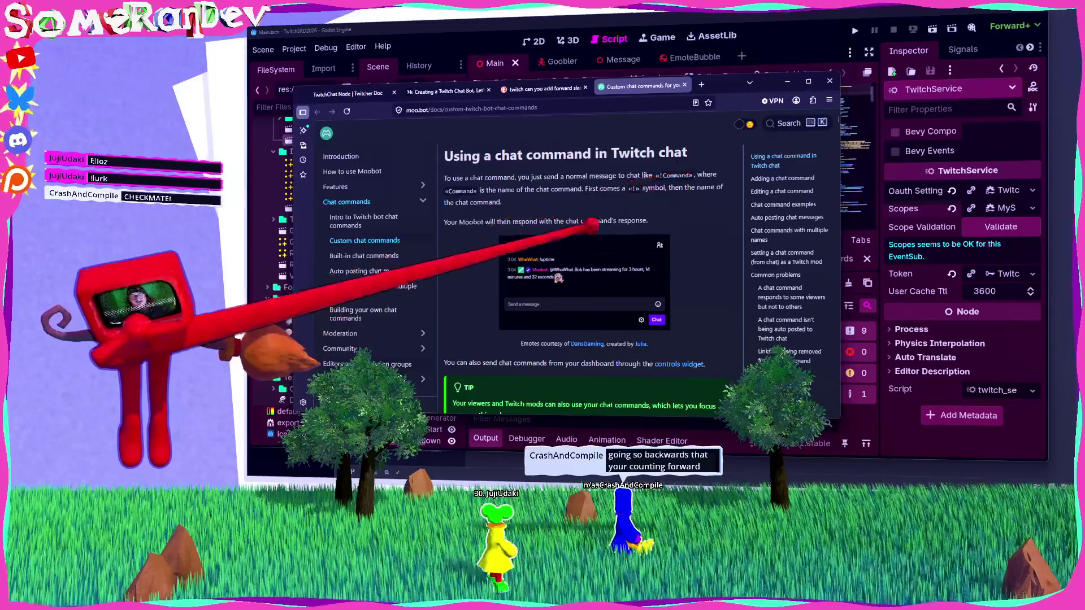
scroll(582, 271, "down", 3)
scroll(582, 271, "down", 3)
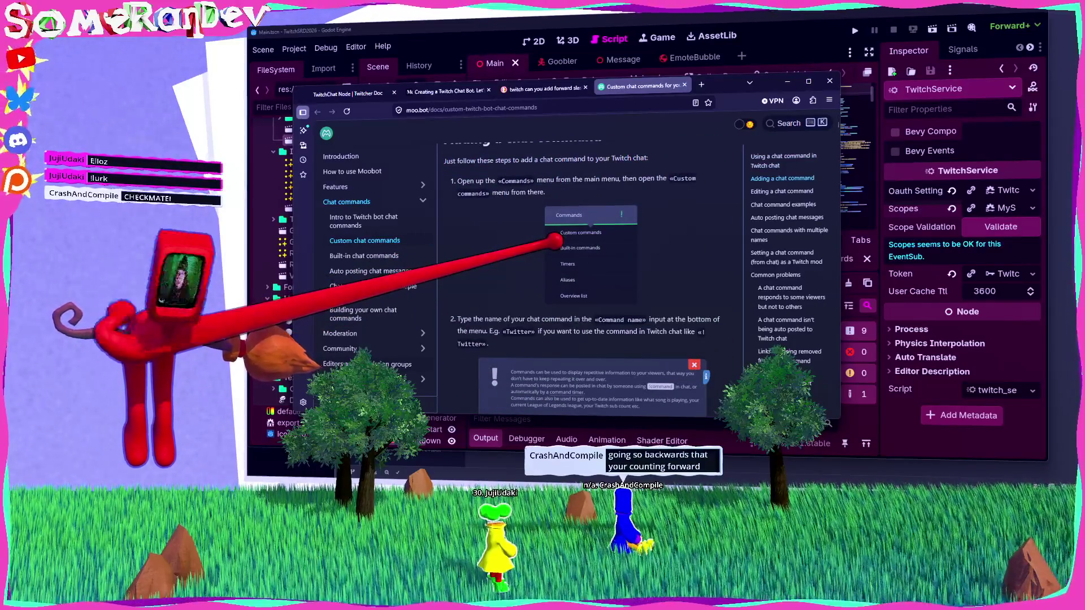
scroll(554, 241, "down", 2)
scroll(554, 240, "down", 10)
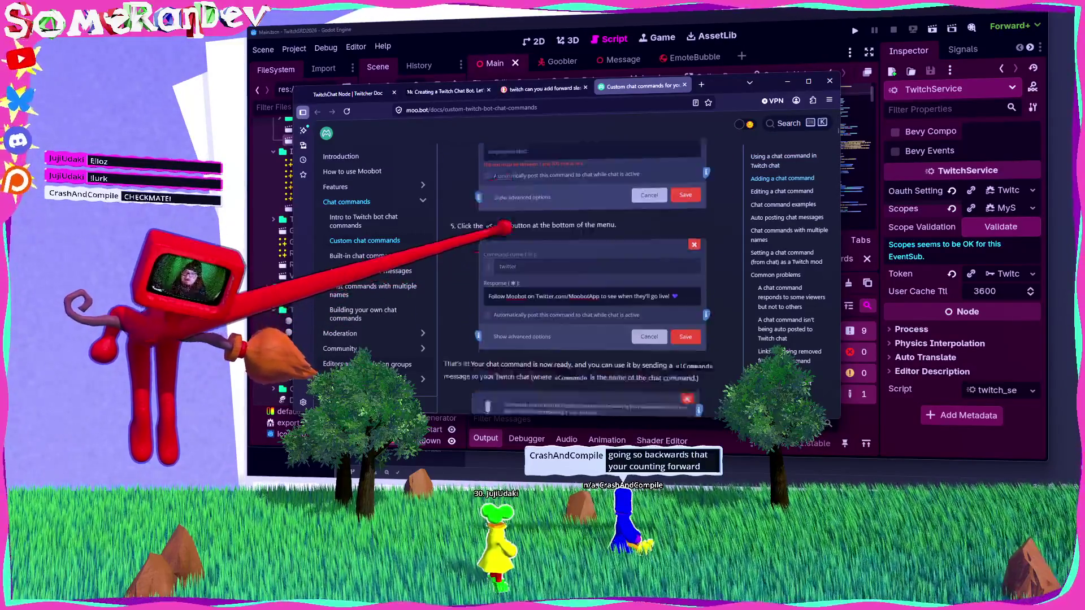
scroll(498, 230, "up", 12)
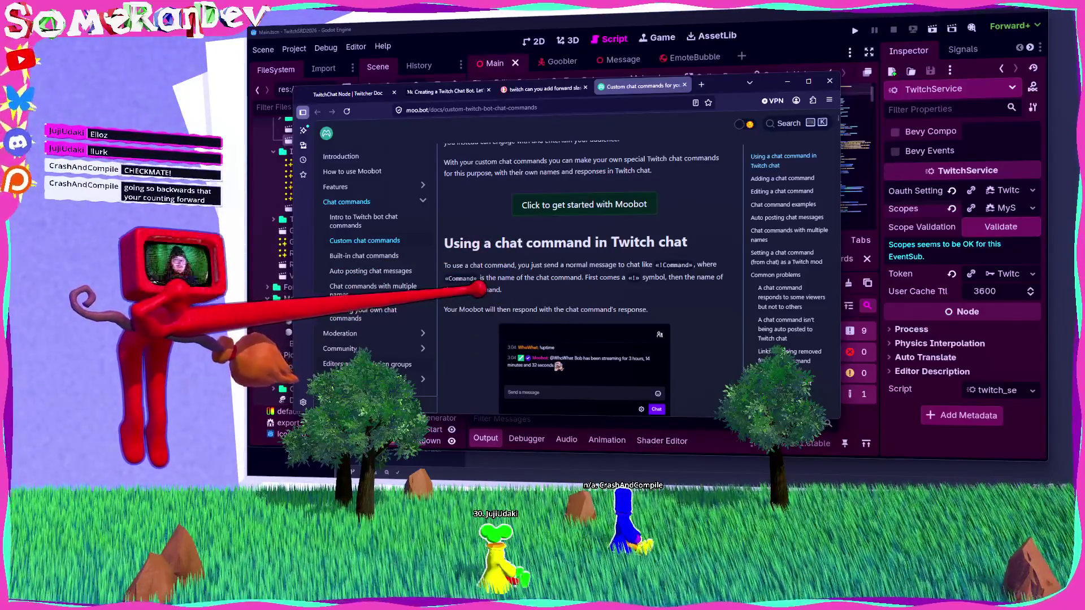
Open the Twitch Developers Chat & Chatbots page, find 'account', then minimize the browser.
left_click(542, 88)
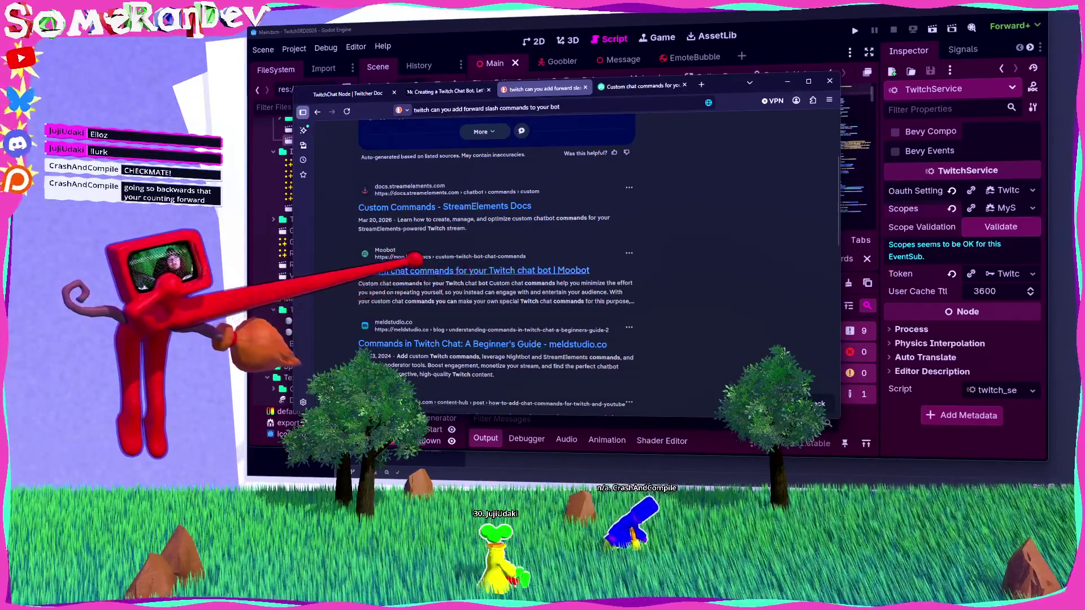
scroll(399, 263, "down", 3)
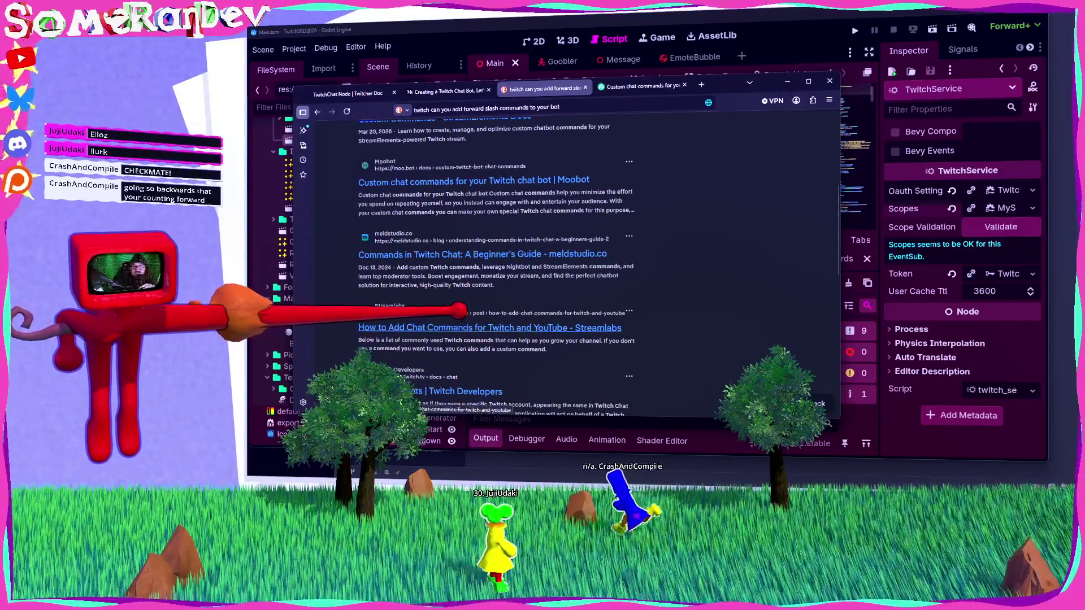
scroll(455, 307, "down", 5)
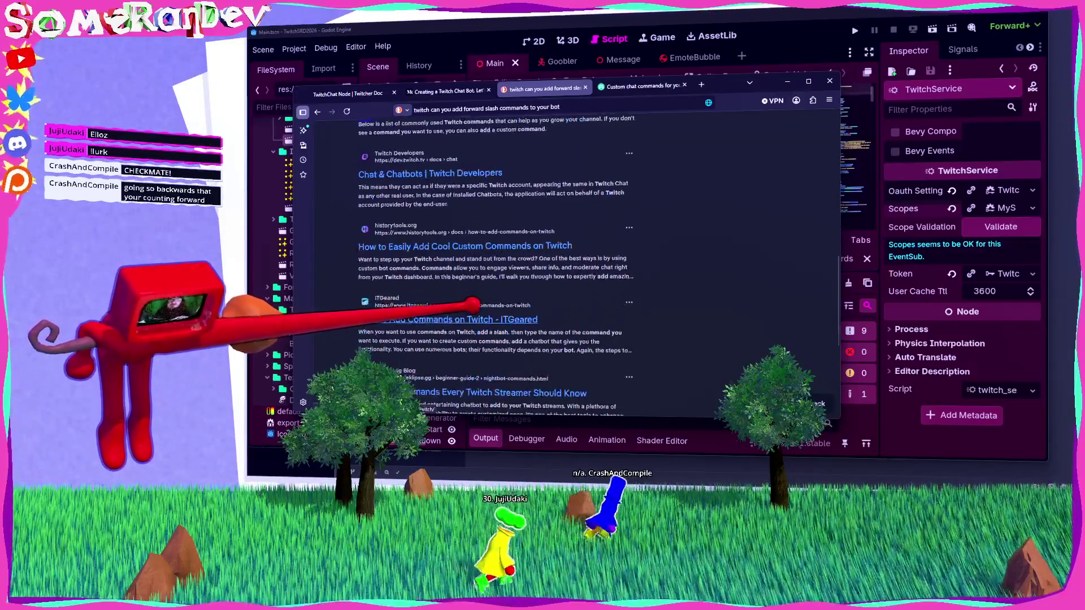
left_click(423, 173)
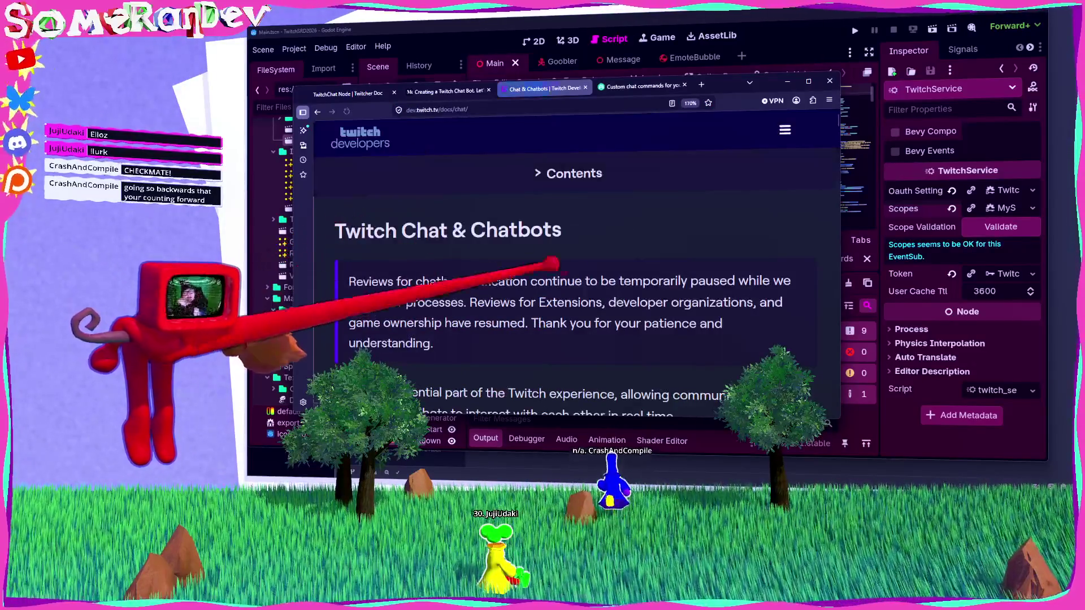
type("ccount")
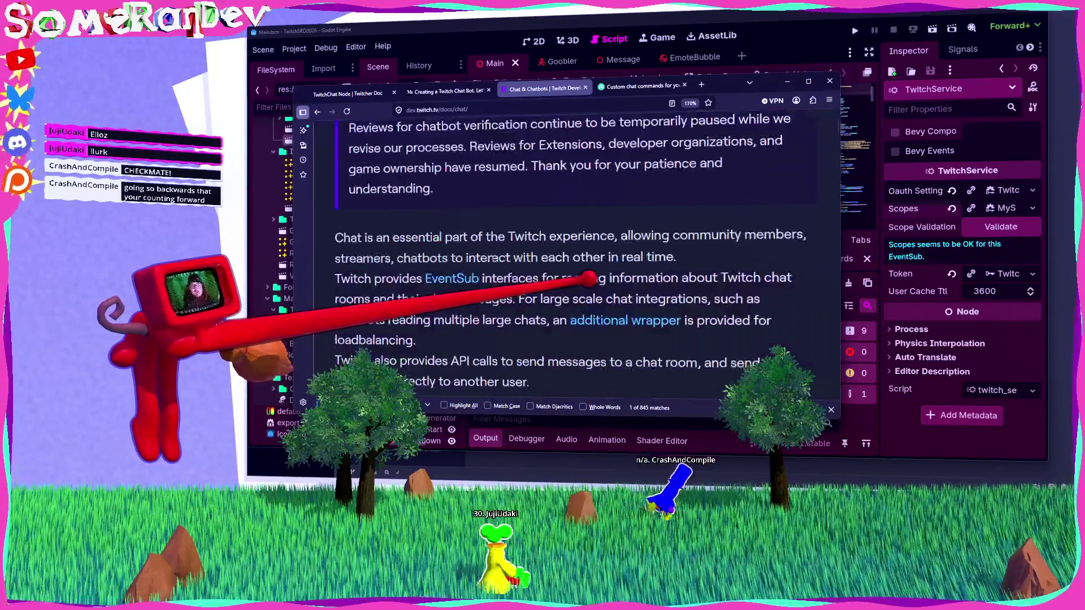
mouse_move(611, 212)
left_mouse_down()
mouse_move(543, 238)
mouse_move(454, 236)
left_mouse_up()
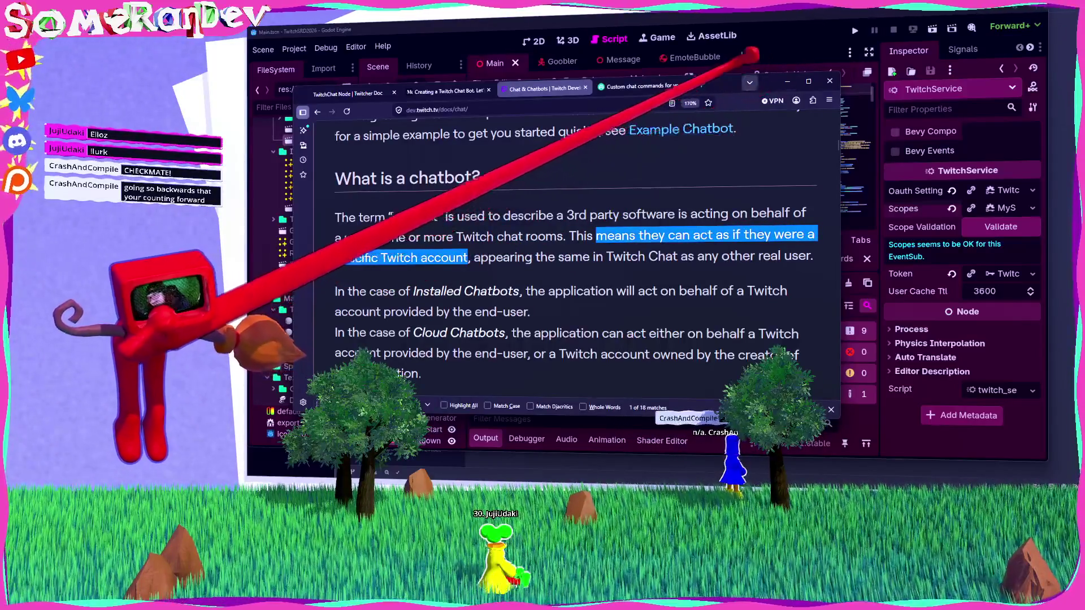
left_click(787, 81)
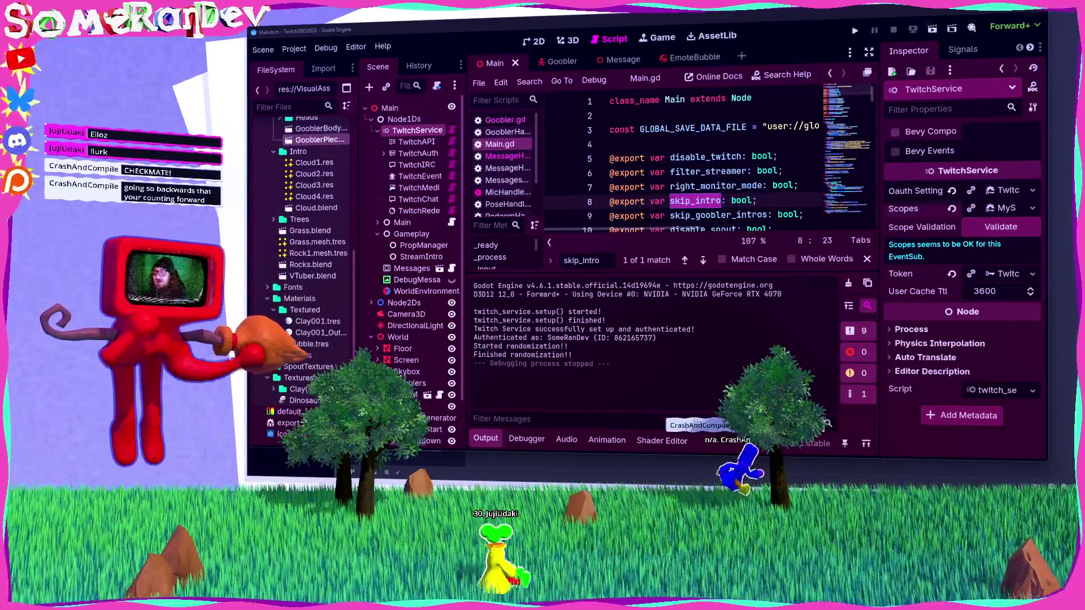
Test-run the project, stop it with F8, hide the output panel, and return to the Twitch docs.
left_click(933, 28)
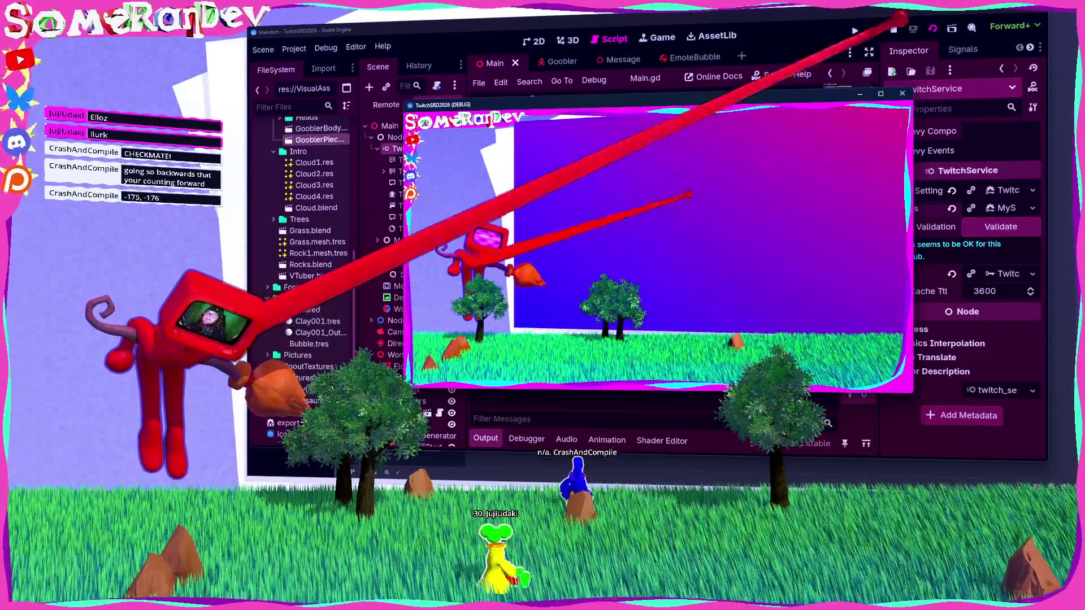
key("F8")
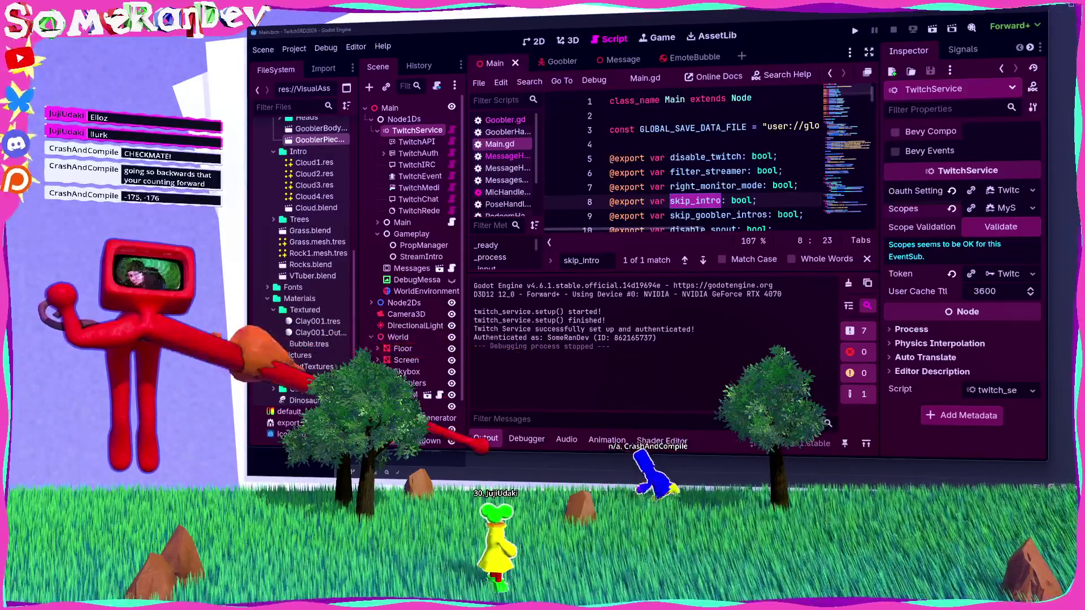
key("ctrl+j")
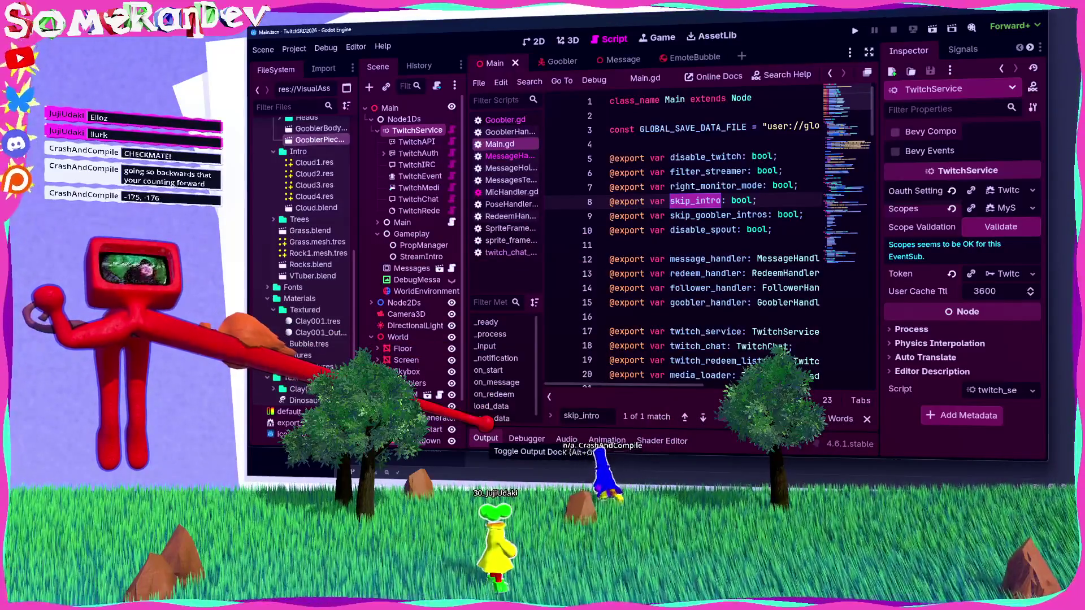
left_click(610, 316)
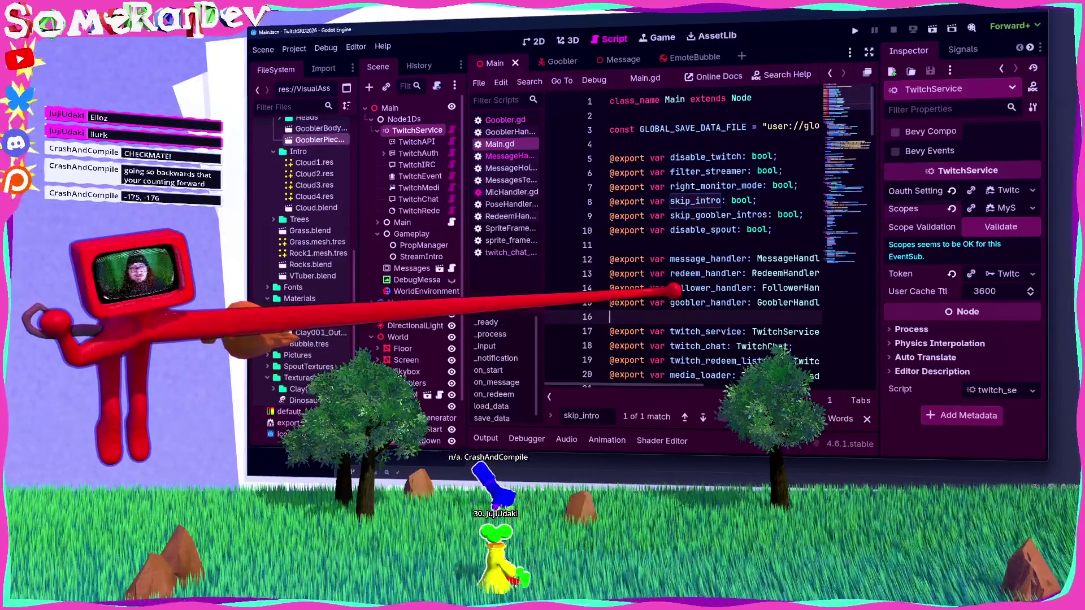
left_click(610, 245)
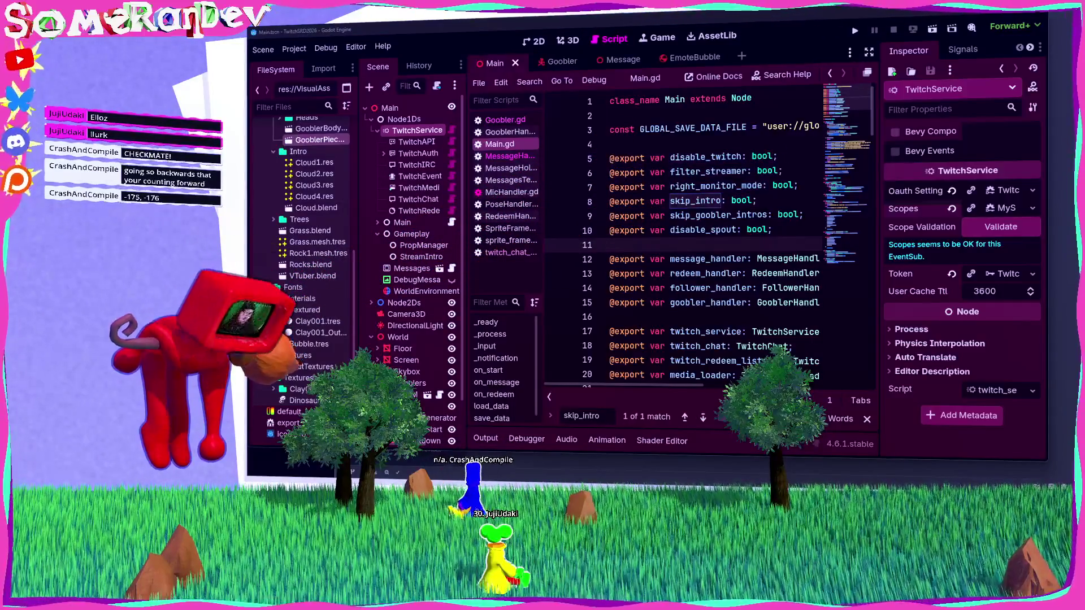
key("alt+Tab")
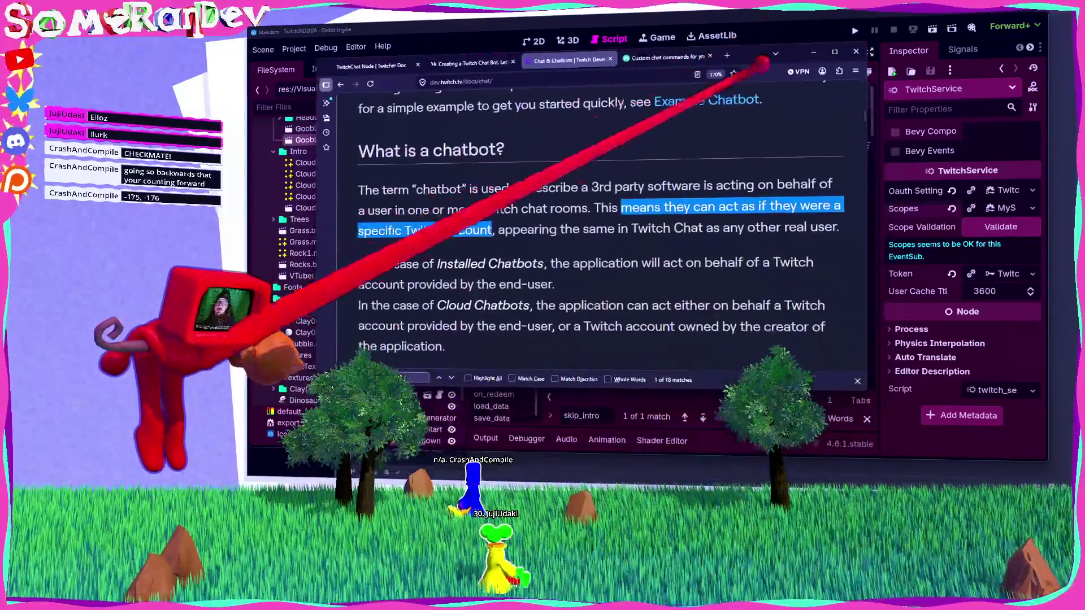
Select the Concurrent Join Limits passage on 100 authorized chat rooms, then minimize the browser.
scroll(593, 226, "down", 5)
scroll(599, 226, "down", 15)
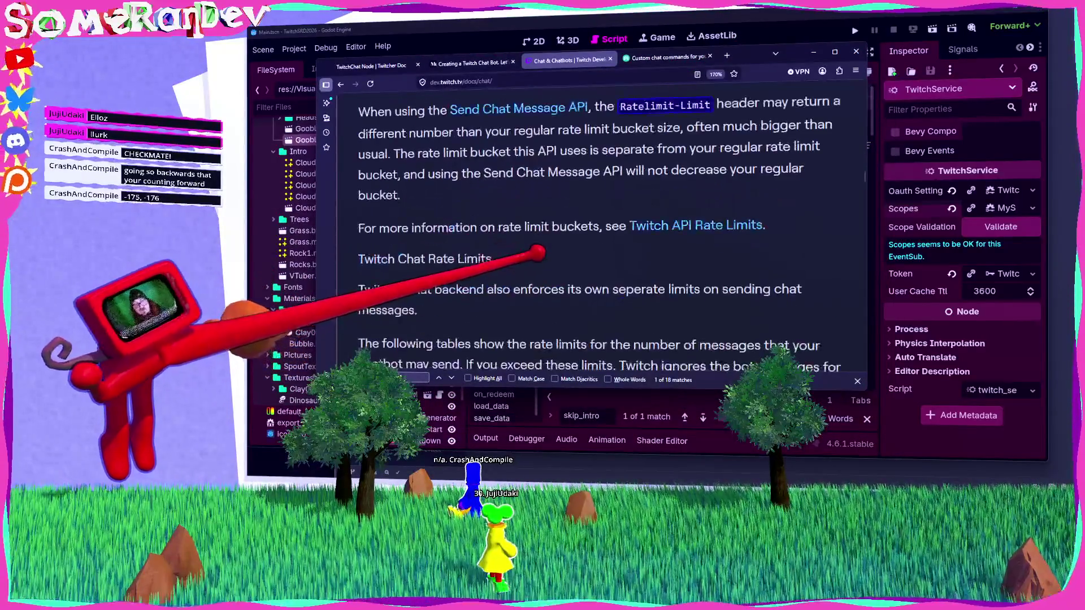
scroll(599, 226, "down", 5)
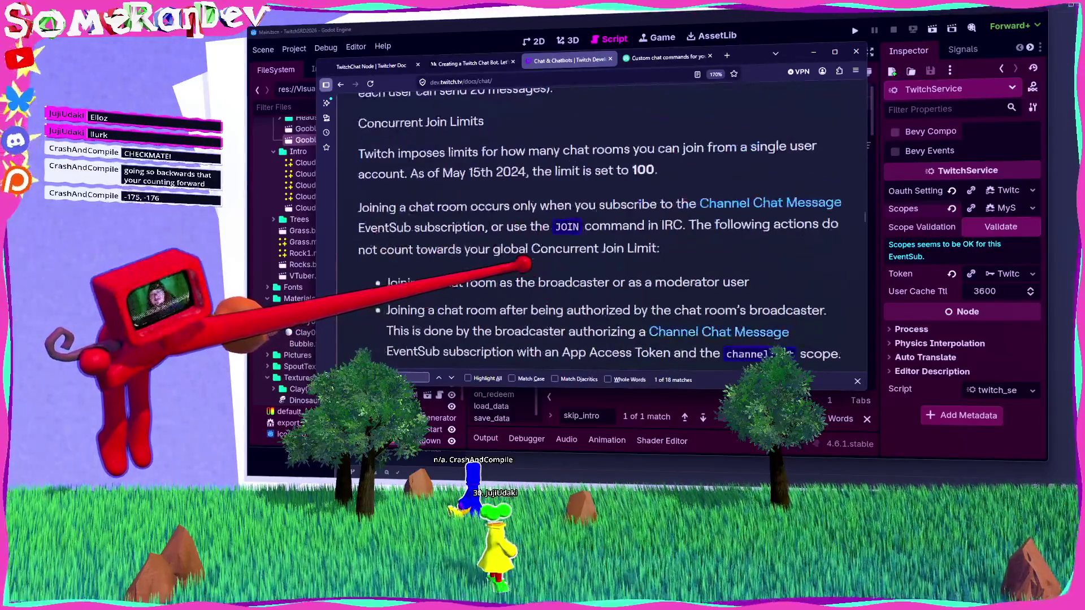
scroll(599, 226, "down", 5)
scroll(599, 226, "up", 2)
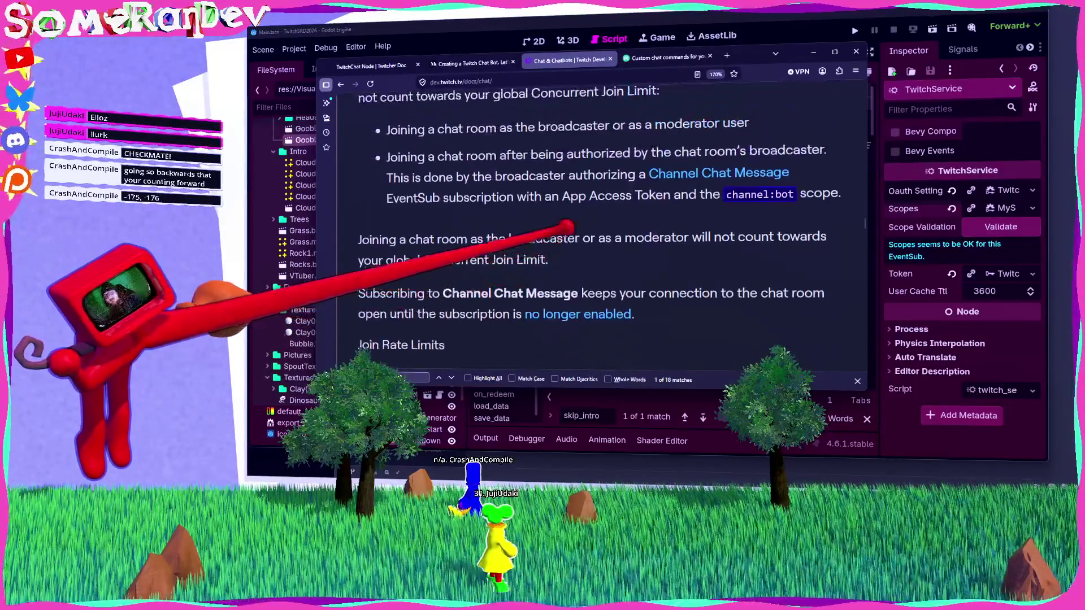
mouse_move(467, 154)
left_mouse_down()
mouse_move(779, 151)
mouse_move(420, 176)
left_mouse_up()
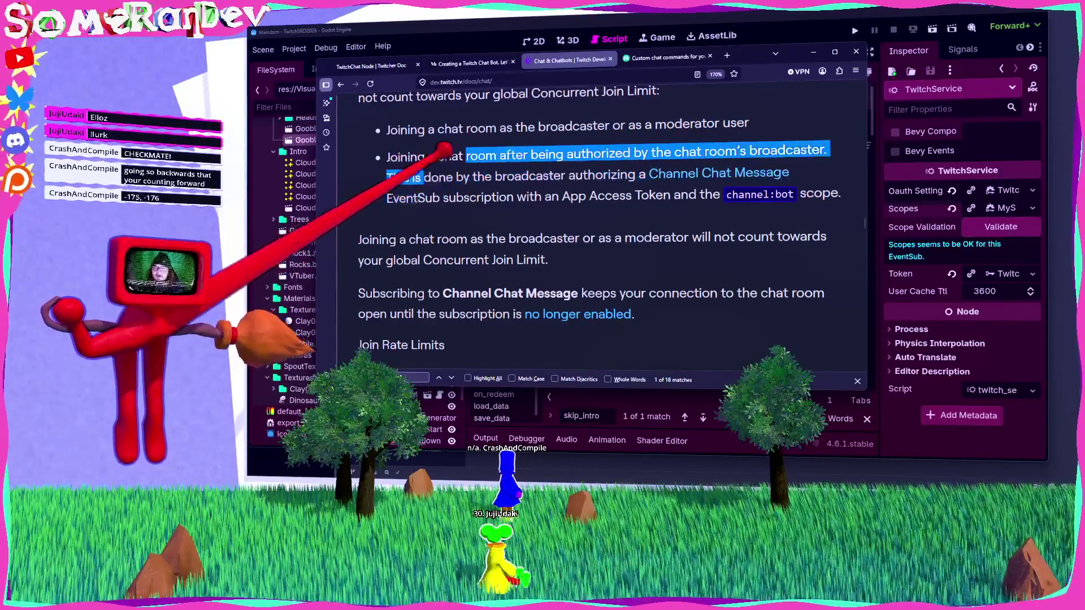
mouse_move(637, 175)
left_mouse_down()
mouse_move(789, 173)
mouse_move(441, 197)
mouse_move(841, 194)
left_mouse_up()
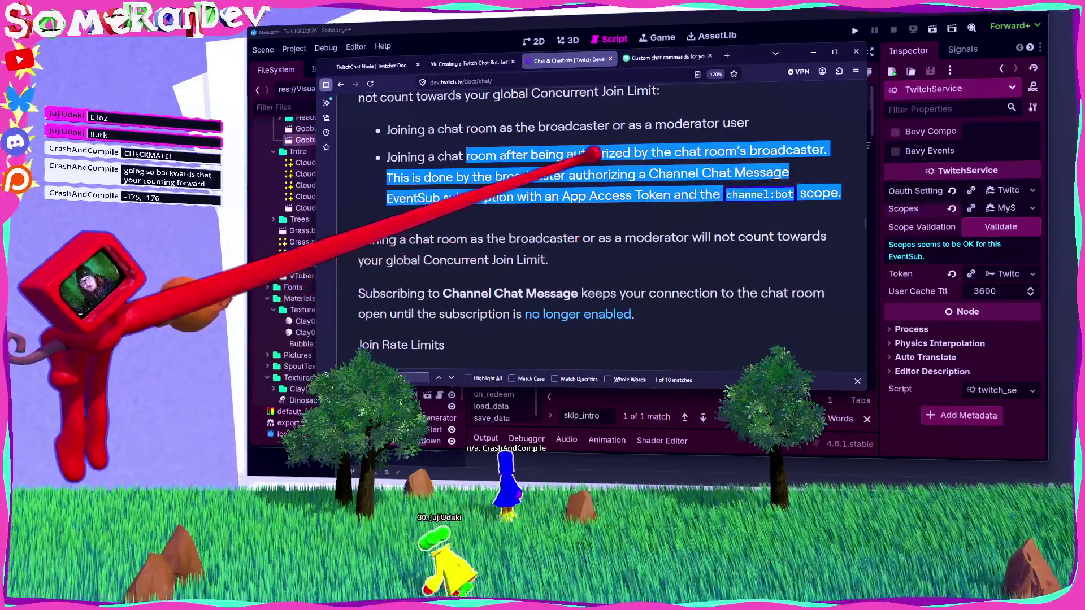
scroll(463, 192, "up", 3)
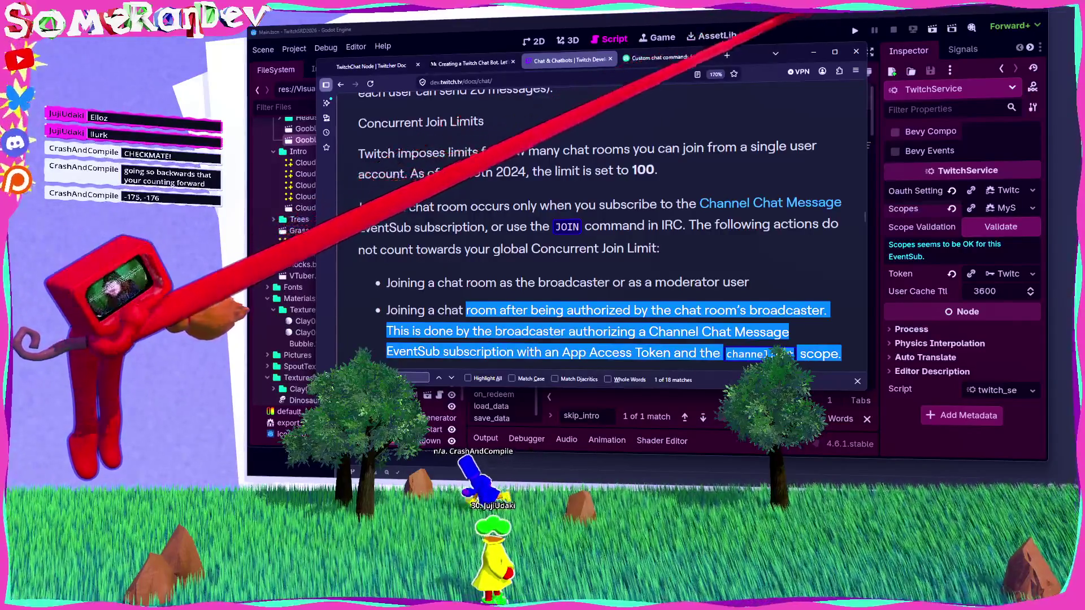
left_click(813, 51)
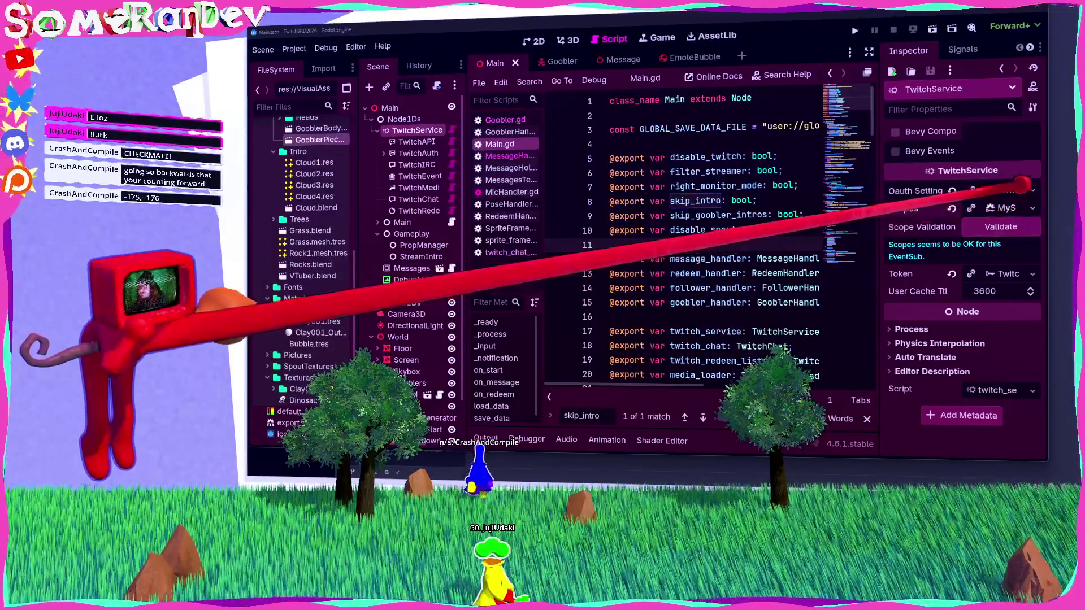
Enable the channel:bot scope on the TwitchService node, then start a new blank browser tab.
left_click(1020, 206)
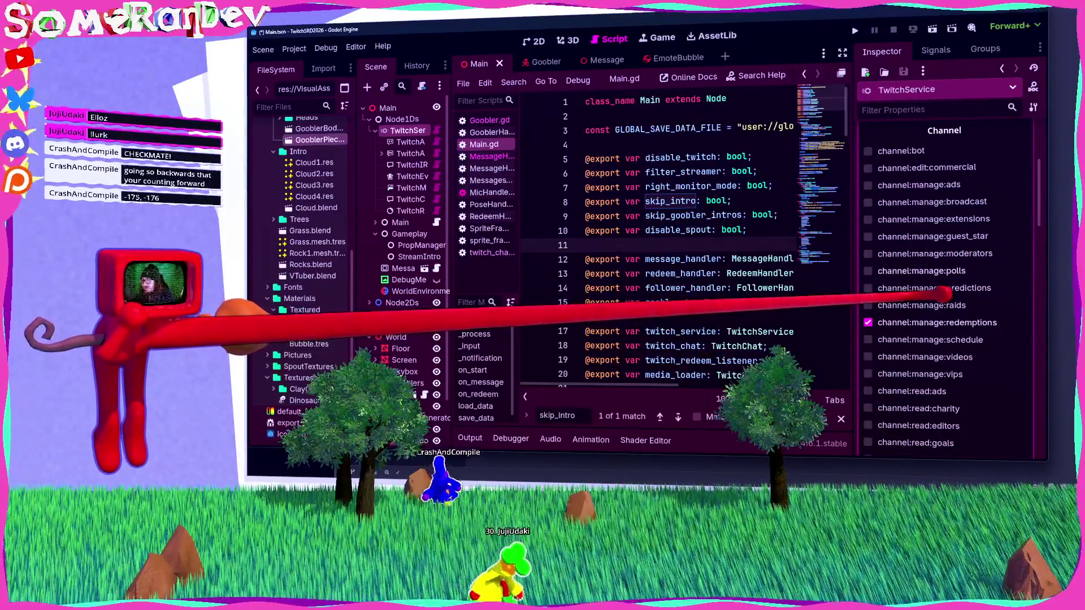
mouse_move(904, 125)
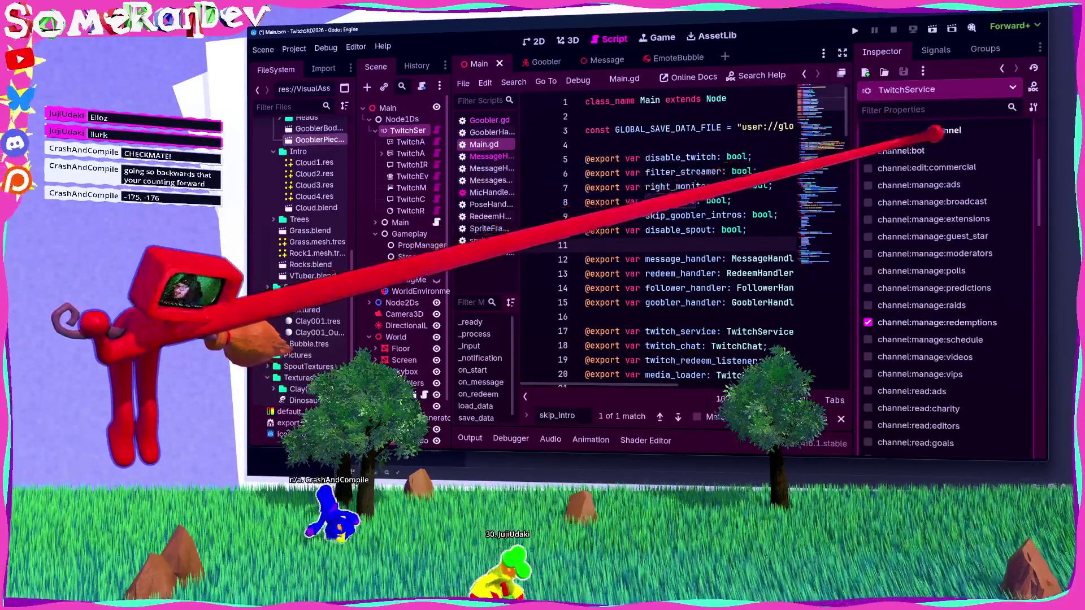
left_click(868, 151)
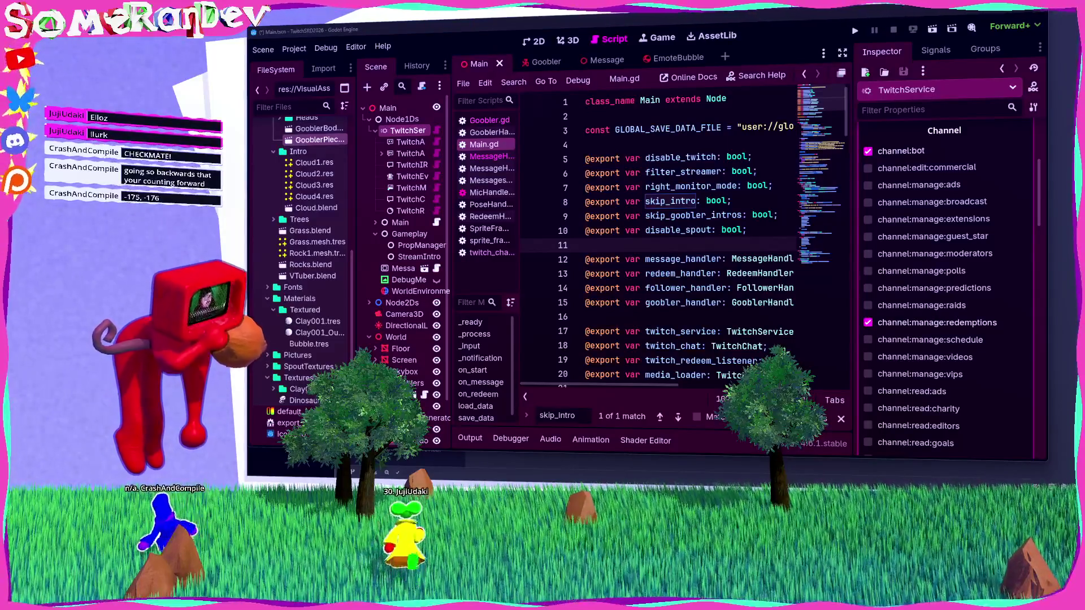
key("alt+Tab")
key("ctrl+t")
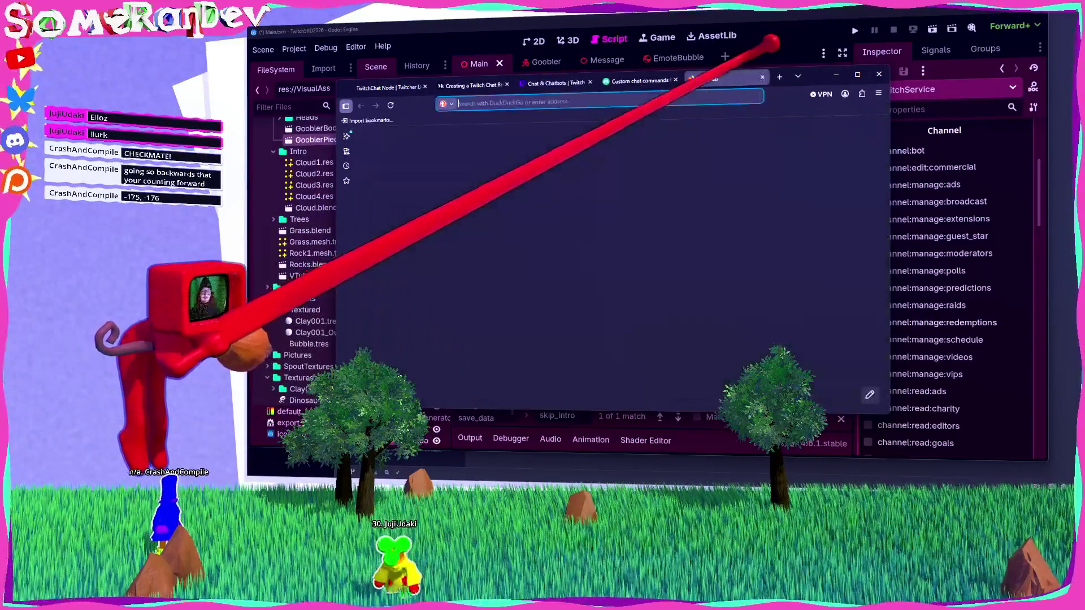
Search DuckDuckGo for 'what does channel:bot do on twitch'.
type("what does channel:bot do")
key("Return")
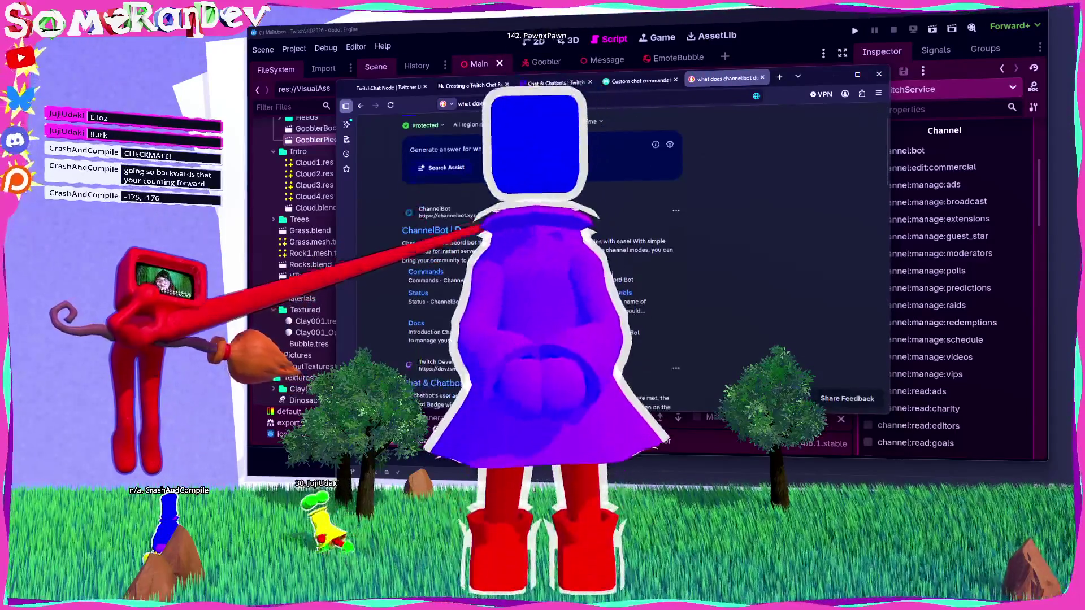
type("on twitch")
key("Return")
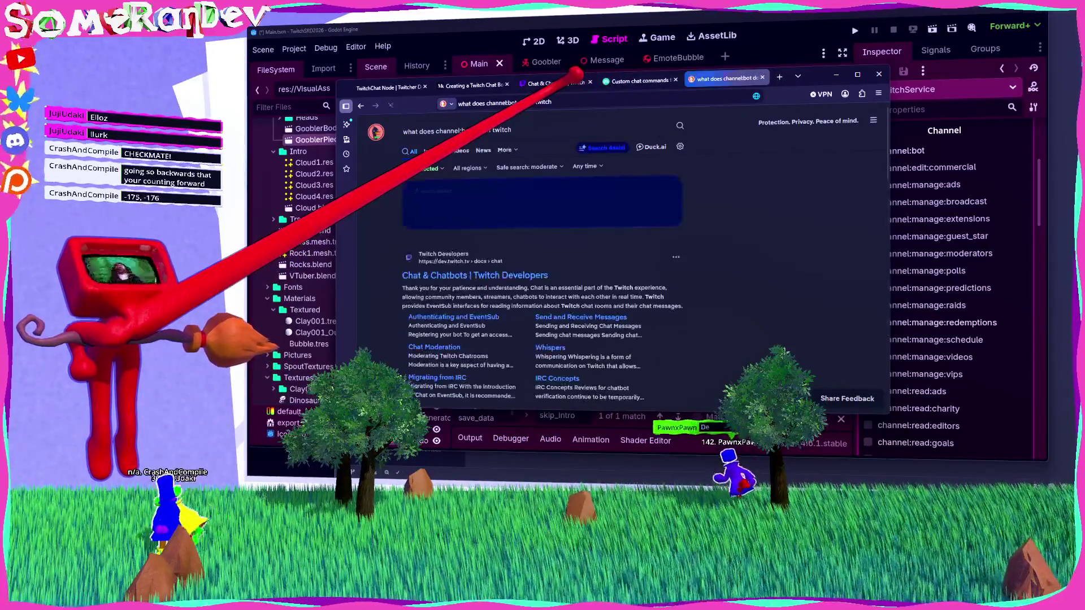
Read the Search Assist answer on channel:bot, then close the browser to return to Godot.
scroll(463, 233, "down", 2)
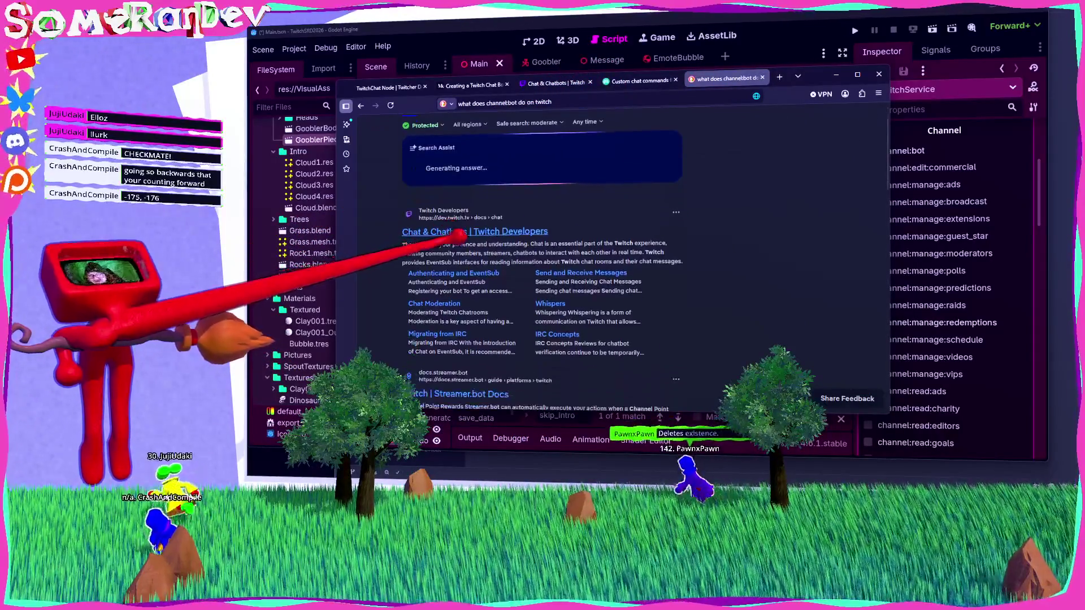
scroll(462, 233, "down", 3)
scroll(542, 291, "down", 1)
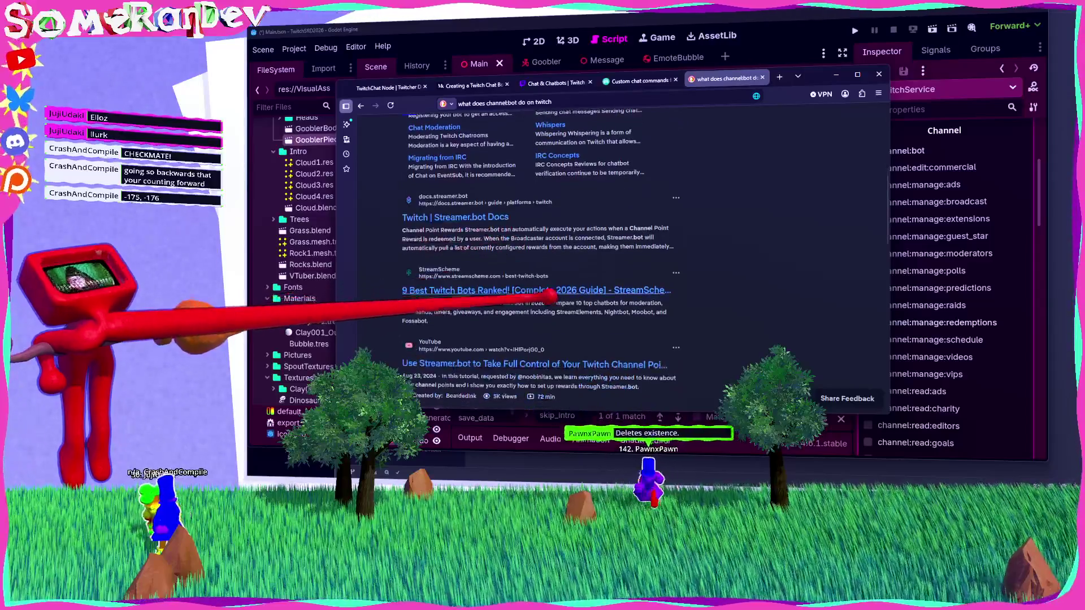
scroll(542, 291, "down", 5)
scroll(480, 304, "up", 6)
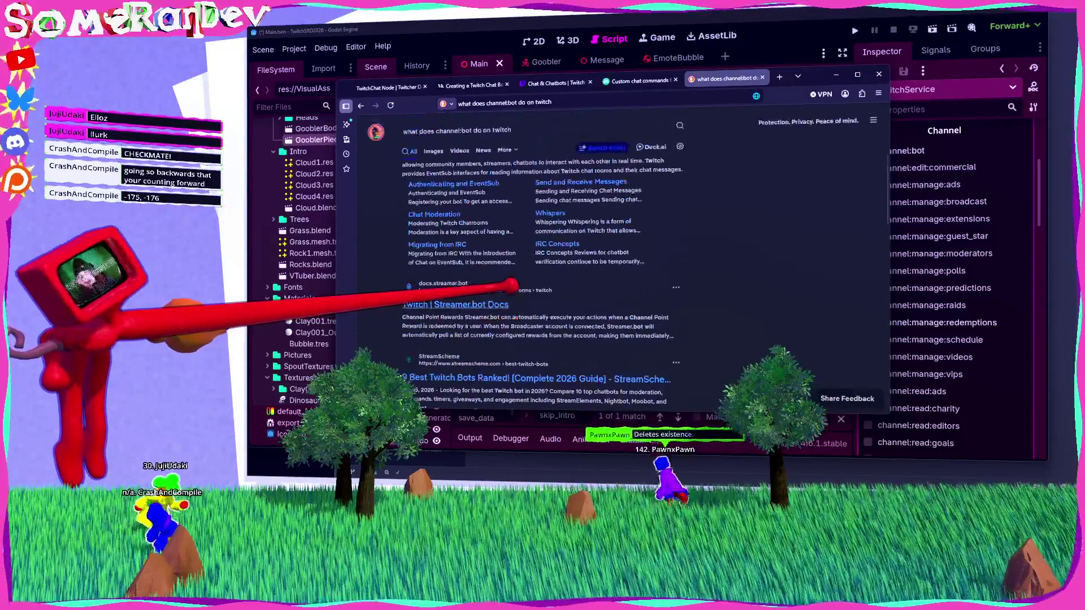
scroll(511, 286, "up", 4)
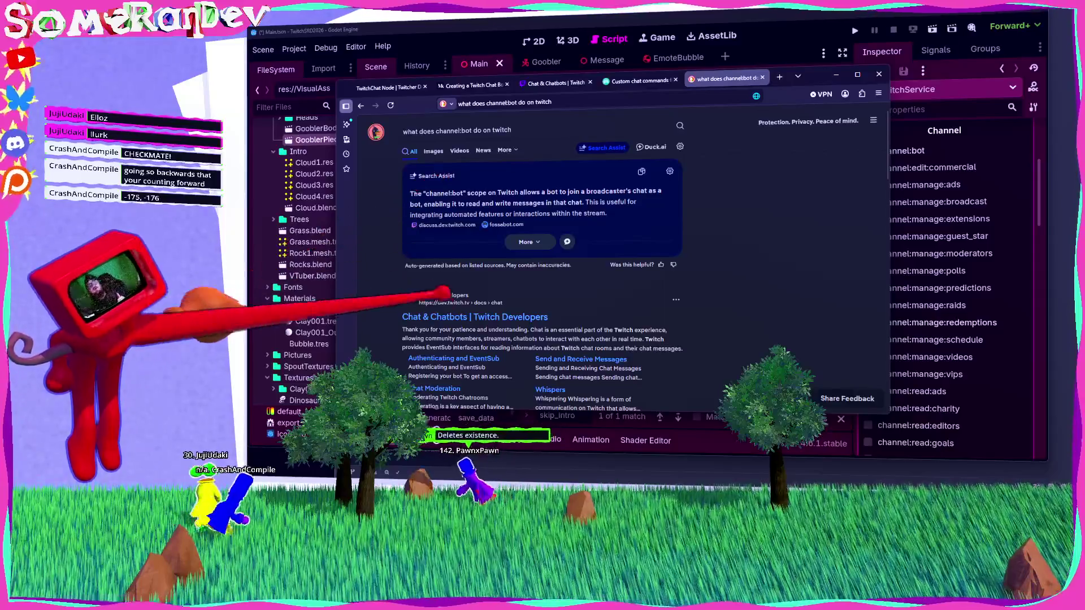
scroll(543, 271, "down", 3)
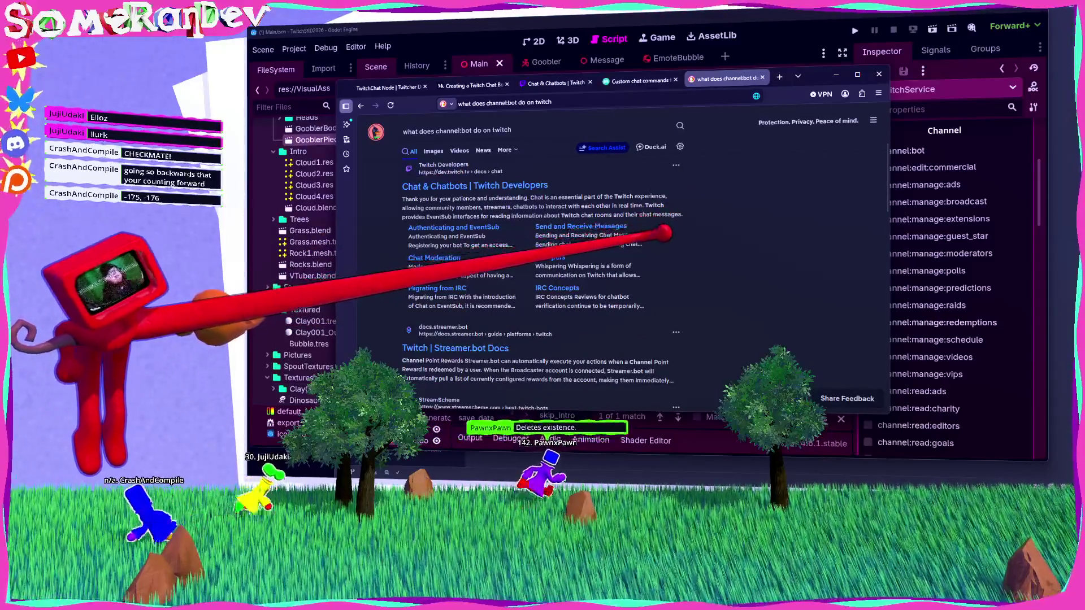
left_click(878, 74)
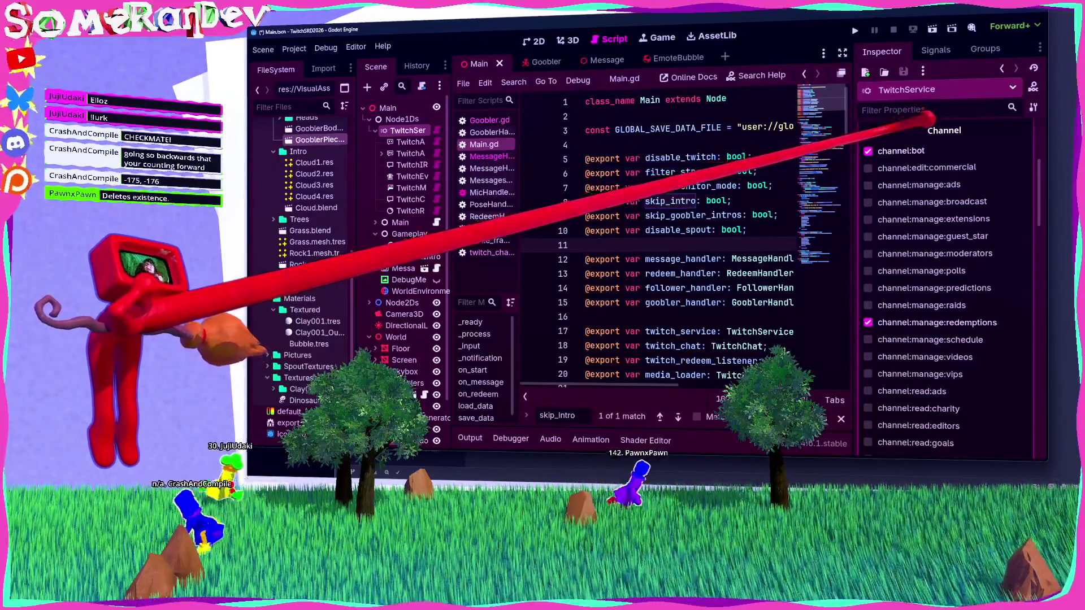
scroll(960, 189, "up", 5)
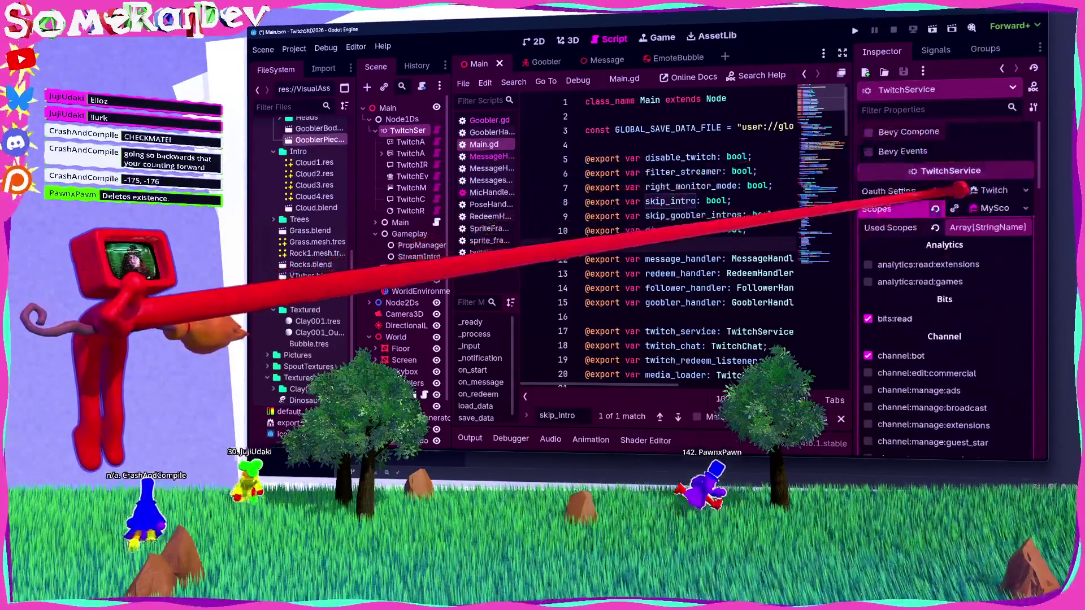
scroll(955, 260, "down", 5)
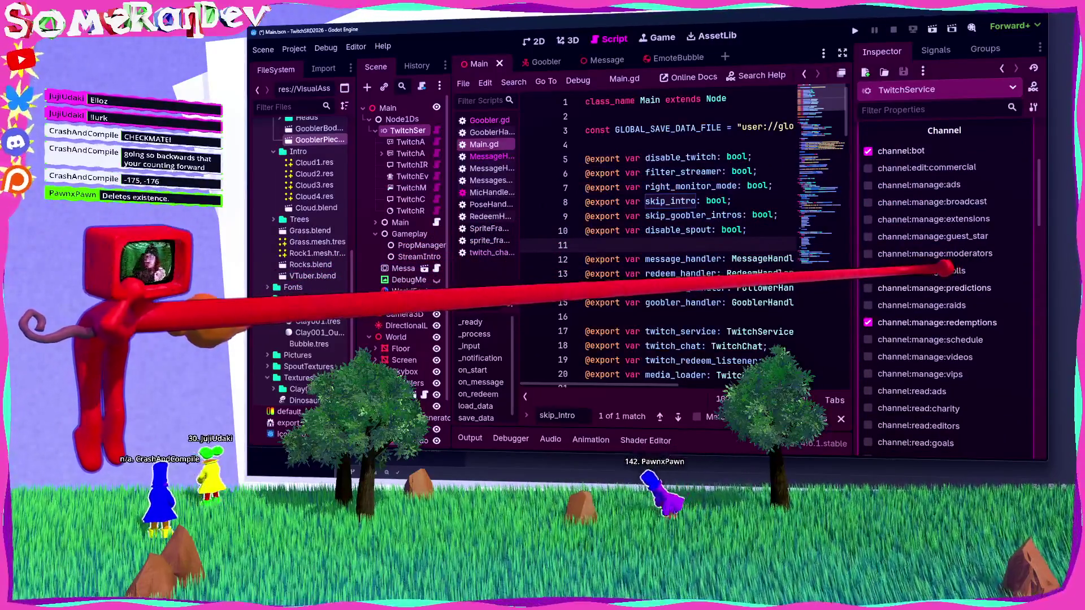
scroll(950, 270, "down", 4)
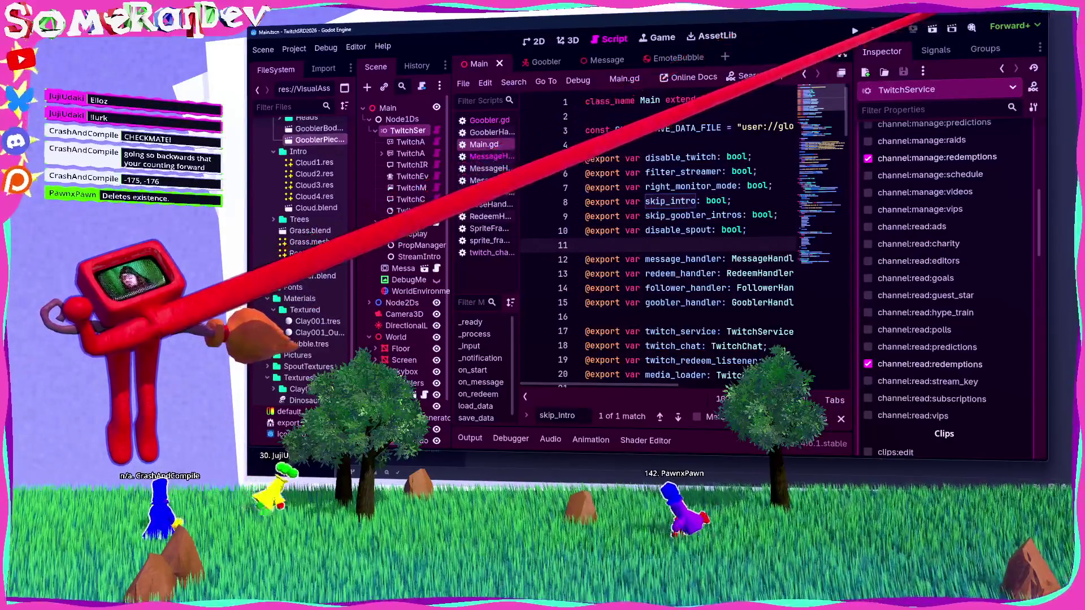
Run the scene with F6, stop it once Twitch authenticates, and hide the Output log.
key("F6")
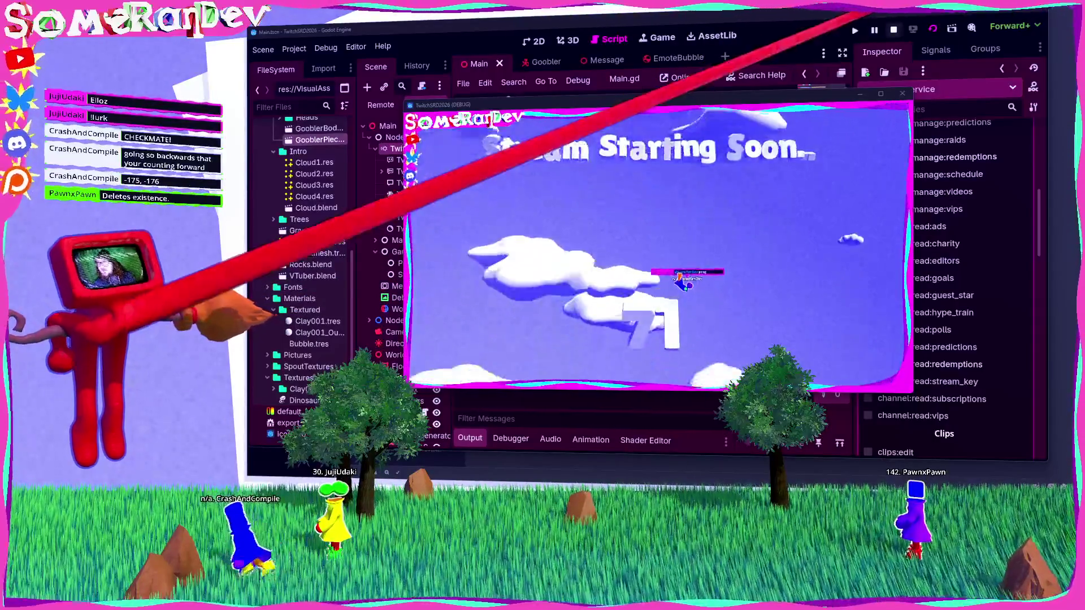
left_click(893, 29)
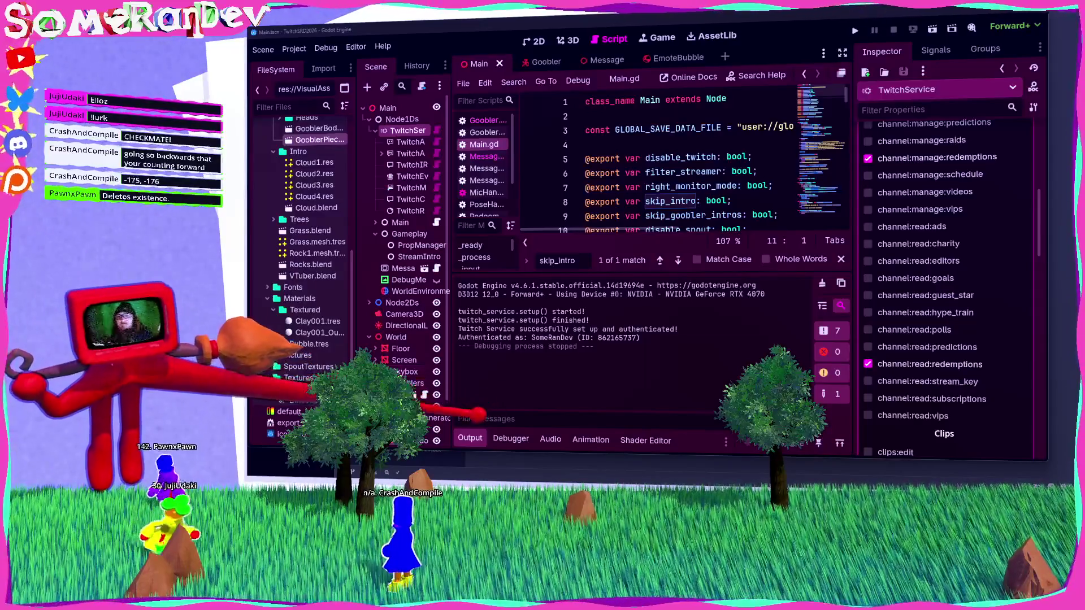
key("ctrl+j")
Turn on distraction-free mode and open MessageHandler.gd at its !ping handling.
key("ctrl+shift+F11")
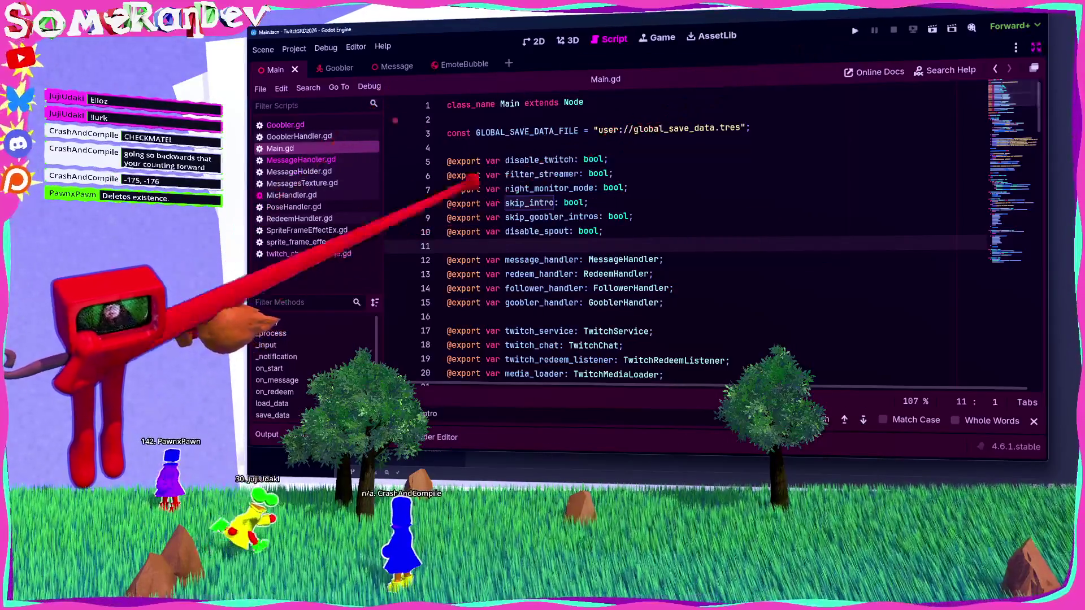
scroll(678, 238, "down", 1)
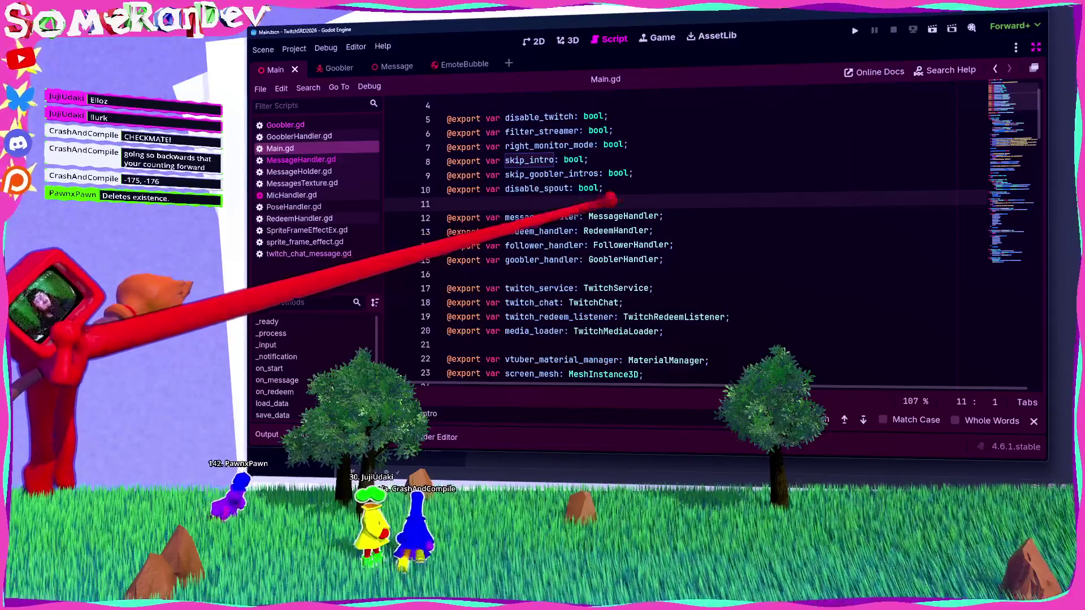
scroll(735, 192, "down", 9)
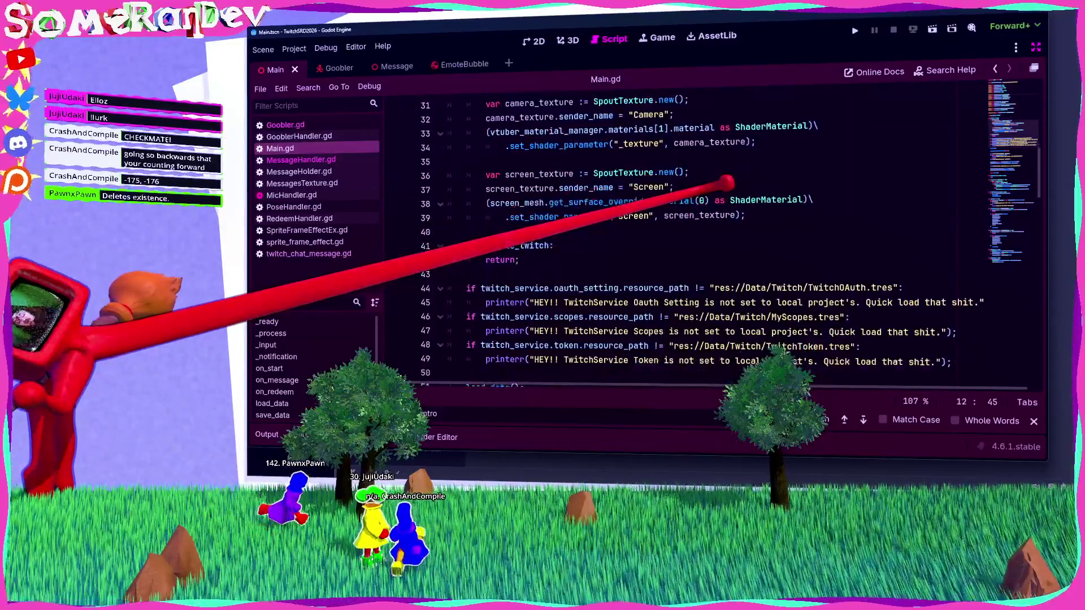
scroll(727, 182, "down", 15)
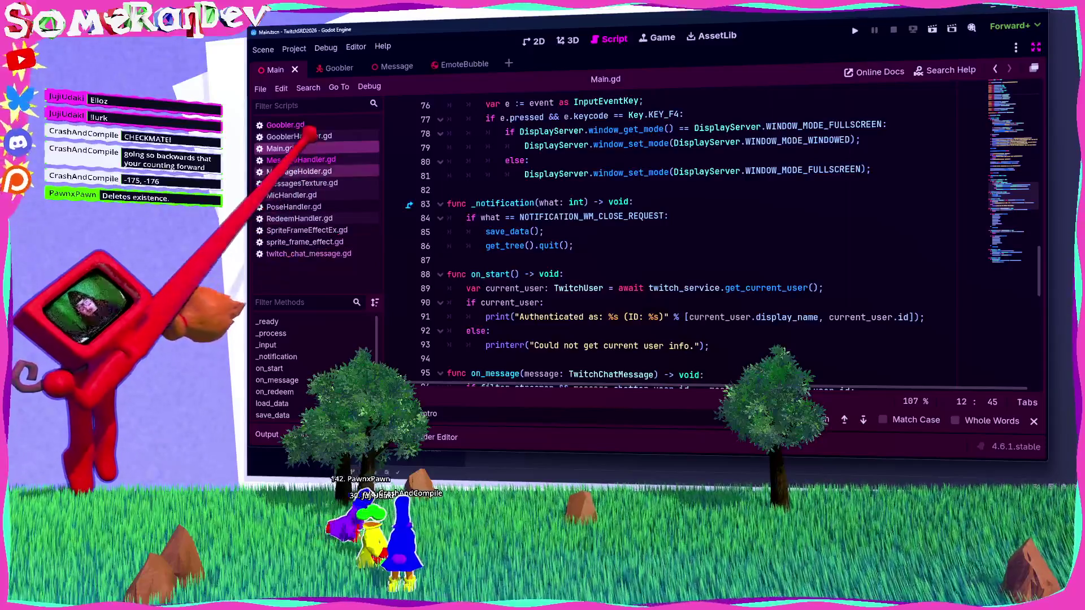
left_click(301, 159)
scroll(603, 203, "down", 8)
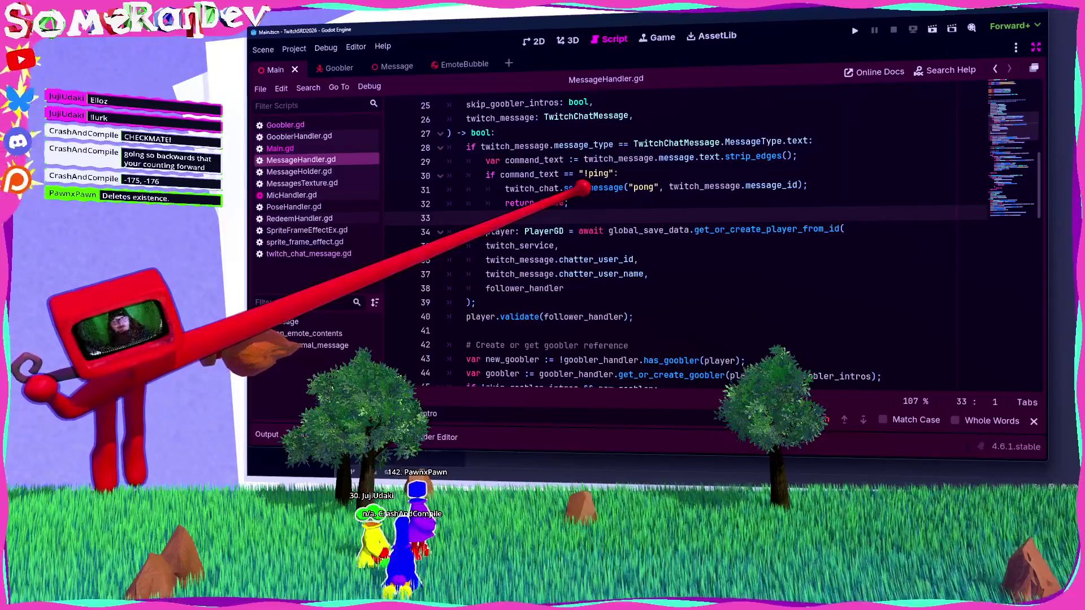
Add an elif command_text == "!stats": branch after the !ping block.
key("Return")
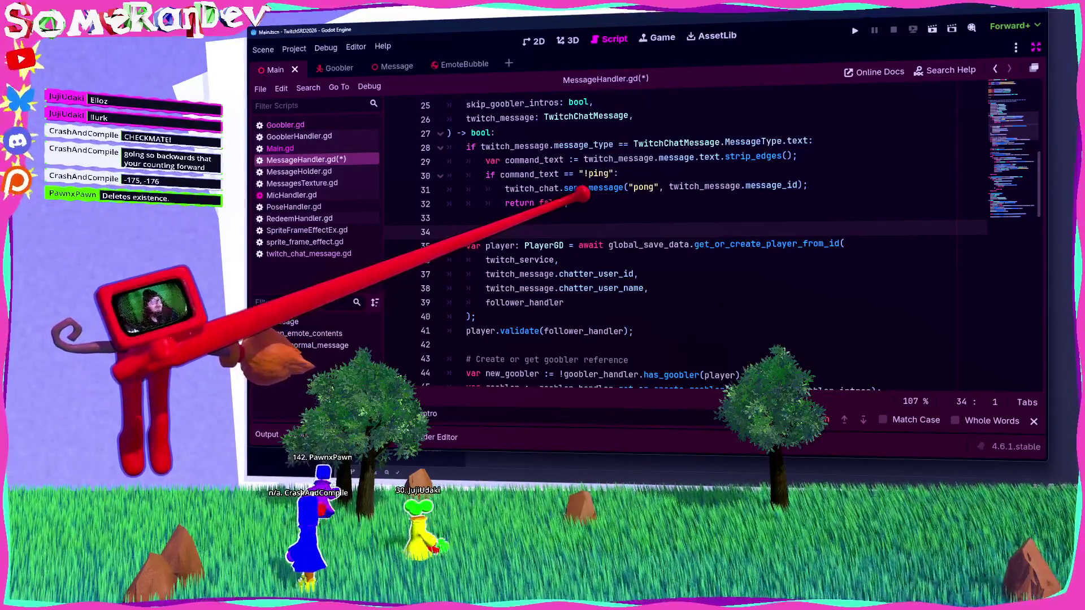
key("Return")
key("Up")
key("Up")
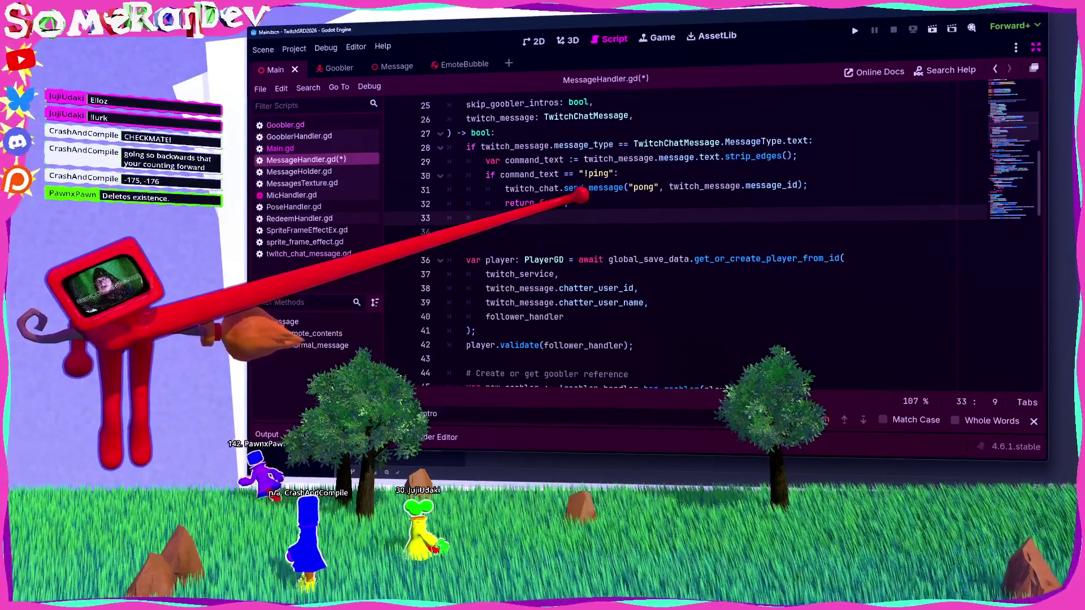
mouse_move(556, 154)
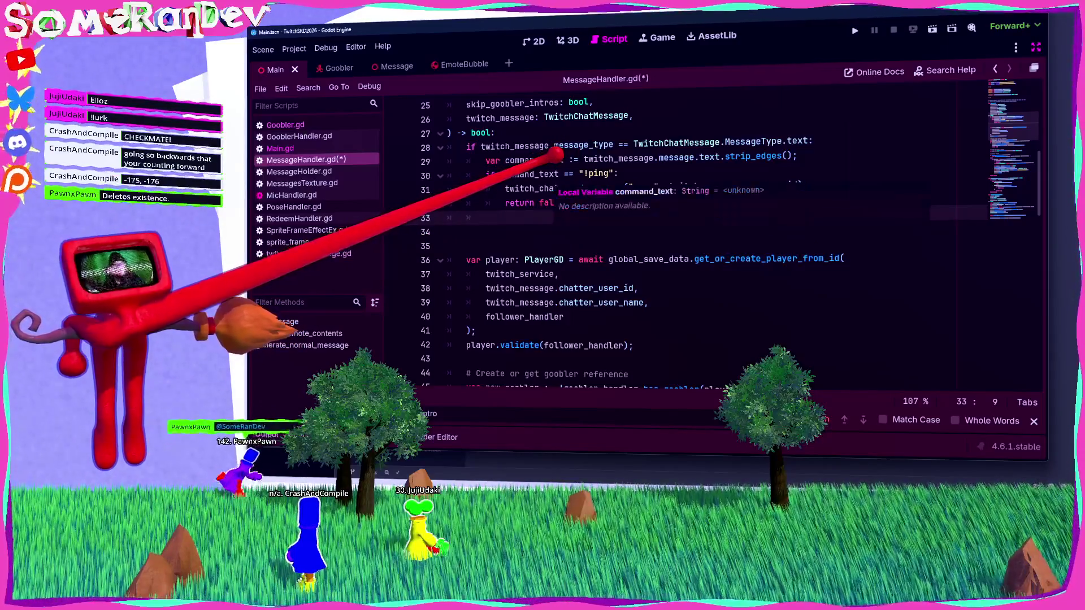
type("elif ")
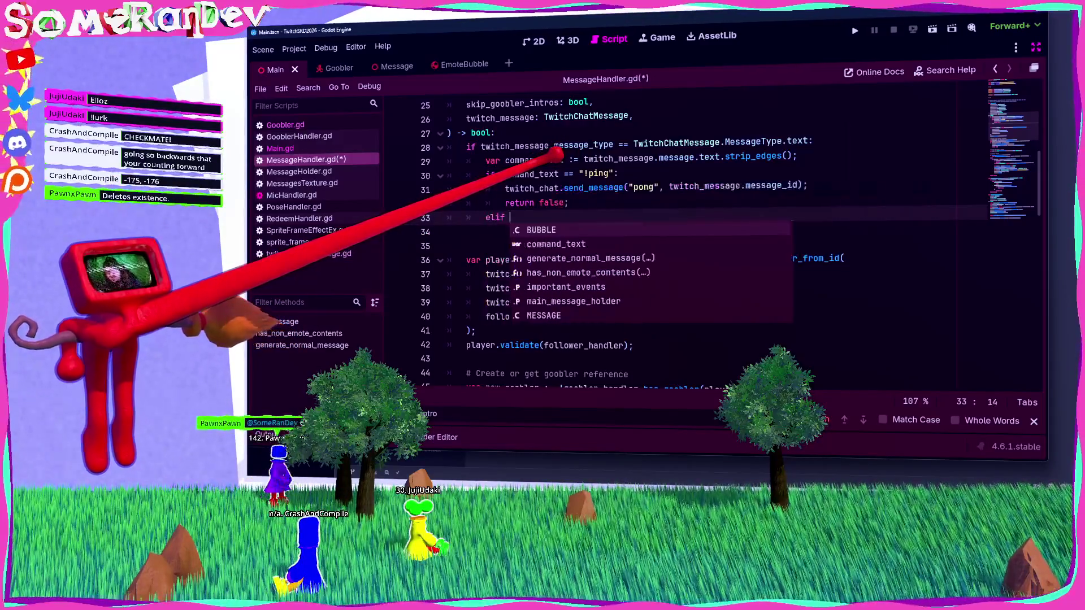
type("com")
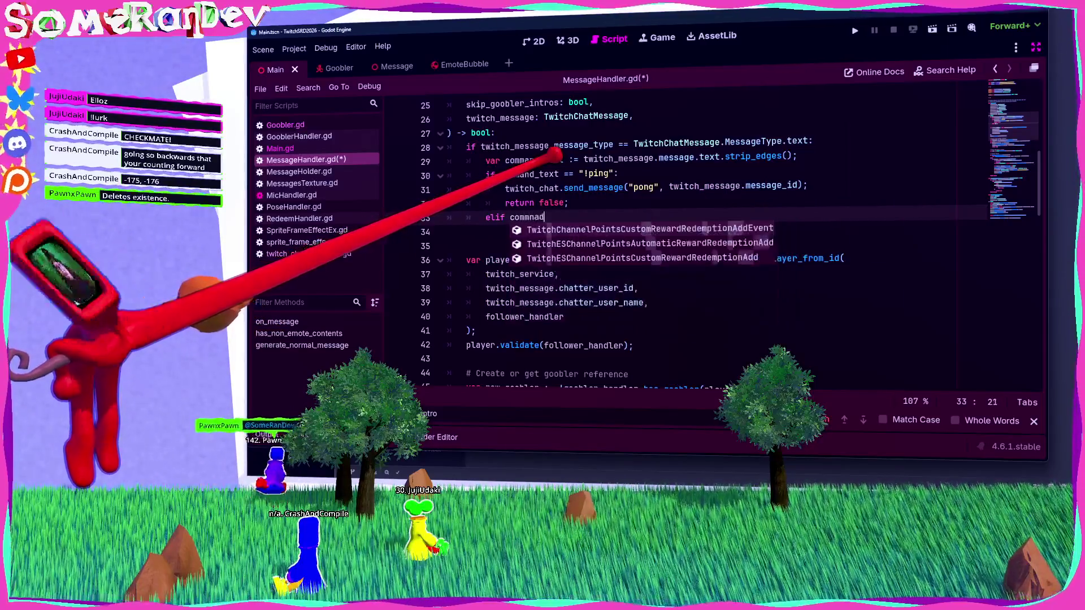
type("mand_text == \"!stats\":")
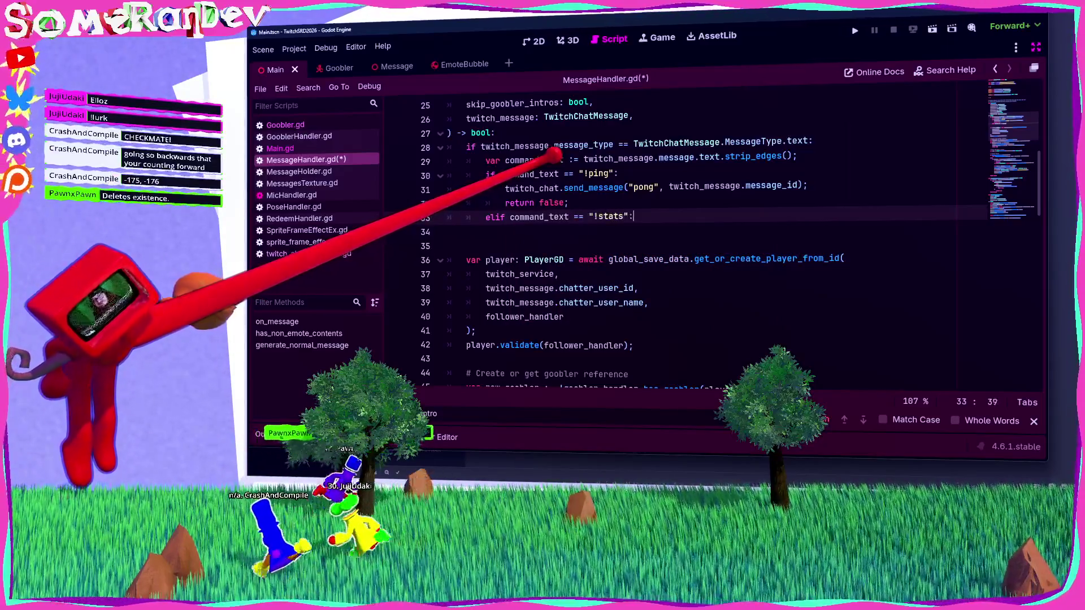
key("Return")
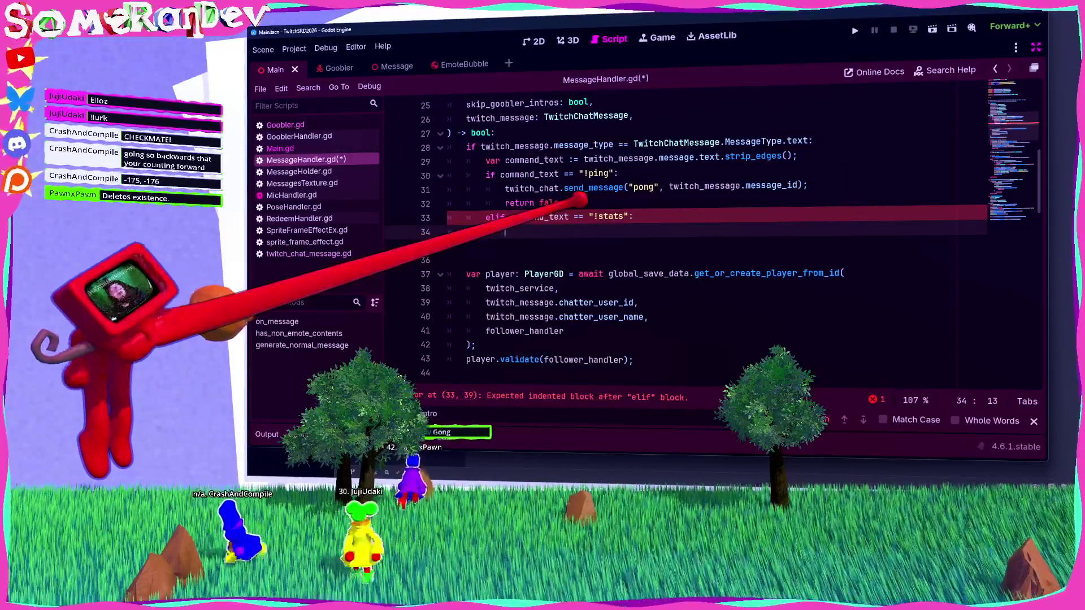
Put a commented #twitch_message.chatter_user_id line in the !stats body and save.
scroll(678, 238, "down", 1)
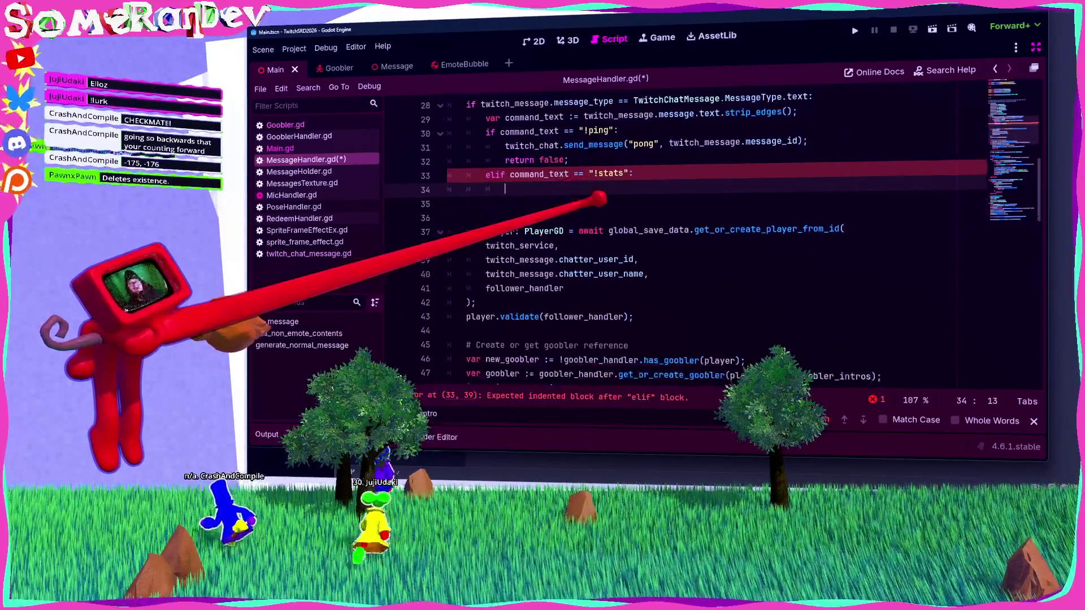
scroll(678, 238, "up", 2)
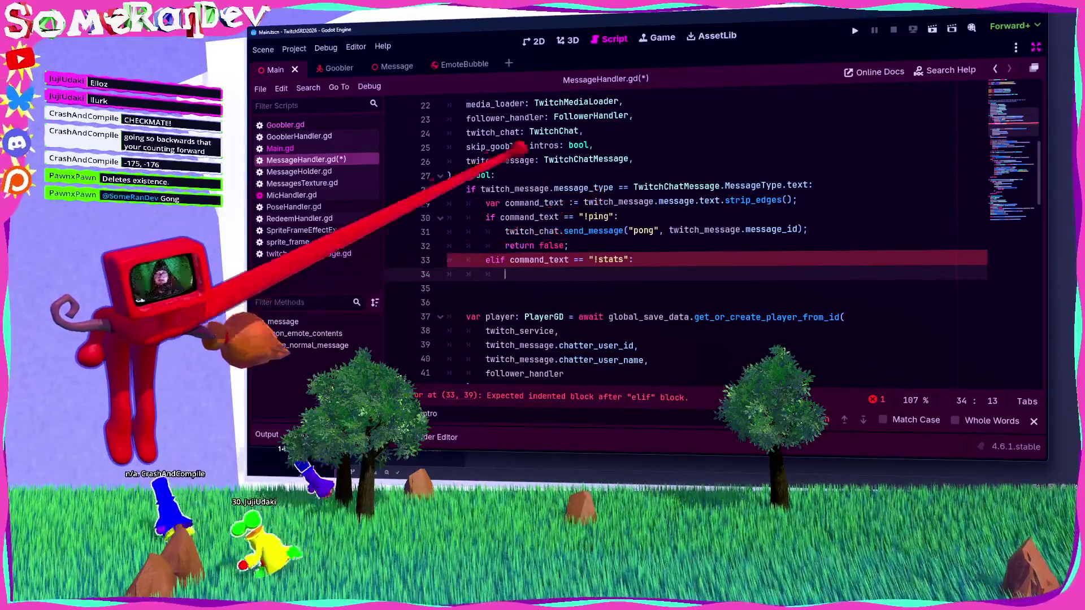
left_click(500, 160)
left_click(542, 274)
type("twitch_message.")
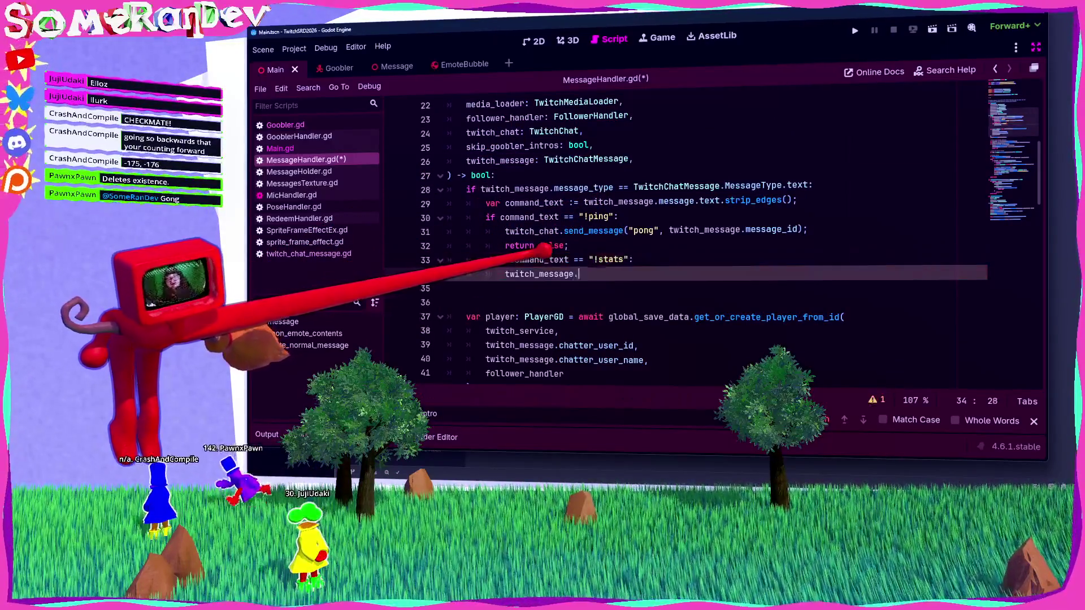
type("t")
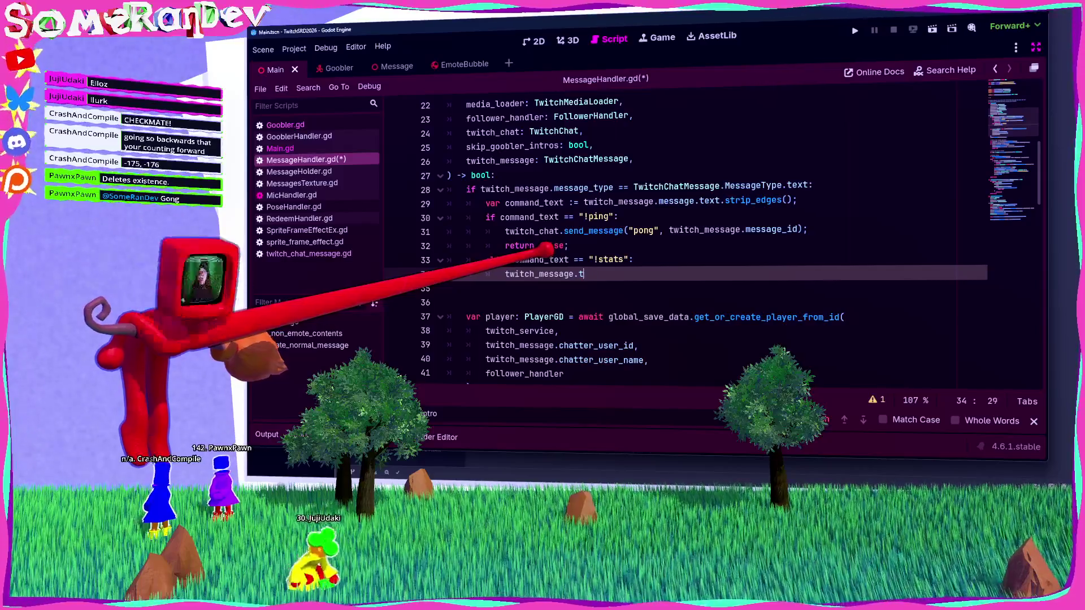
type("wt.user")
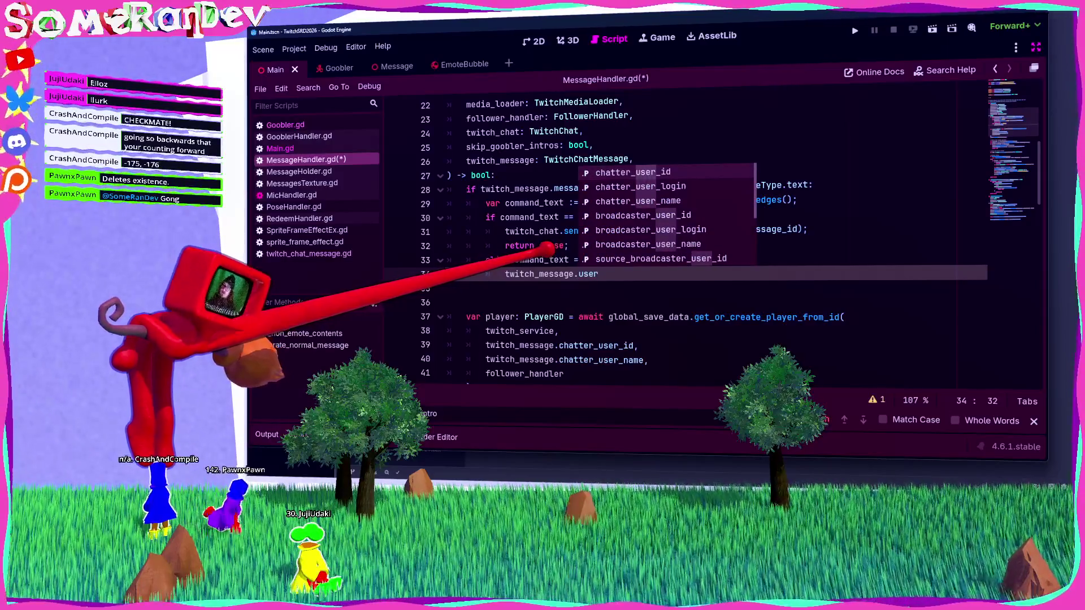
key("Return")
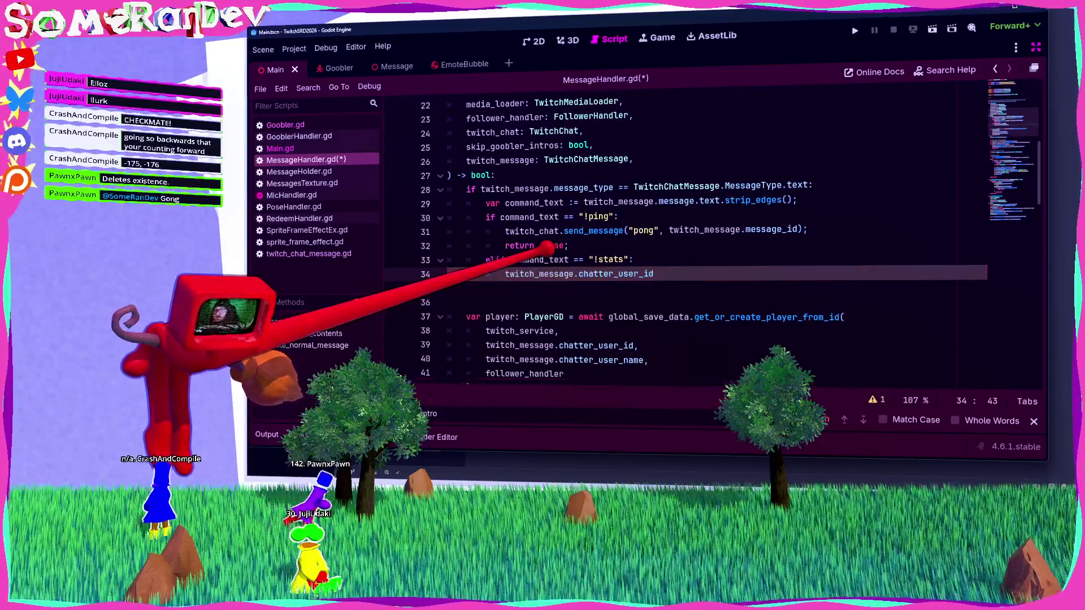
key("Home")
type("##")
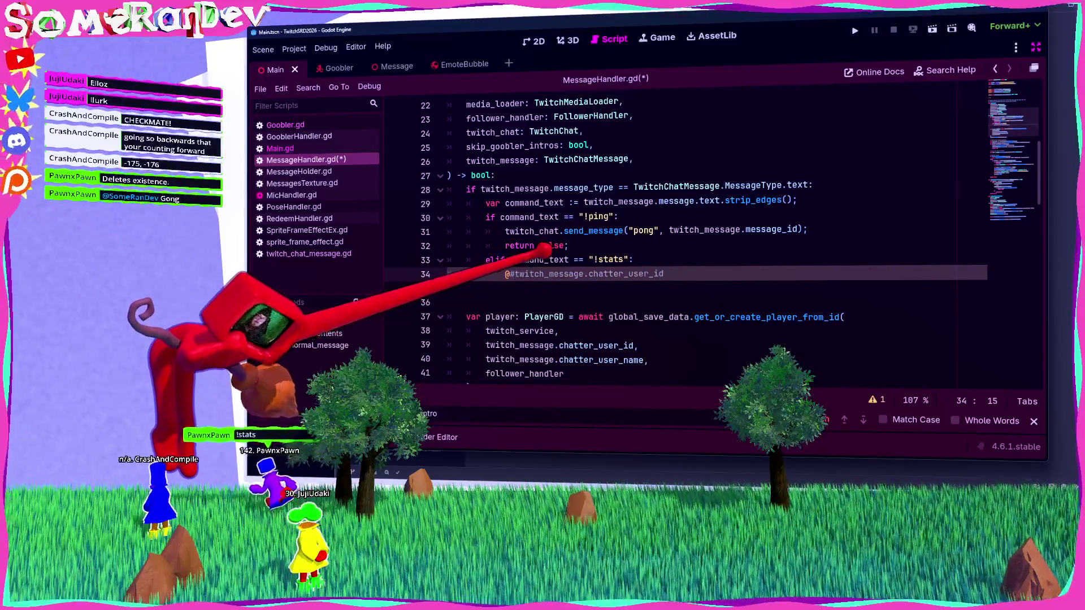
key("BackSpace")
key("ctrl+s")
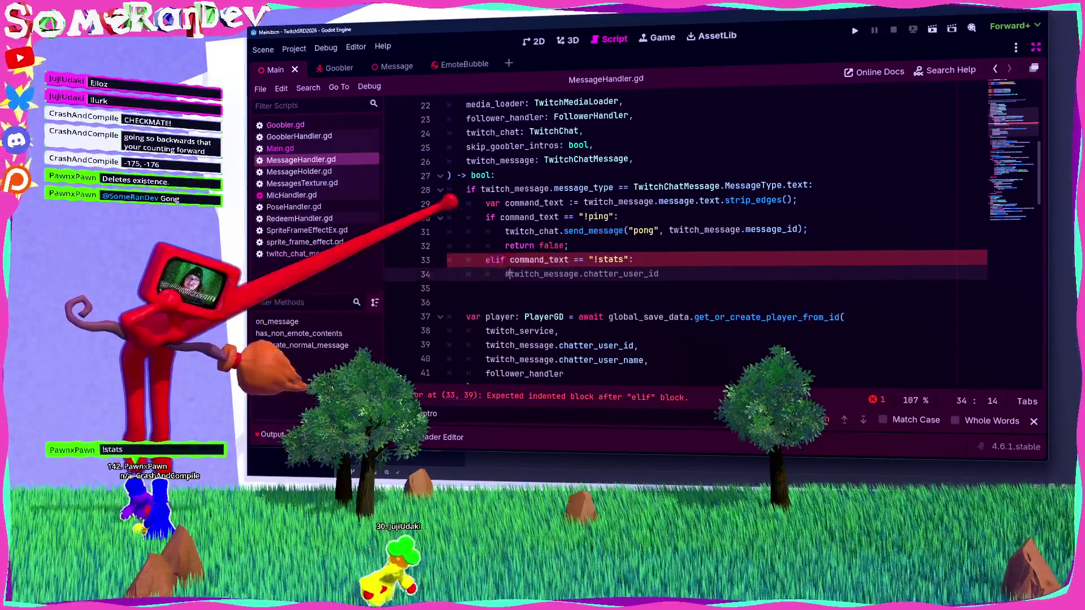
Inspect the get_or_create_player_from_id call and open Player.gd.
scroll(678, 238, "down", 3)
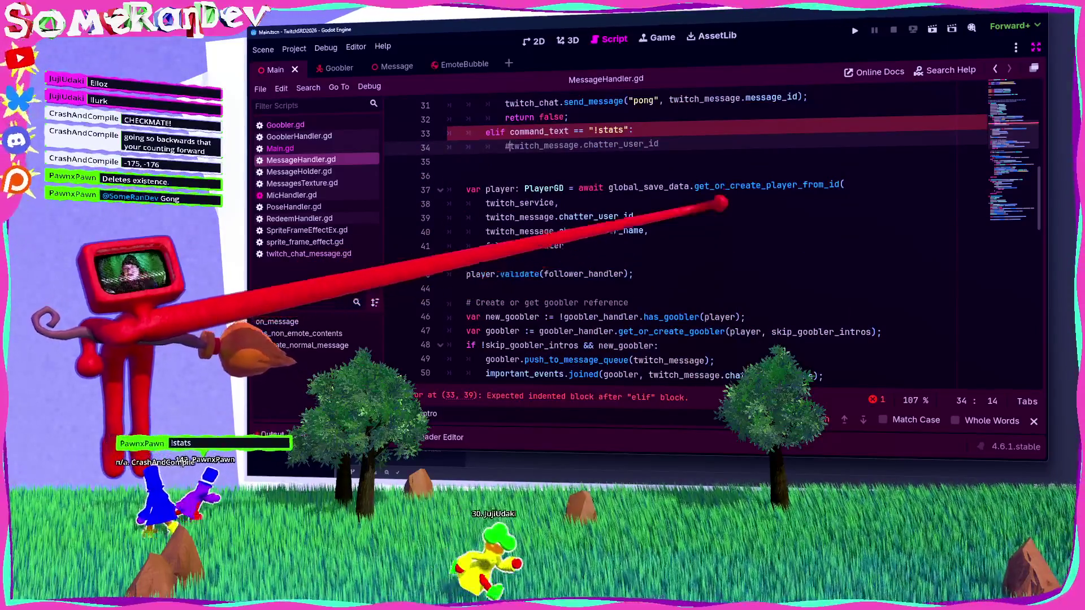
left_click_drag(694, 187, 844, 185)
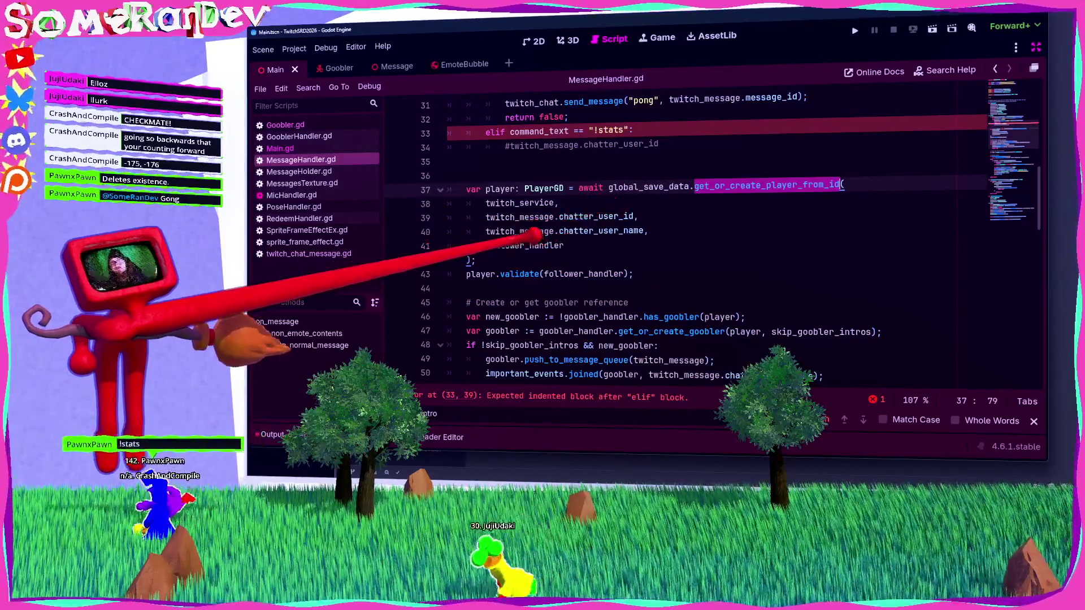
double_click(500, 188)
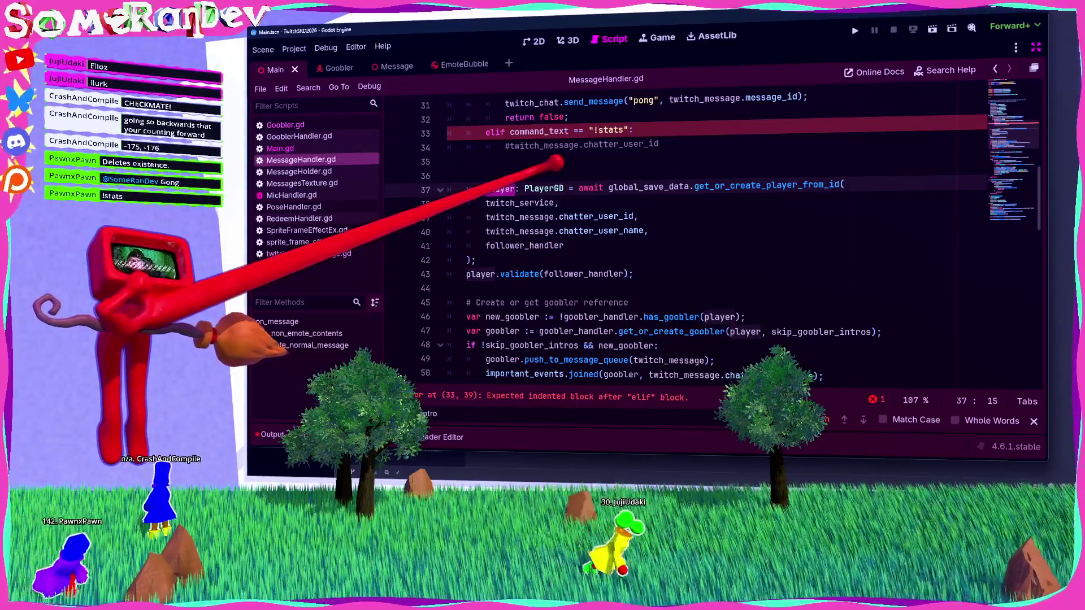
left_click(543, 188, "ctrl")
Check the follow_number and save_data properties in Player.gd, then return to MessageHandler.gd.
scroll(585, 184, "up", 1)
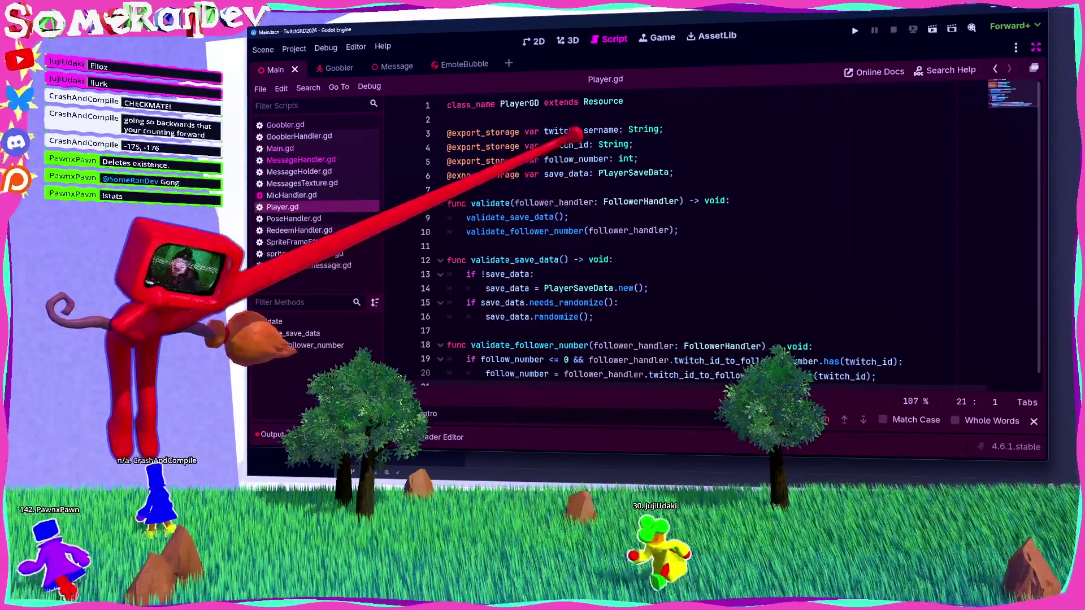
double_click(576, 159)
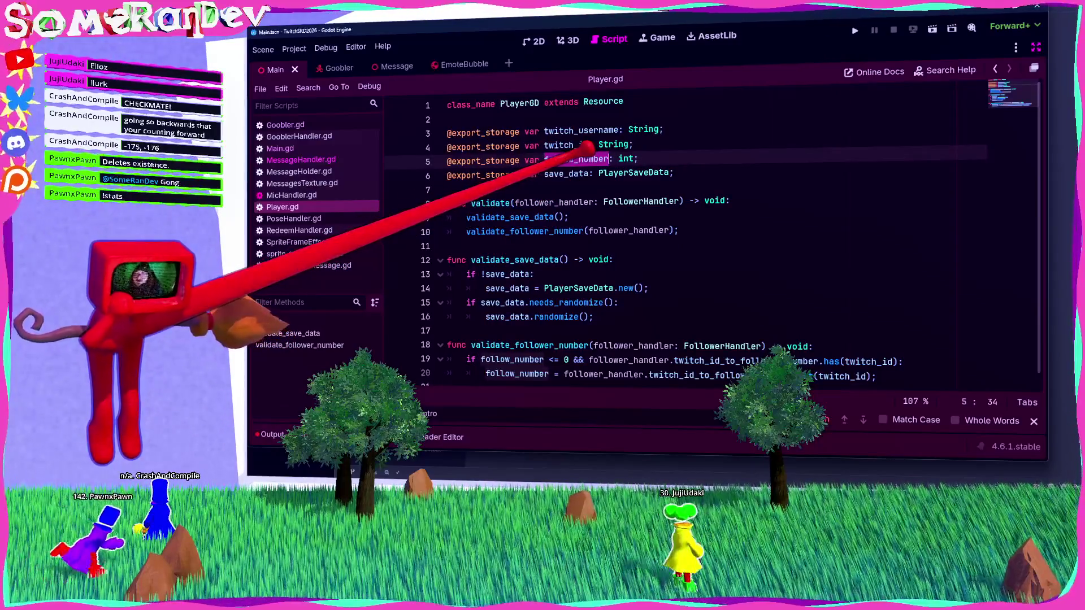
double_click(565, 173)
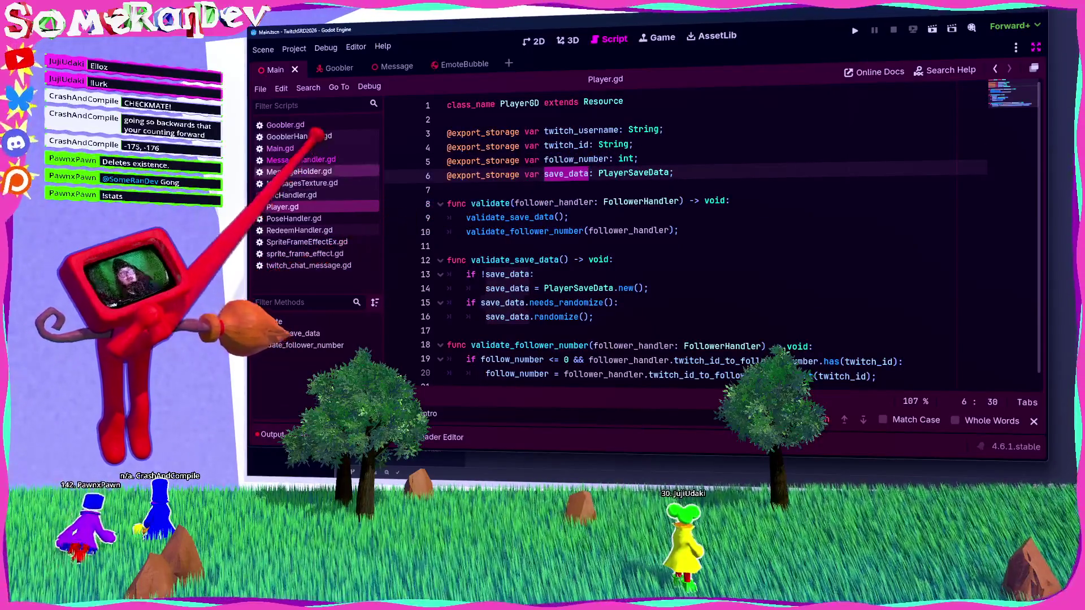
left_click(301, 160)
Move the !stats branch below player.validate as its own if, dropping the duplicated !ping block.
scroll(565, 226, "up", 2)
left_click_drag(658, 230, 541, 217)
left_click_drag(489, 185, 467, 146)
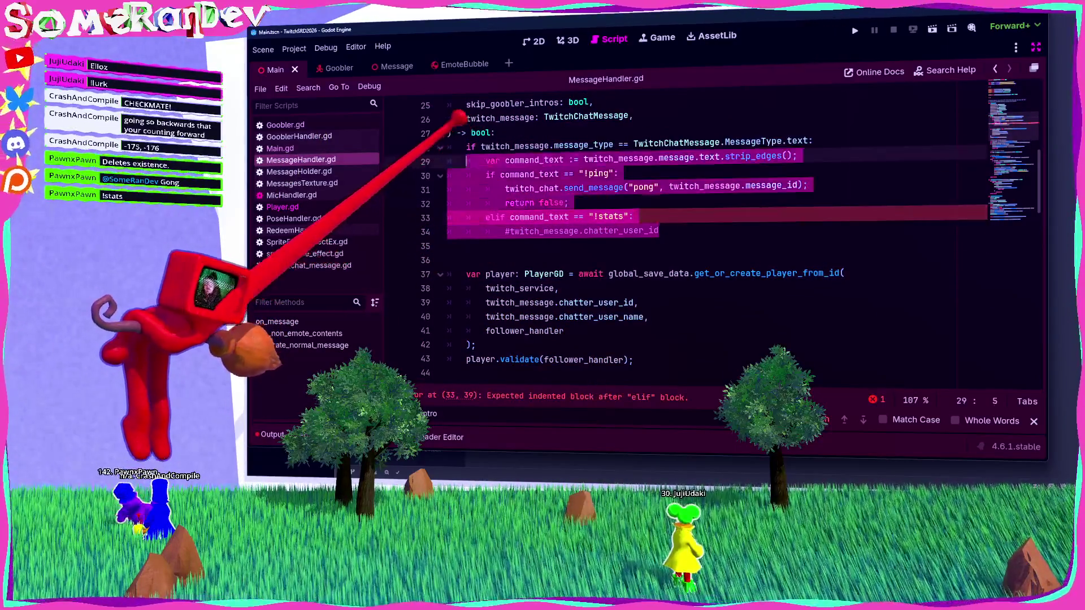
left_click_drag(658, 230, 447, 217)
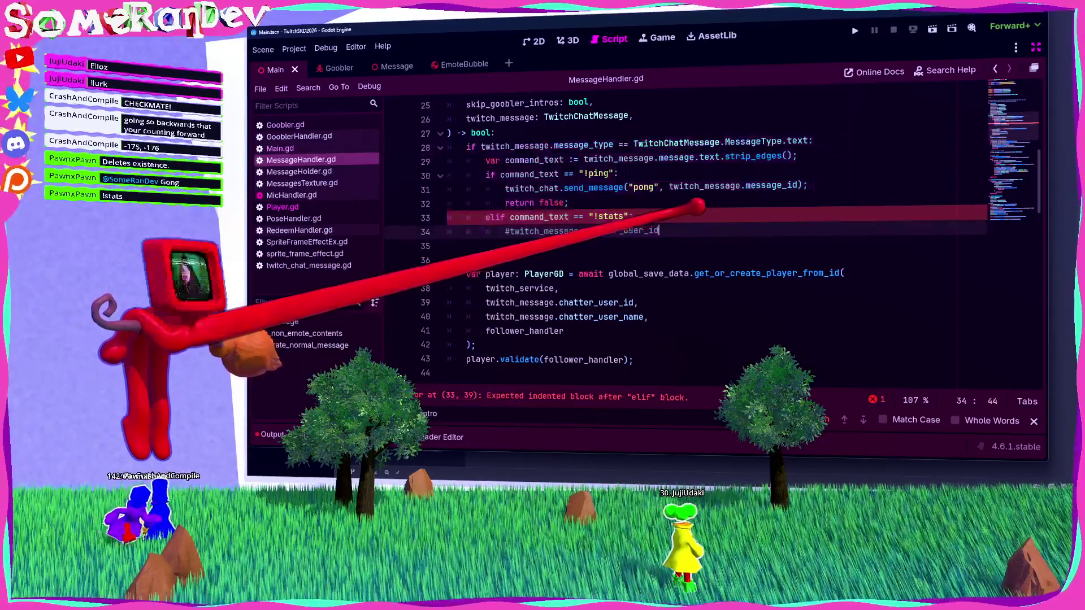
key("BackSpace")
key("BackSpace")
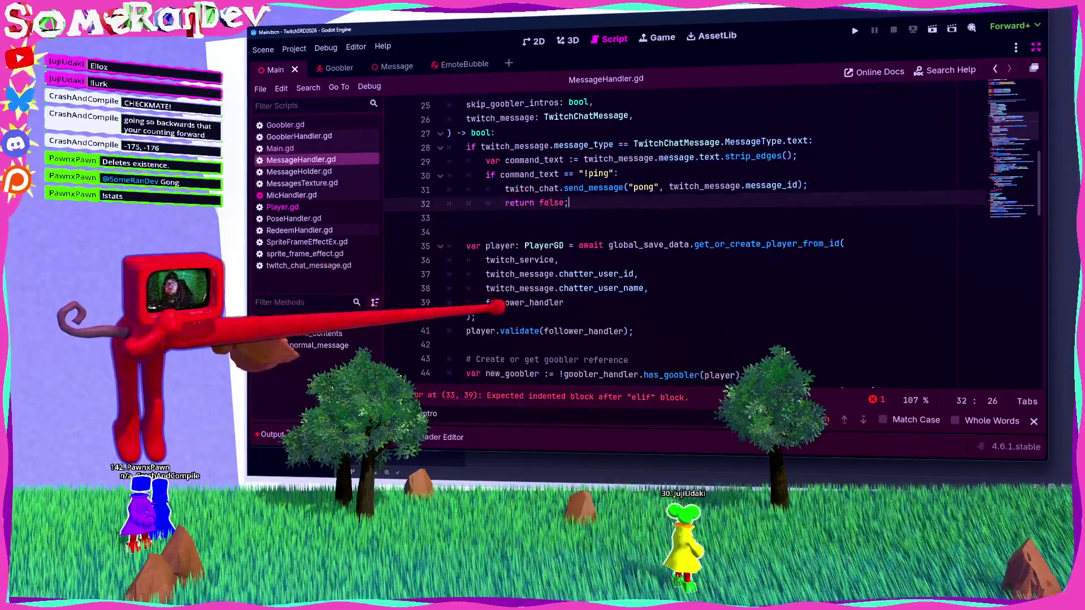
left_click(467, 345)
key("Return")
key("Return")
type("if twitch_message.message_type == TwitchChatMessage.MessageType.text: \t\tvar command_text := twitch_message.message.text.strip_edges(); \t\tif command_text == \"!ping\": \t\t\ttwitch_chat.send_message(\"pong\", twitch_message.message_id); \t\t\treturn false; \t\telif command_text == \"!stats\": \t\t\t#twitch_message.chatter_user_id")
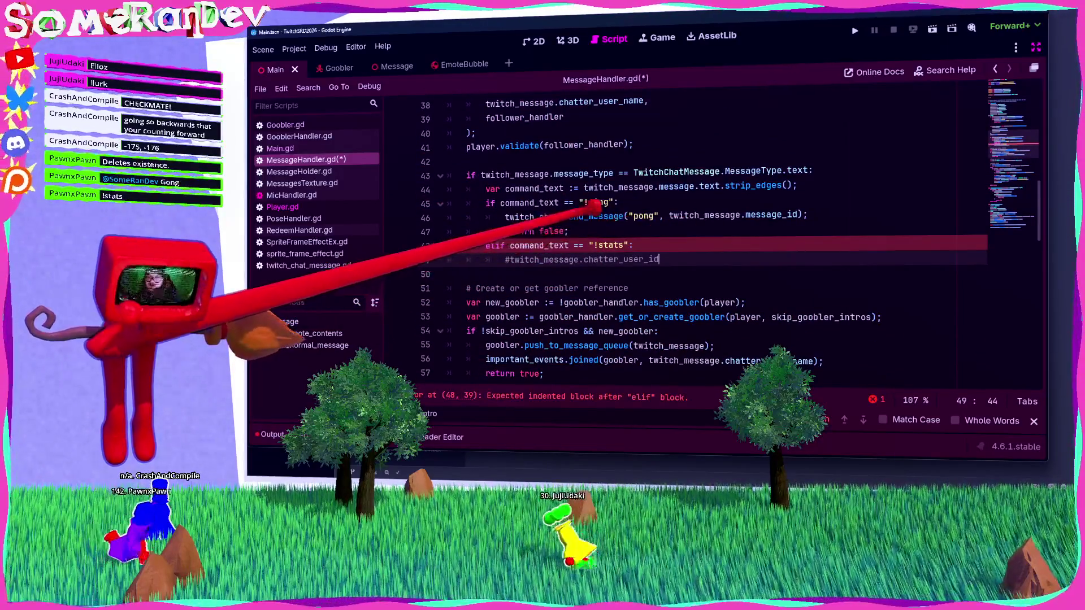
left_click_drag(570, 231, 447, 202)
key("BackSpace")
key("Delete")
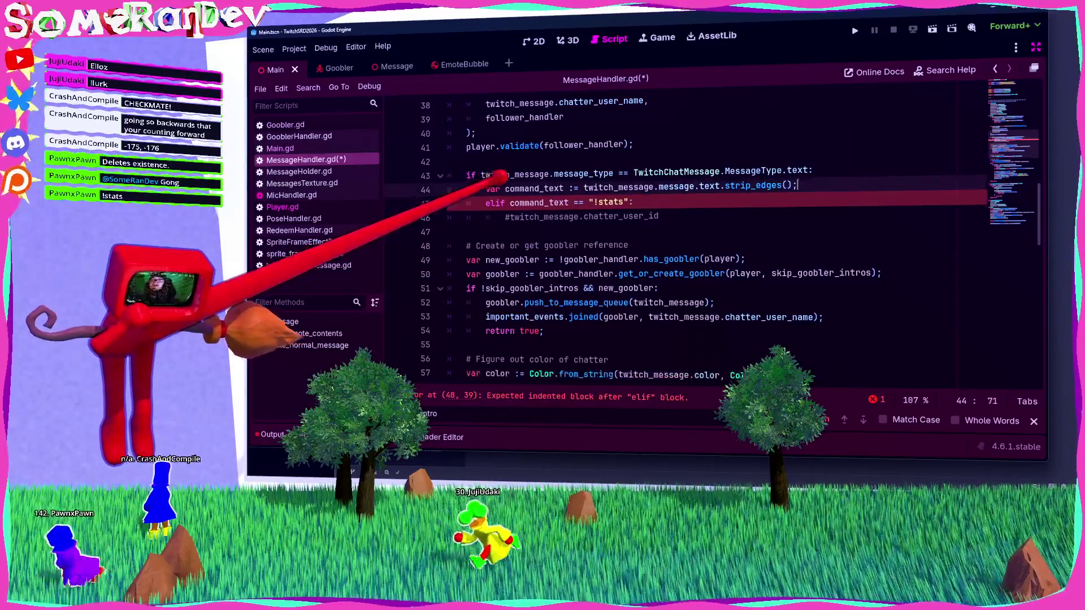
left_click(485, 204)
key("Delete")
key("Delete")
Tidy the blank lines after the on_message function signature.
scroll(485, 272, "up", 2)
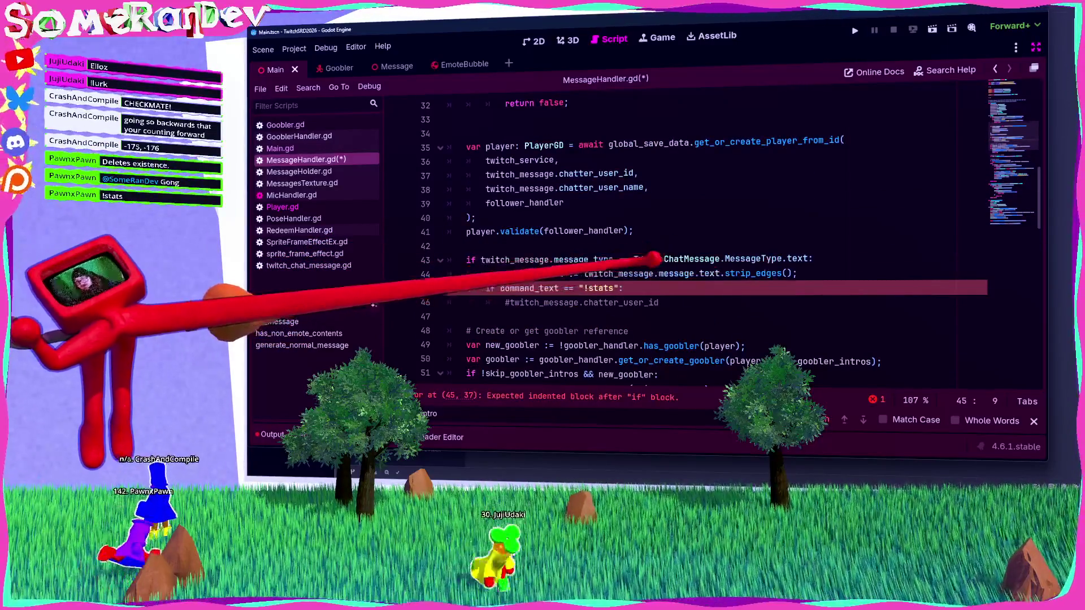
scroll(622, 254, "up", 4)
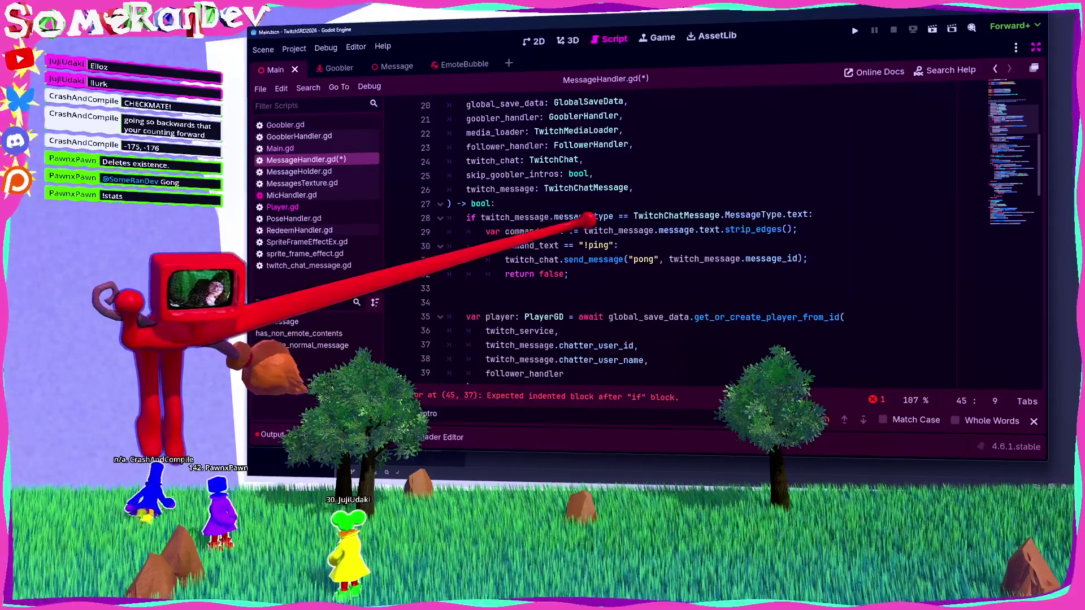
left_click(537, 204)
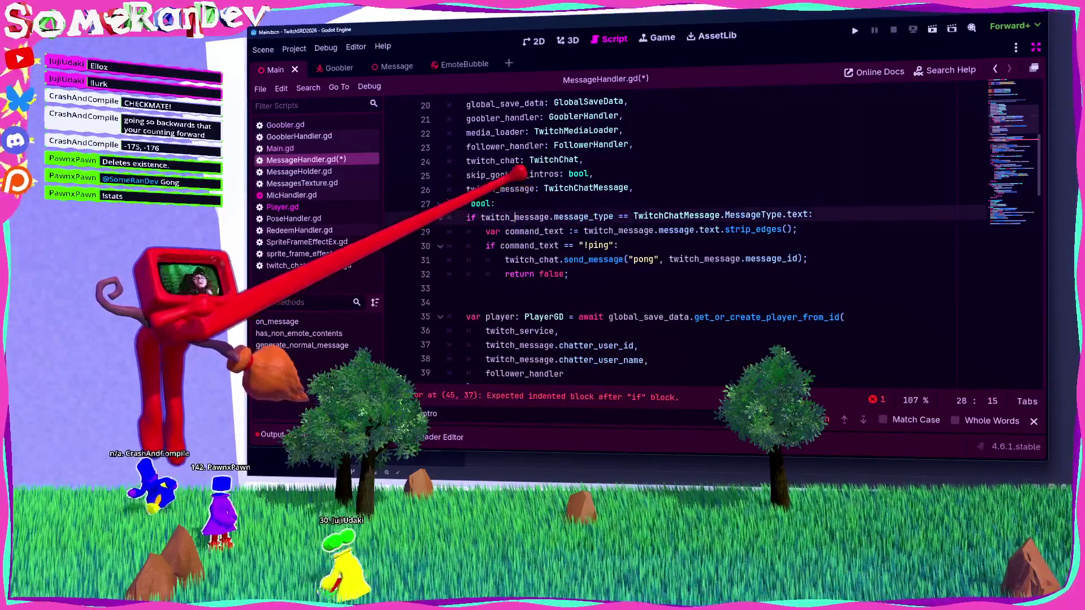
key("Return")
type("var")
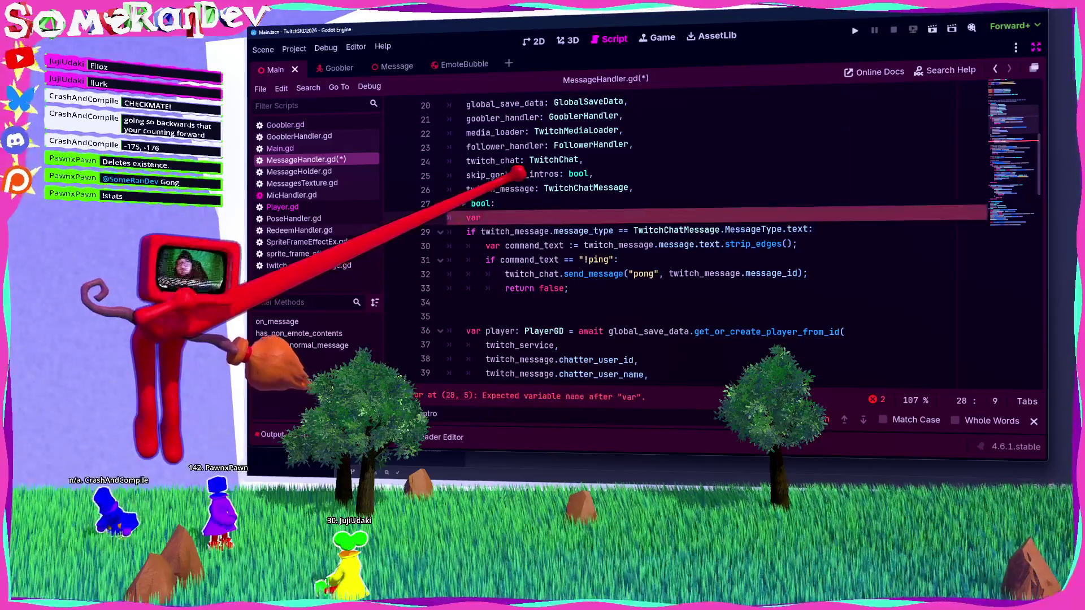
key("BackSpace")
key("BackSpace")
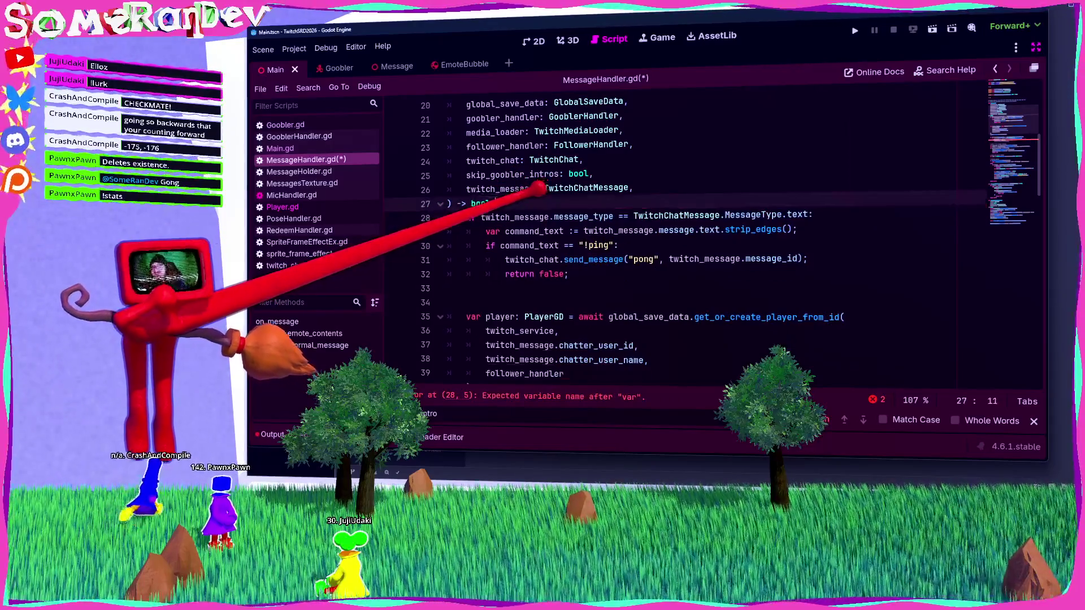
left_click(490, 246)
key("ctrl+z")
key("ctrl+z")
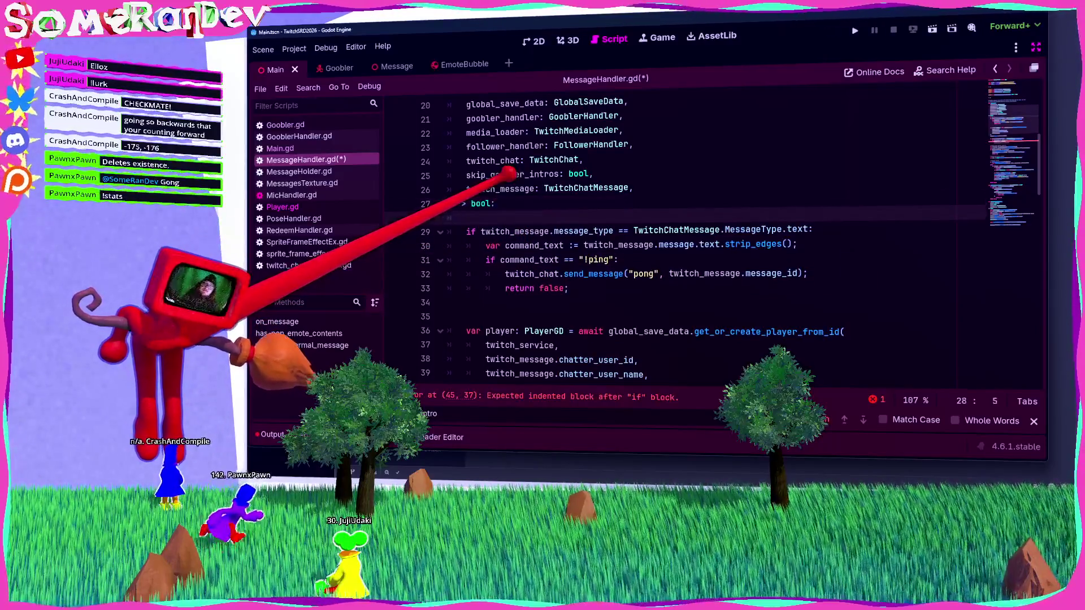
key("BackSpace")
key("BackSpace")
scroll(678, 238, "up", 3)
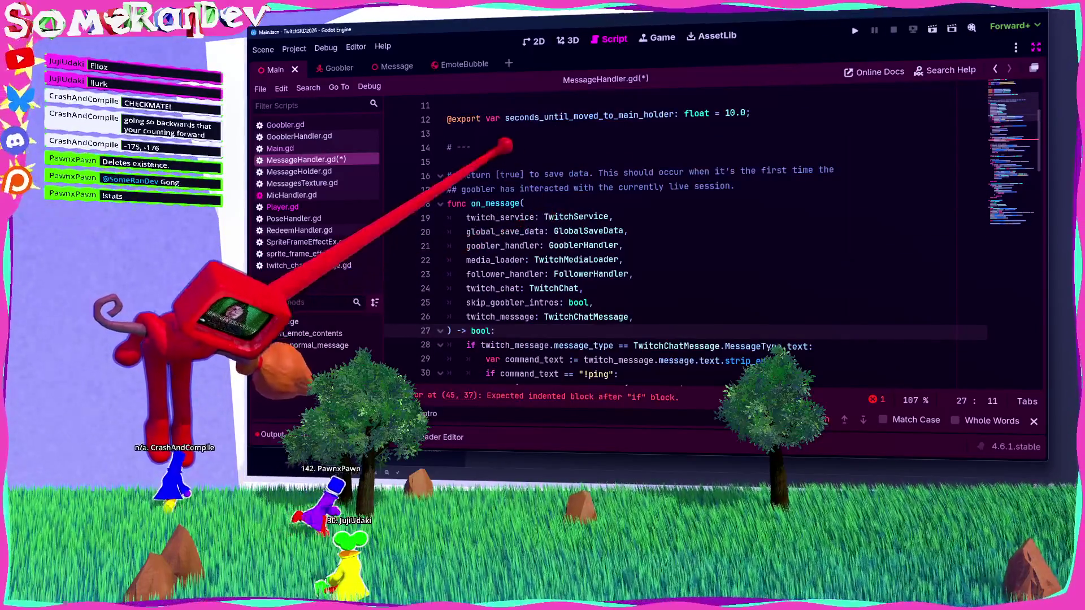
scroll(506, 146, "up", 3)
scroll(491, 163, "down", 3)
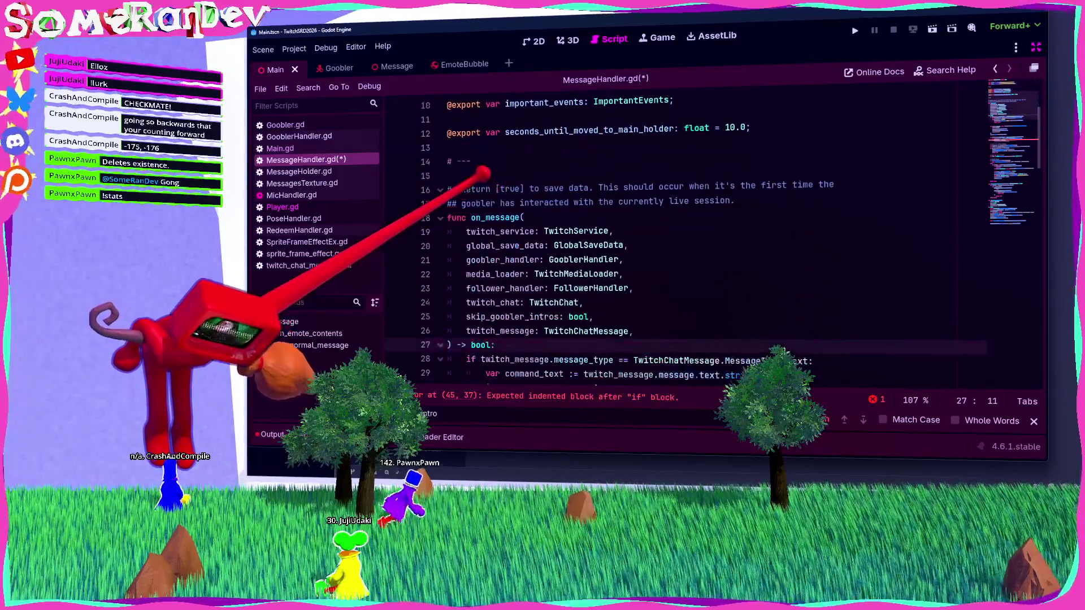
scroll(483, 172, "down", 4)
scroll(484, 181, "up", 3)
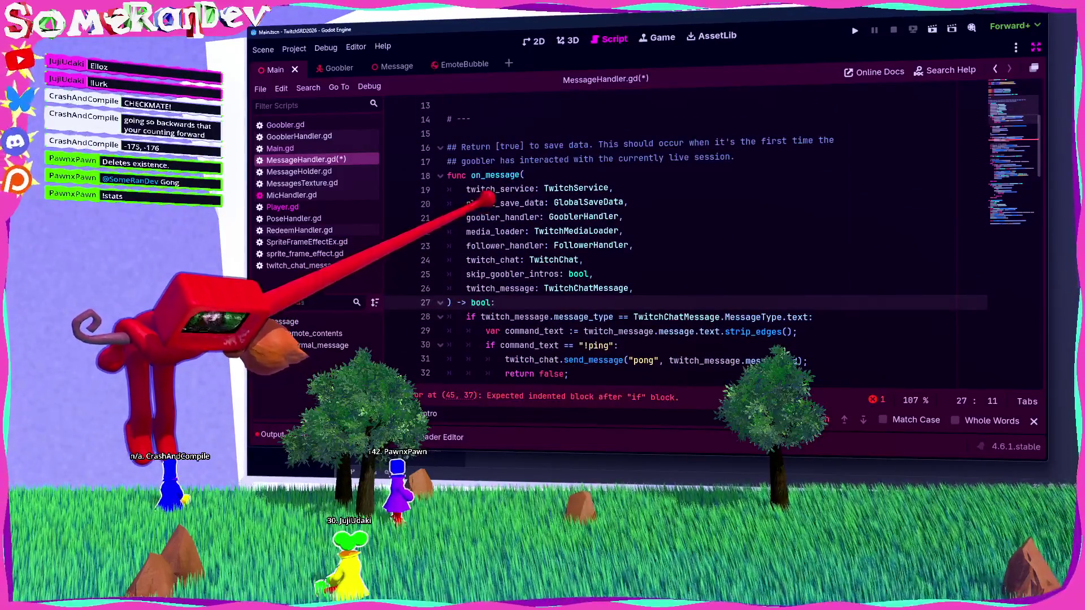
scroll(486, 198, "up", 3)
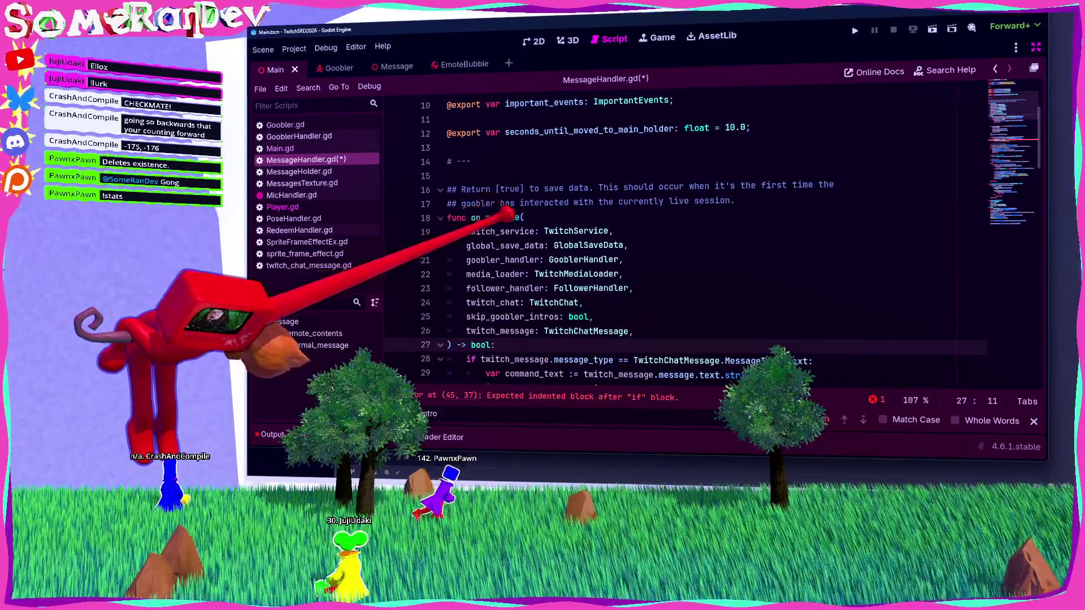
Declare var command_text = twitch_message.message.text; as the first line of on_message.
key("Return")
type("var co")
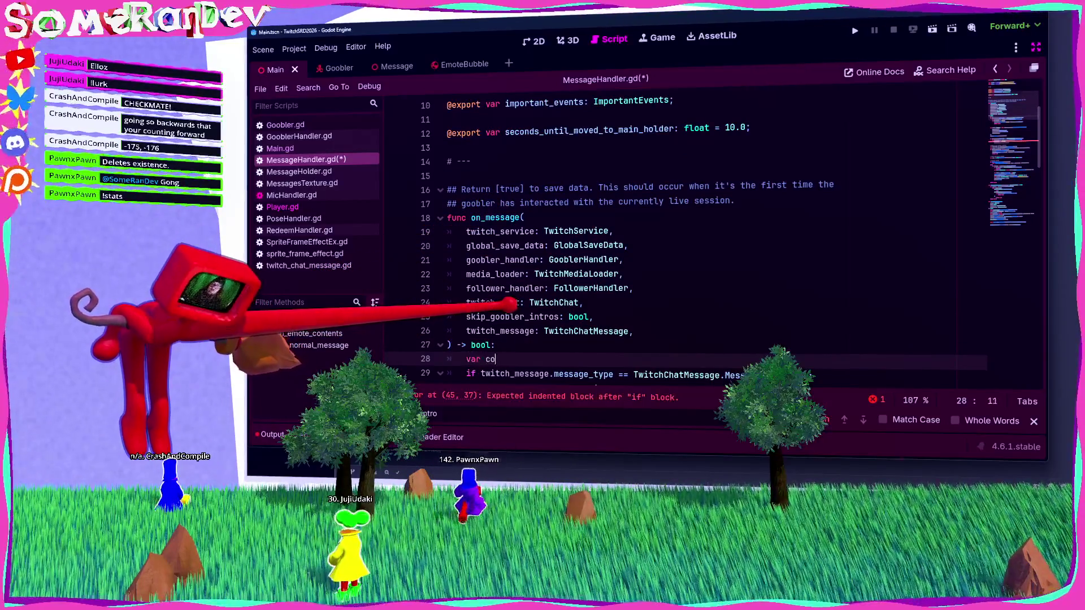
type("=")
scroll(678, 237, "down", 2)
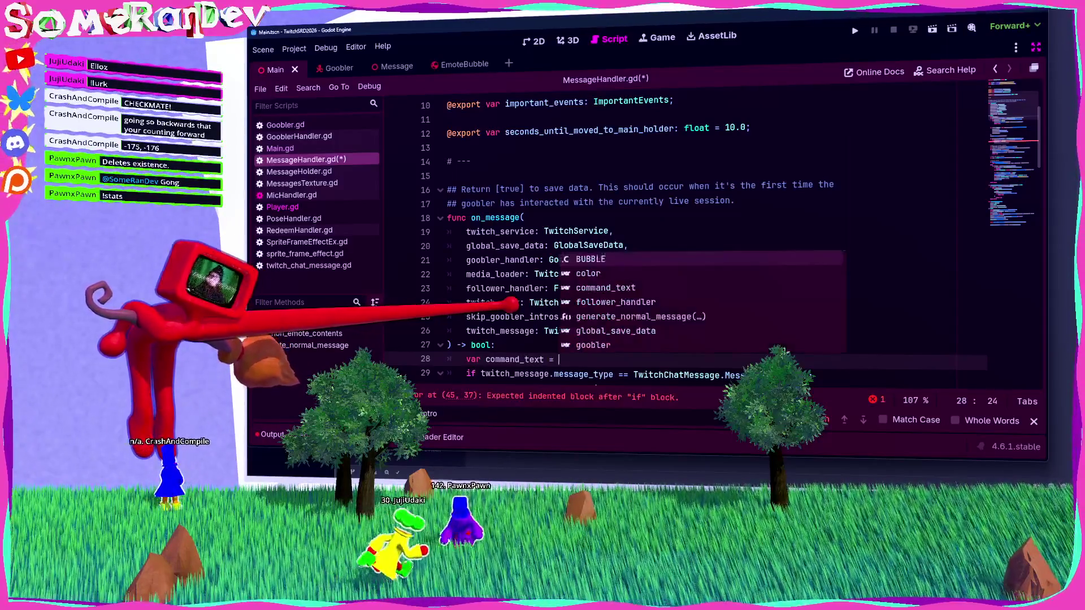
left_click(721, 302)
key("ctrl+shift+Left")
key("ctrl+shift+Left")
key("ctrl+shift+Left")
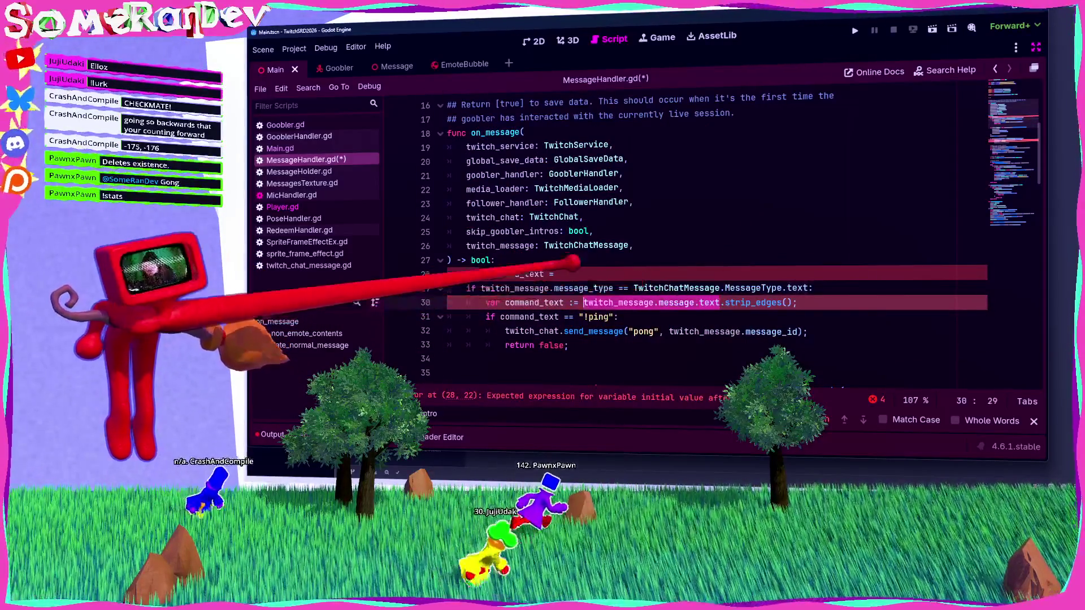
key("ctrl+c")
key("Up")
key("Up")
key("End")
key("ctrl+v")
type(";")
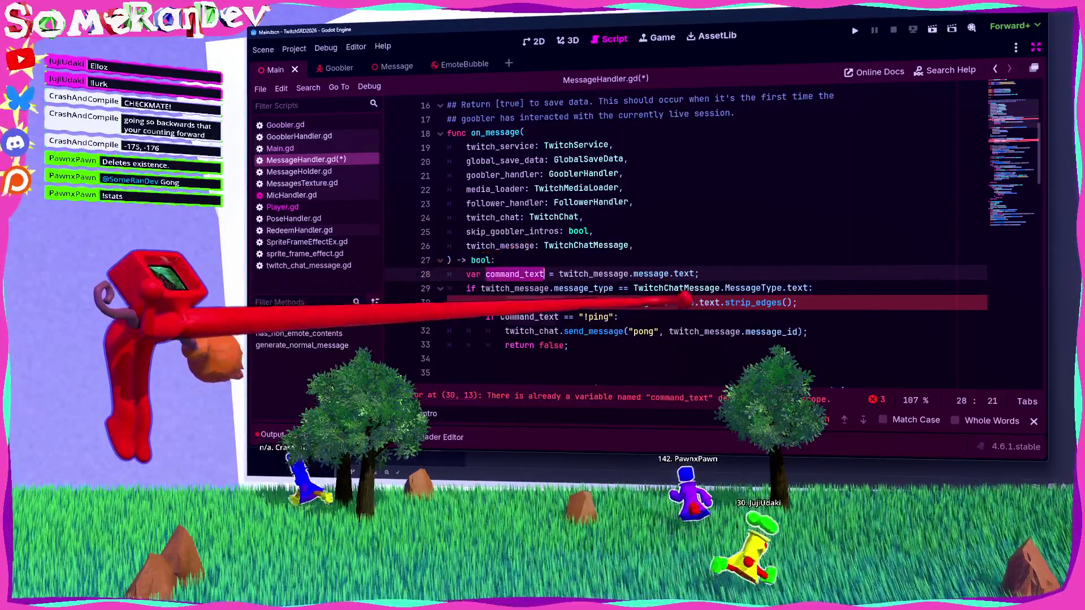
Make line 28 a := declaration and line 30 reassign command_text = command_text.strip_edges(), then save.
left_click_drag(719, 302, 584, 303)
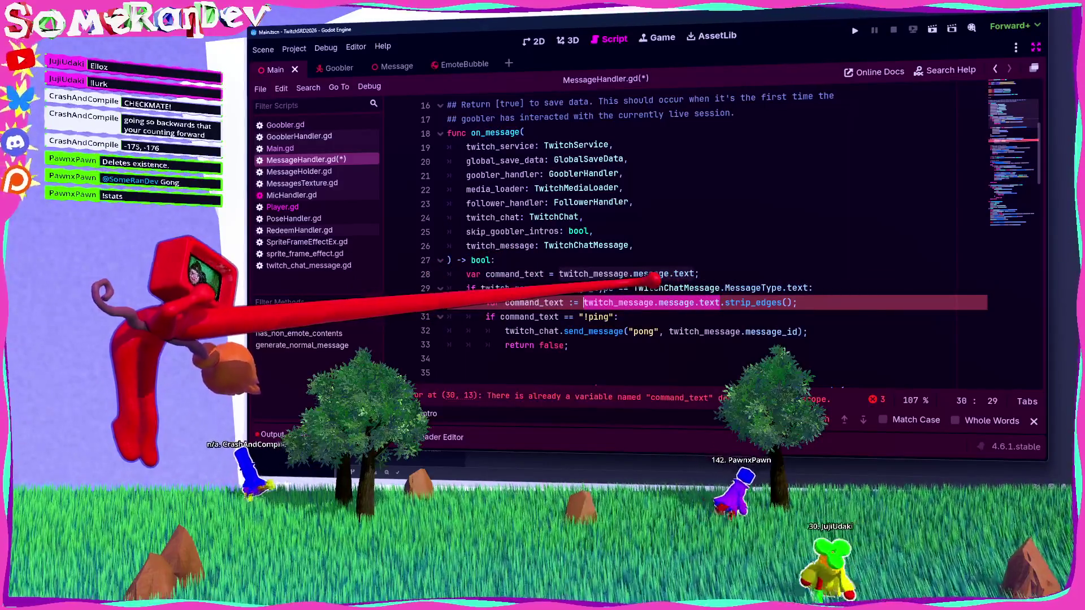
type("command_text")
key("Delete")
key("ctrl+Right")
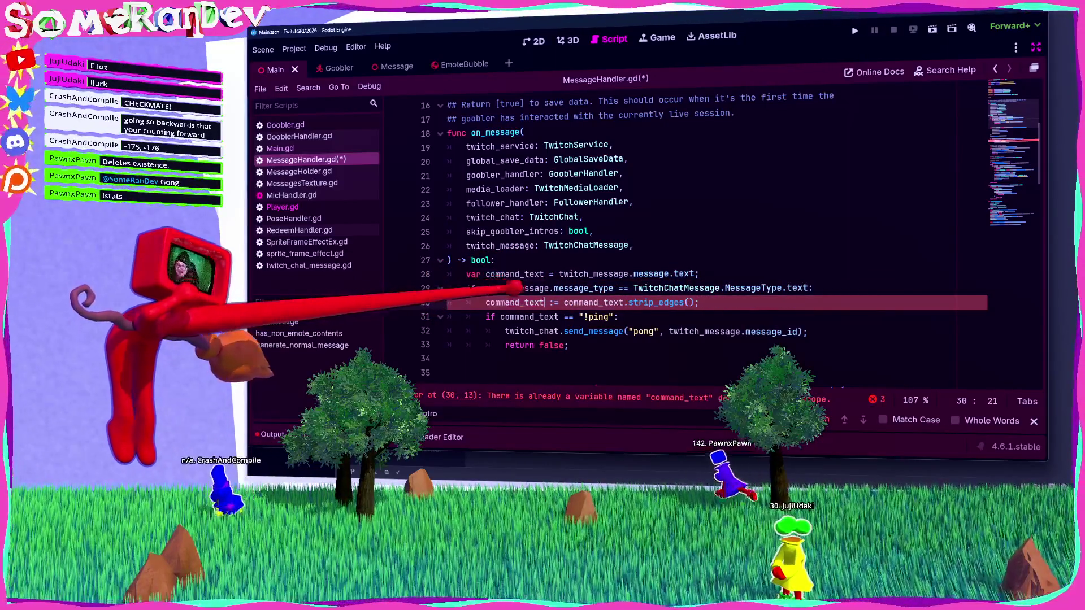
key("ctrl+s")
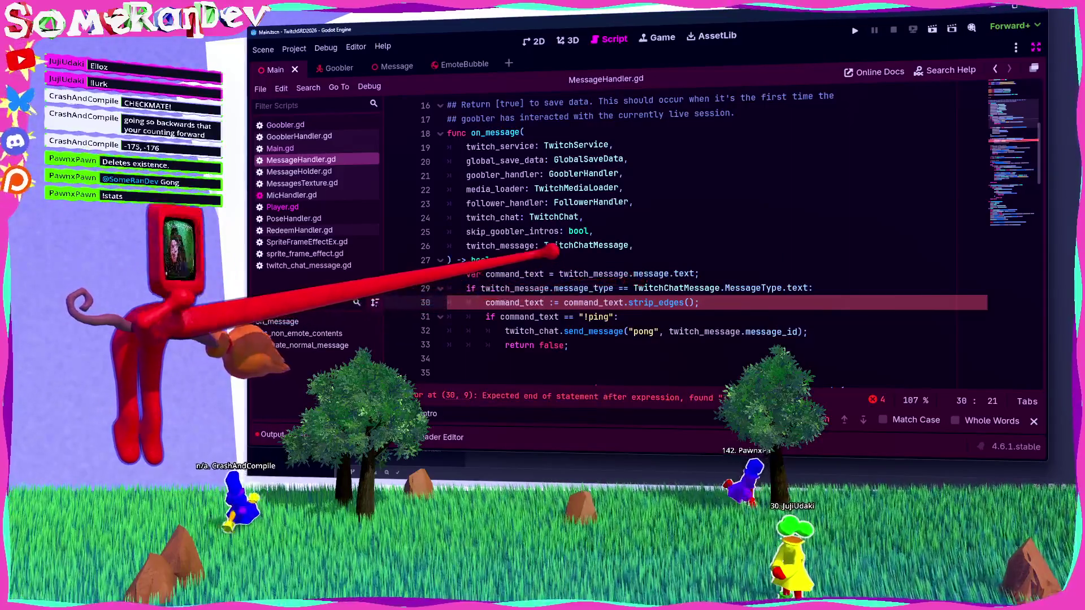
left_click(543, 274)
type(":")
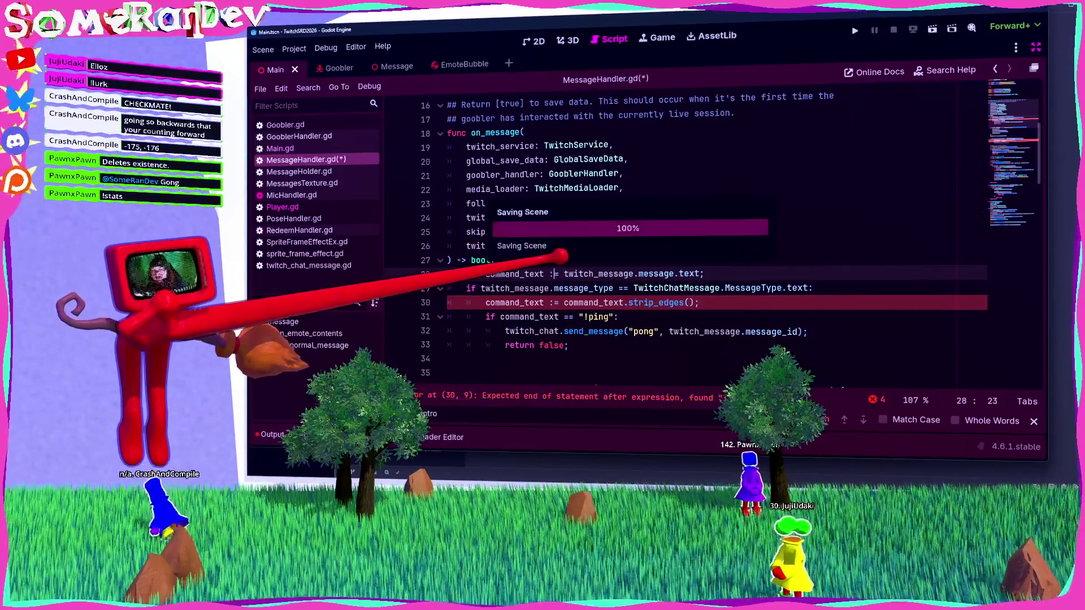
key("Down")
key("Down")
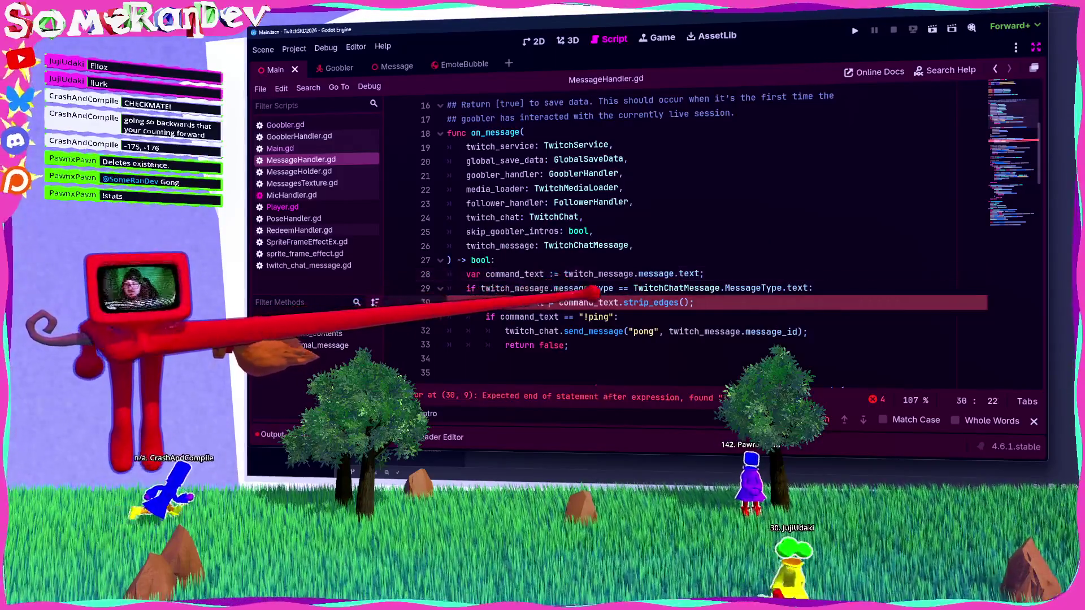
key("BackSpace")
key("ctrl+s")
Highlight the uses of command_text and select the duplicate declaration line.
left_click(519, 303)
double_click(518, 302)
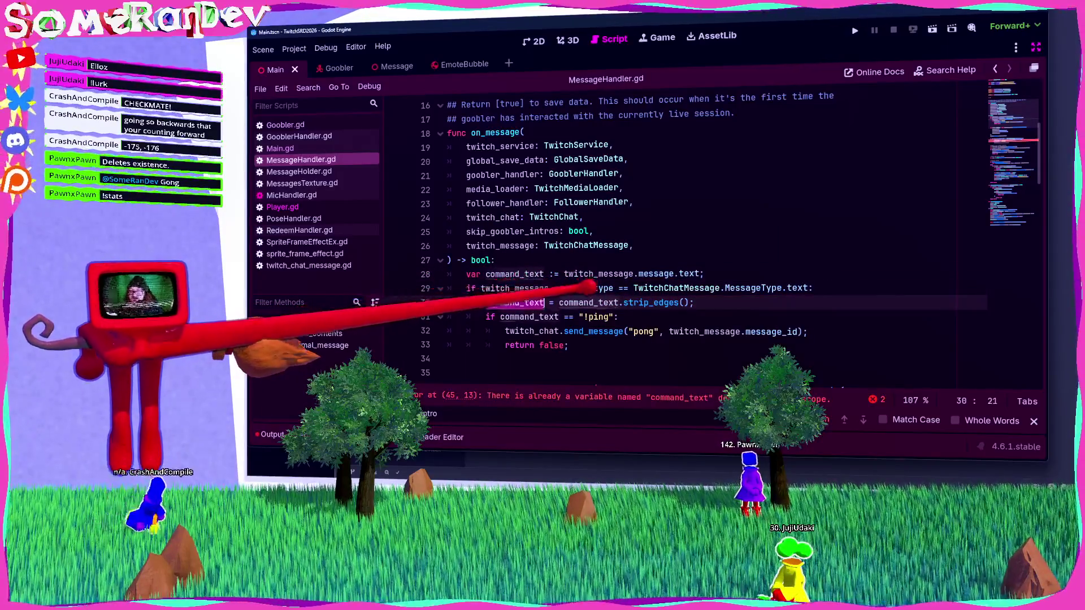
scroll(622, 237, "down", 6)
left_click_drag(486, 260, 485, 274)
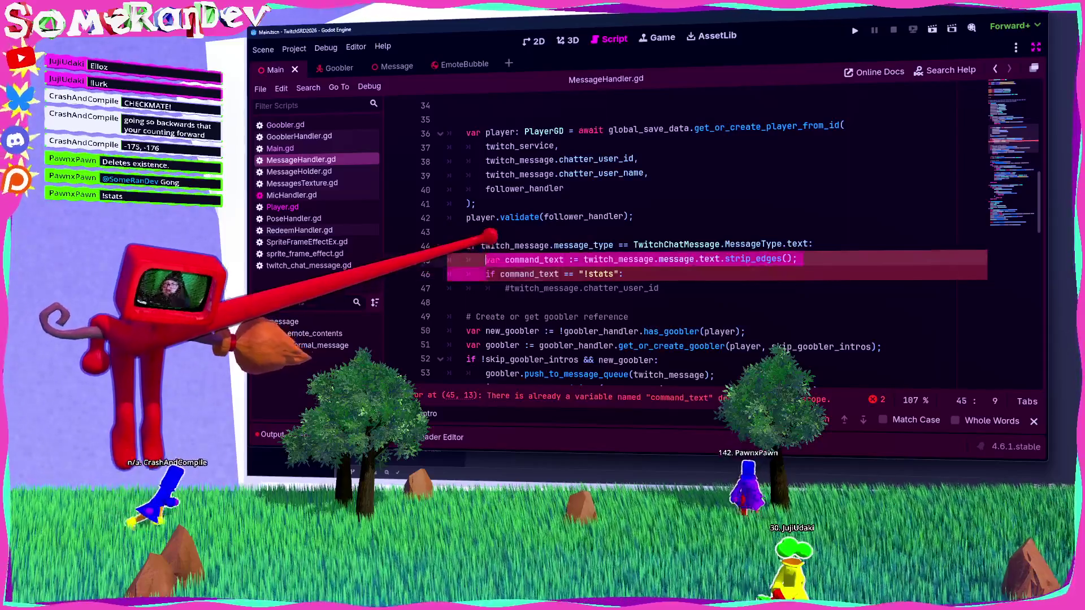
Delete the duplicate command_text declaration, the outer message-type check, and the commented chatter_user_id line.
key("BackSpace")
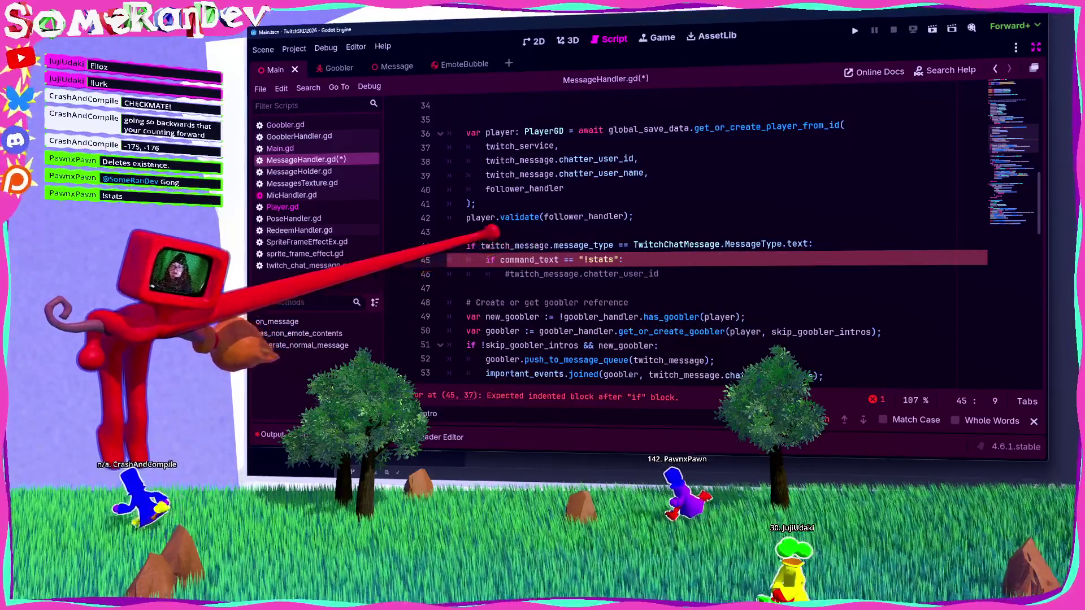
left_click(466, 245, "shift")
key("BackSpace")
left_click_drag(658, 260, 519, 259)
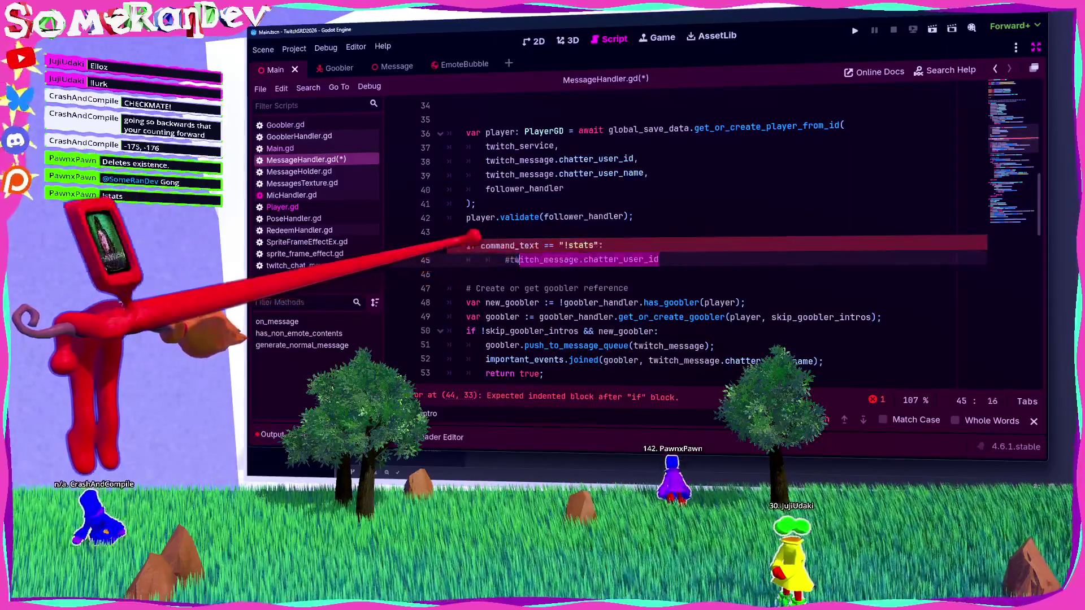
key("BackSpace")
key("BackSpace")
key("BackSpace")
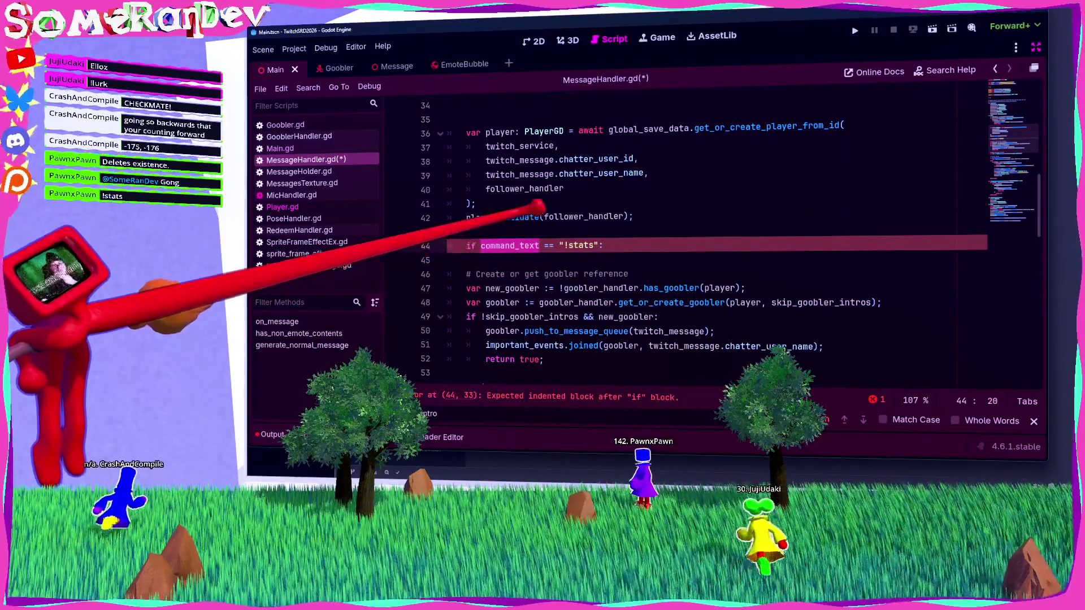
Move twitch_message.message.text from line 28 into line 30's strip_edges call and save.
scroll(540, 206, "up", 5)
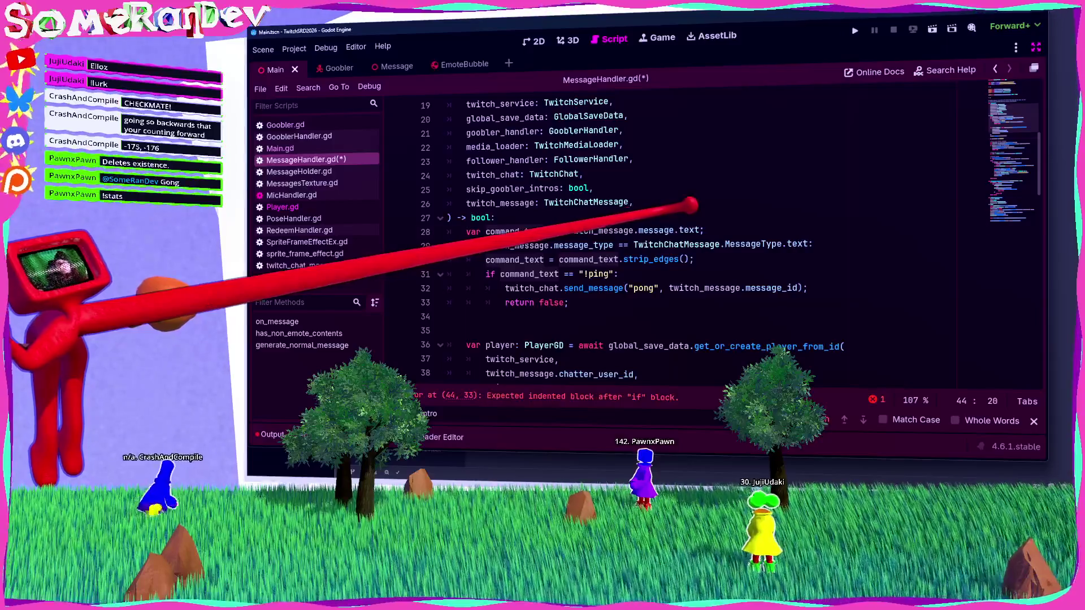
left_click_drag(701, 230, 563, 230)
key("ctrl+x")
double_click(585, 258)
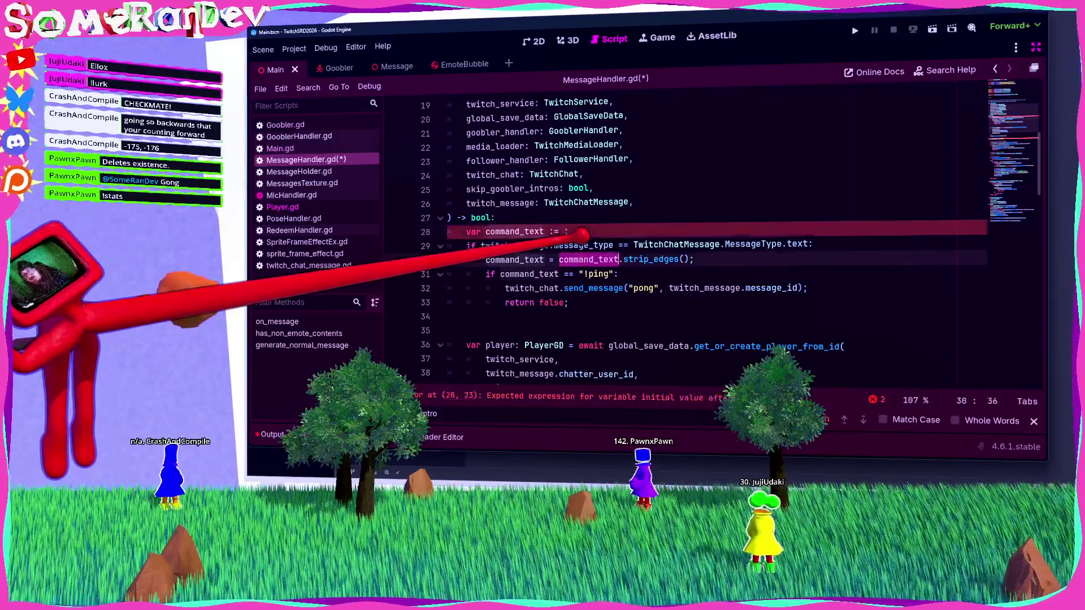
key("ctrl+v")
left_click(565, 231)
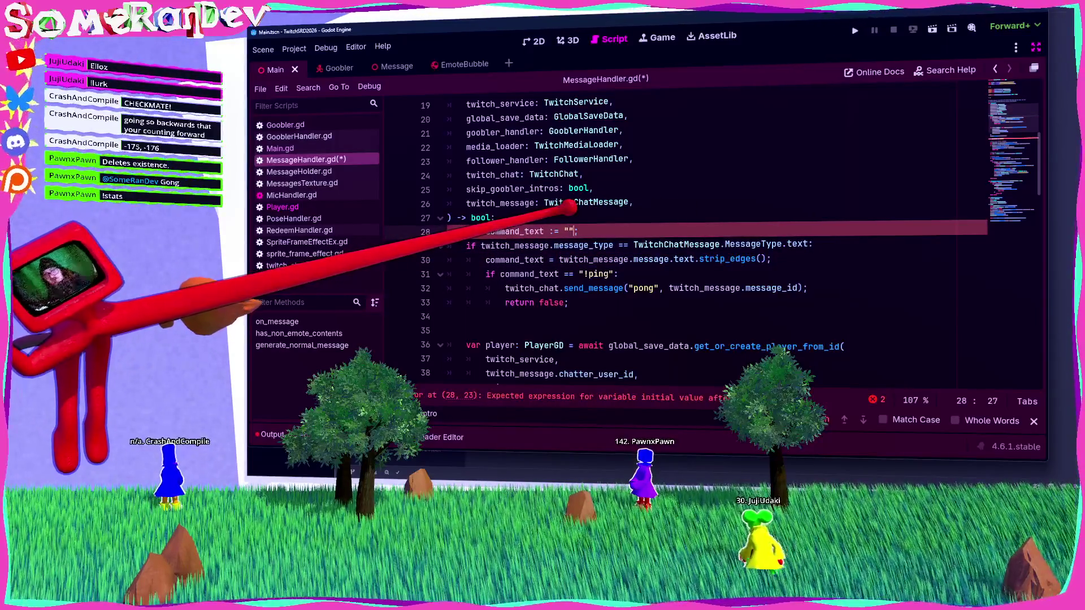
key("ctrl+s")
left_click_drag(811, 243, 633, 244)
scroll(633, 244, "down", 5)
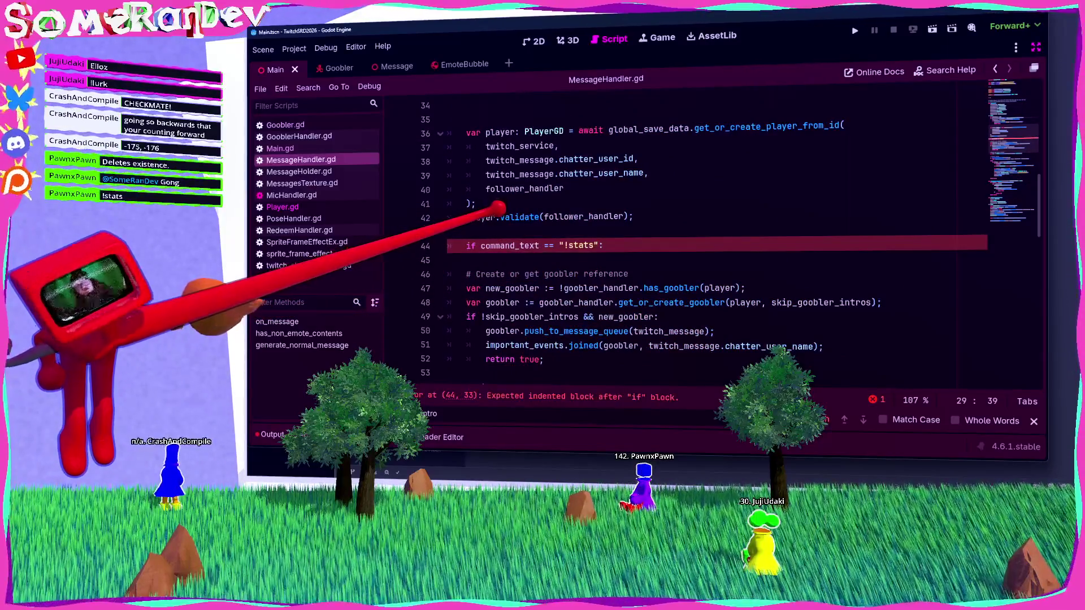
double_click(526, 245)
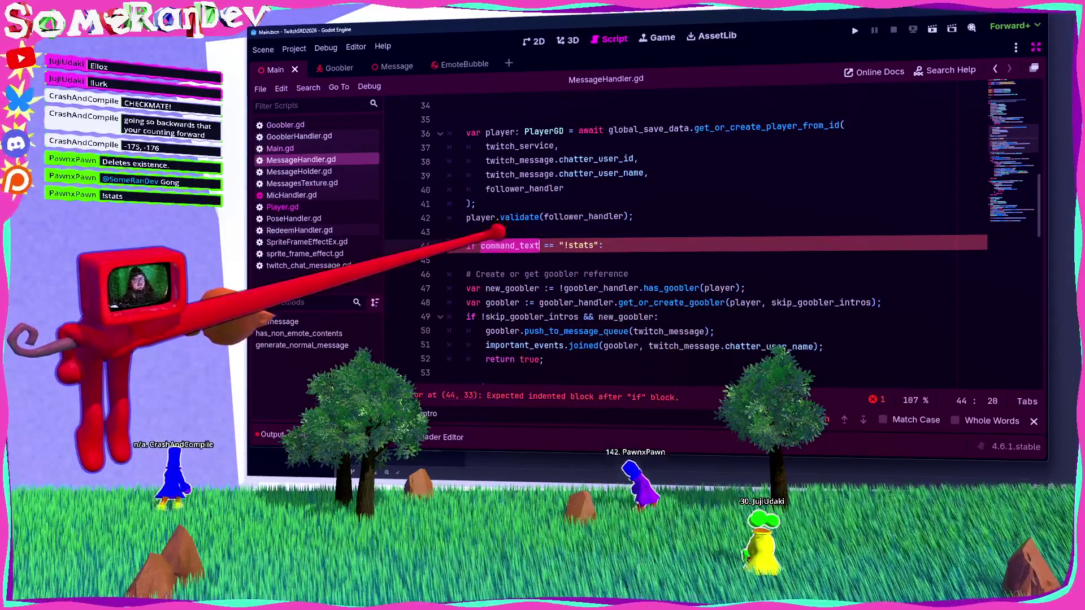
scroll(508, 238, "up", 5)
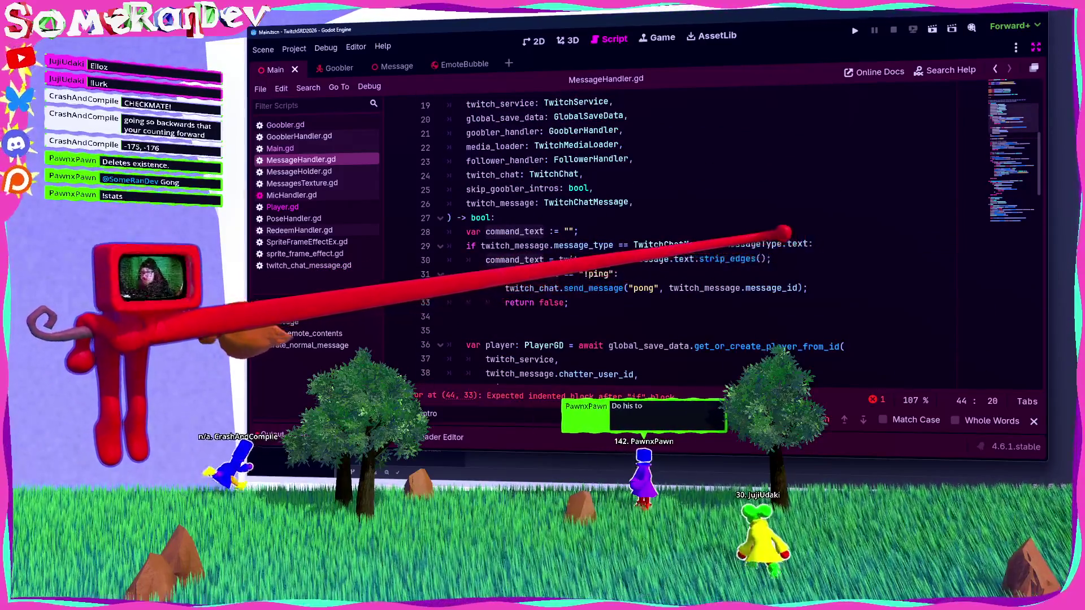
Append .to_lower() to the stripped command_text on line 30 and save.
left_click(786, 258)
key("Left")
type(".toLo")
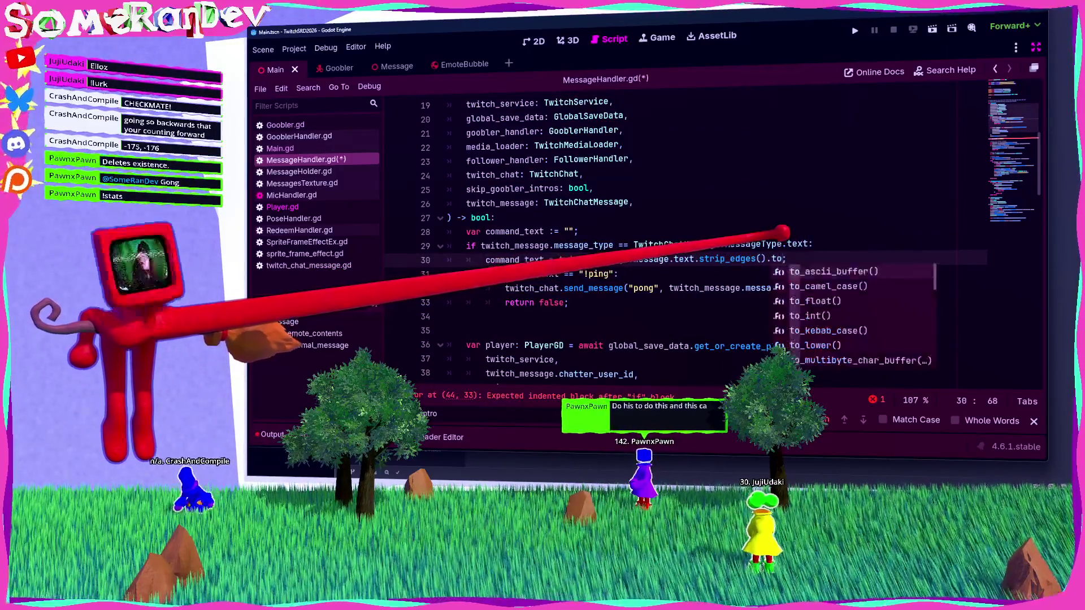
key("Return")
key("ctrl+s")
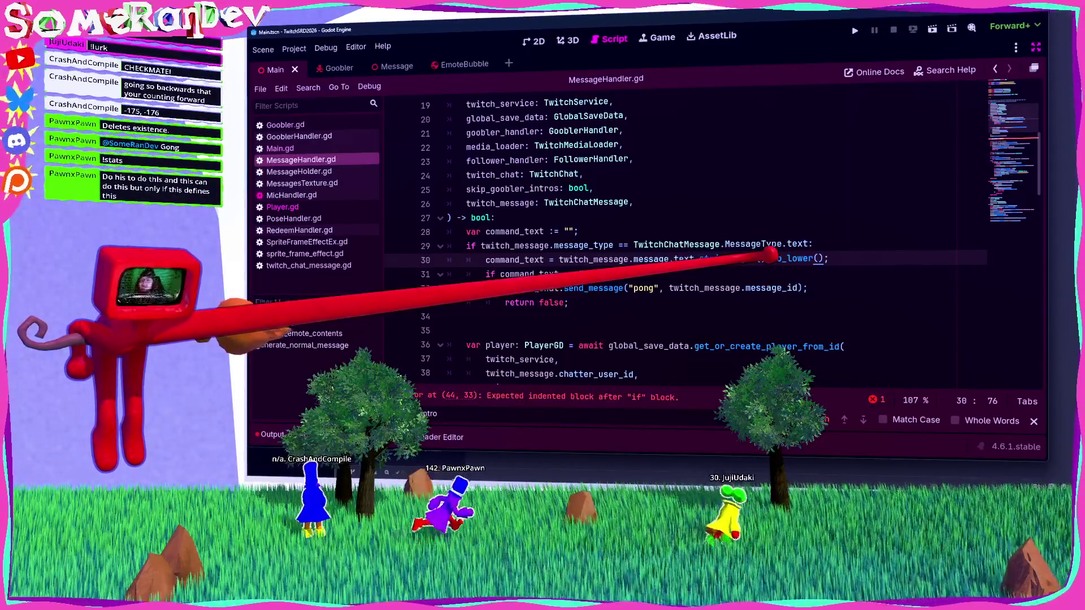
scroll(678, 238, "down", 4)
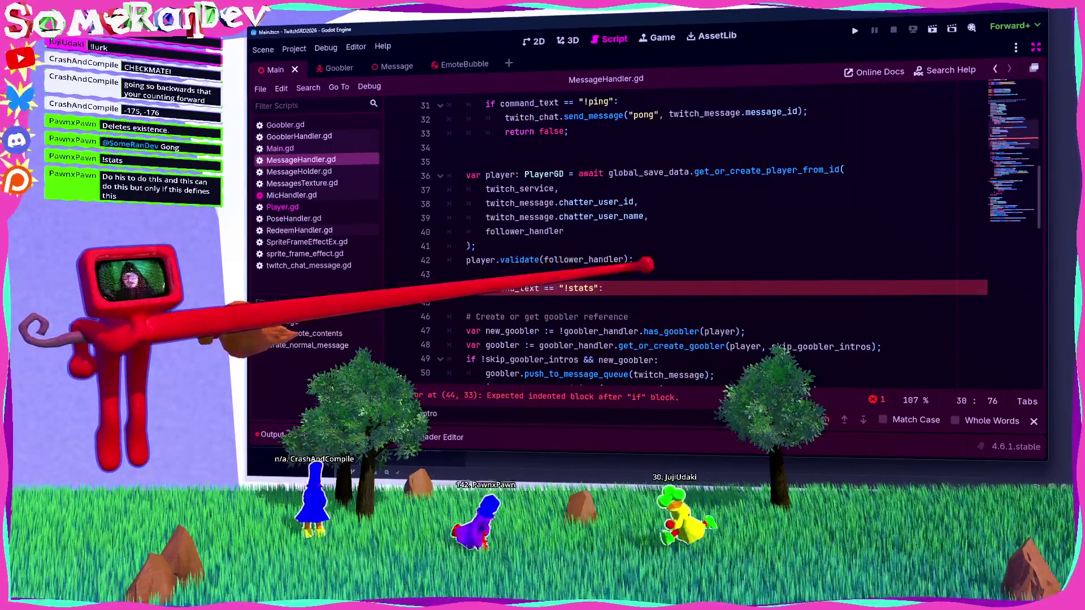
Open an indented body line under the "!stats" check.
left_click(610, 288)
key("Return")
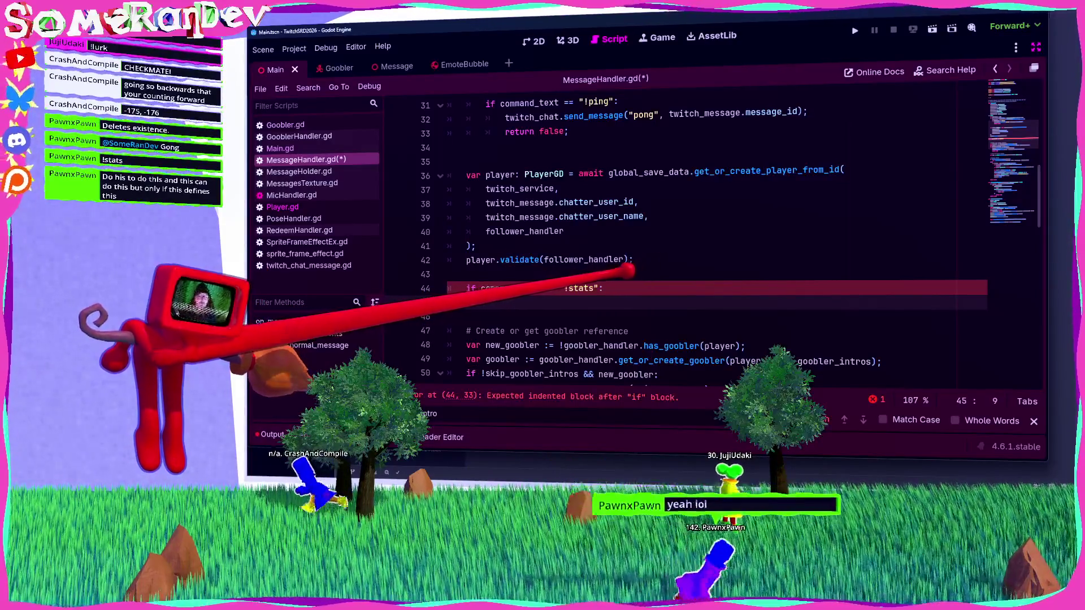
type("s")
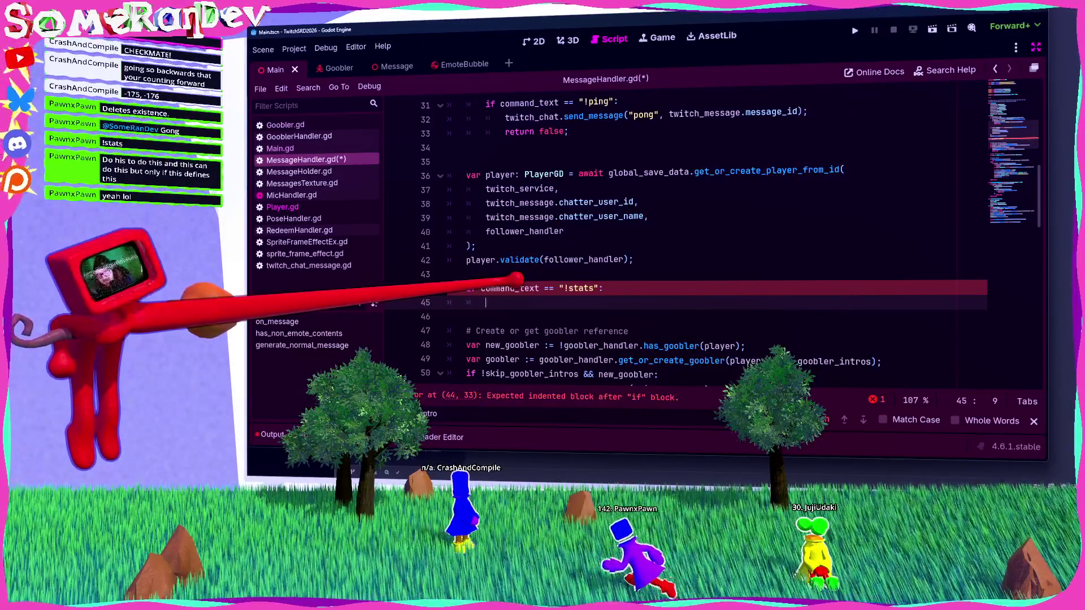
double_click(505, 289)
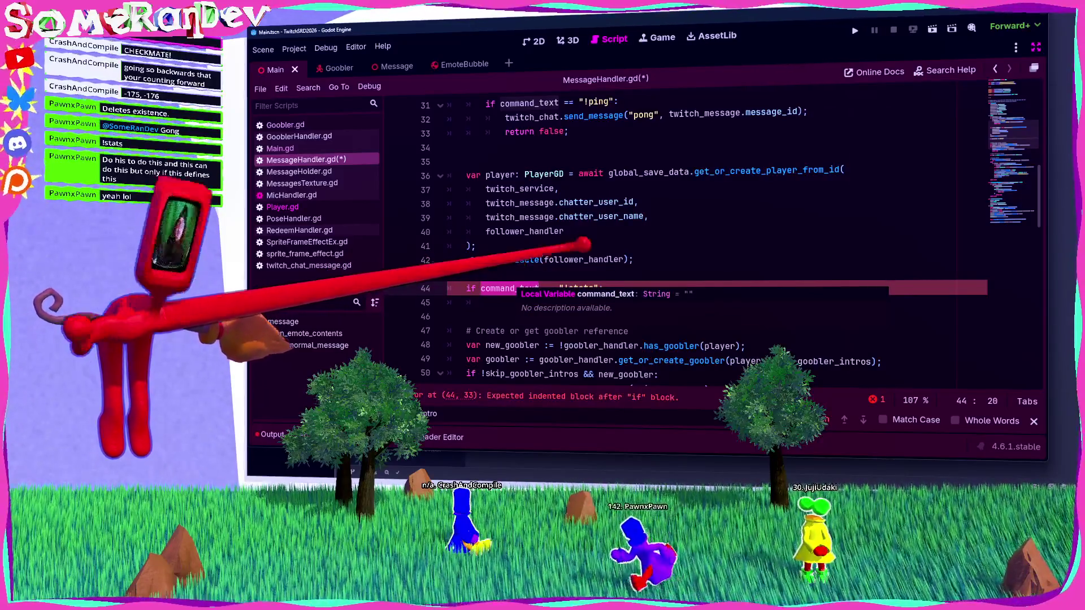
left_click(584, 289)
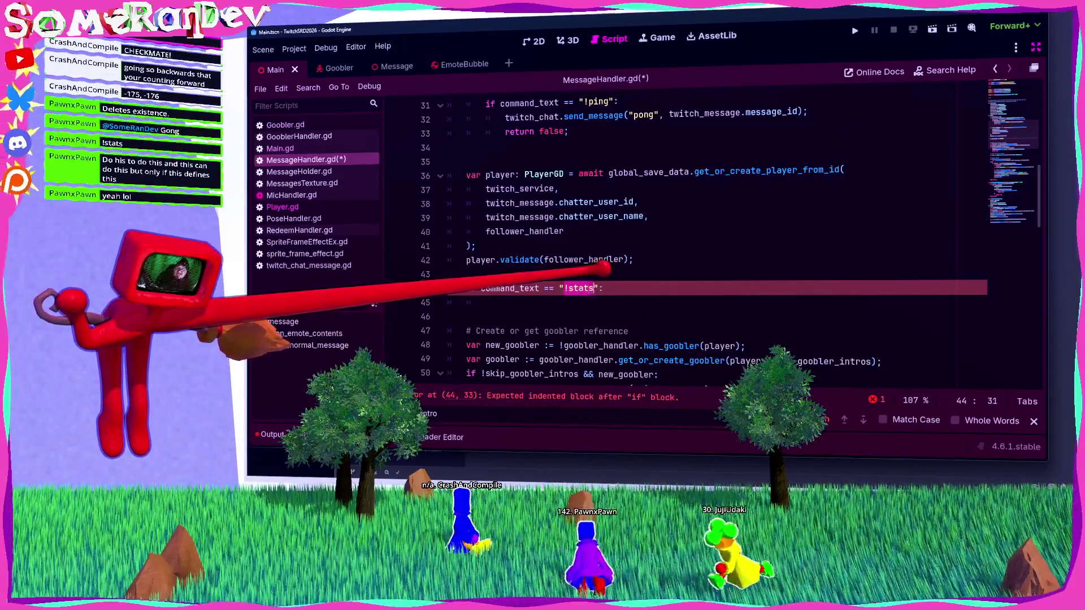
key("Return")
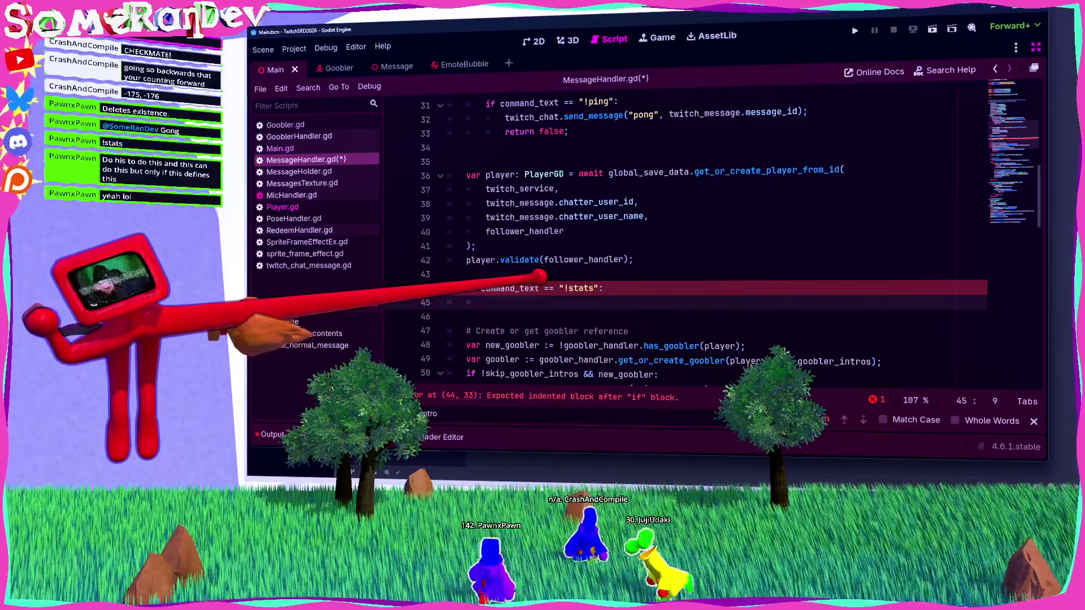
Paste the pong-reply and return false lines into the !stats branch and fix their indent.
scroll(622, 238, "up", 2)
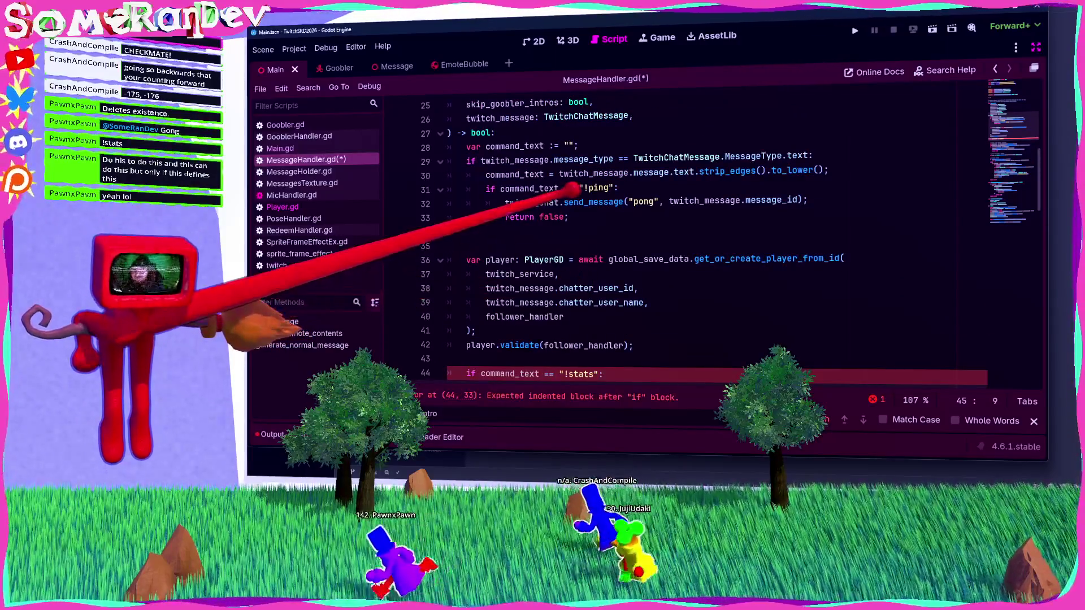
left_click_drag(568, 217, 504, 202)
scroll(622, 237, "down", 1)
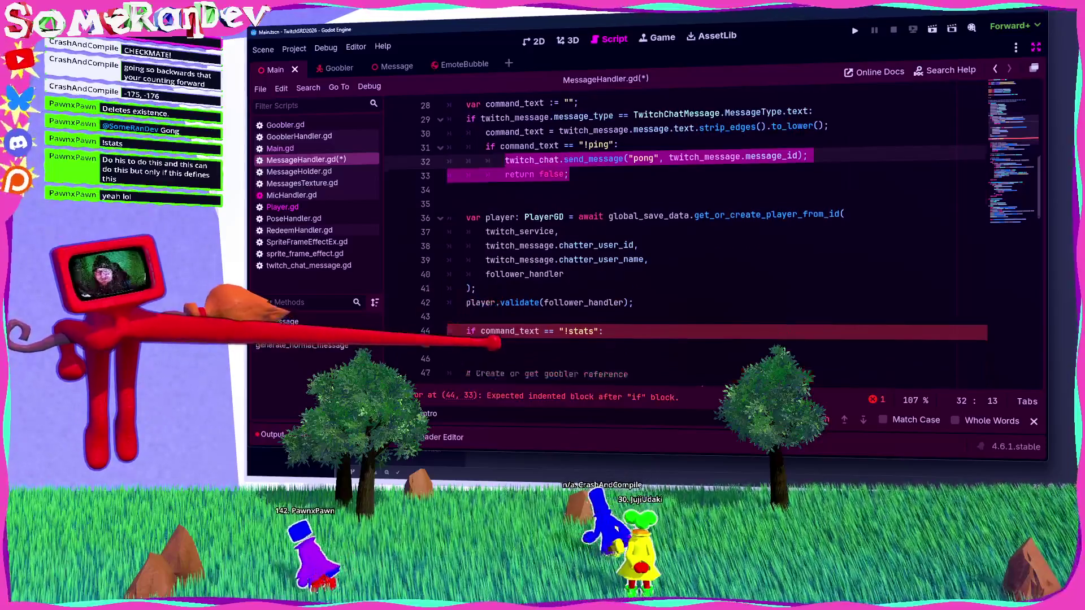
left_click(486, 345)
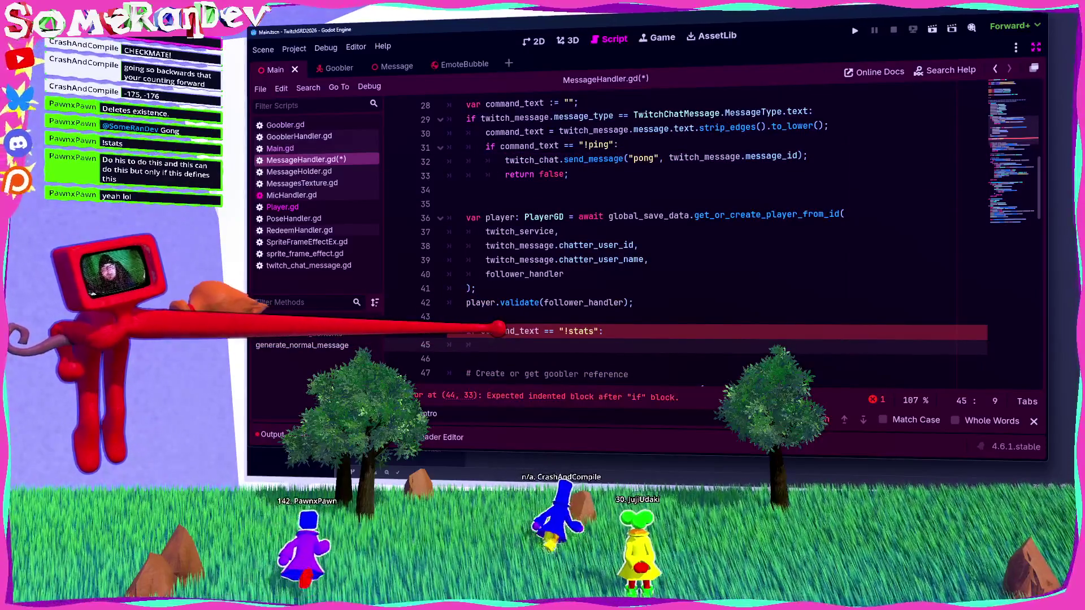
key("ctrl+v")
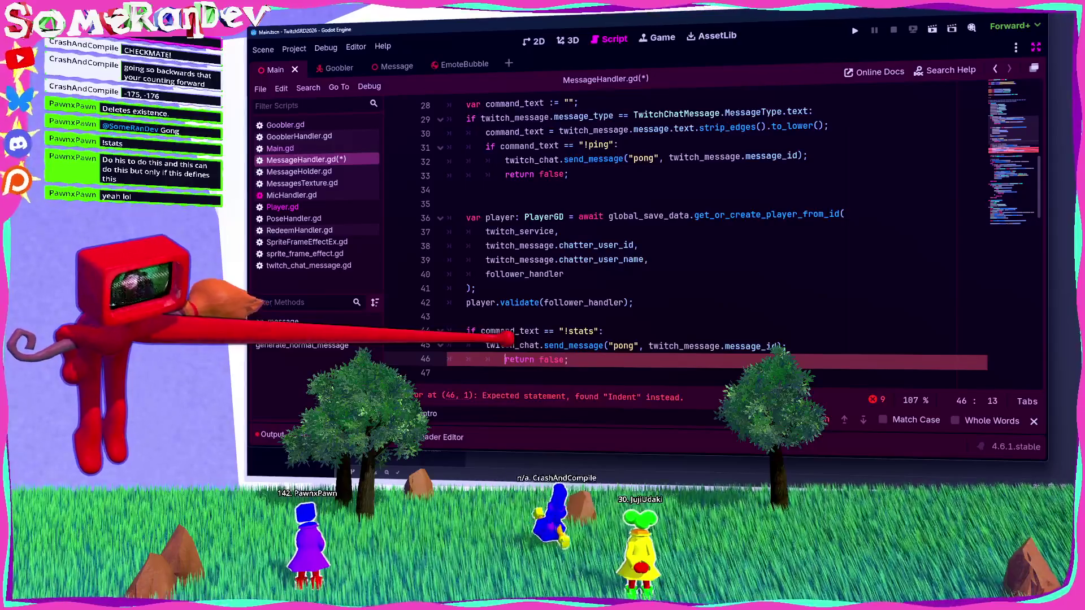
key("Home")
key("BackSpace")
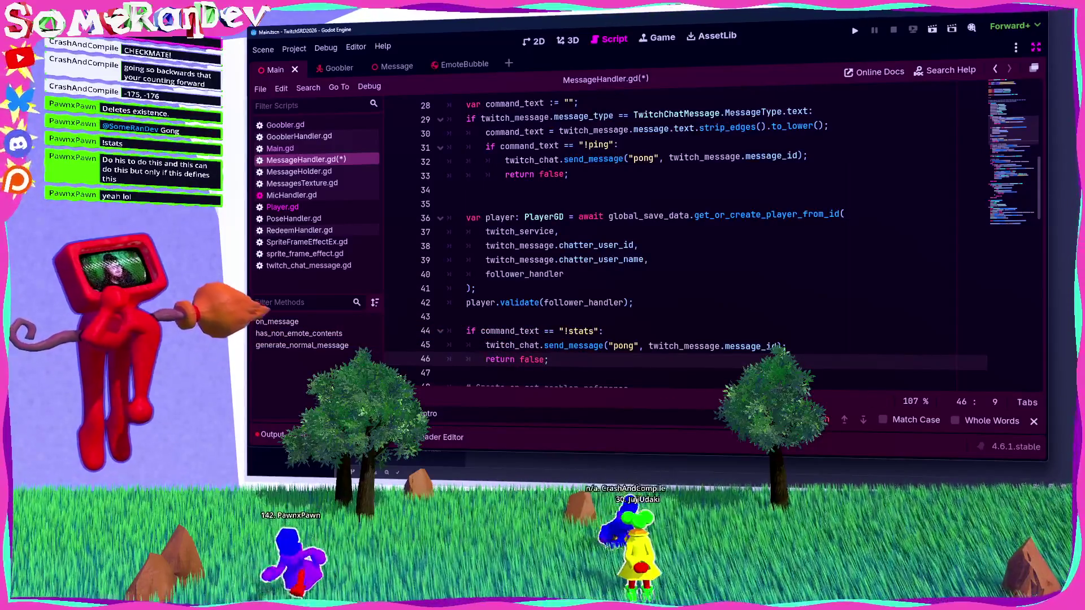
key("alt+Tab")
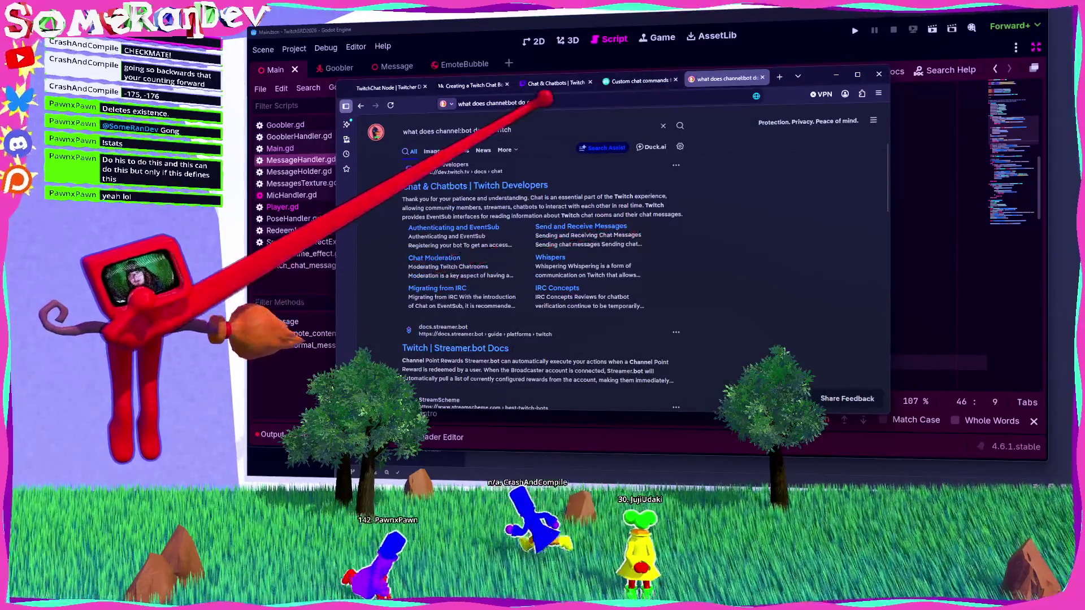
Search DuckDuckGo for 'twitch bot nice formatted message'.
left_click_drag(416, 131, 402, 131)
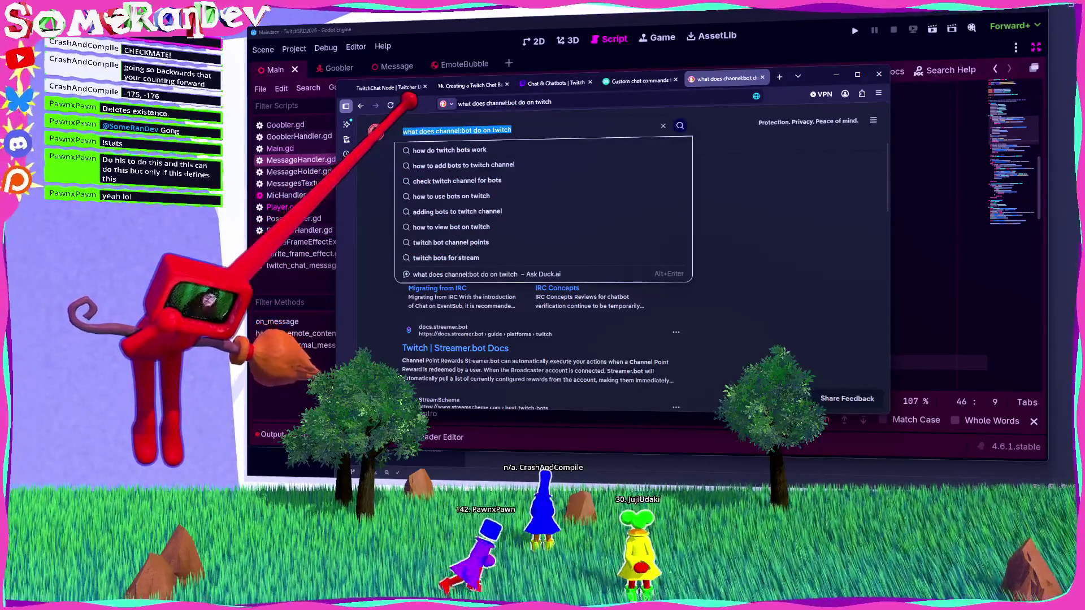
type("twitch bot")
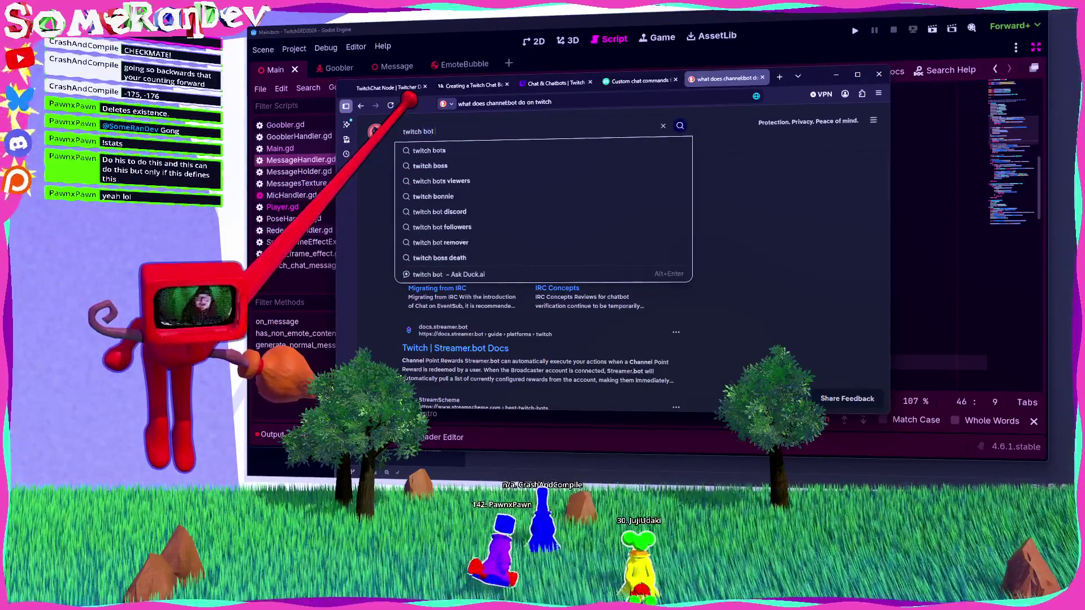
type(" nice formatted")
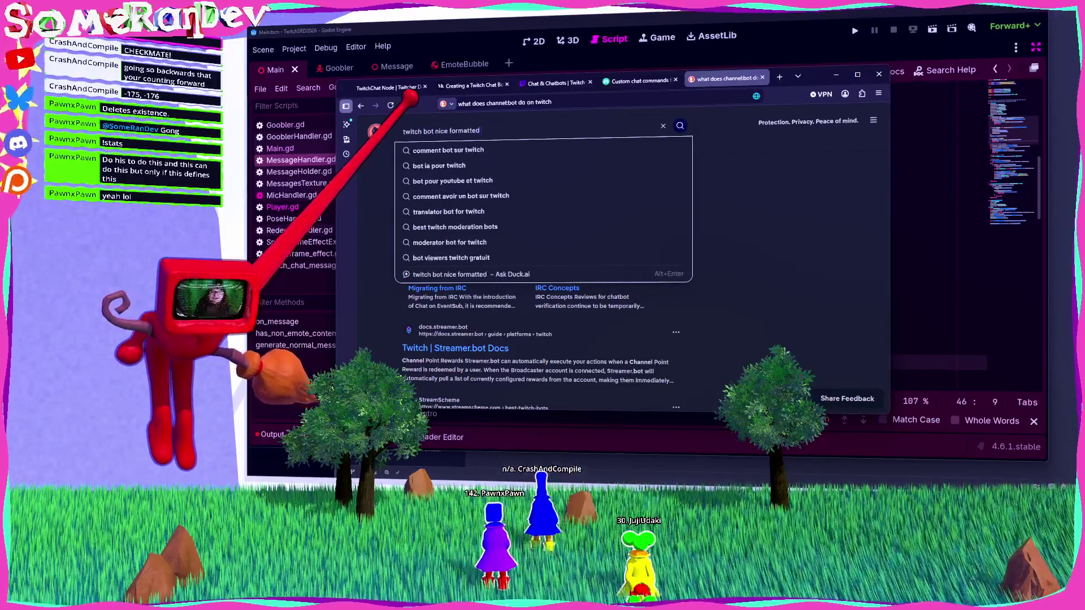
type(" message")
key("Return")
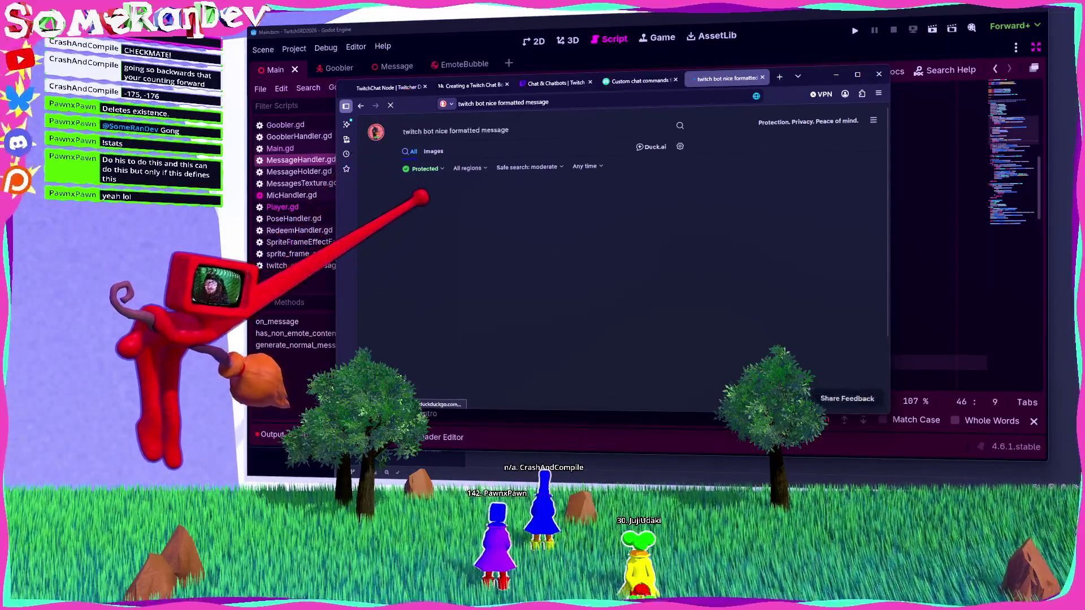
scroll(402, 261, "down", 3)
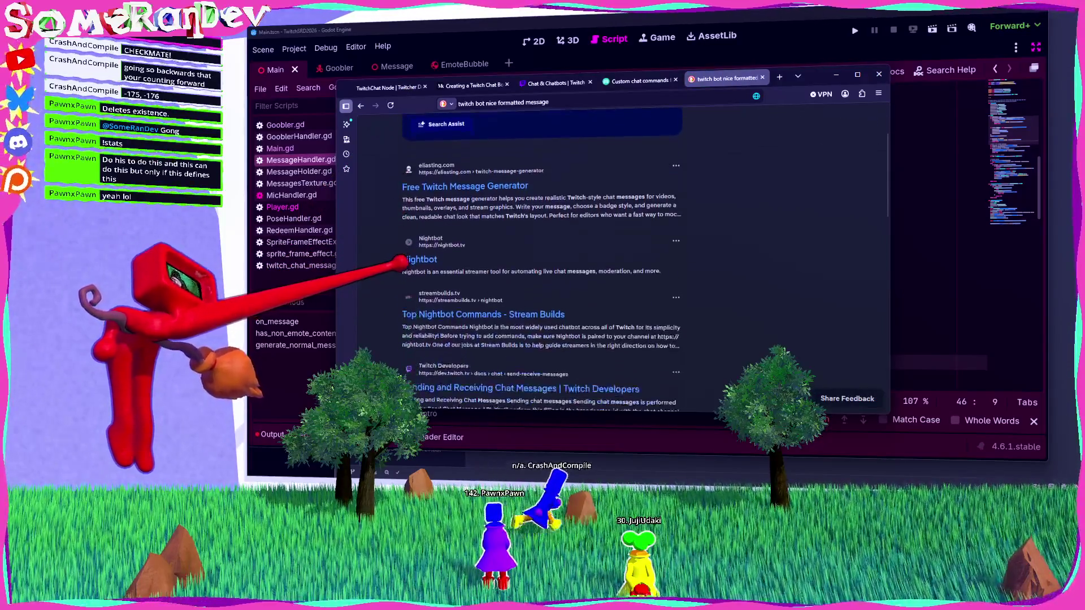
scroll(403, 261, "up", 3)
Browse the image results, then hide the browser to return to the Godot script.
left_click(433, 150)
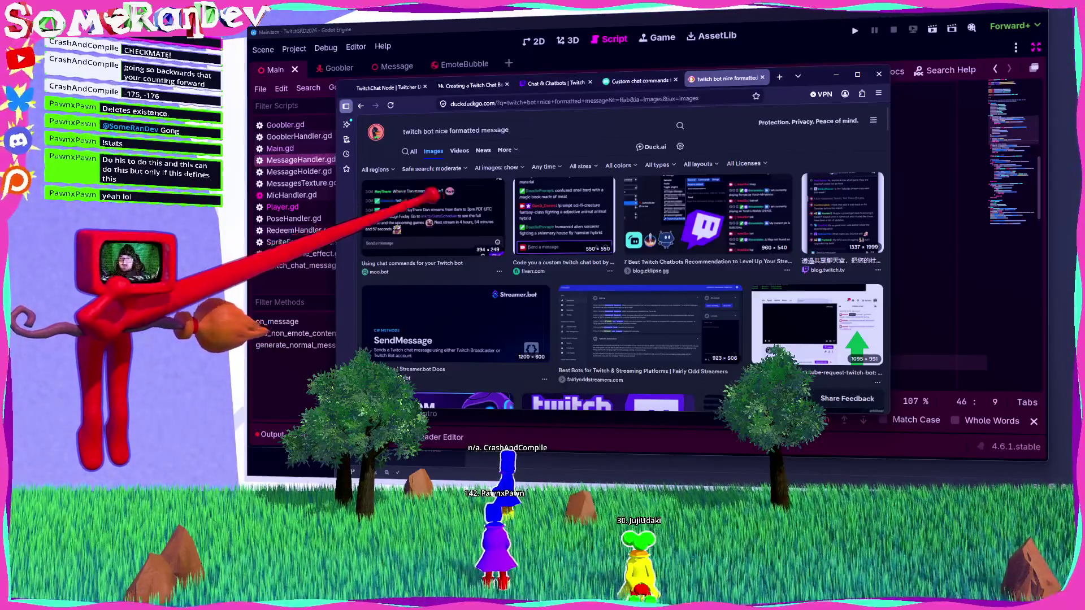
scroll(565, 243, "down", 3)
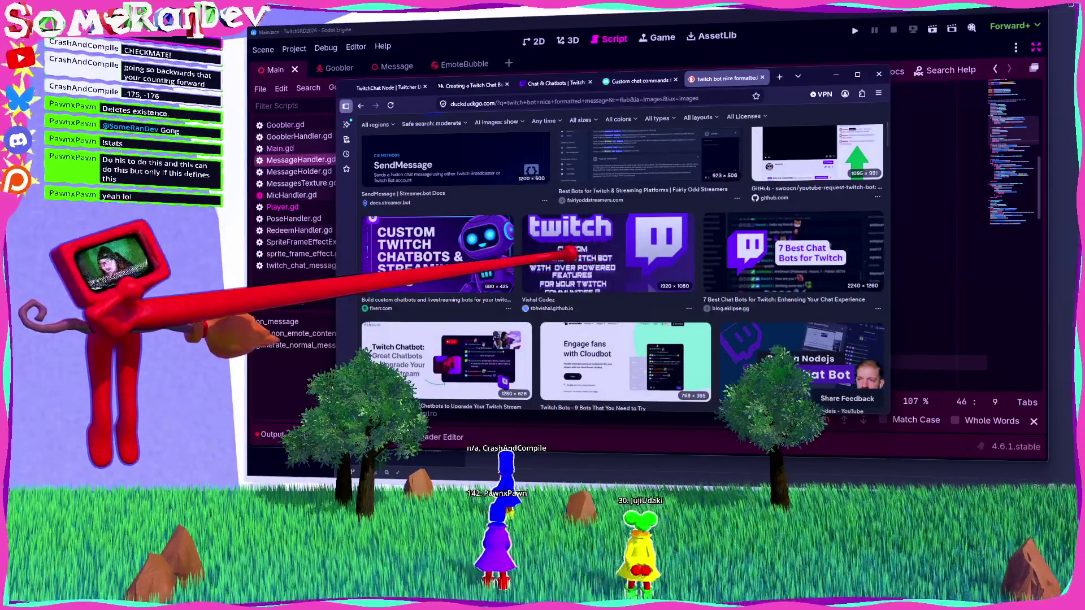
scroll(570, 256, "down", 2)
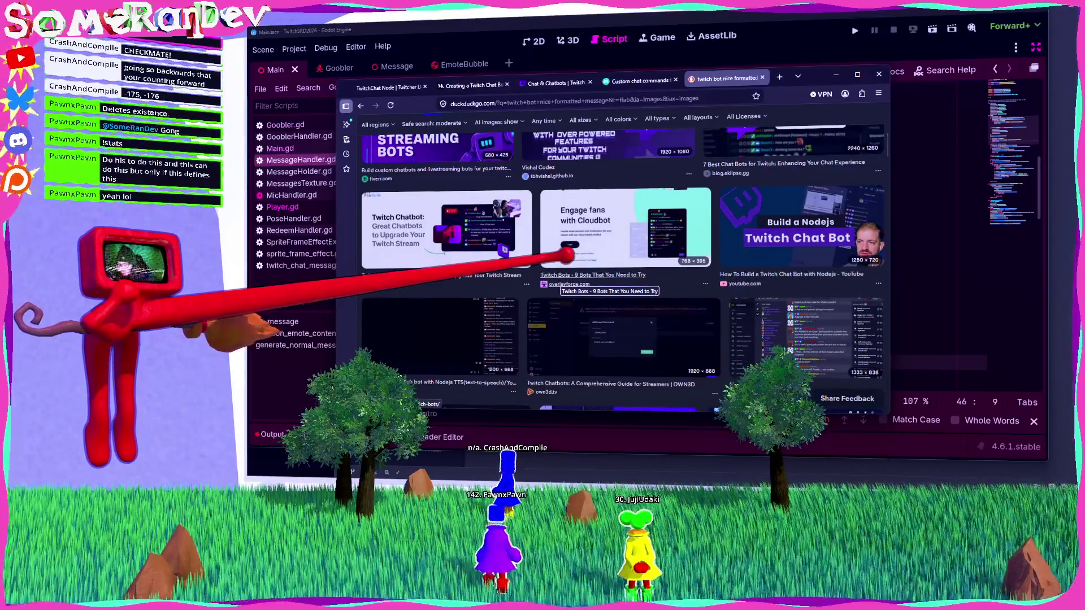
left_click(836, 74)
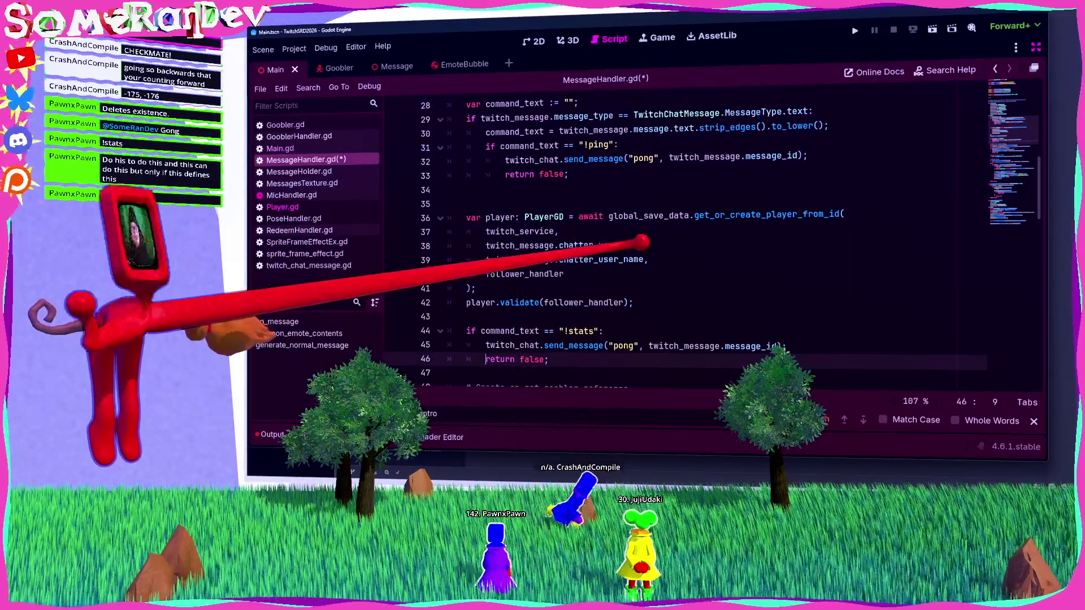
mouse_move(638, 259)
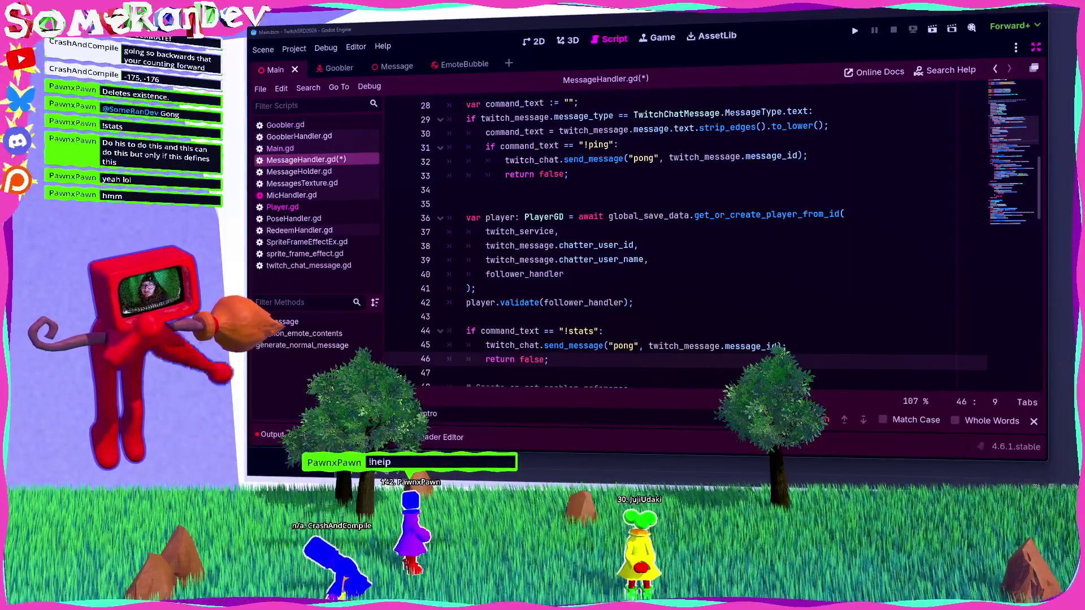
Change the !stats reply text to 'Name: %s\n\nFollower Number: %s'.
key("ctrl+v")
key("BackSpace")
key("BackSpace")
type(": %")
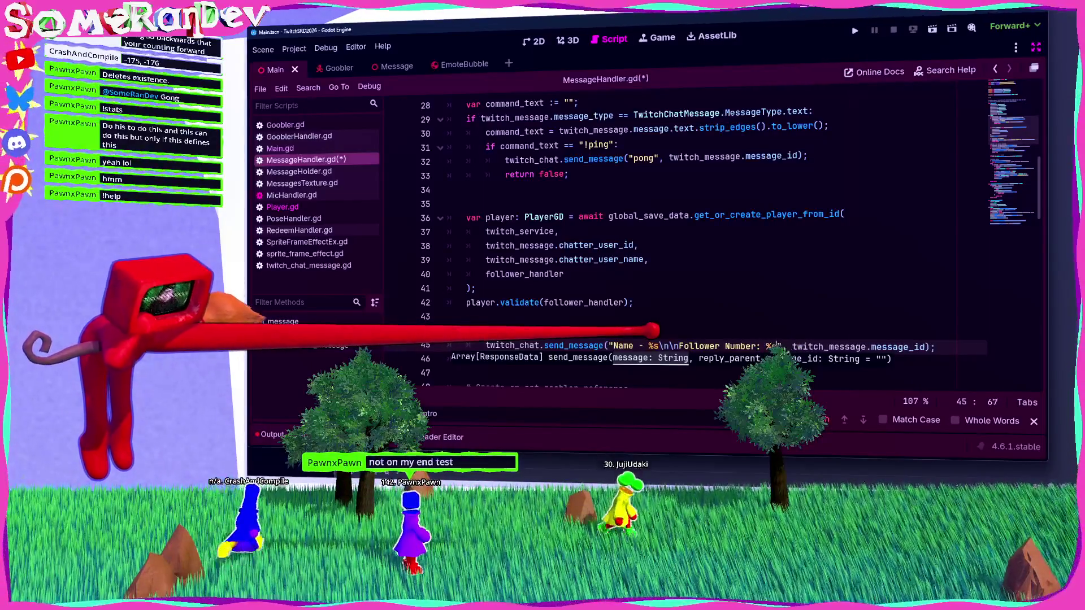
left_click(641, 346)
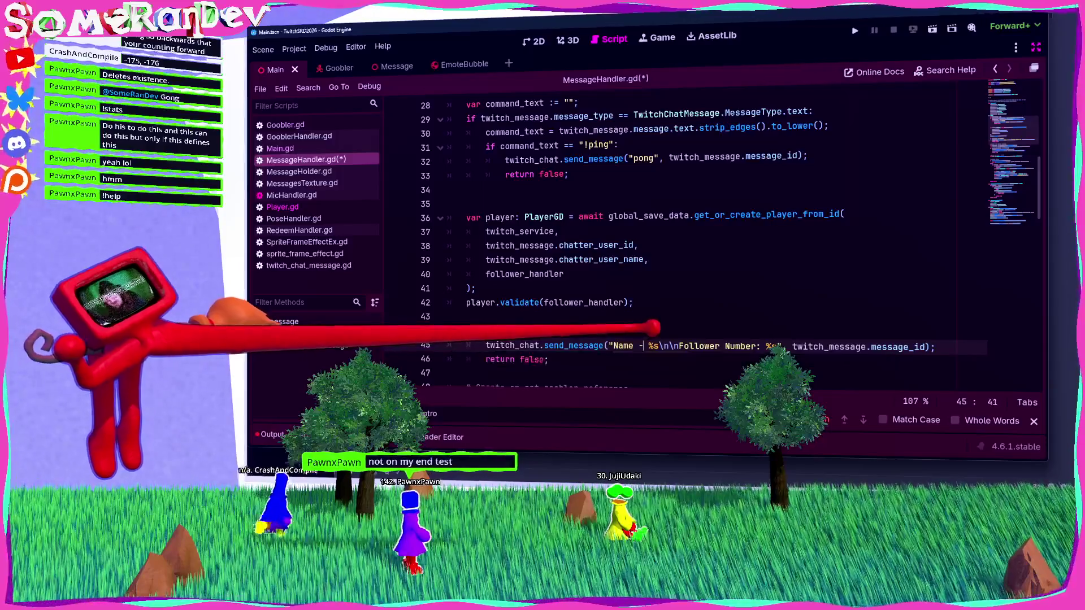
key("BackSpace")
key("BackSpace")
type(":")
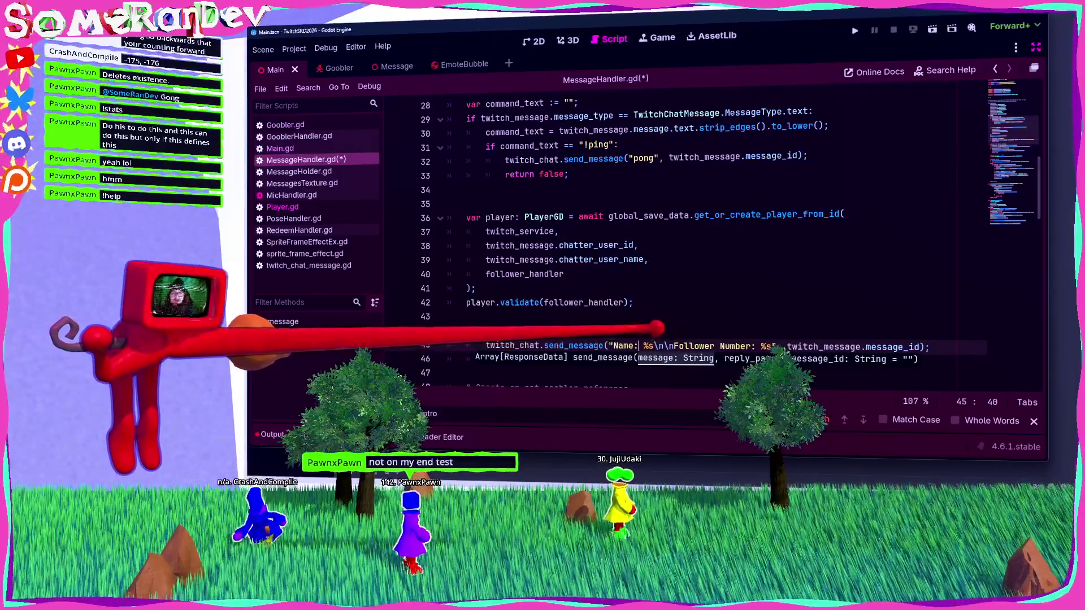
key("Up")
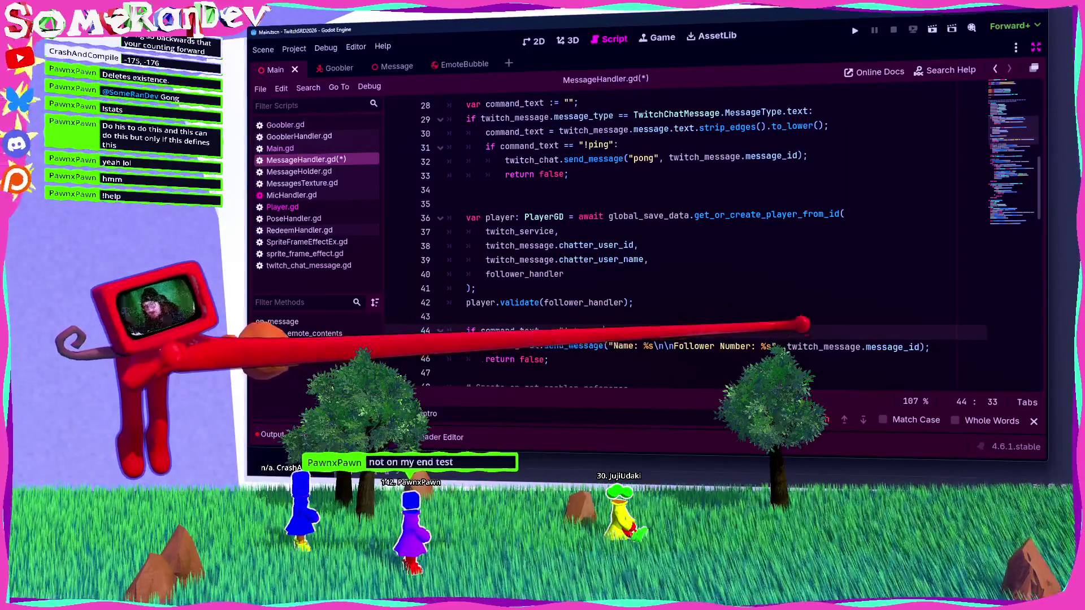
Format the string with twitch_message.chatter_user_name in place of the message_id argument, and save.
left_click(774, 345)
type("% [")
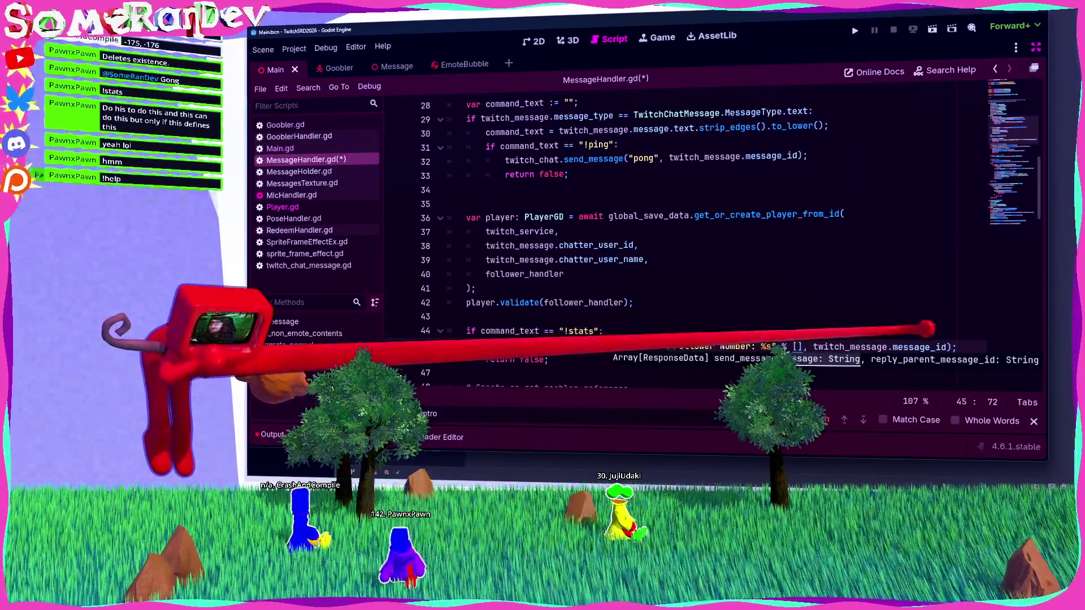
left_click_drag(944, 347, 813, 347)
left_click(797, 346)
type("twitch_message.message_")
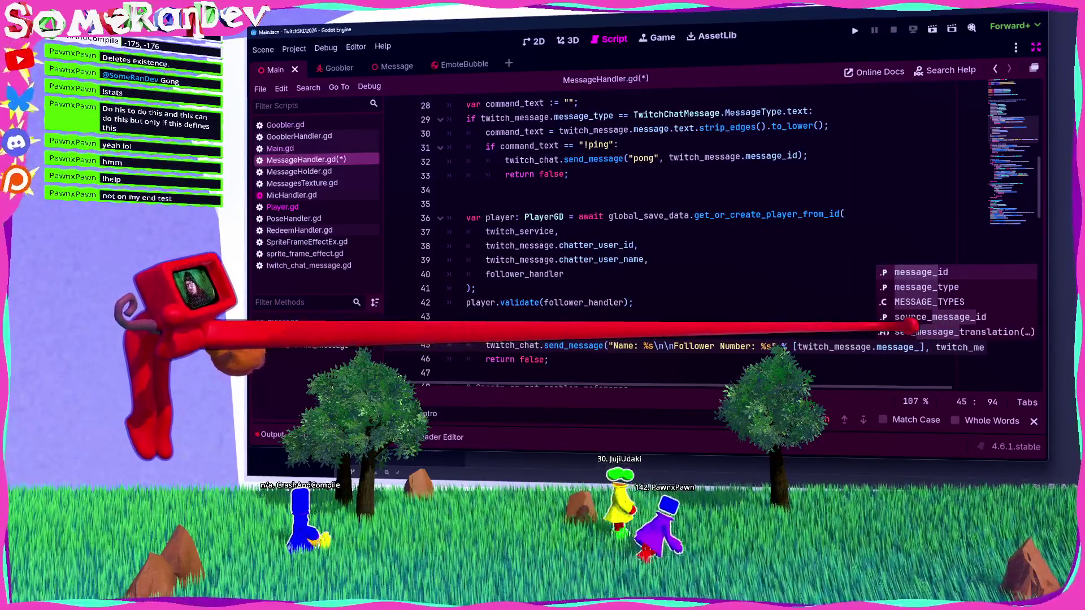
key("BackSpace")
key("BackSpace")
key("BackSpace")
type("user")
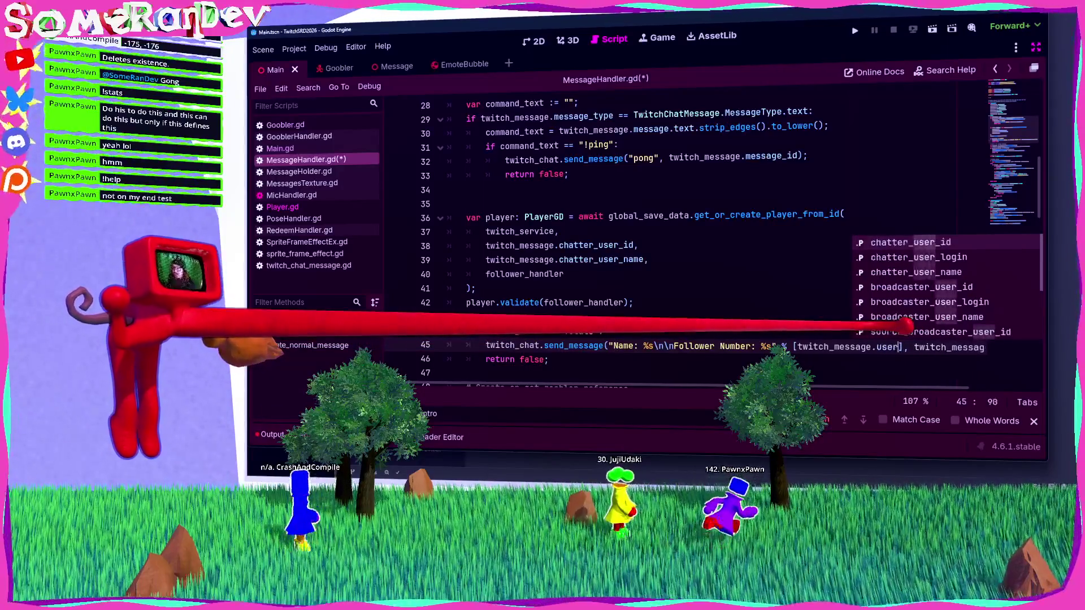
key("Down")
key("Down")
key("Return")
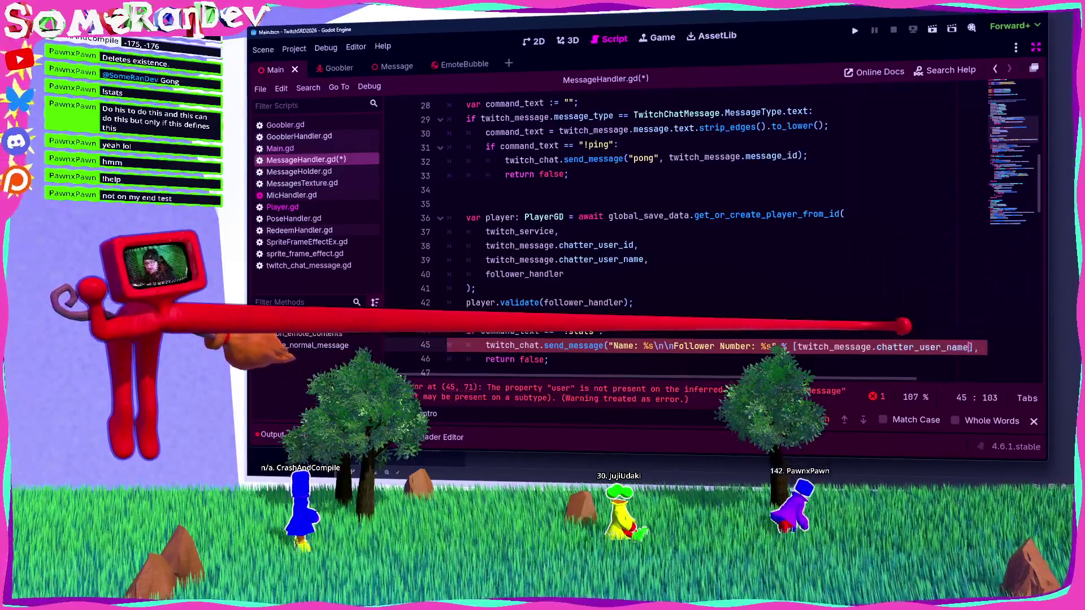
key("ctrl+s")
Add player.follow_number as the second value, then cut the formatted string out of the call.
type(", ")
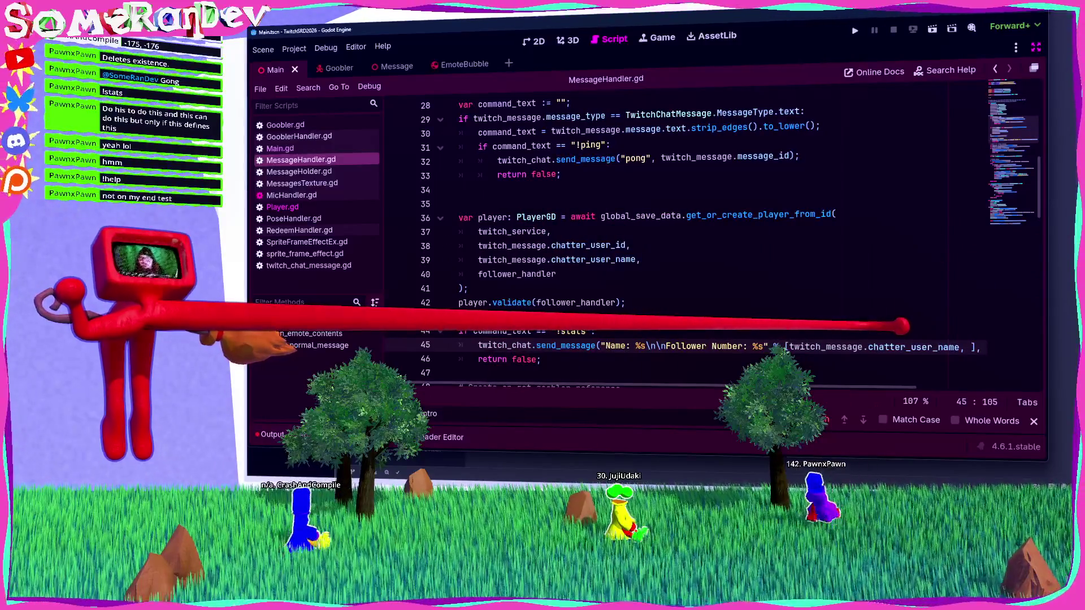
type("player.")
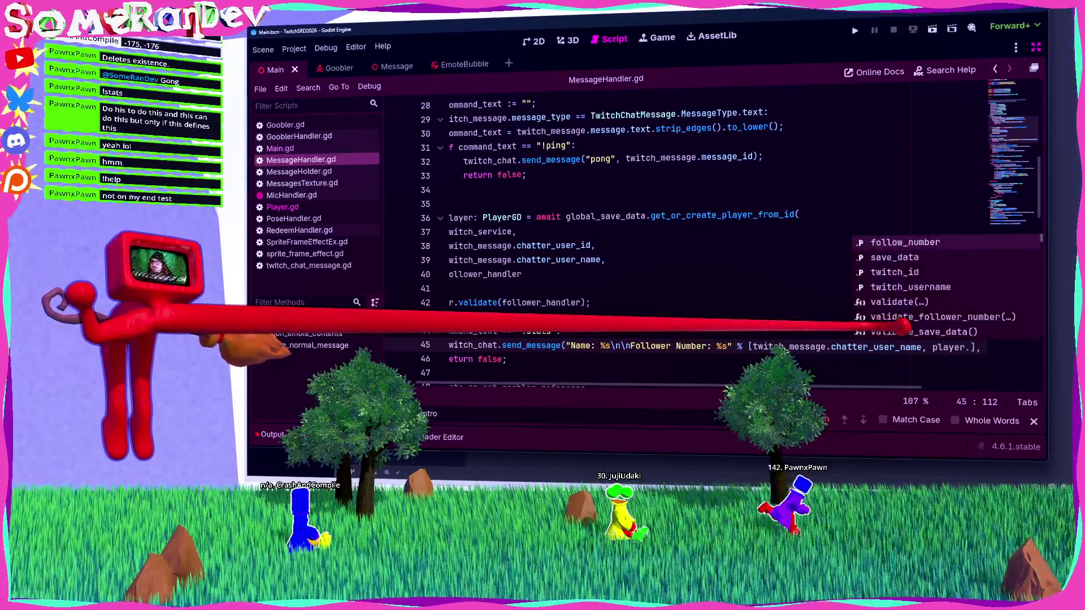
key("Return")
left_click_drag(975, 347, 537, 345)
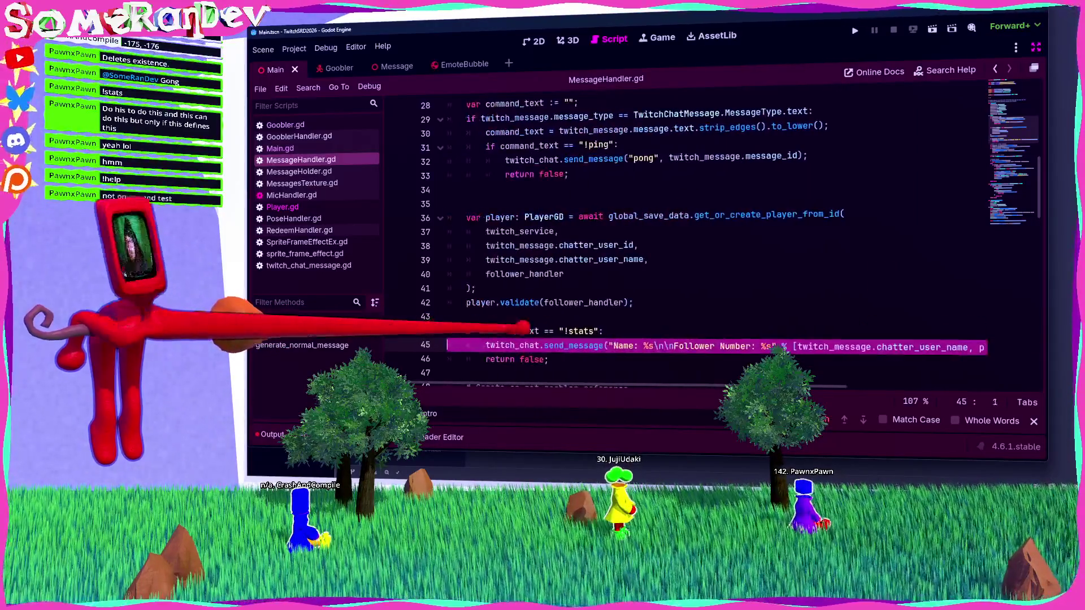
key("ctrl+x")
Store the formatted string in a new 'var msg =' line above the send call and save.
key("ctrl+shift+Return")
type("var m")
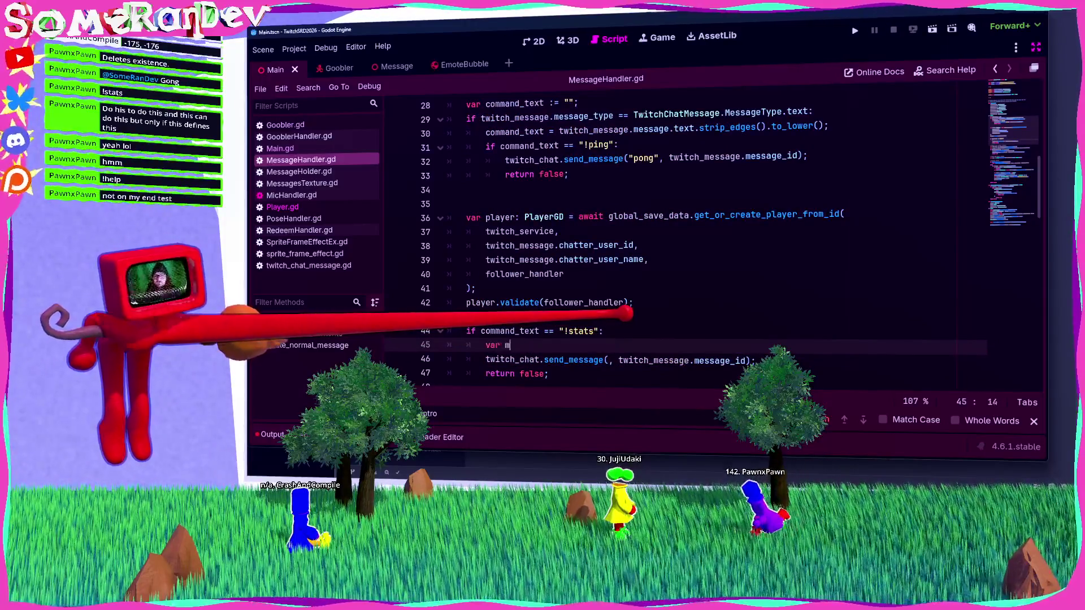
type("sg =")
key("ctrl+v")
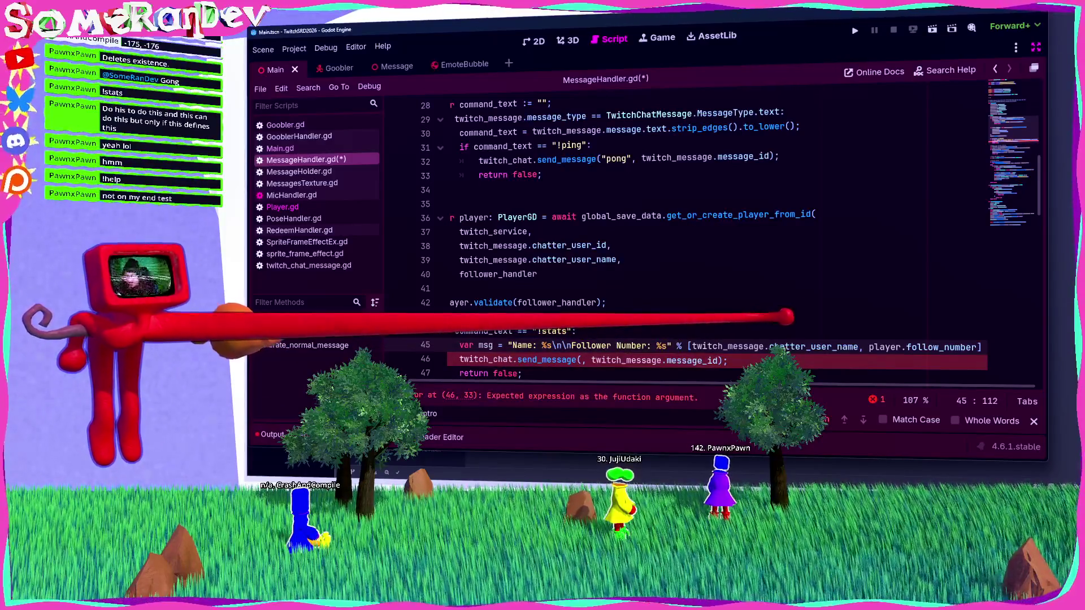
type(";")
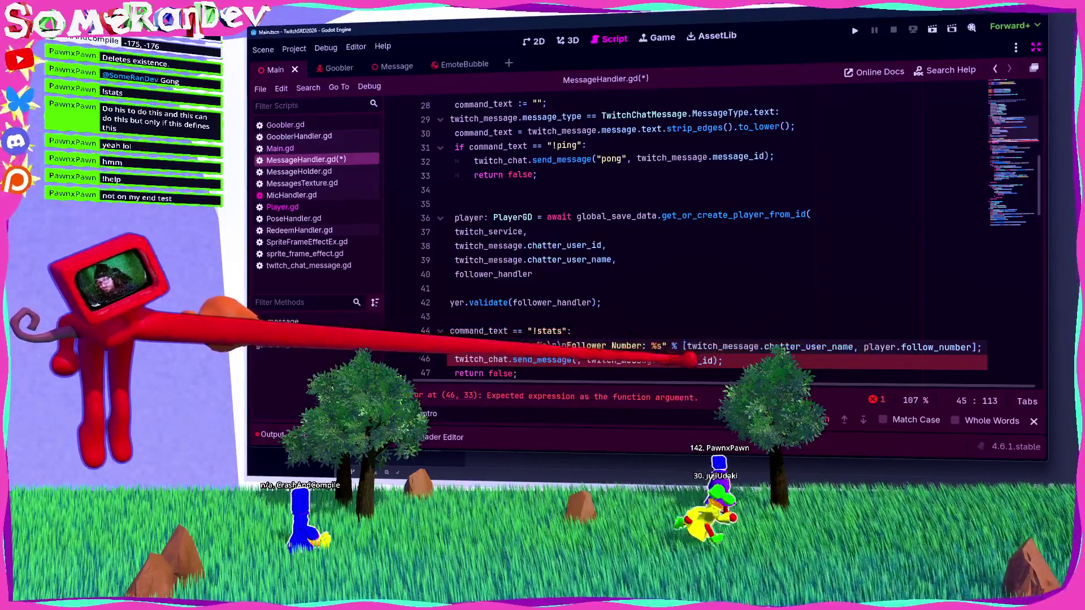
scroll(735, 243, "left", 2)
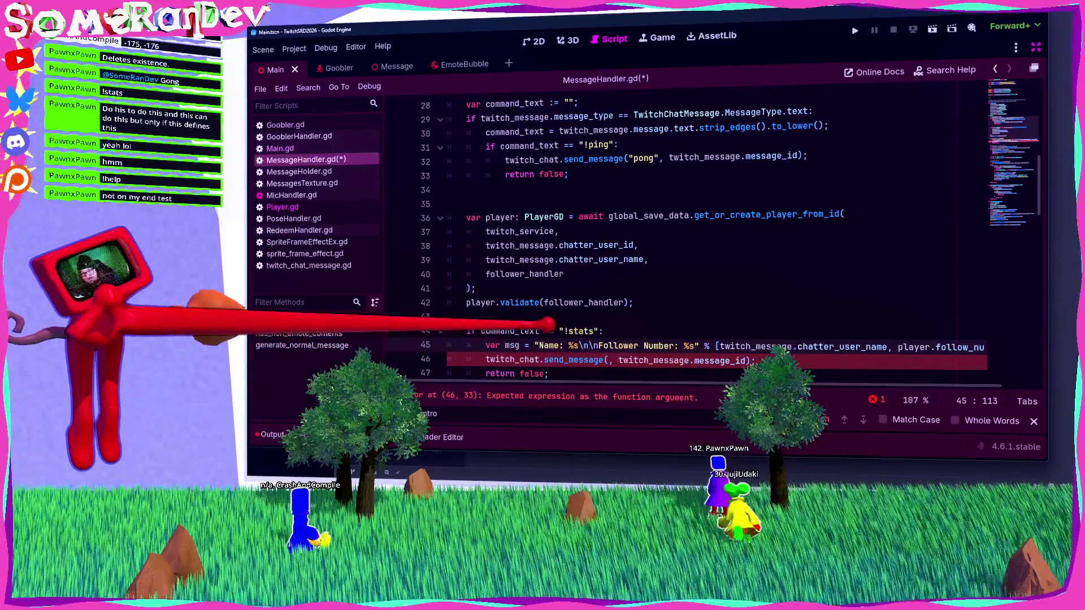
left_click(534, 345)
key("Return")
key("End")
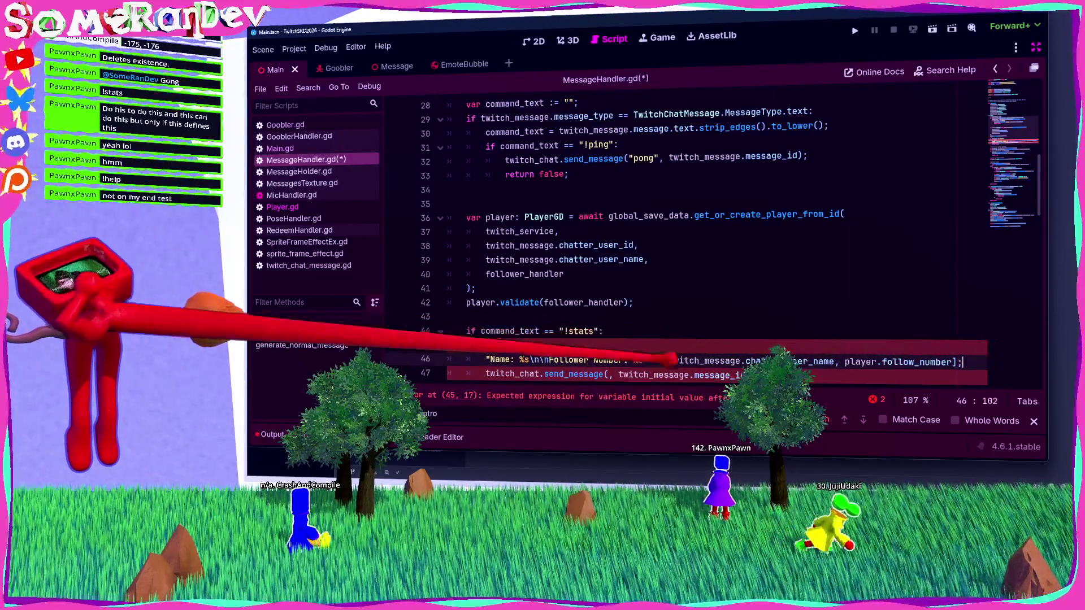
left_click(533, 345)
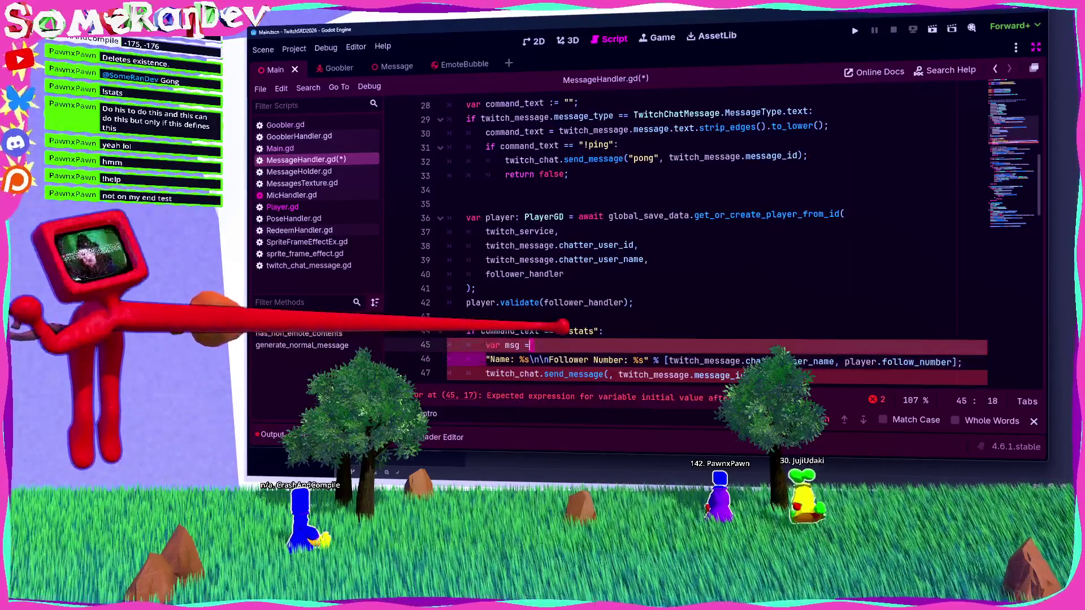
key("Delete")
key("ctrl+s")
Pass msg to send_message and make the declaration 'var msg :='.
left_click(608, 360)
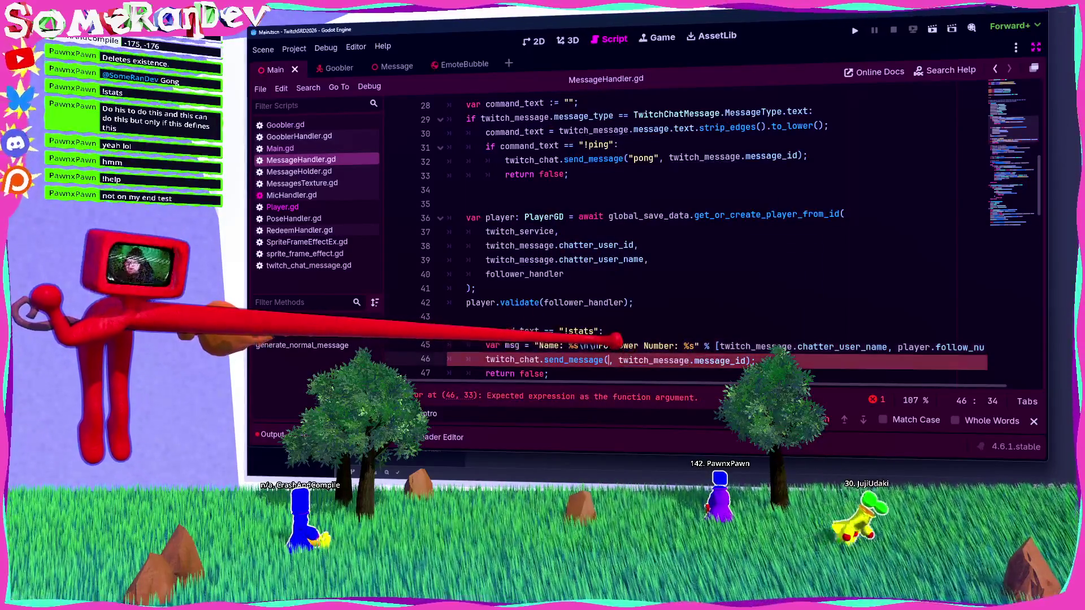
type("msg")
left_click(604, 331)
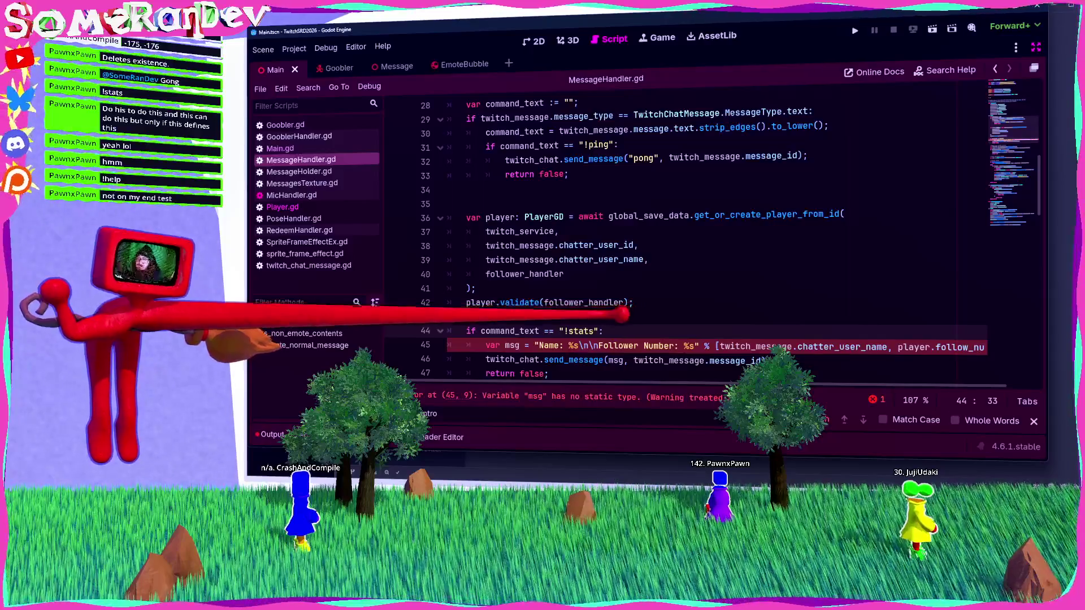
left_click(525, 346)
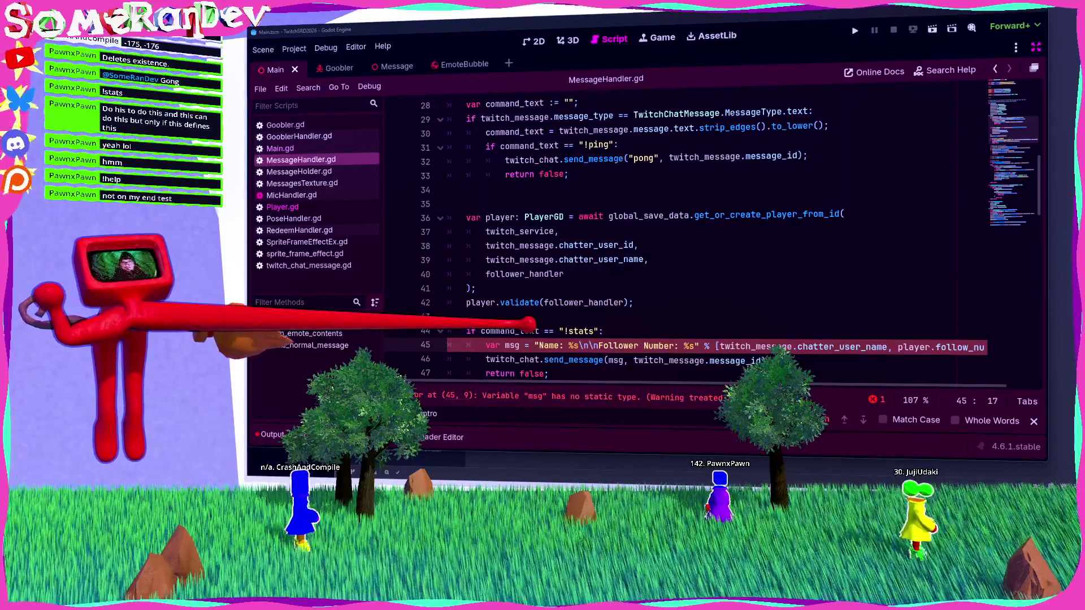
type(":")
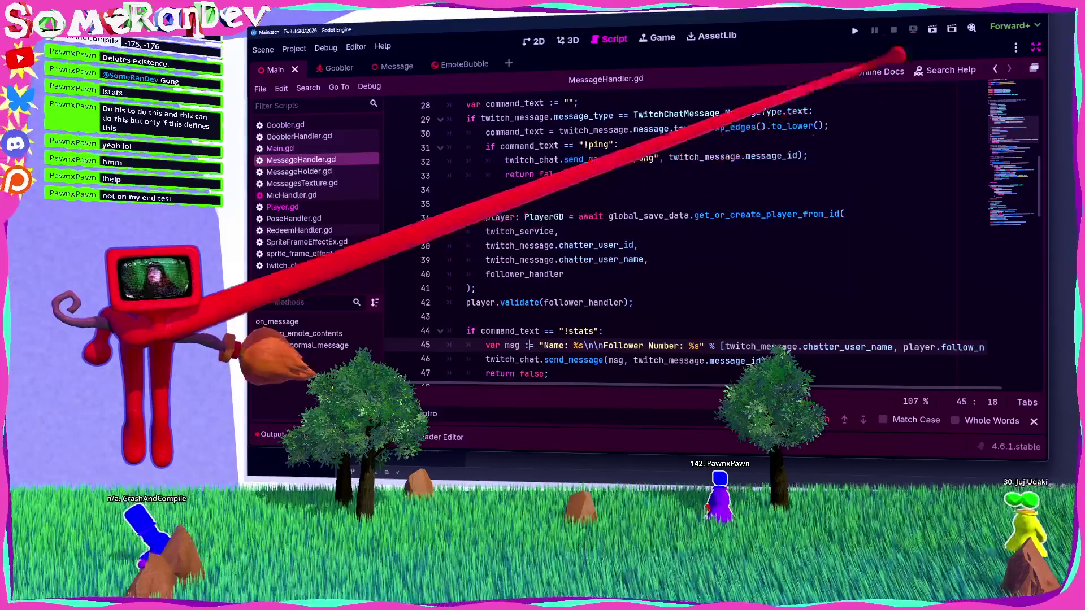
left_click(932, 30)
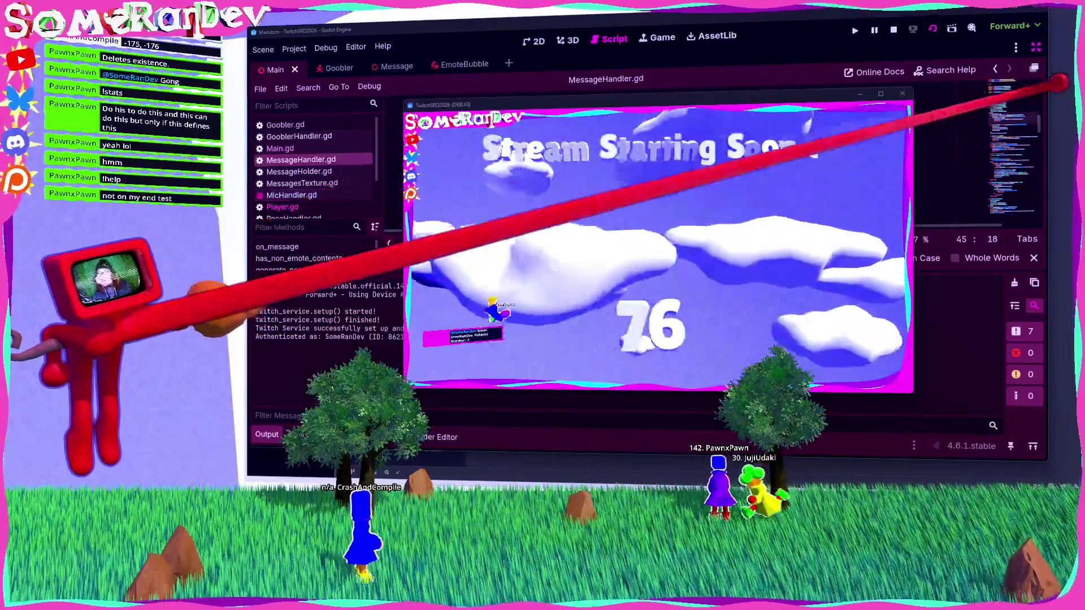
Stop the running scene with F8 after checking the game window.
key("F8")
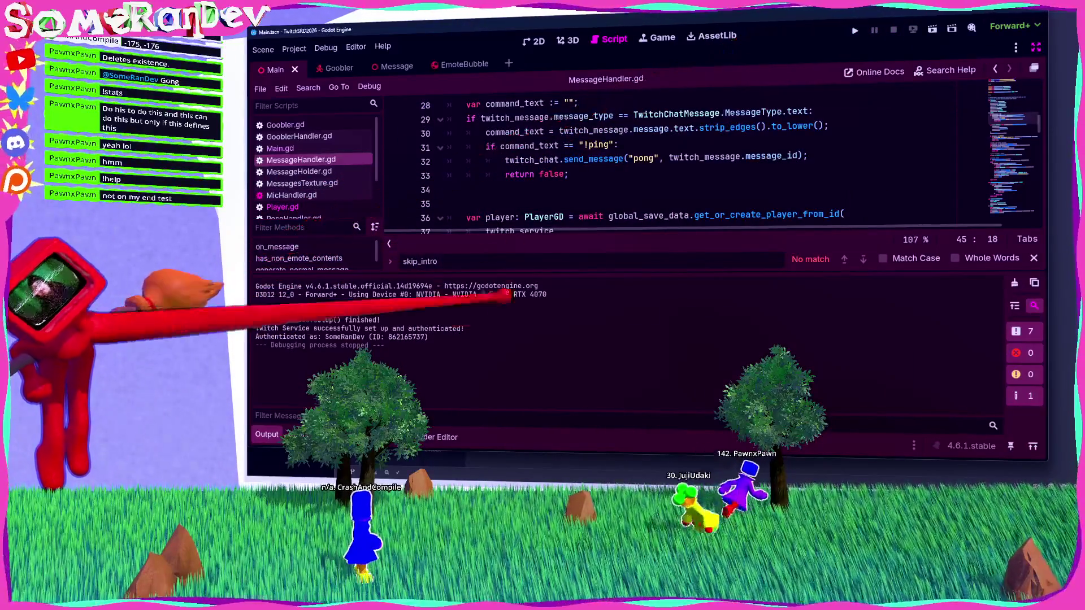
Hide the Output panel so MessageHandler.gd fills the editor.
key("ctrl+j")
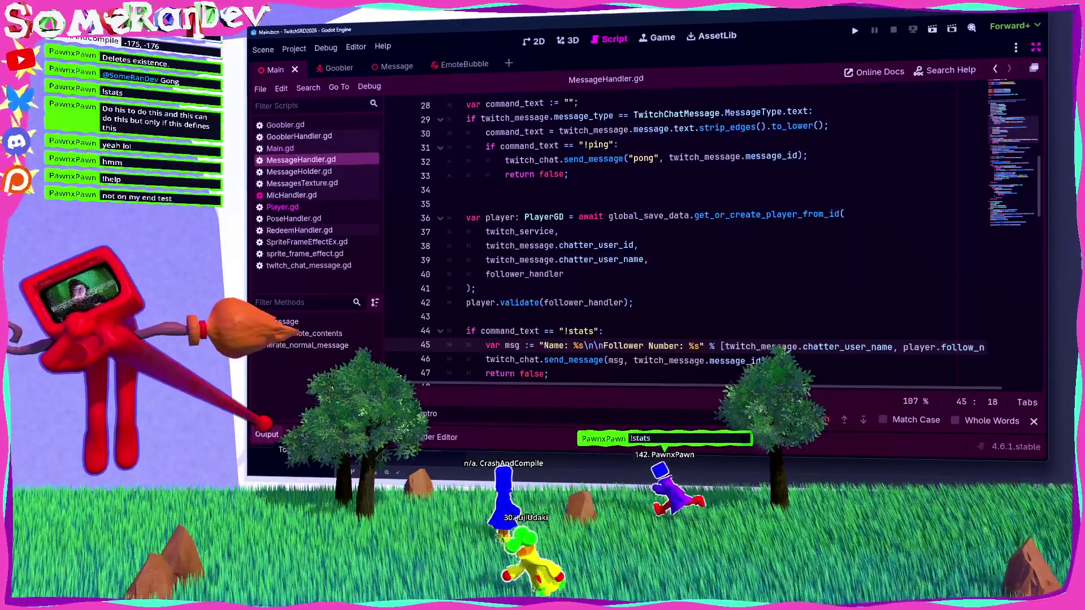
scroll(678, 237, "down", 2)
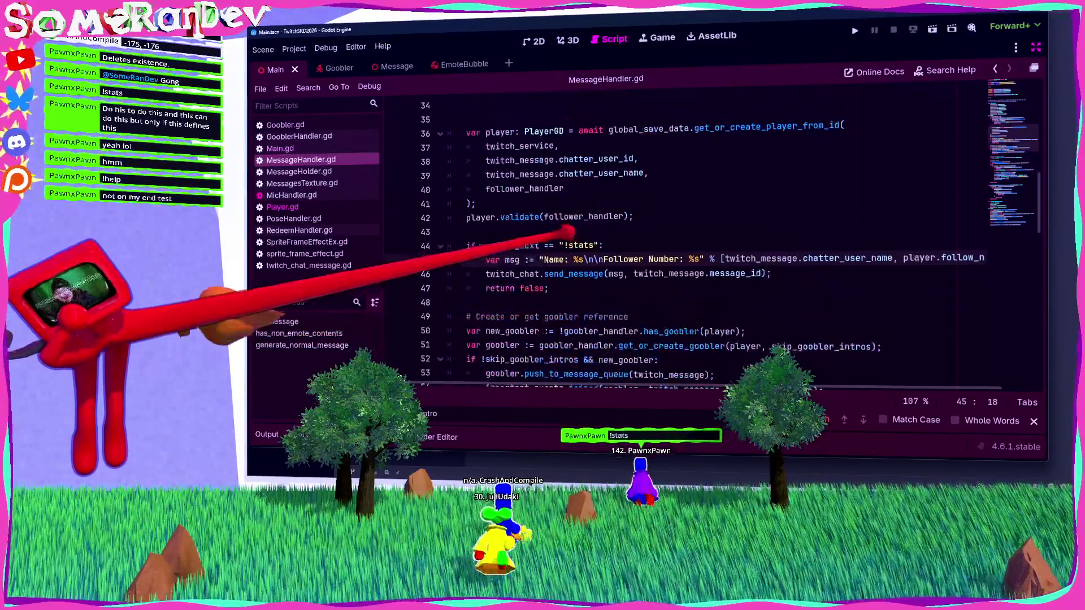
Strip the Name and Follower Number labels so the string reads '(#%s) %s', and save.
left_click(543, 259)
type("{0}")
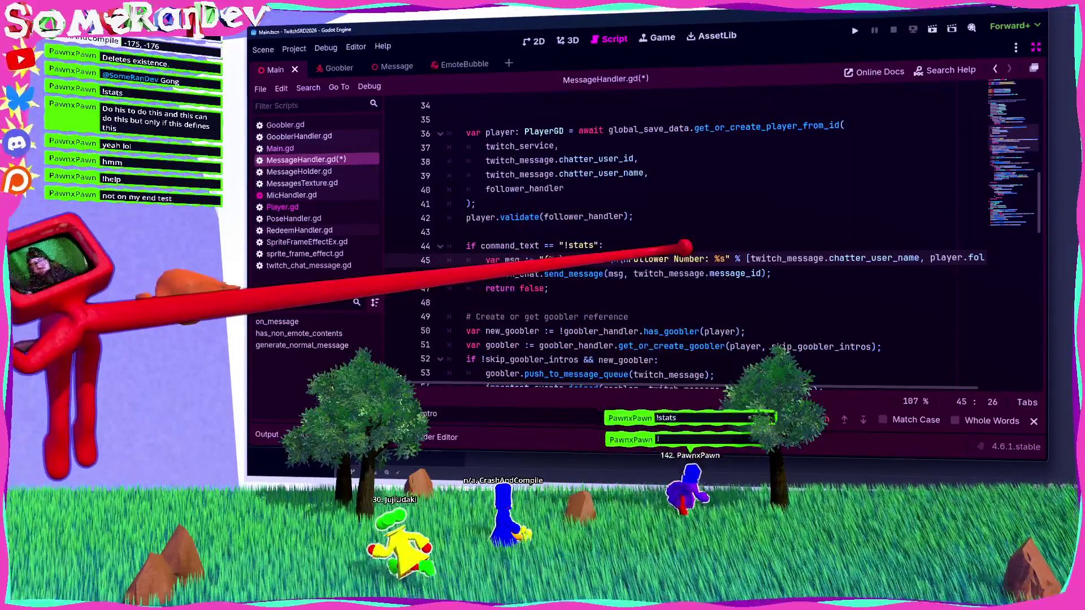
double_click(579, 259)
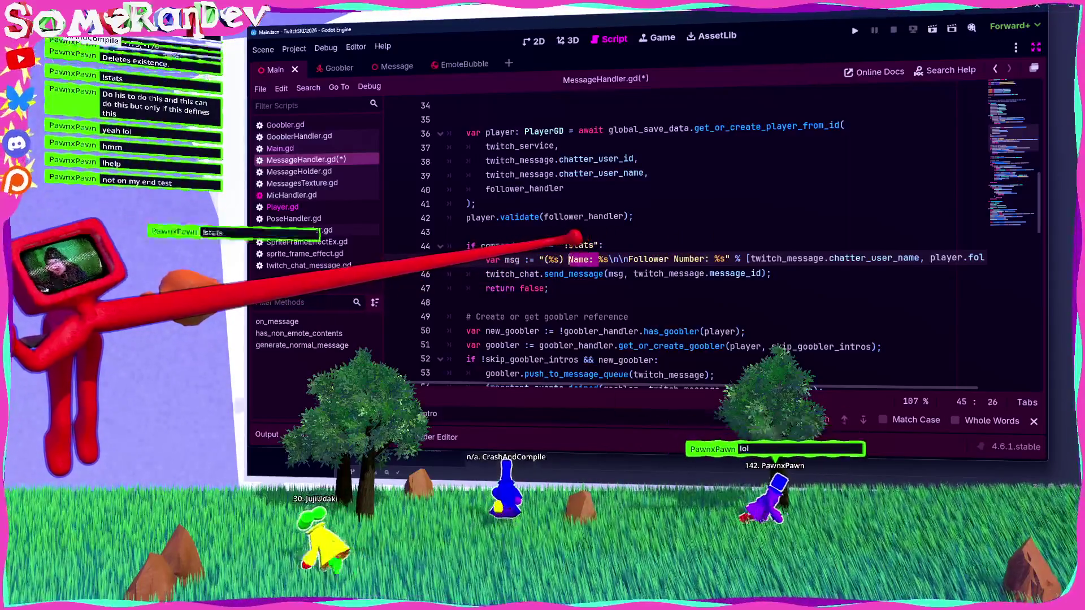
key("BackSpace")
left_click(658, 259)
key("BackSpace")
key("BackSpace")
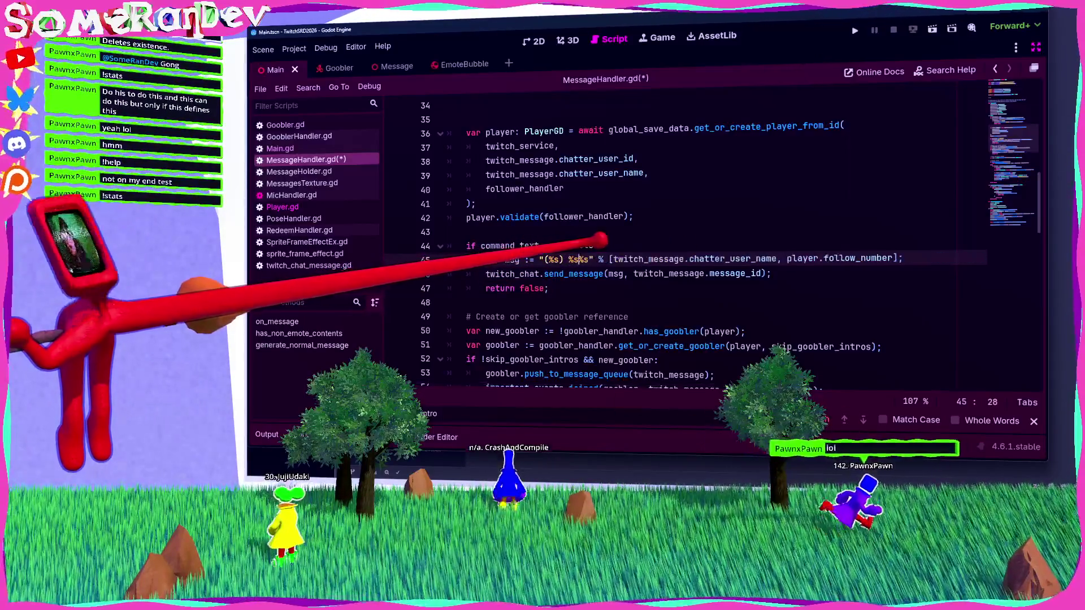
key("Delete")
key("Delete")
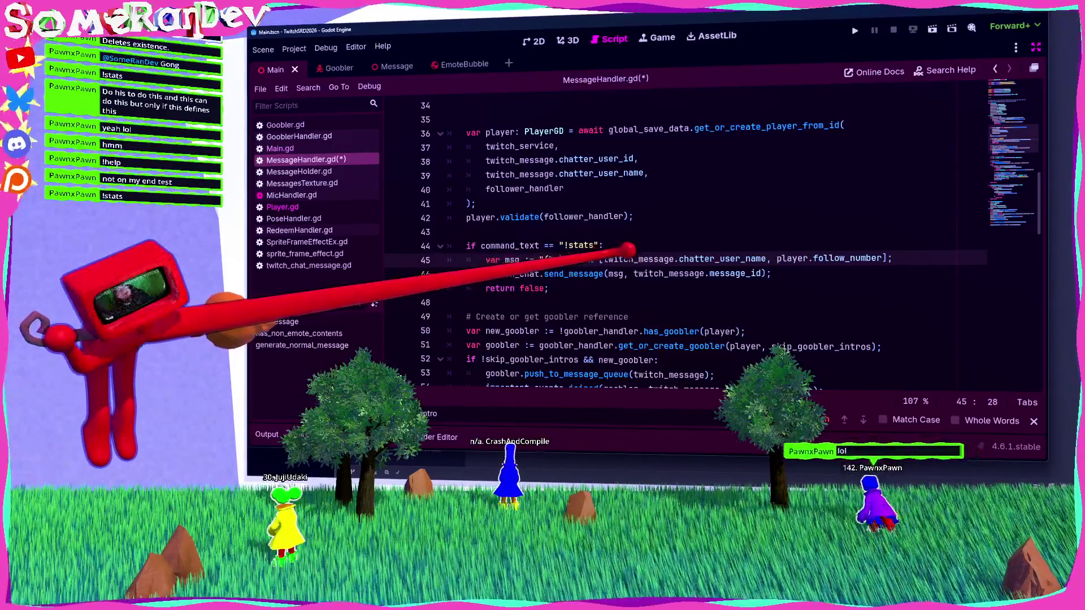
mouse_move(616, 274)
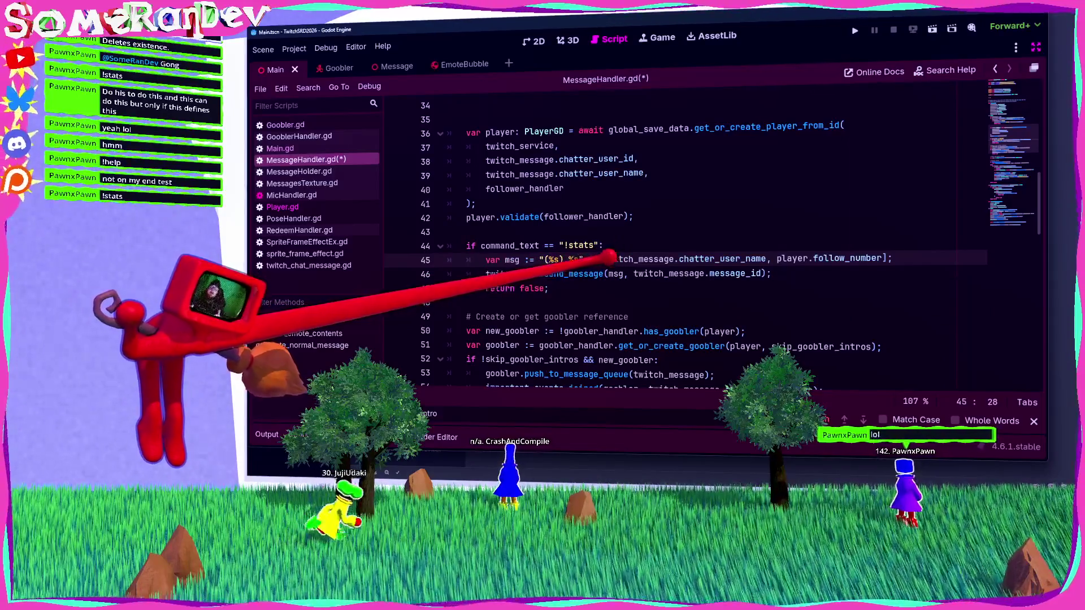
type("#")
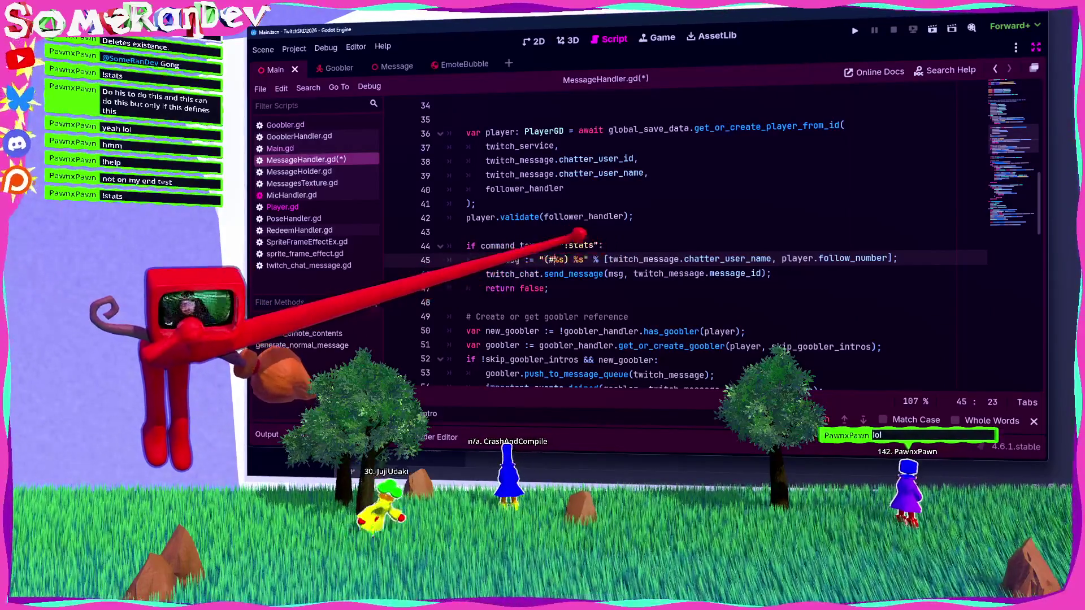
key("ctrl+s")
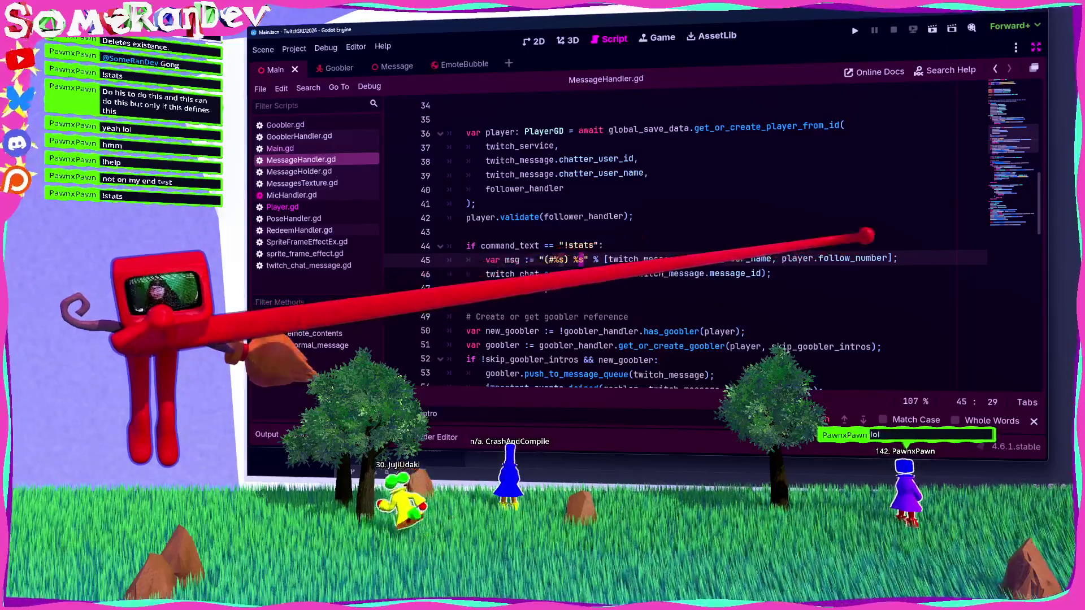
Reorder the values to [player.follow_number, twitch_message.chatter_user_name] and append a channel name to the string.
left_click_drag(891, 258, 771, 258)
key("BackSpace")
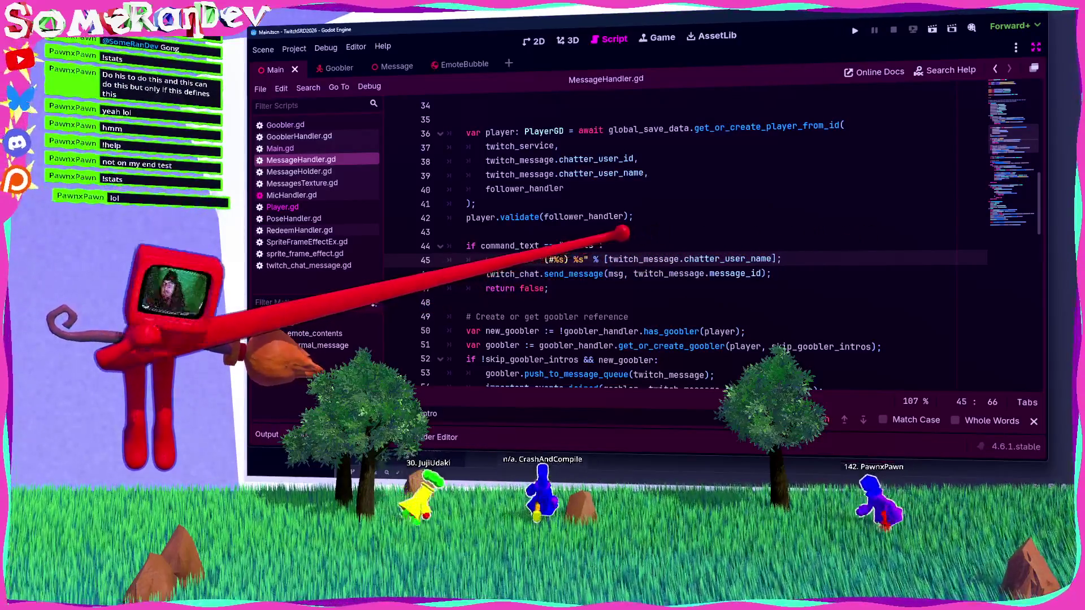
type("player.follow_number,")
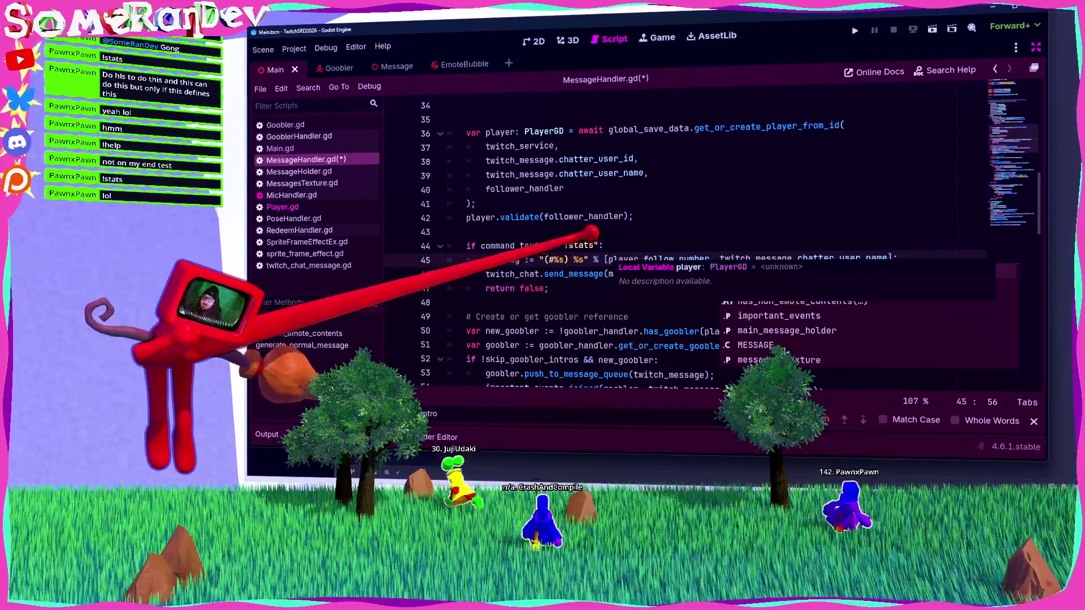
left_click(577, 259)
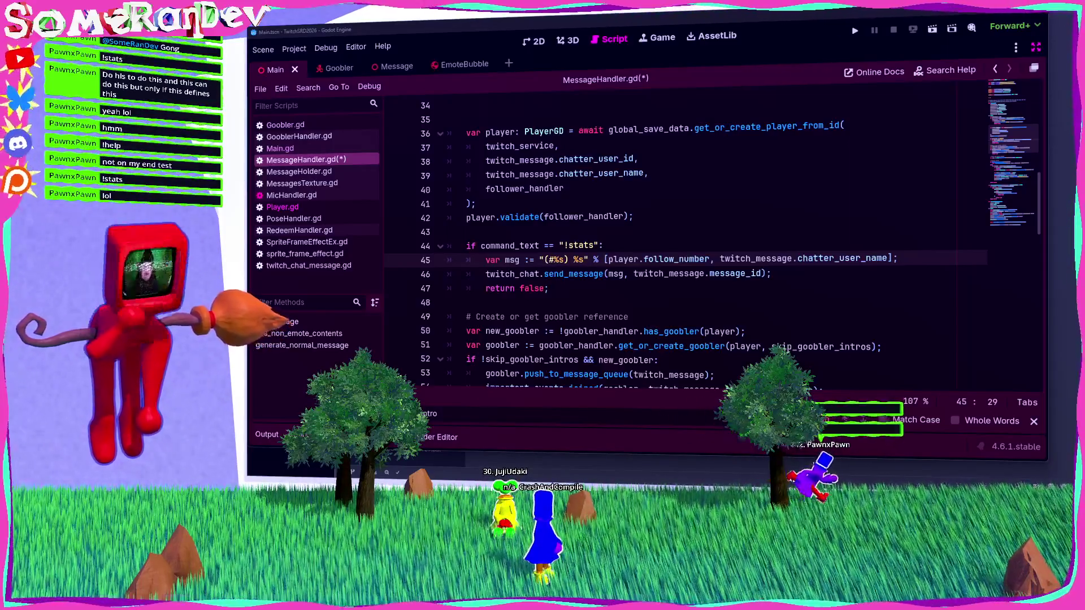
type("somera253DWORLD")
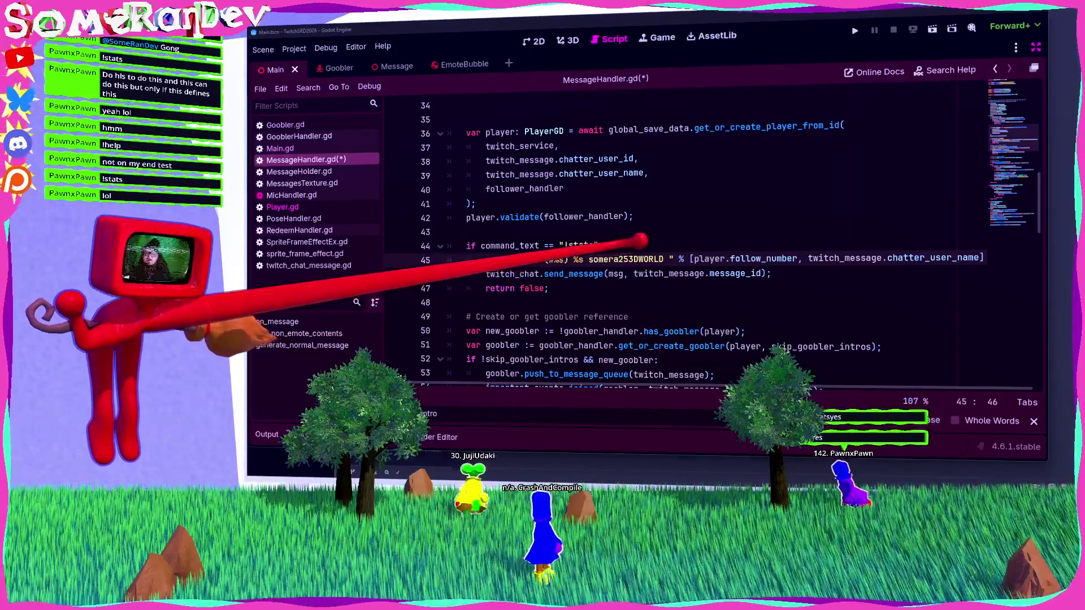
double_click(626, 259)
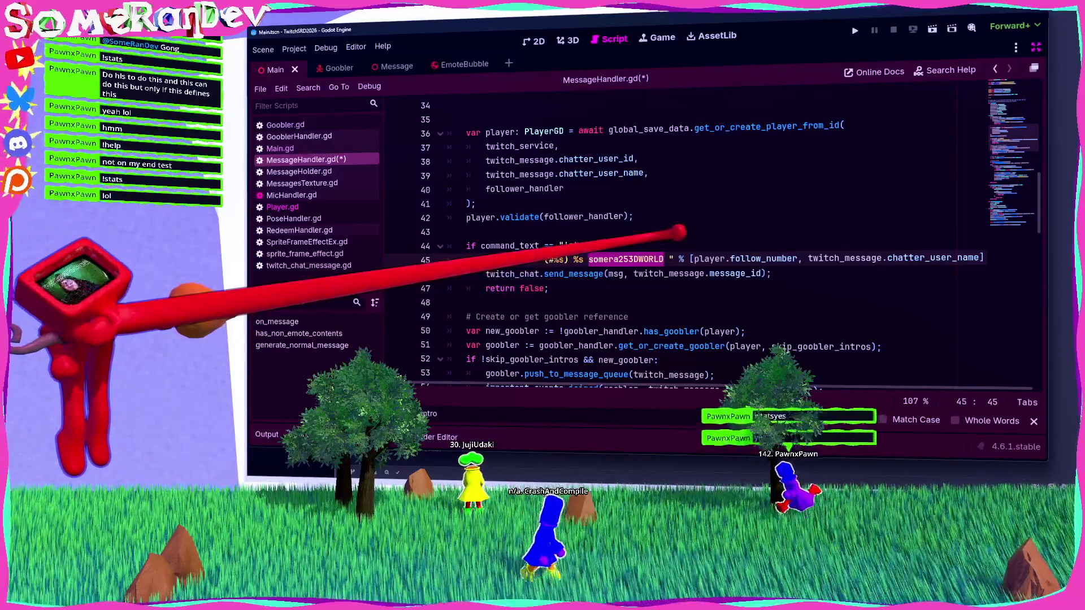
left_click(670, 259)
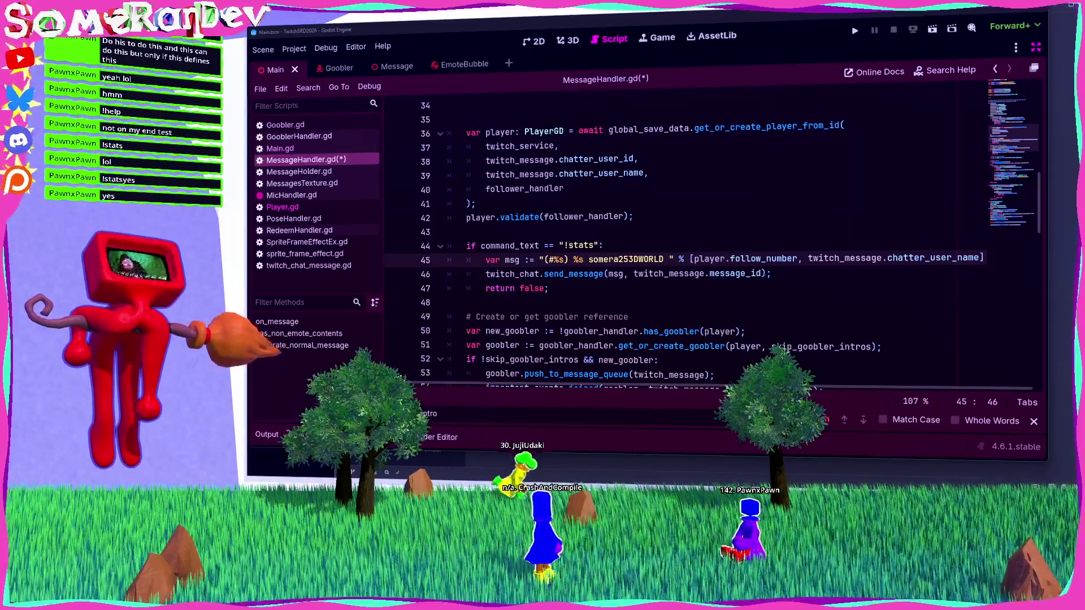
scroll(678, 238, "up", 3)
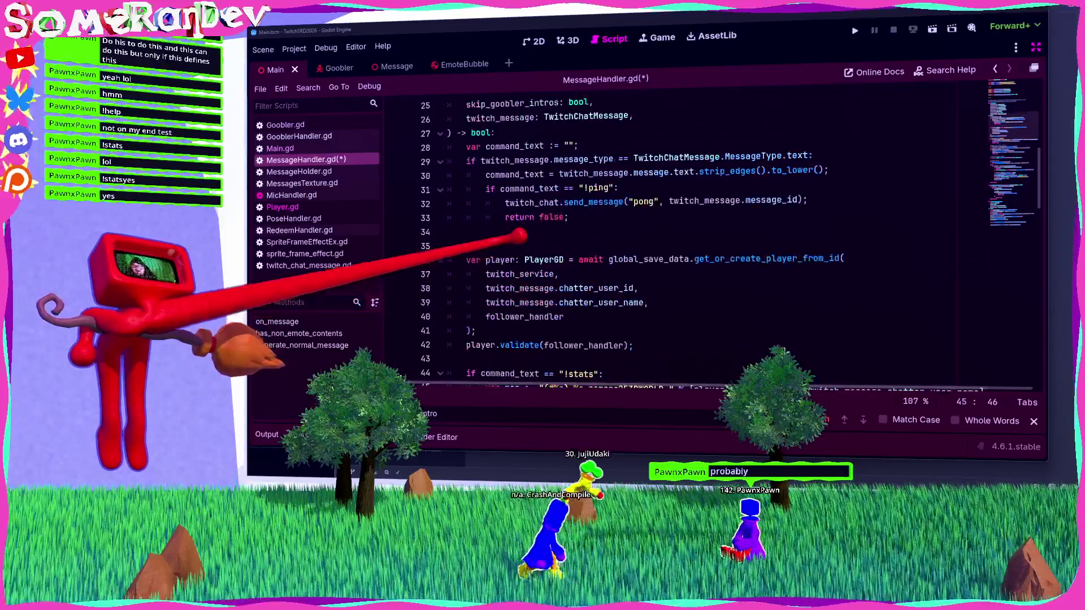
Add an elif command_text == "!raid": branch containing 'pass #TODO raid messages' and save.
left_click(568, 217)
key("Return")
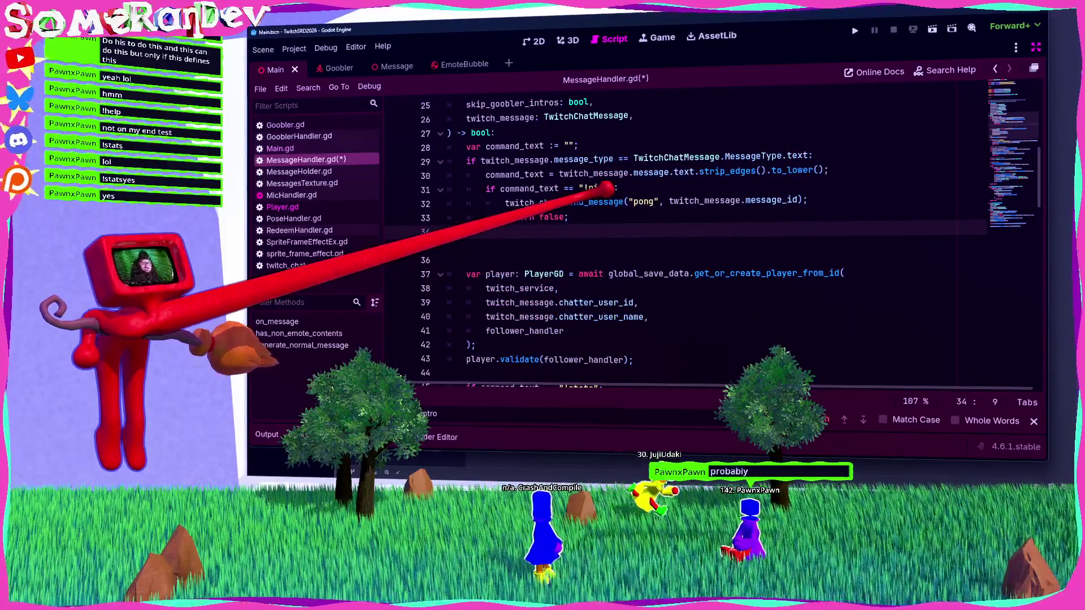
type("elif")
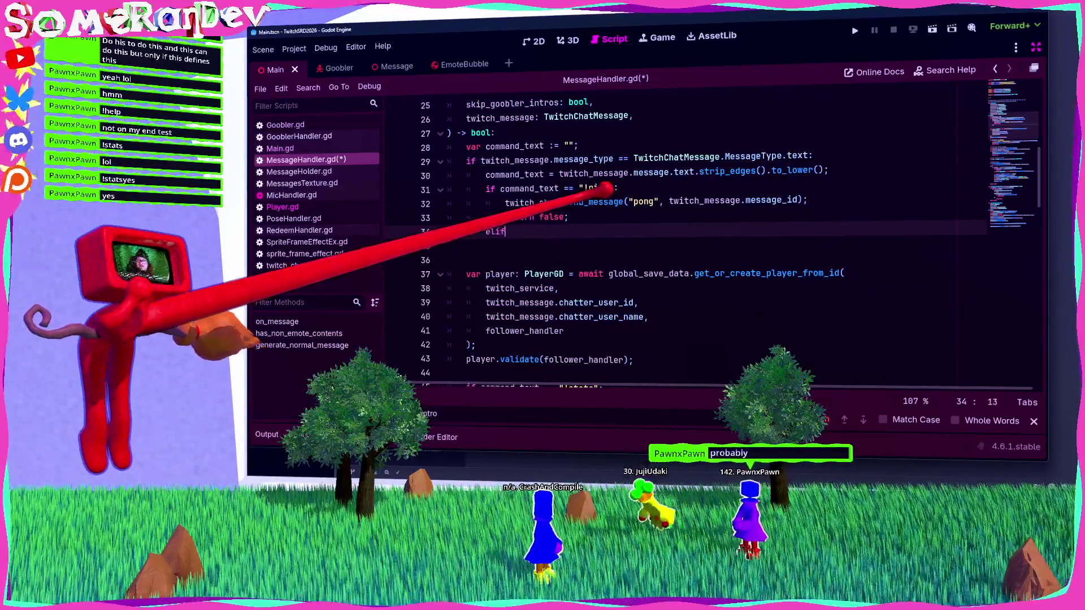
type(" command_te")
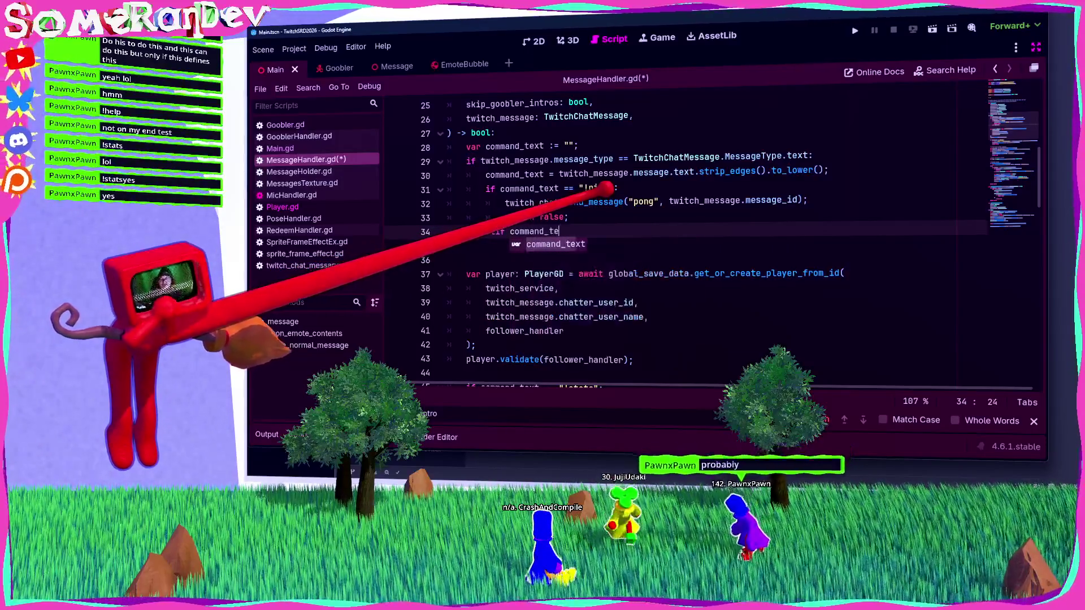
type("xt == \"!raid")
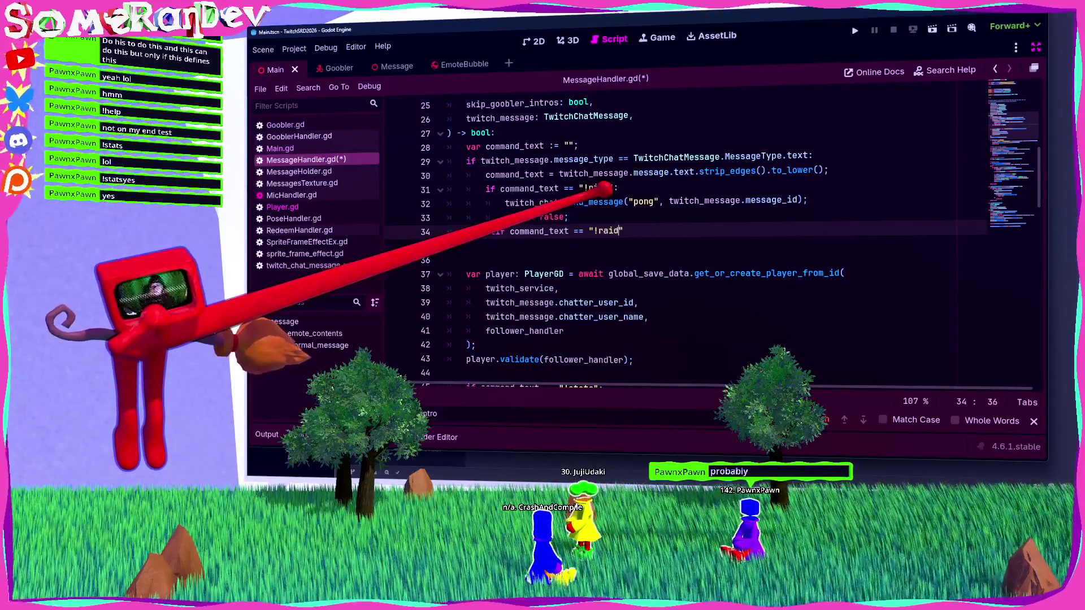
type("\":")
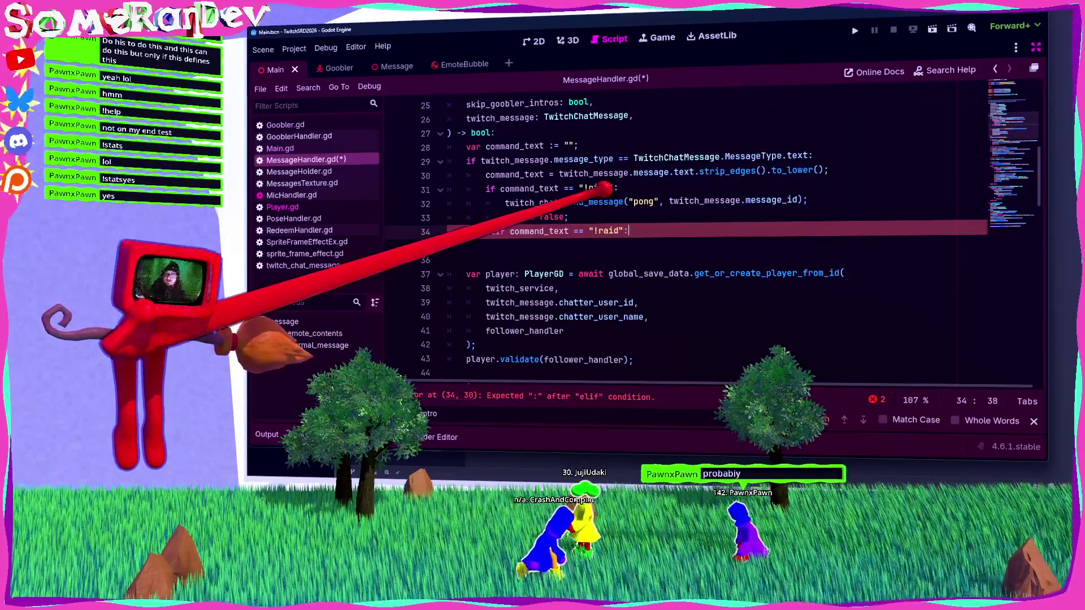
key("Return")
type("pass ")
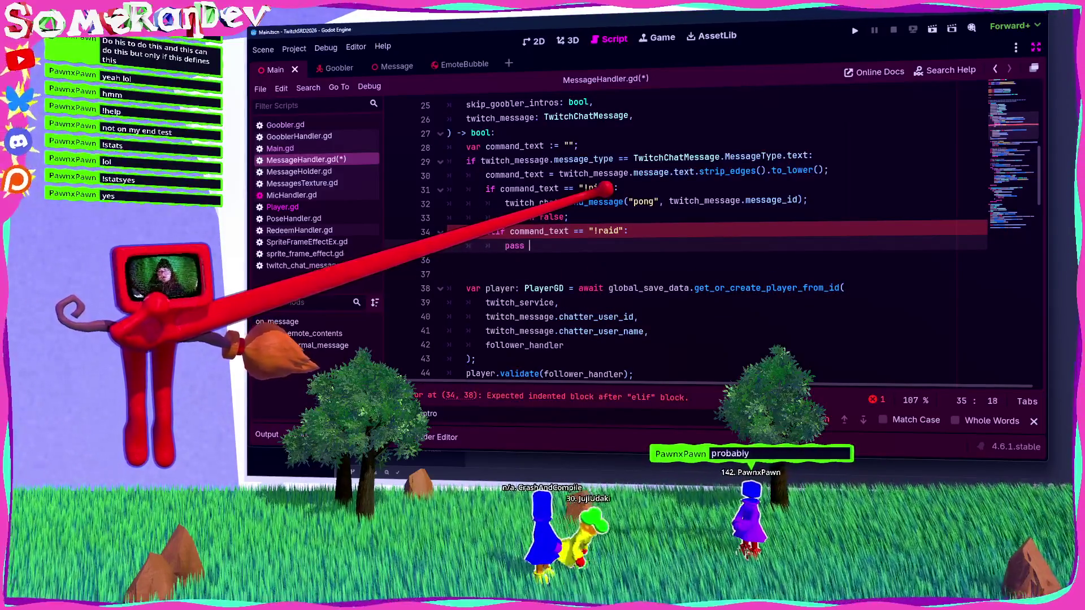
type("#TODO r")
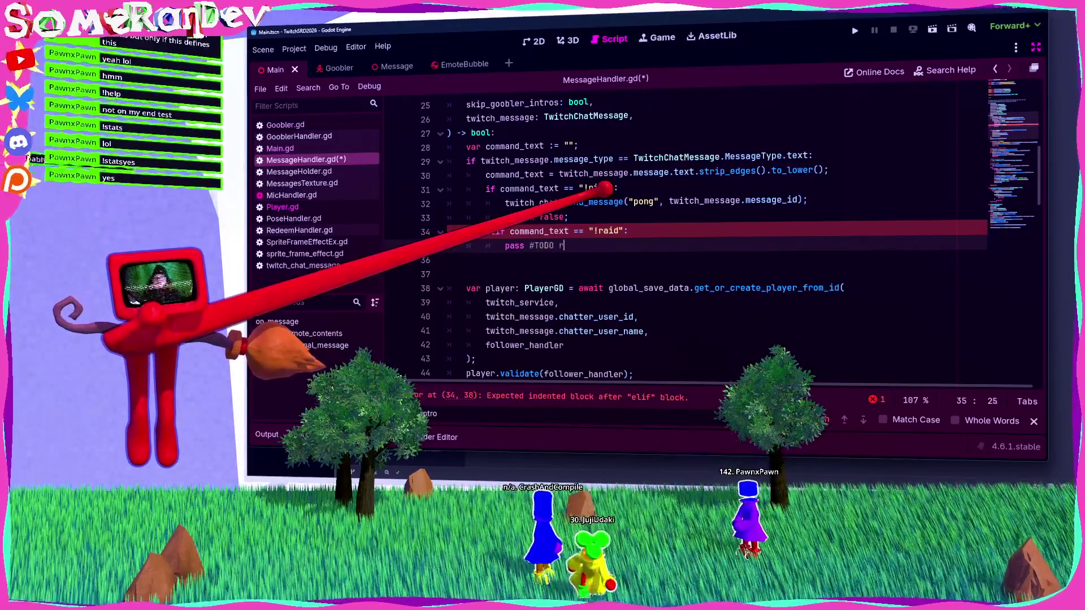
type("aid messages")
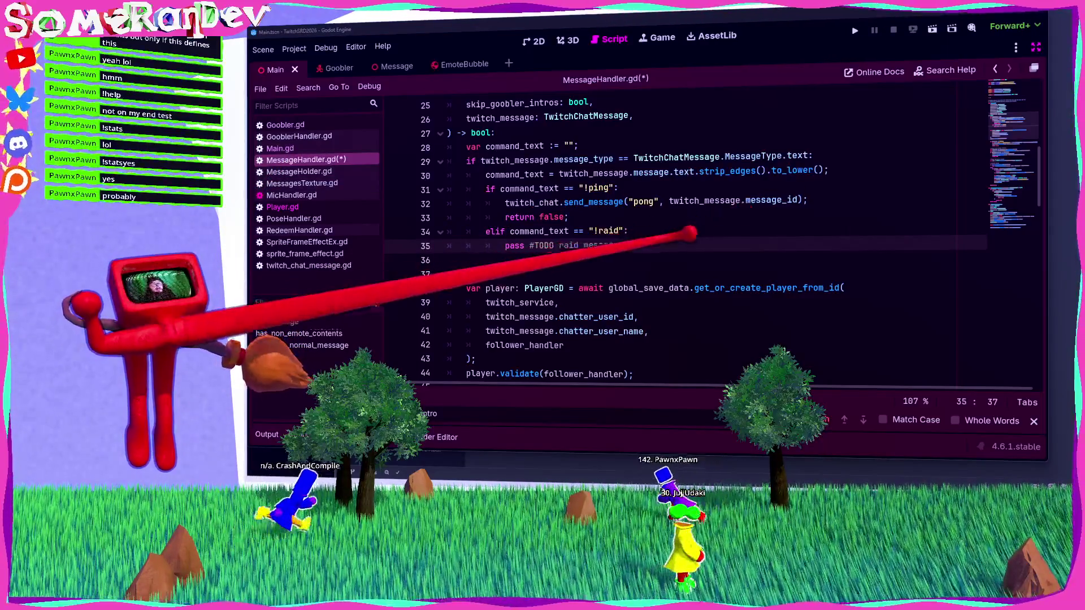
left_click(447, 260)
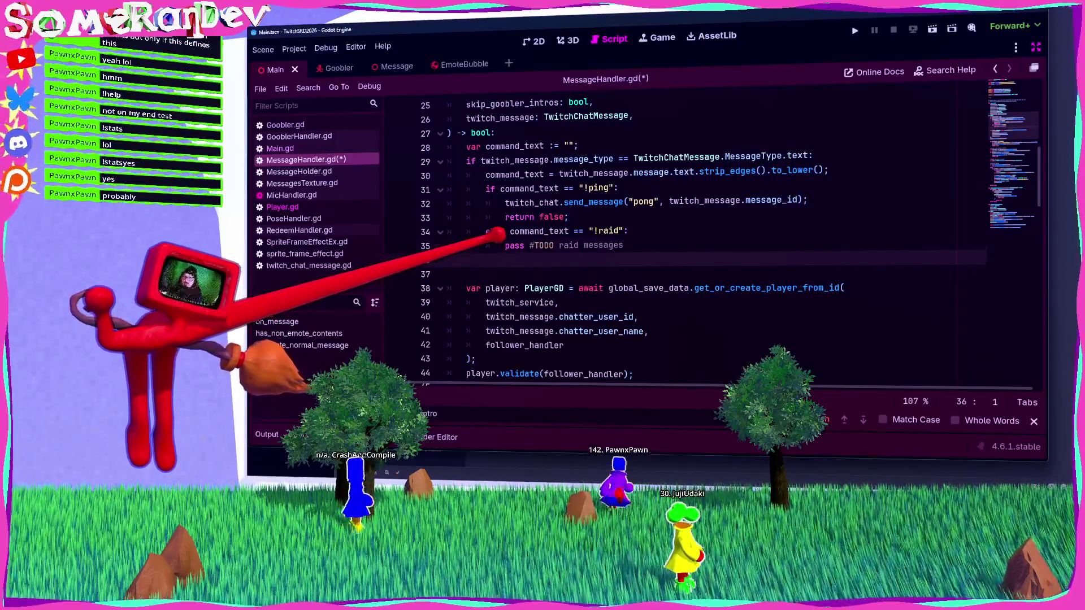
key("BackSpace")
key("ctrl+s")
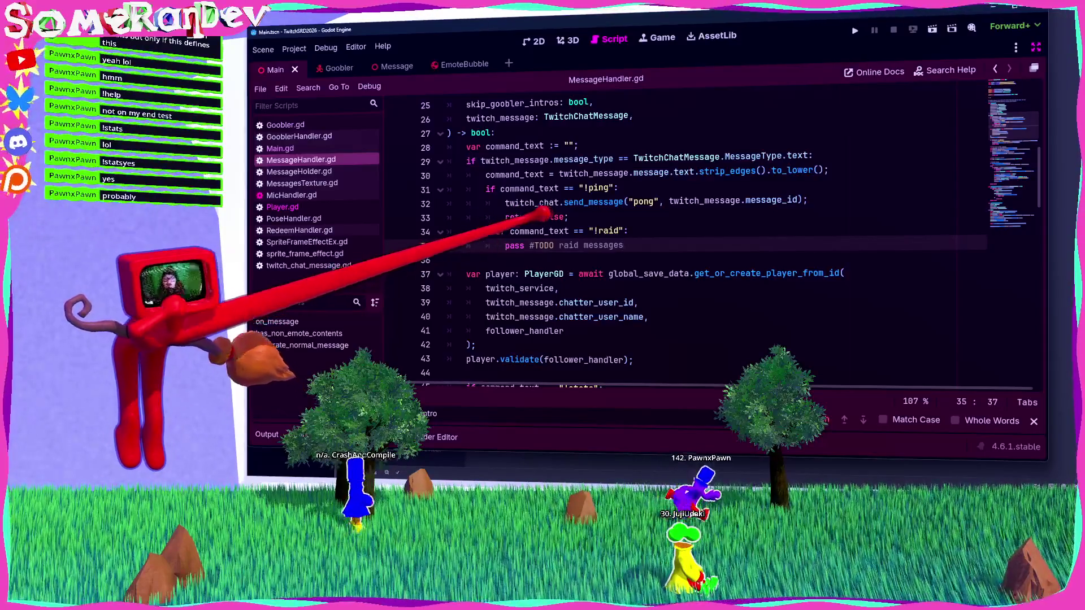
Insert 'Following for ' into the !stats message text on line 46.
left_click_drag(619, 230, 593, 231)
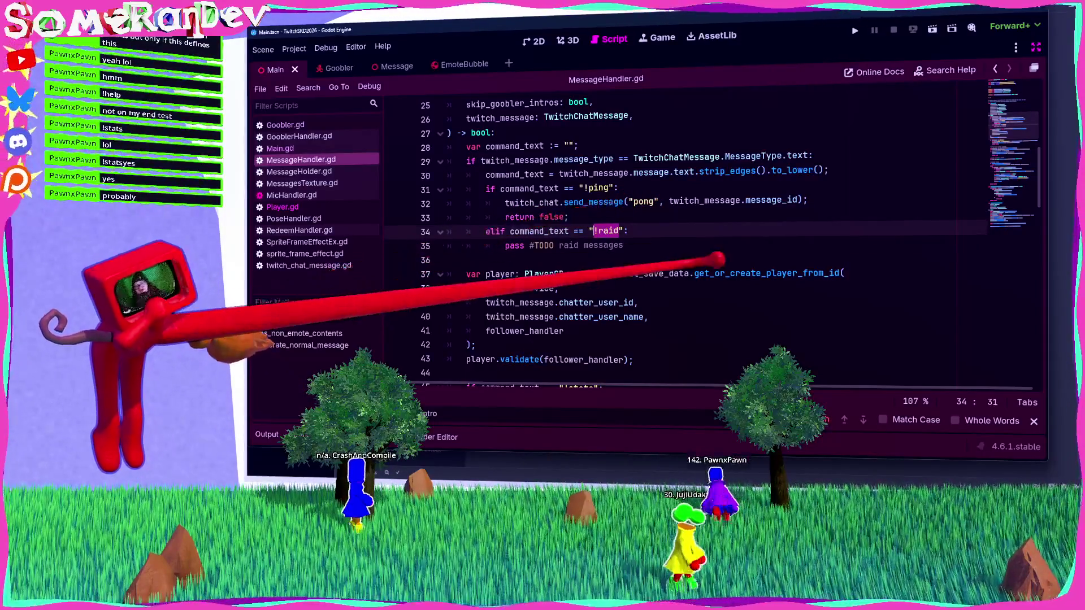
scroll(706, 237, "down", 2)
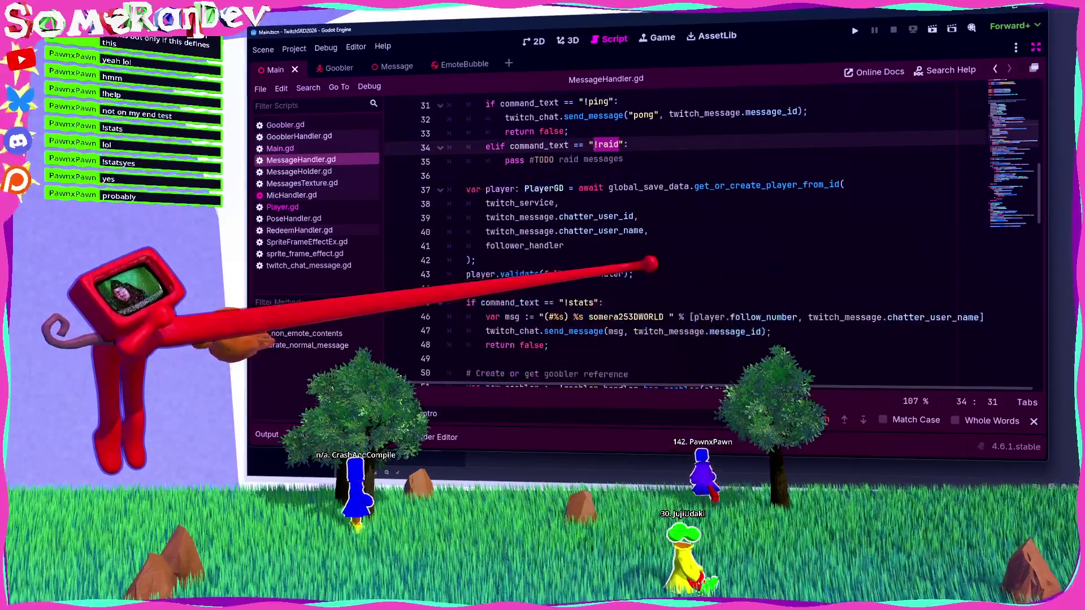
scroll(685, 235, "up", 1)
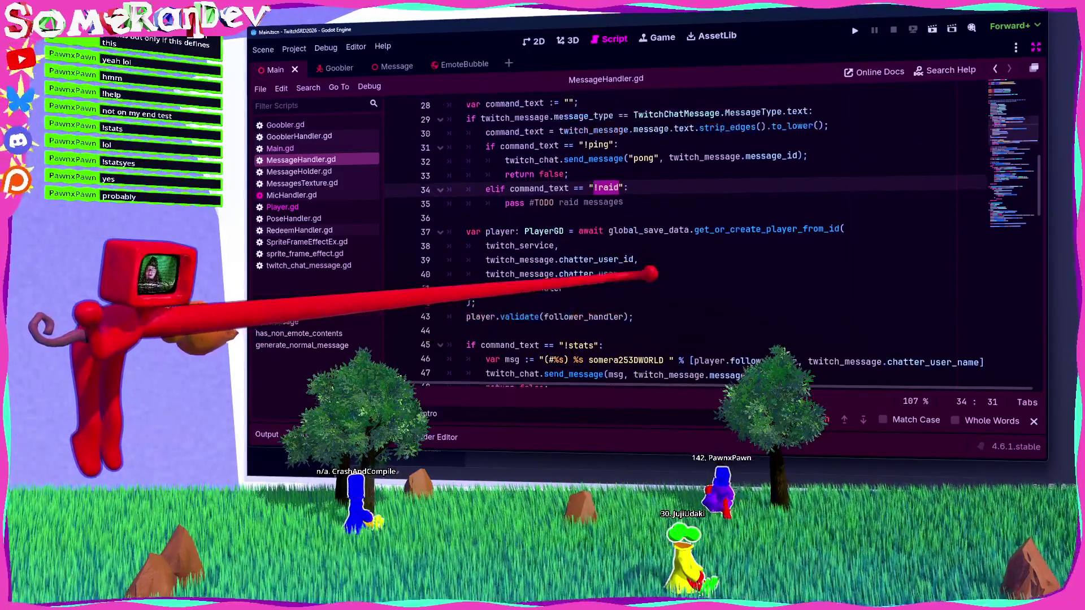
scroll(685, 235, "down", 2)
left_click(669, 273)
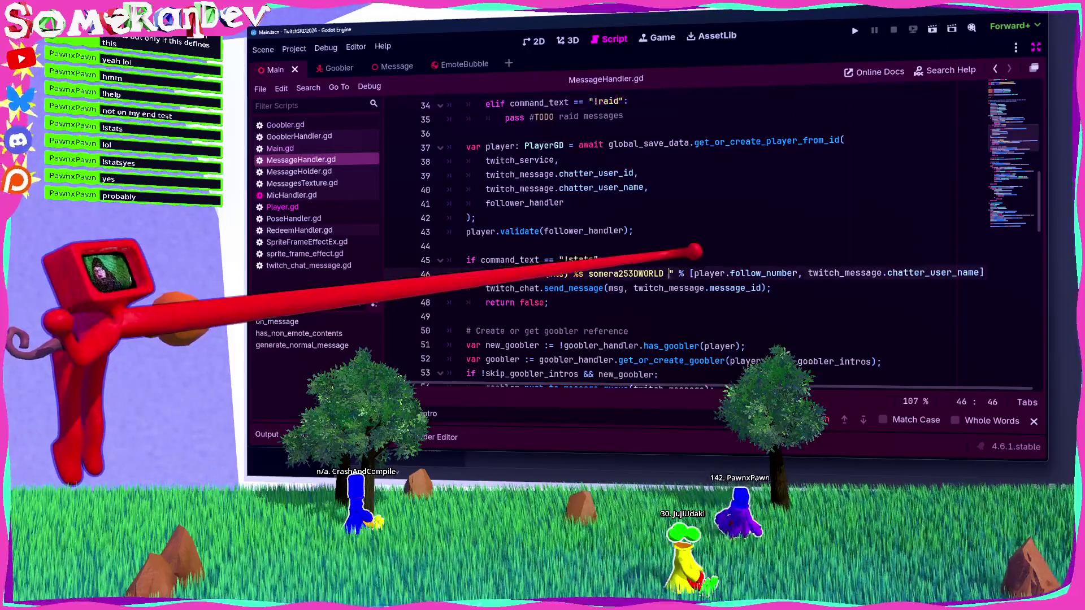
type("Following ")
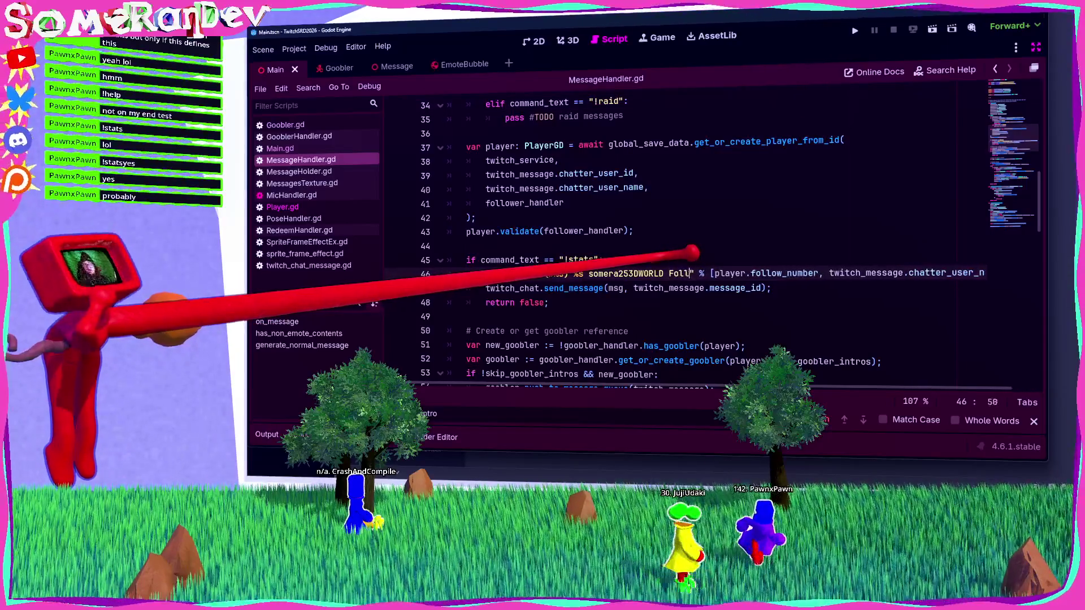
type("for")
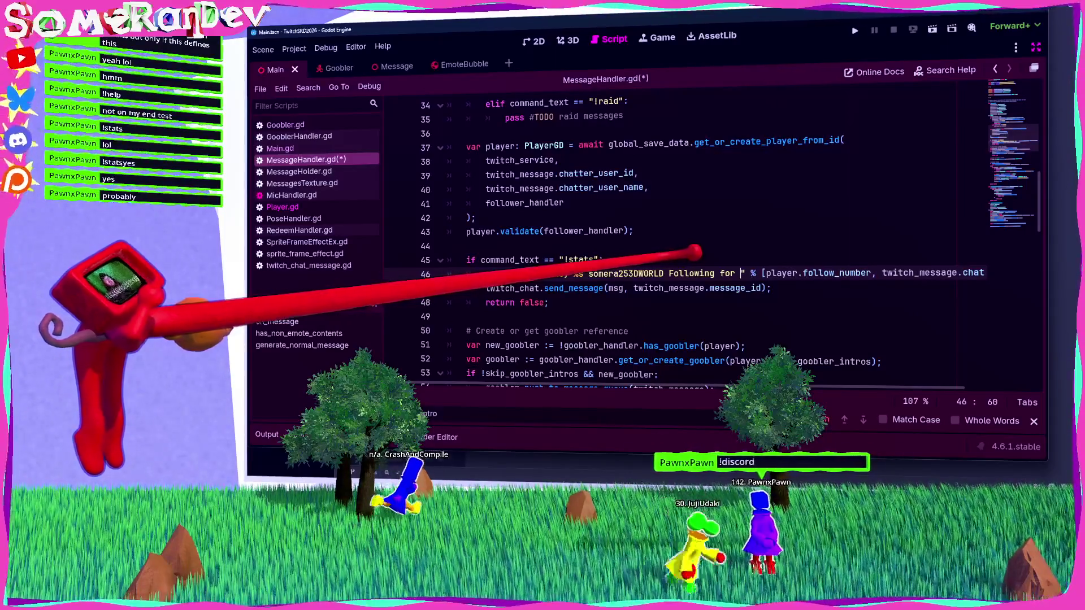
scroll(627, 248, "up", 4)
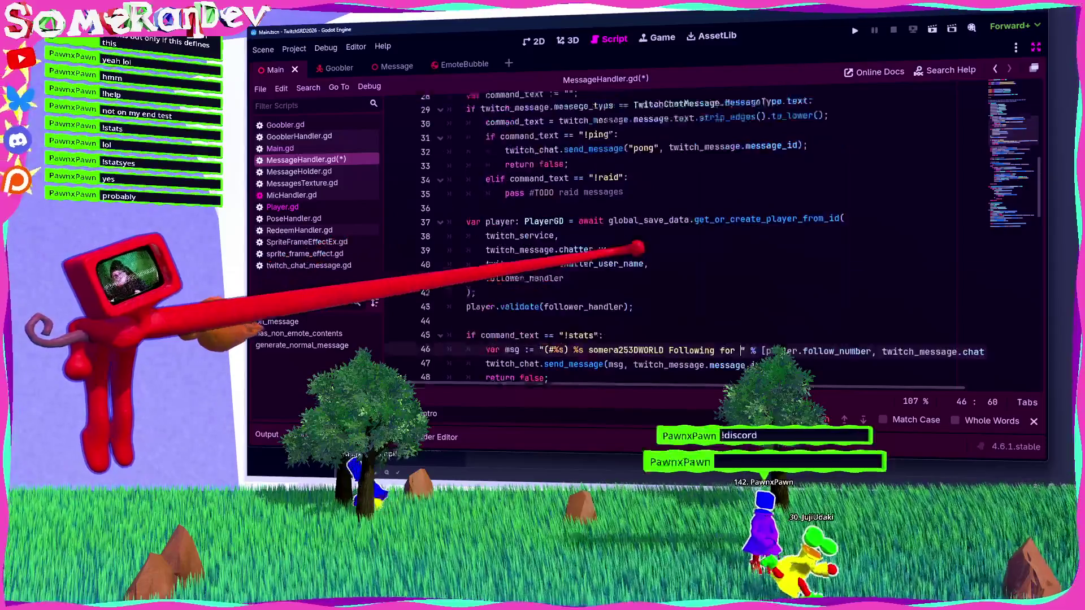
left_click(624, 289)
Duplicate the !raid branch as a !discord stub and paste another copy below it.
left_click_drag(624, 288, 486, 274)
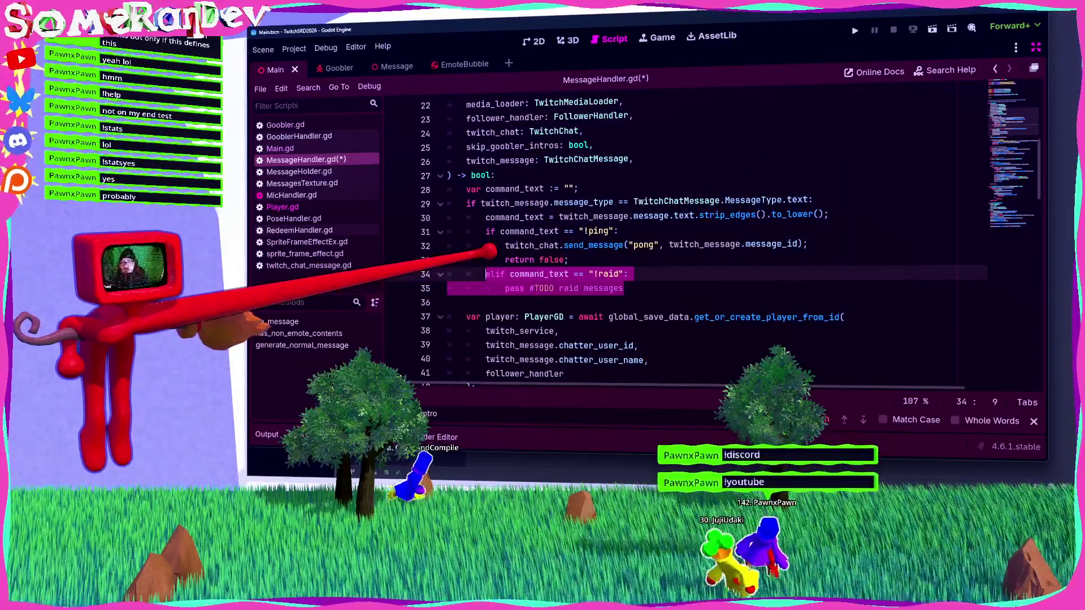
key("ctrl+shift+d")
left_click(613, 302)
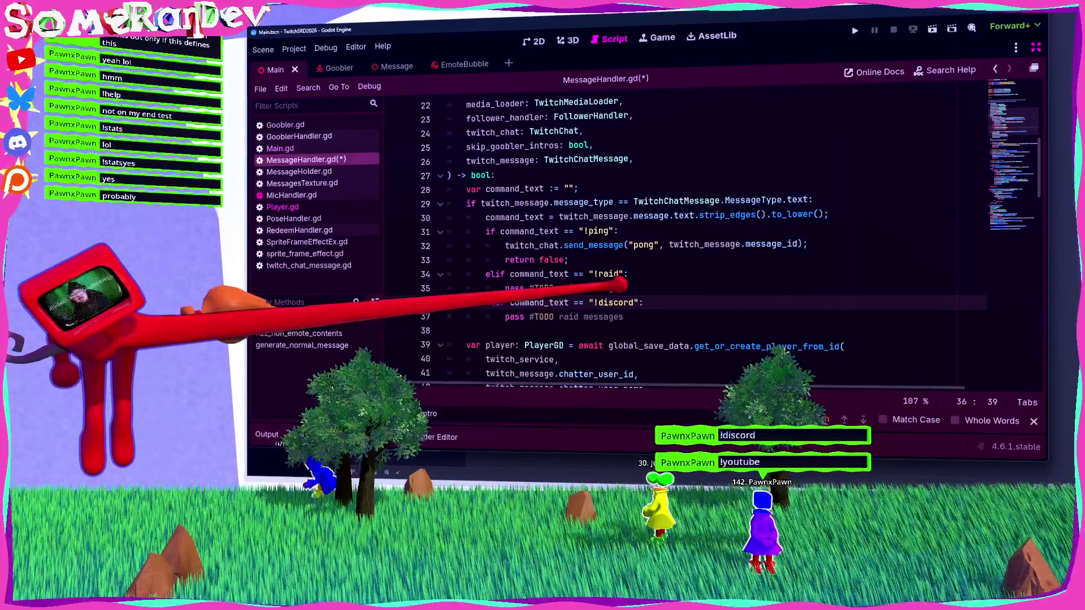
mouse_move(623, 316)
left_mouse_down()
mouse_move(506, 317)
mouse_move(485, 302)
left_mouse_up()
key("ctrl+c")
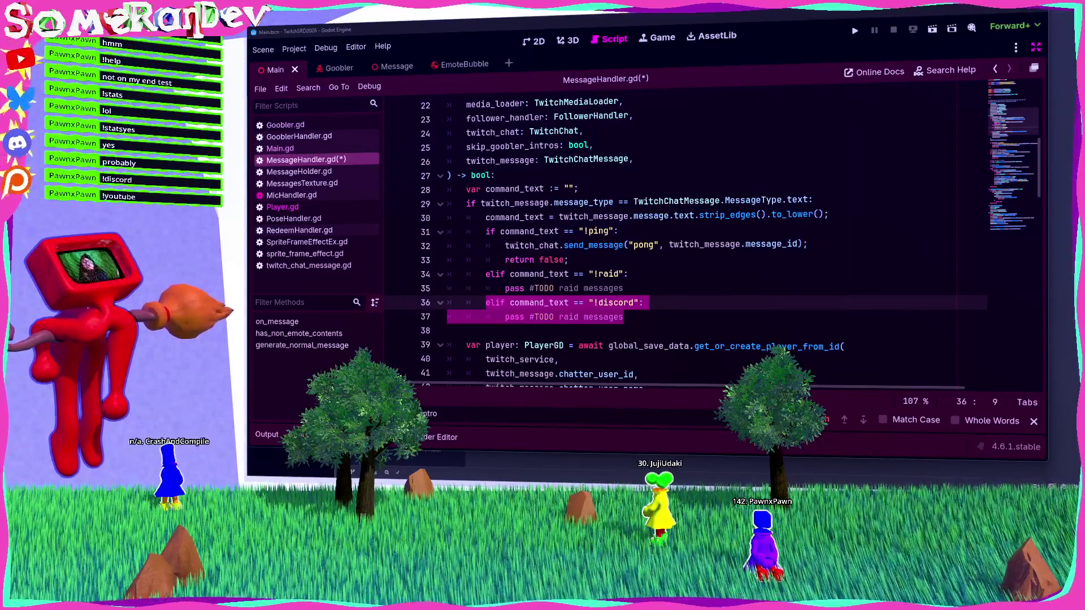
left_click(447, 330)
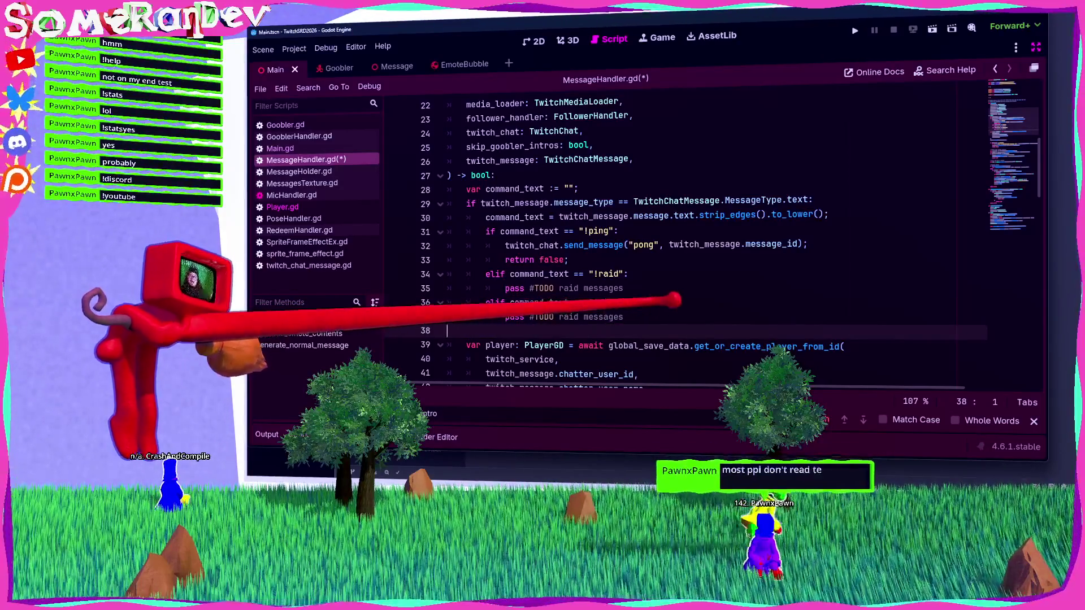
left_click(485, 303, "shift")
key("Right")
key("Return")
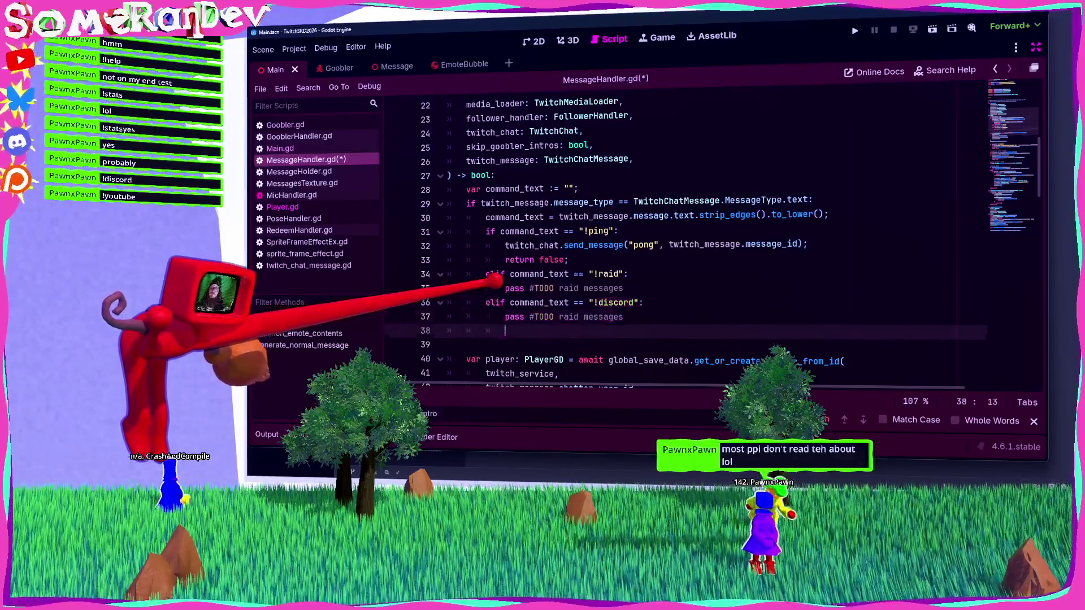
key("ctrl+v")
Rename the pasted copies to !socials and !about.
double_click(616, 331)
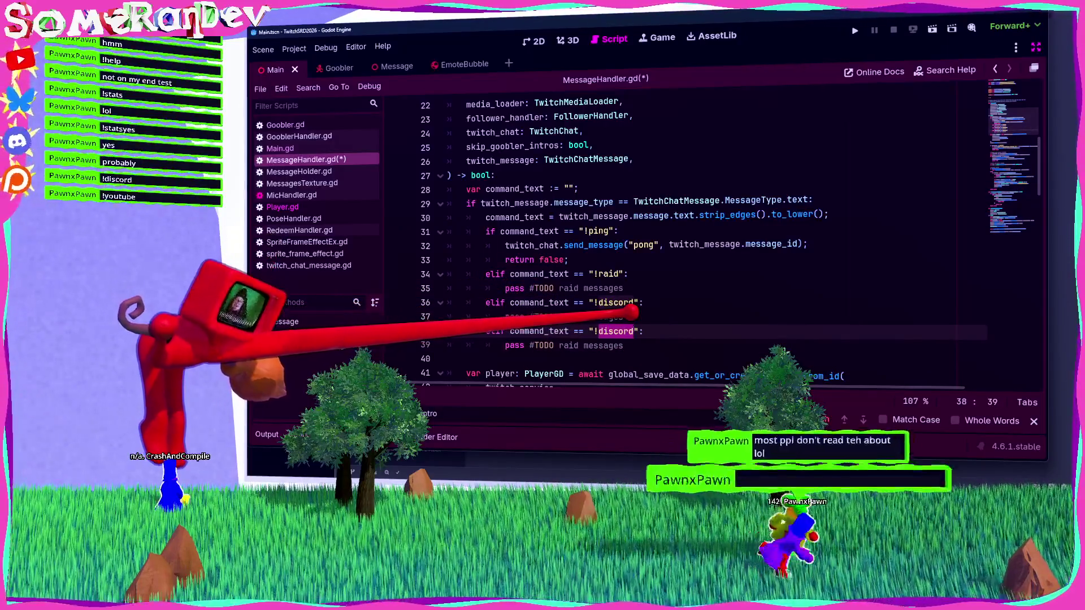
type("socials")
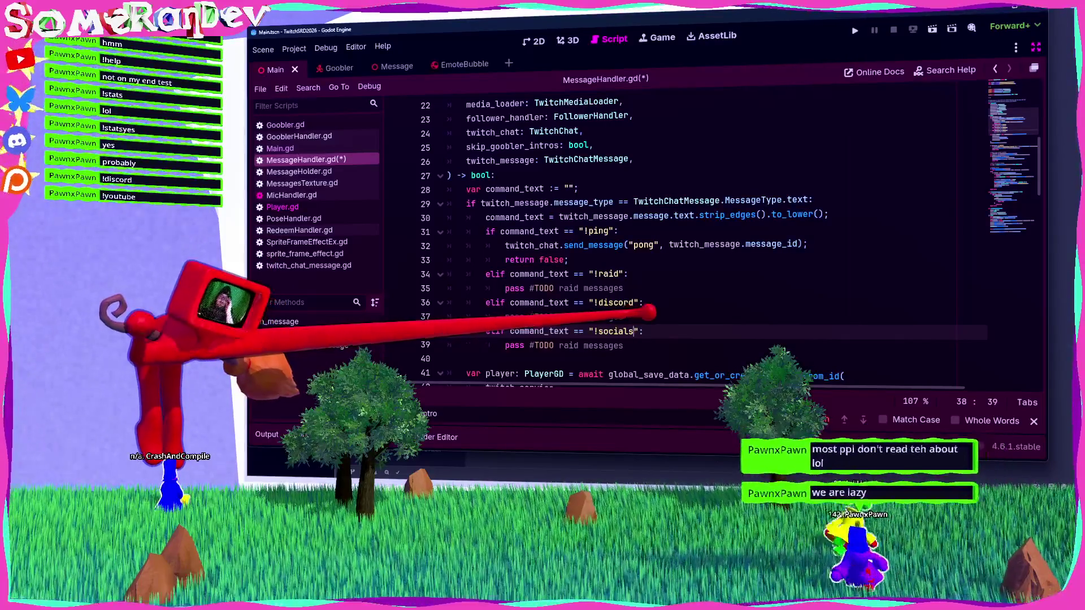
key("Down")
key("End")
key("Return")
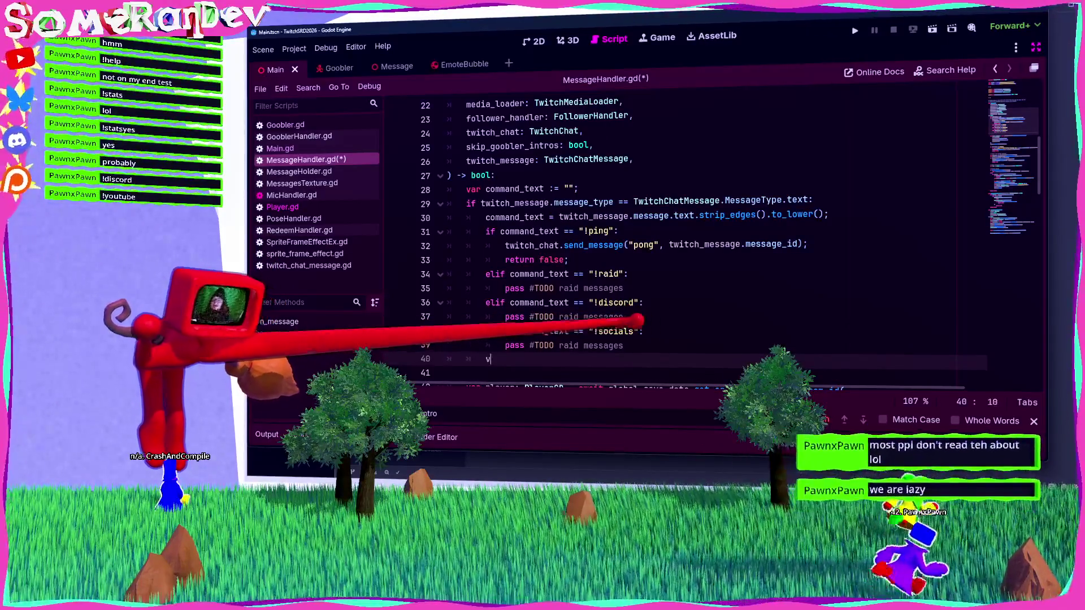
key("ctrl+v")
double_click(619, 355)
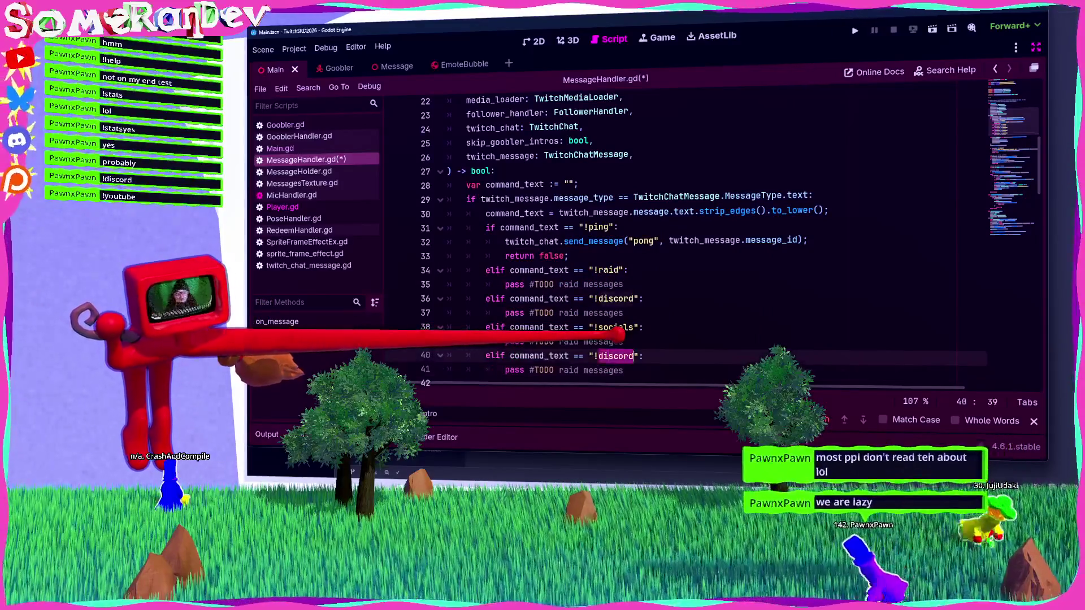
type("about")
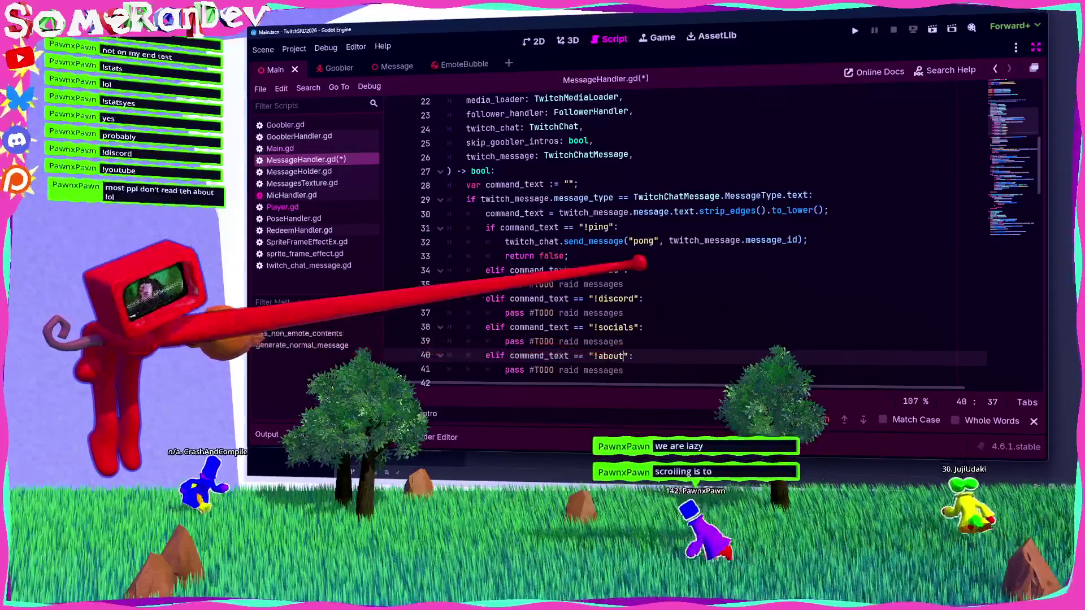
Duplicate the !about branch below itself.
scroll(621, 237, "down", 1)
key("Down")
key("End")
key("shift+Up")
key("shift+Home")
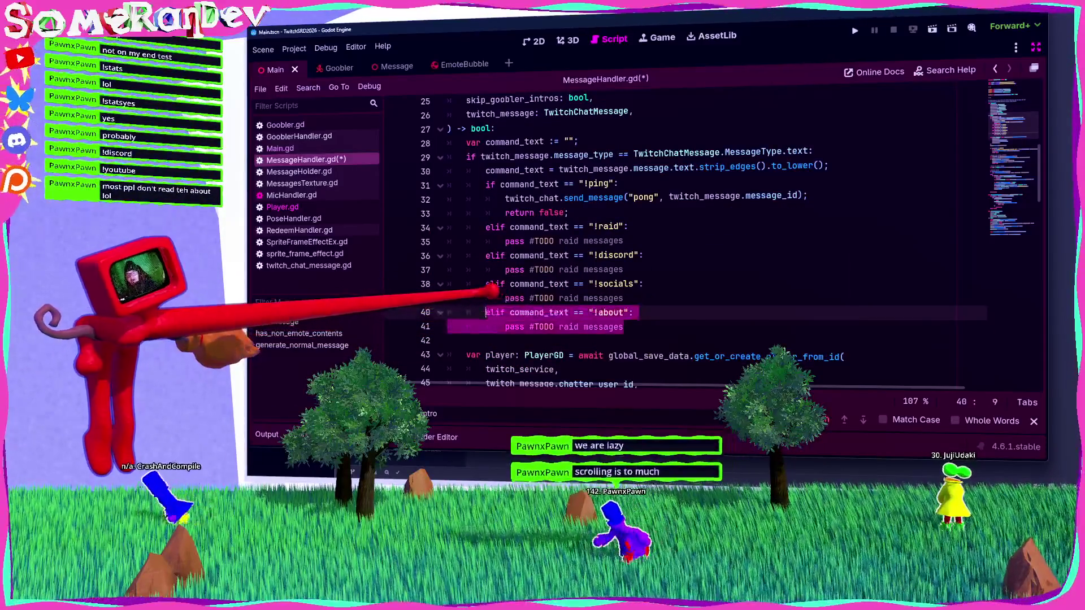
key("ctrl+c")
key("Down")
key("End")
key("Return")
key("ctrl+v")
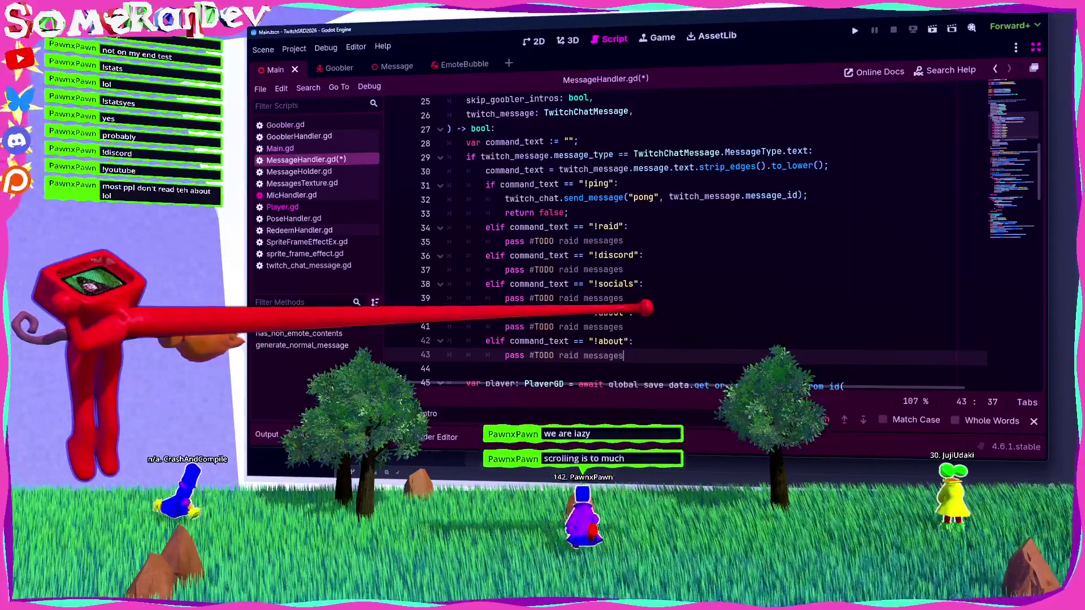
Rename the final copy to !help and select the block of command branches.
key("Up")
key("ctrl+shift+Left")
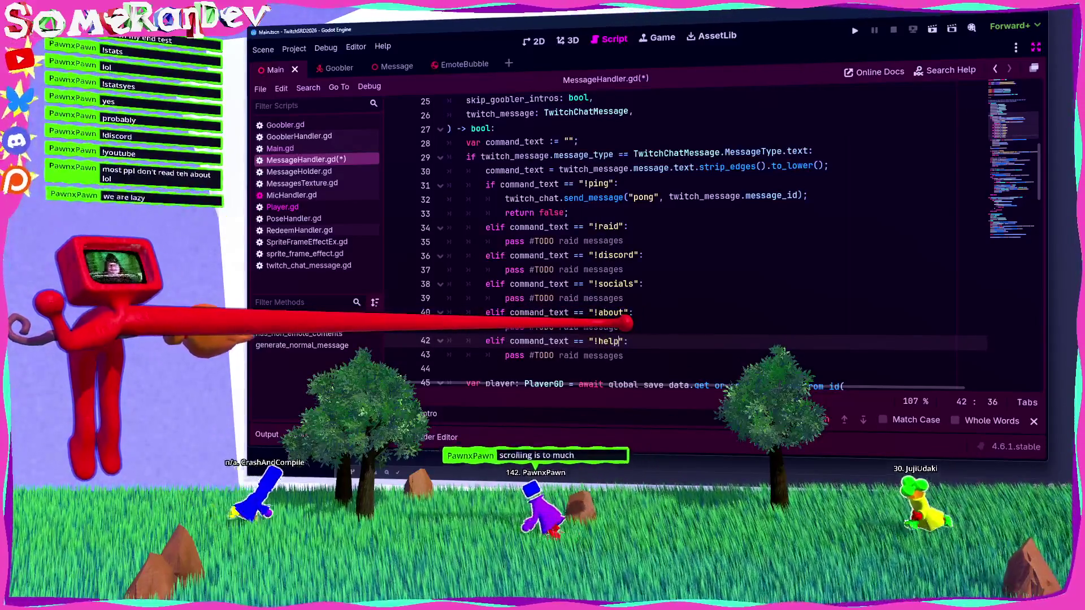
scroll(621, 238, "down", 2)
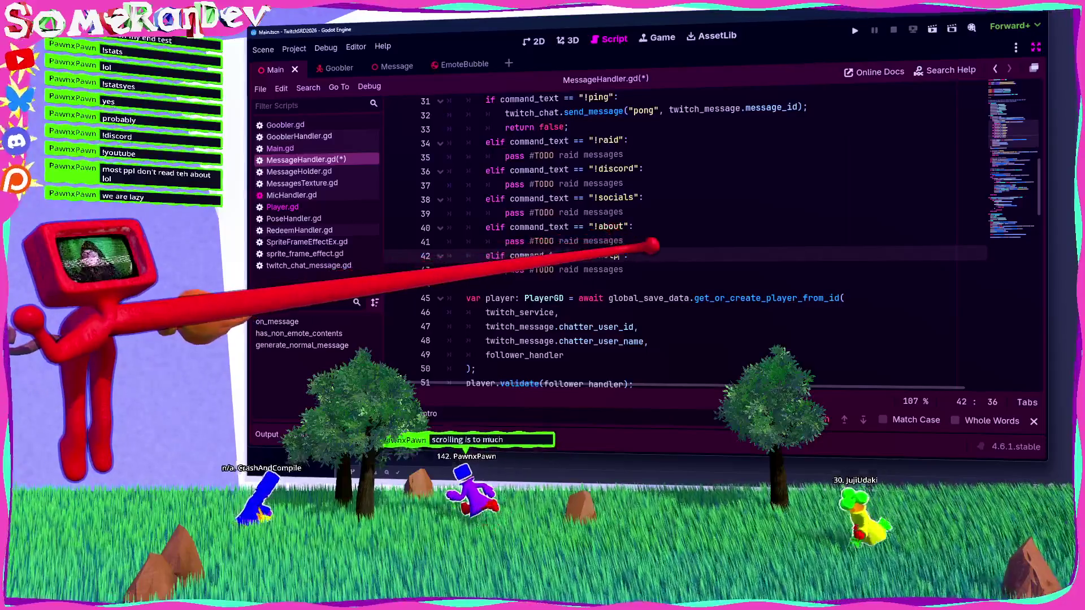
key("Down")
key("End")
key("shift+Up")
key("shift+Up")
key("shift+Up")
key("shift+Down")
key("shift+Down")
key("shift+Down")
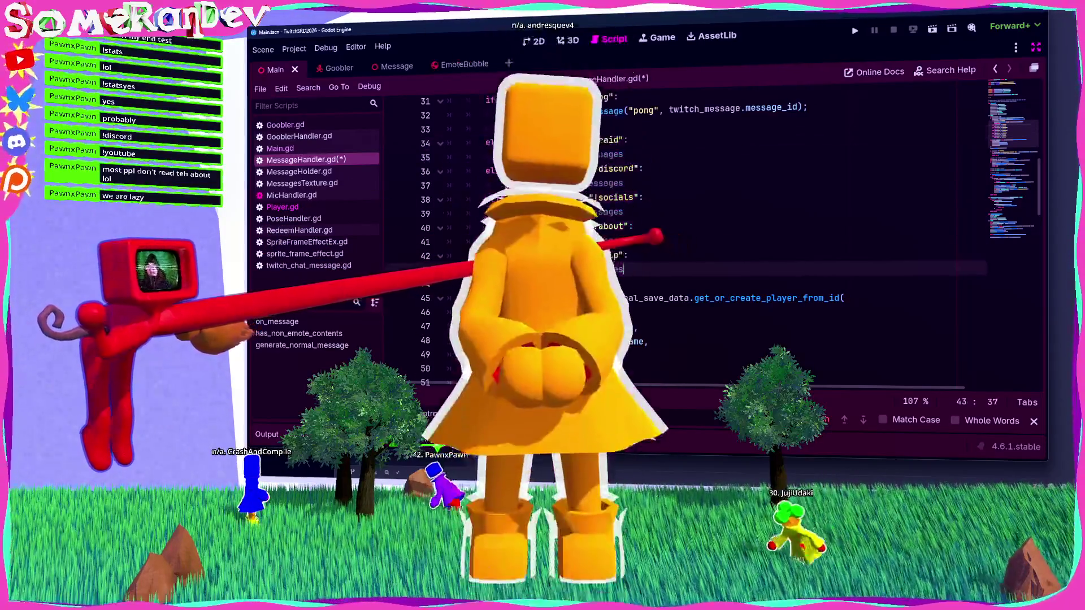
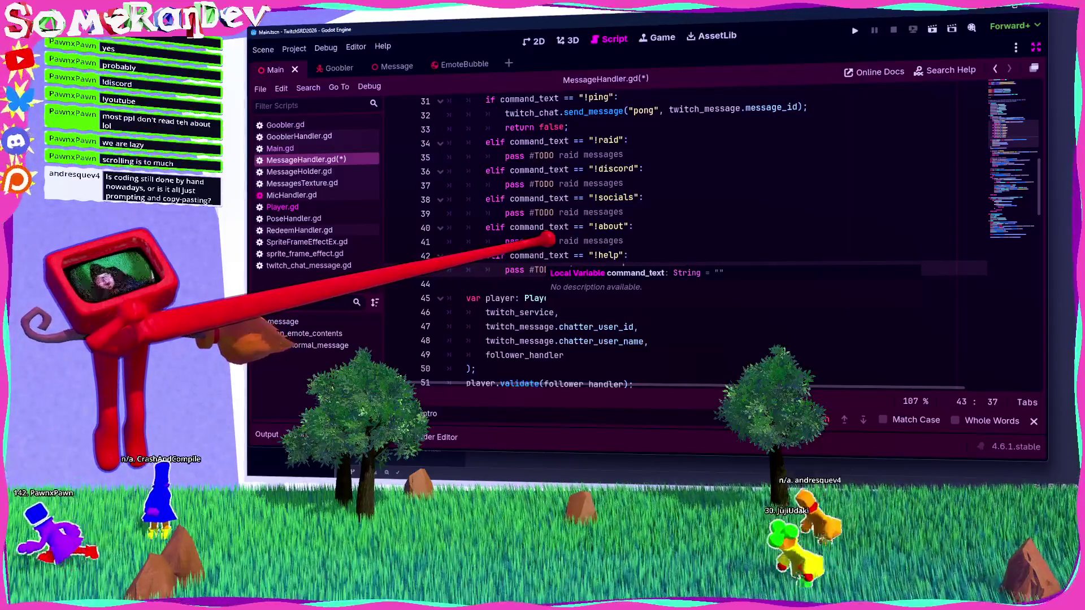
Leave the MessageHandler.gd placeholder edits and switch to the Main scene's 3D workspace.
left_click(449, 283)
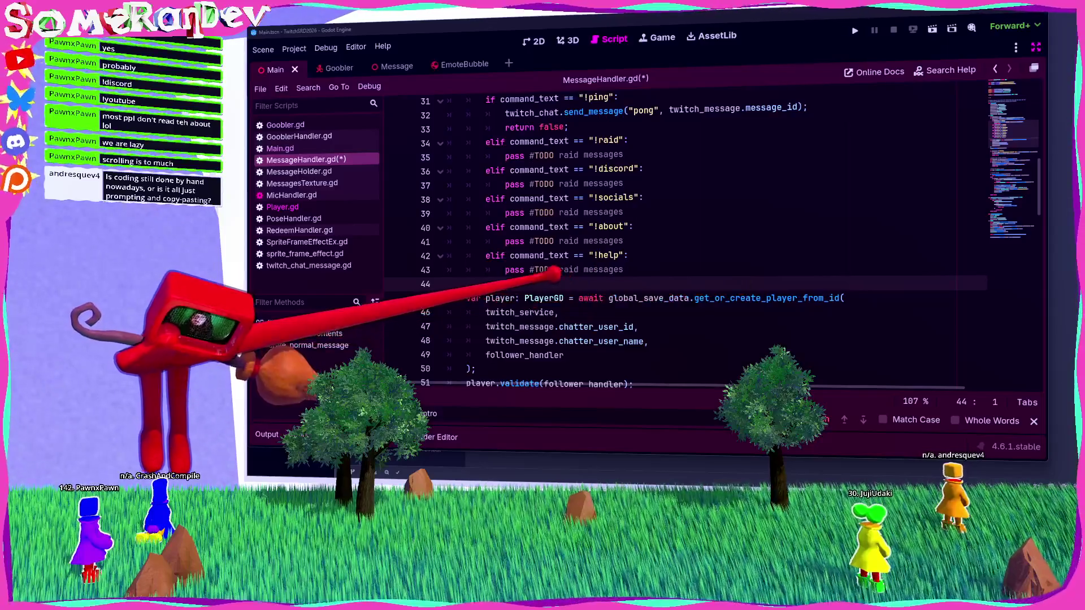
key("ctrl+F2")
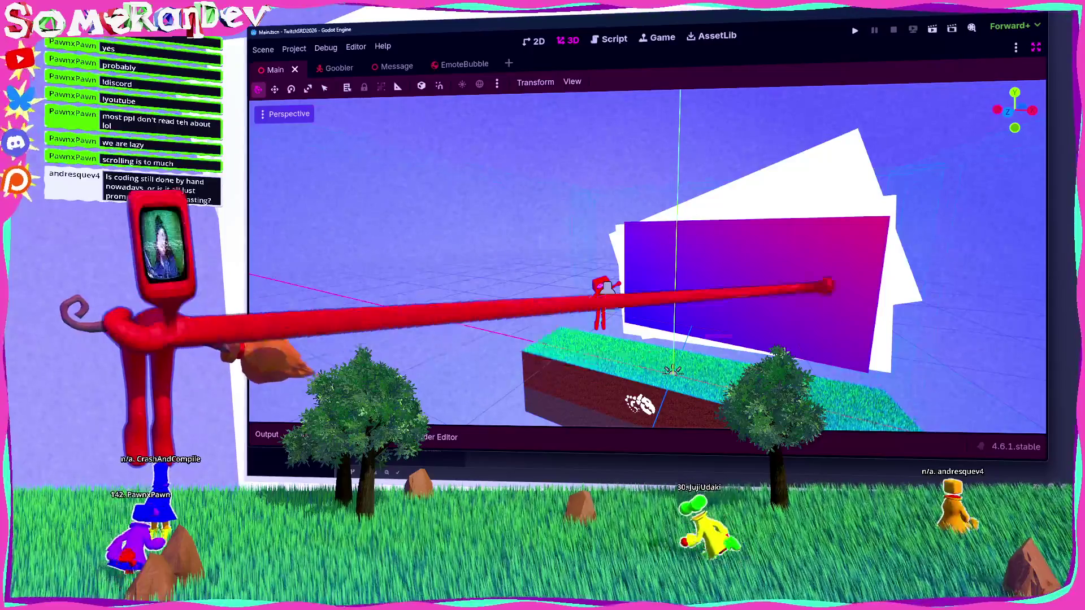
Look around the platform and red character in 3D, then return to MessageHandler.gd.
scroll(636, 213, "up", 5)
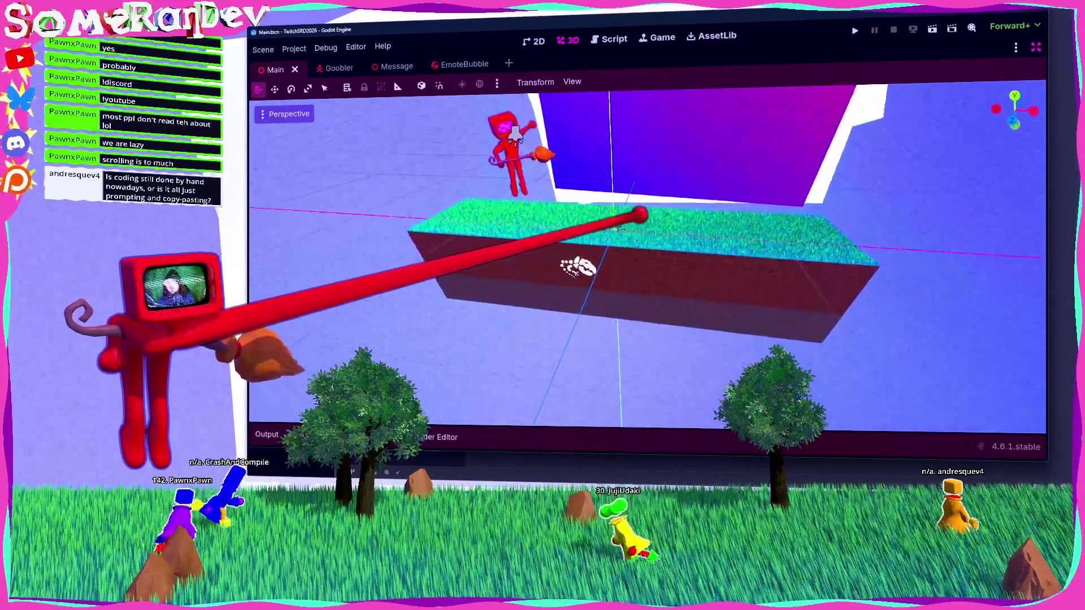
left_click_drag(640, 213, 643, 213)
left_click_drag(647, 257, 684, 249)
mouse_move(644, 213)
left_mouse_down()
mouse_move(654, 182)
mouse_move(642, 266)
mouse_move(581, 259)
left_mouse_up()
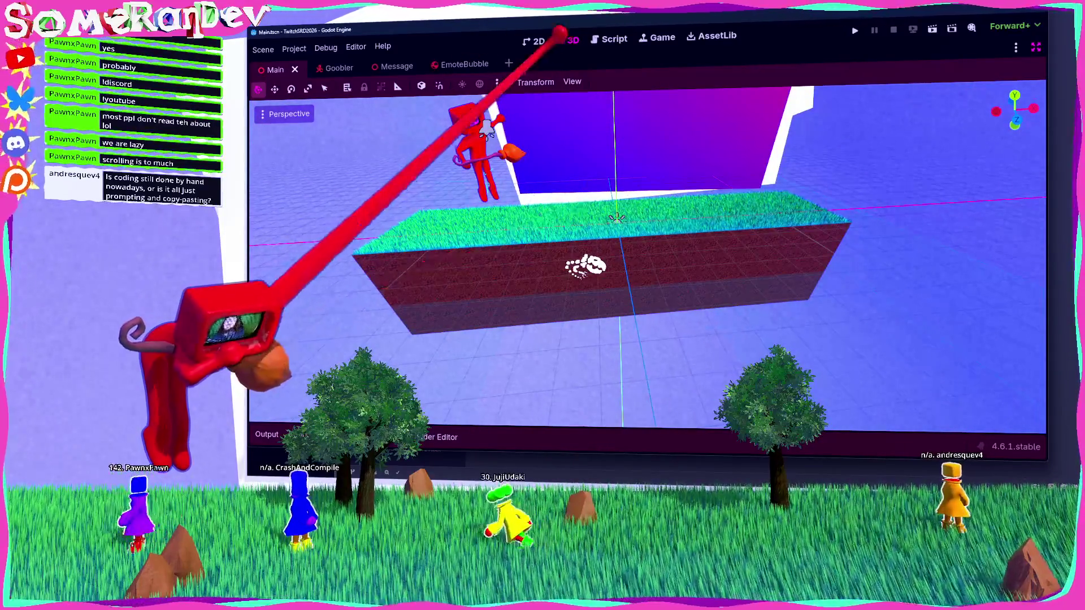
key("ctrl+F3")
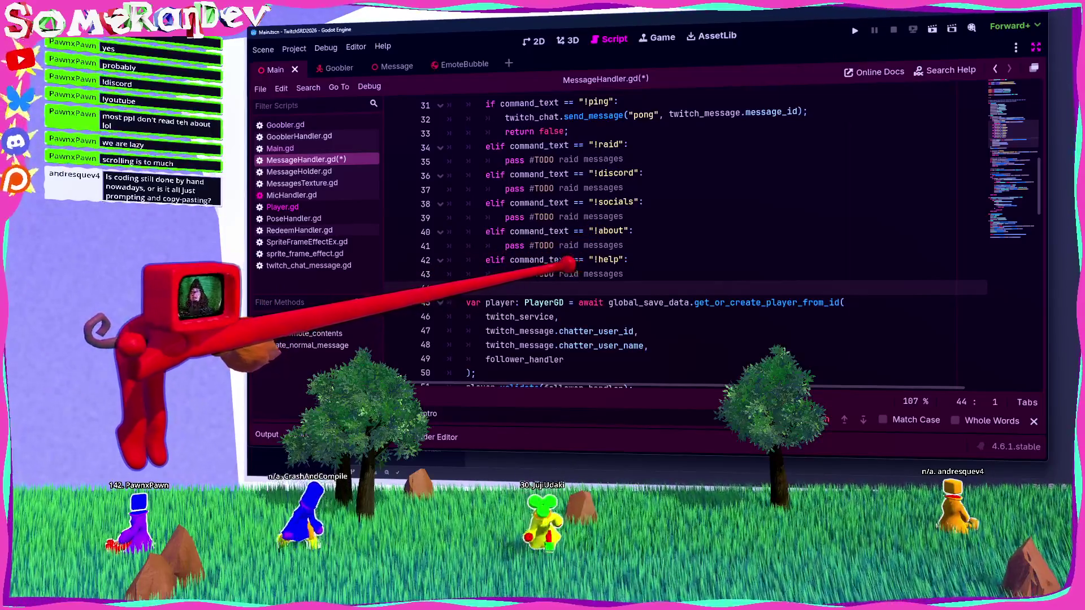
Place the caret in the !stats message line near line 54, then bring Firefox forward.
scroll(572, 285, "down", 6)
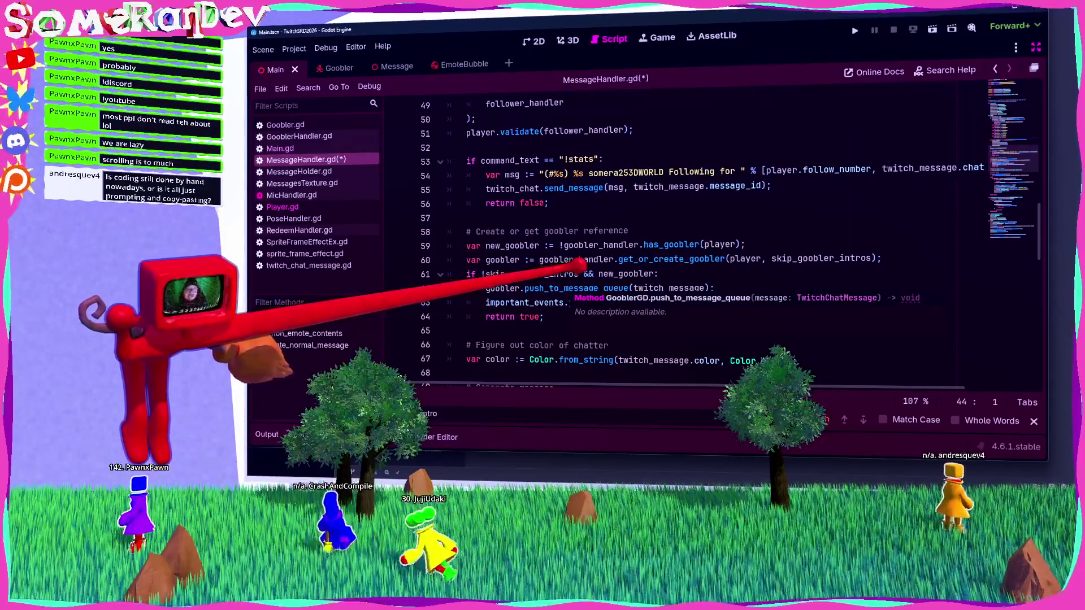
left_click(731, 171)
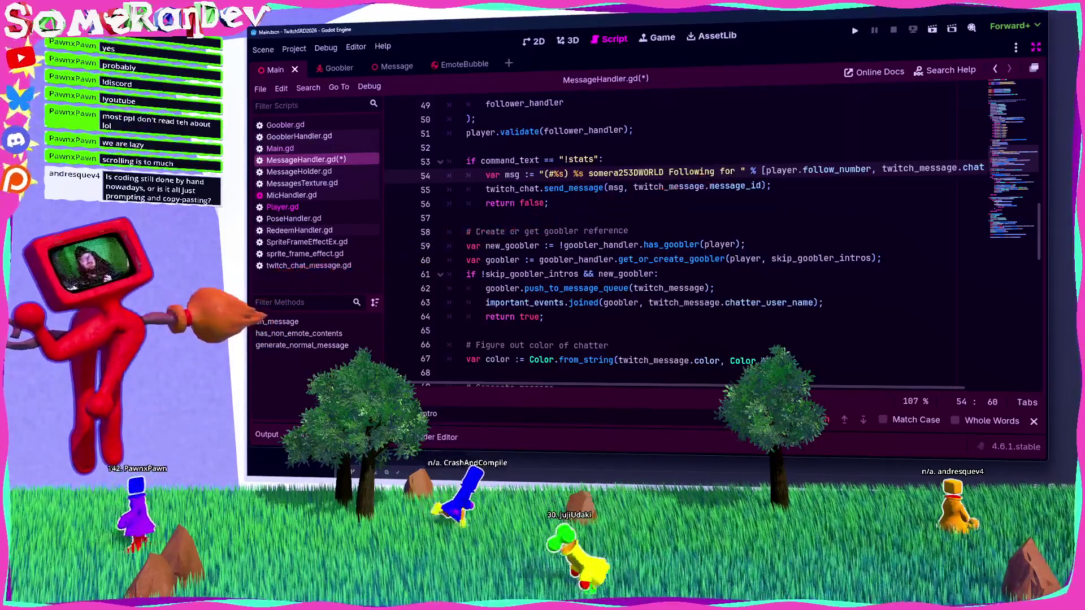
key("alt+Tab")
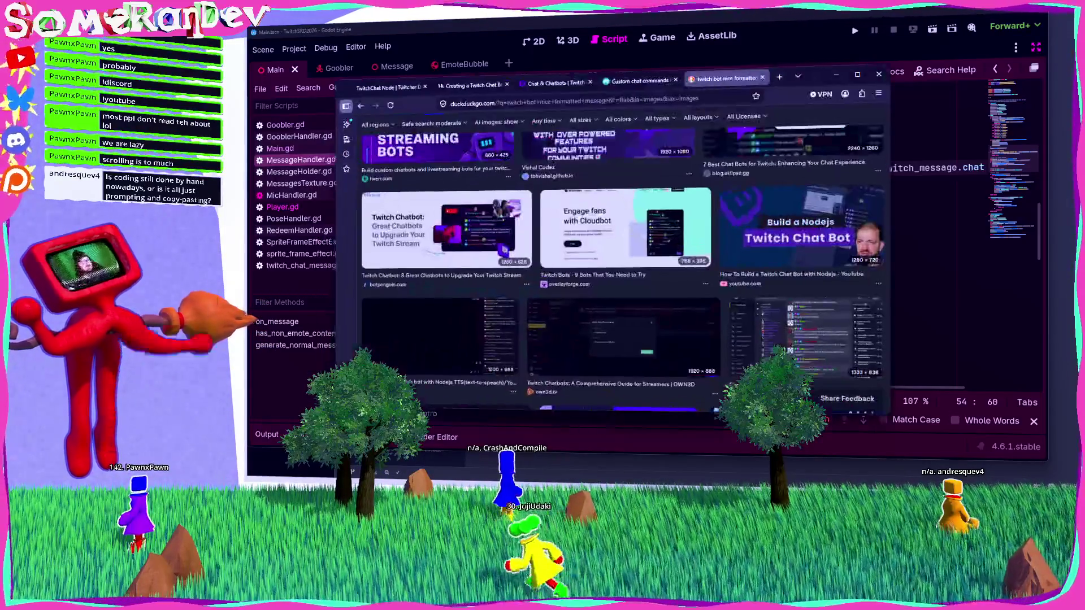
Search 'twitch api reference' in a new tab and open the Twitch API Reference page.
left_click(780, 77)
type("tw")
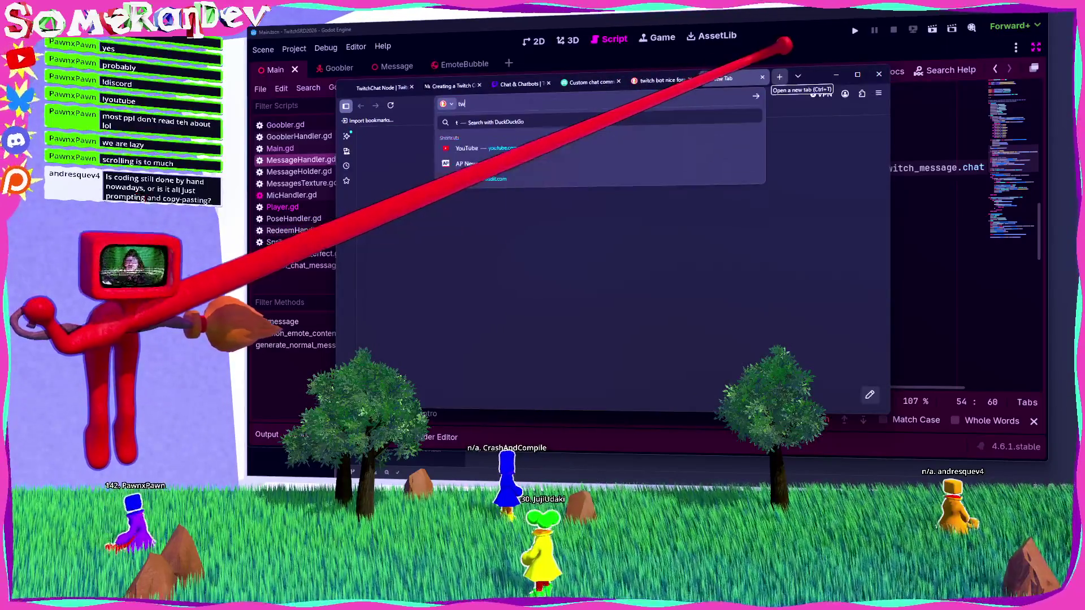
type("itch api ")
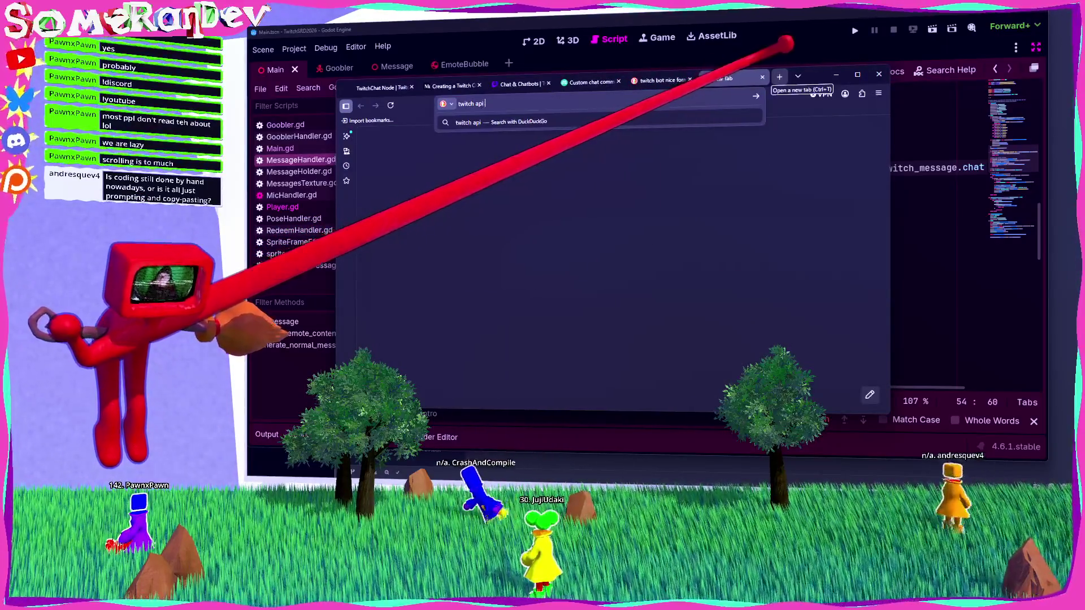
type("reference")
key("Return")
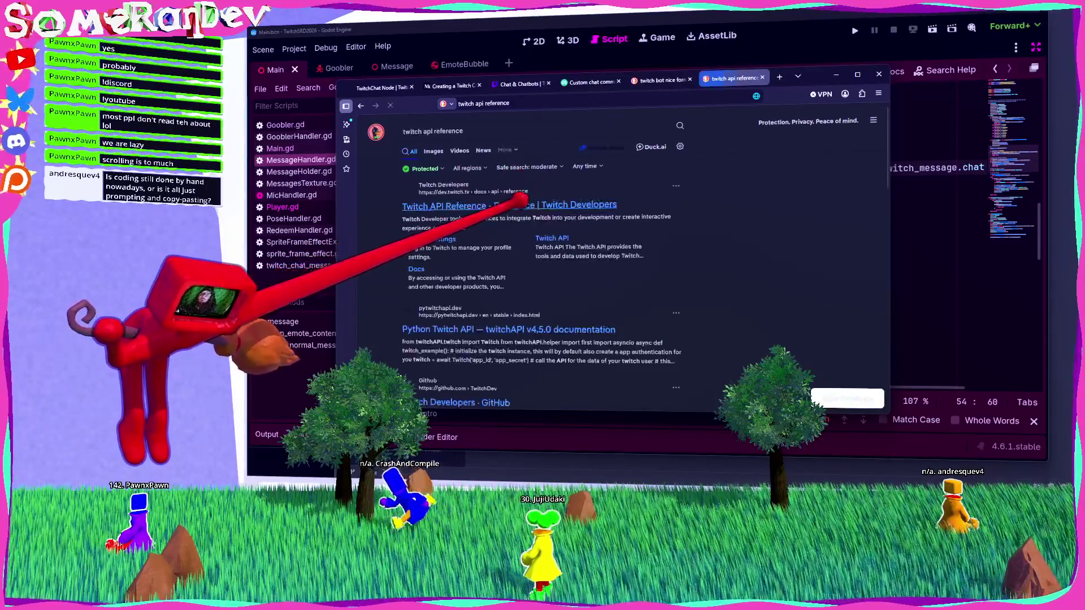
left_click(570, 207)
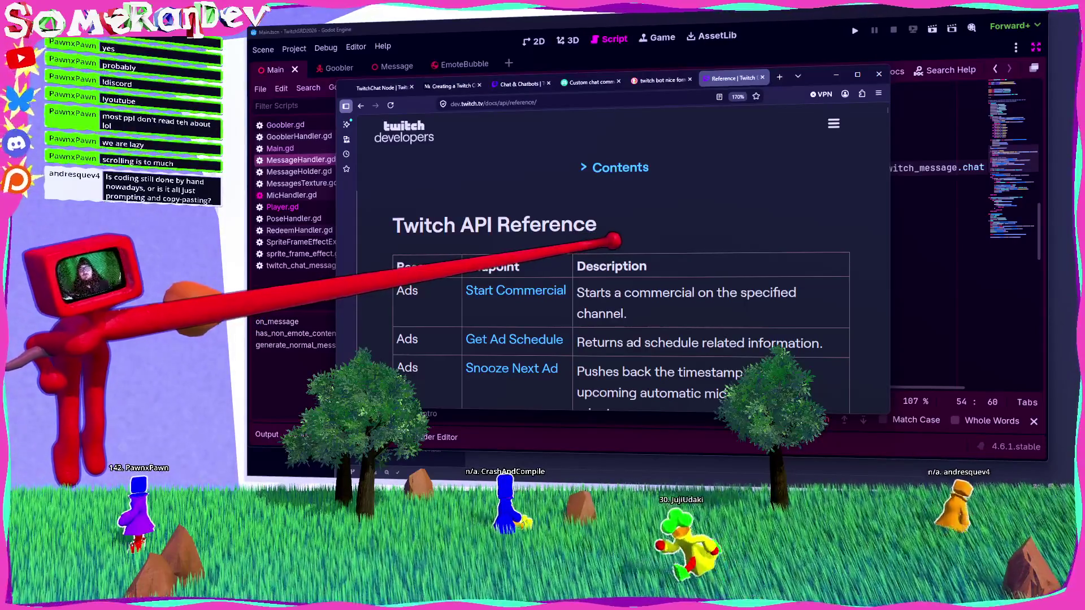
Search the Twitch API Reference page for 'follow'.
scroll(621, 255, "down", 10)
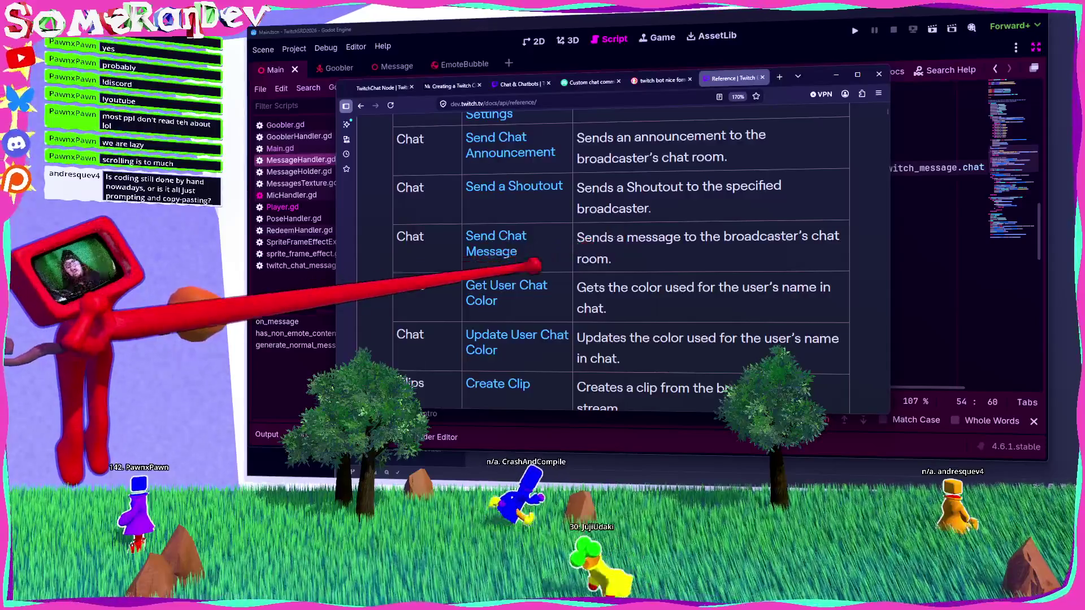
scroll(621, 254, "up", 5)
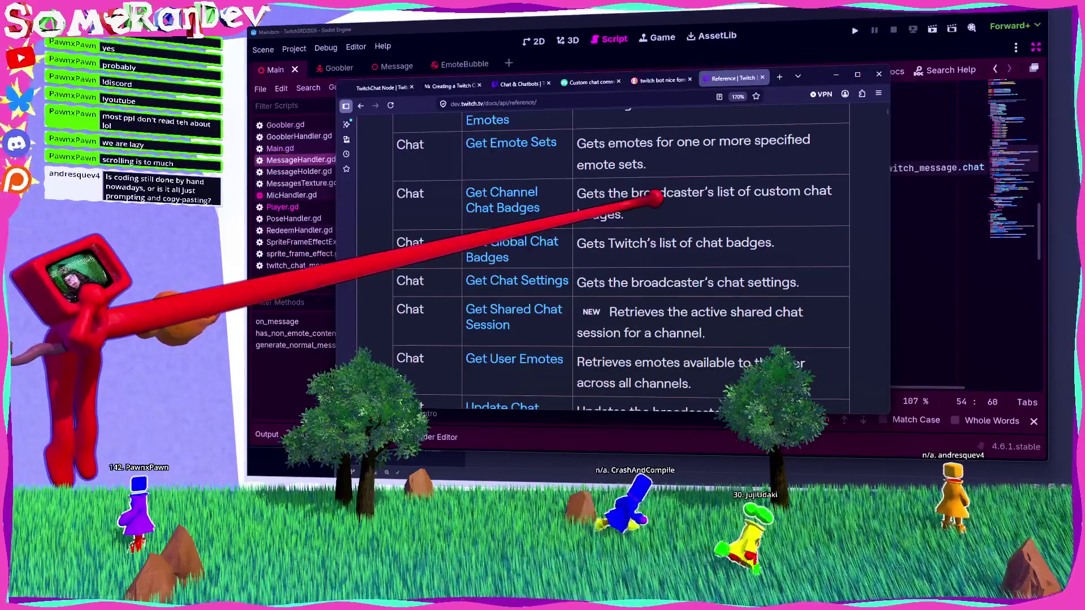
key("ctrl+f")
type("twitc")
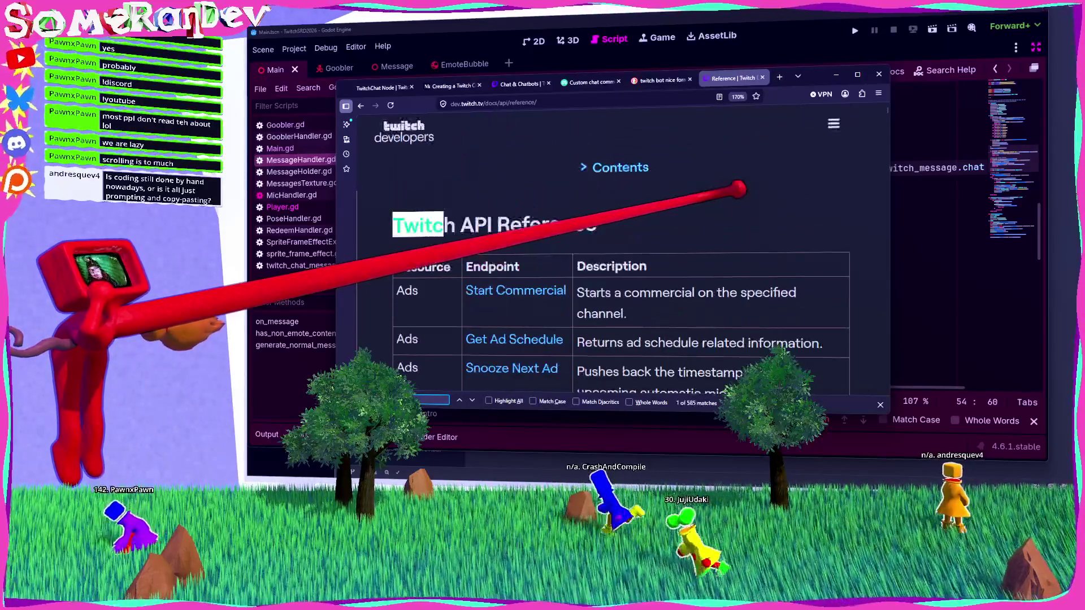
type("twitch")
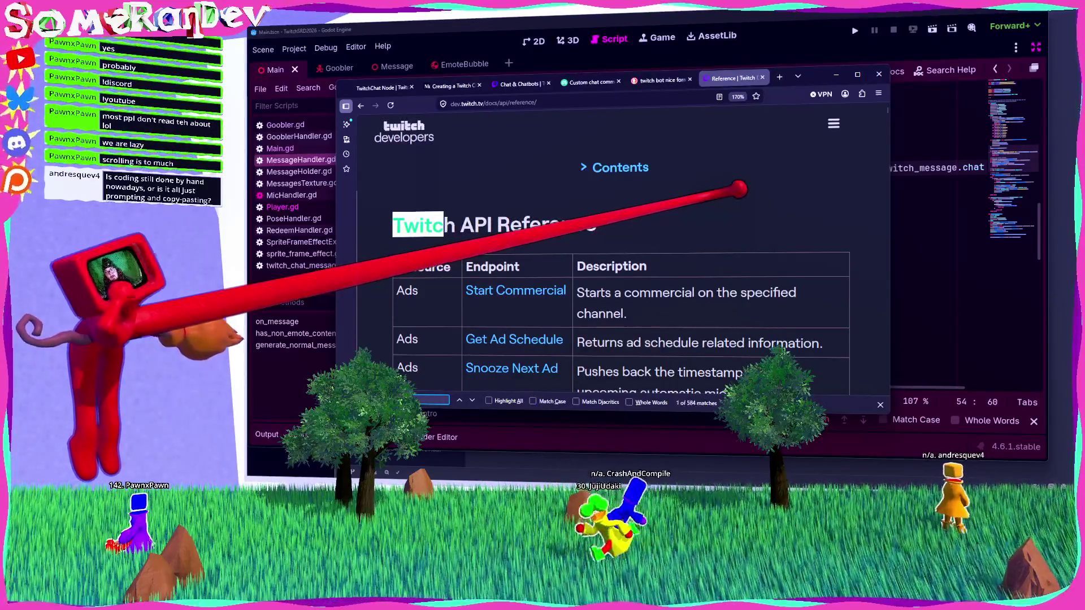
type("ll")
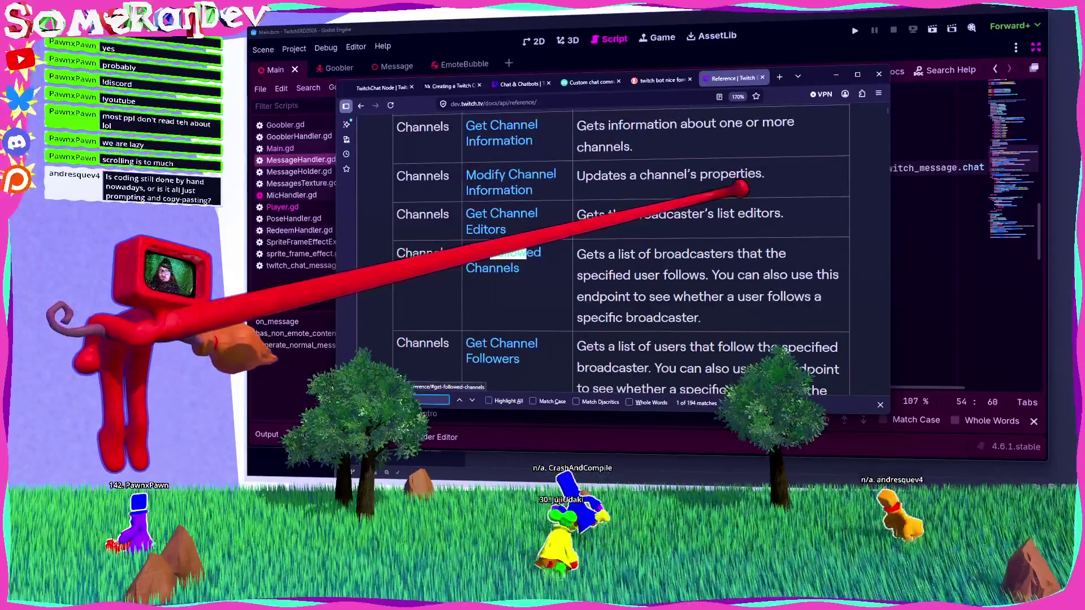
key("Return")
key("Return")
key("Return")
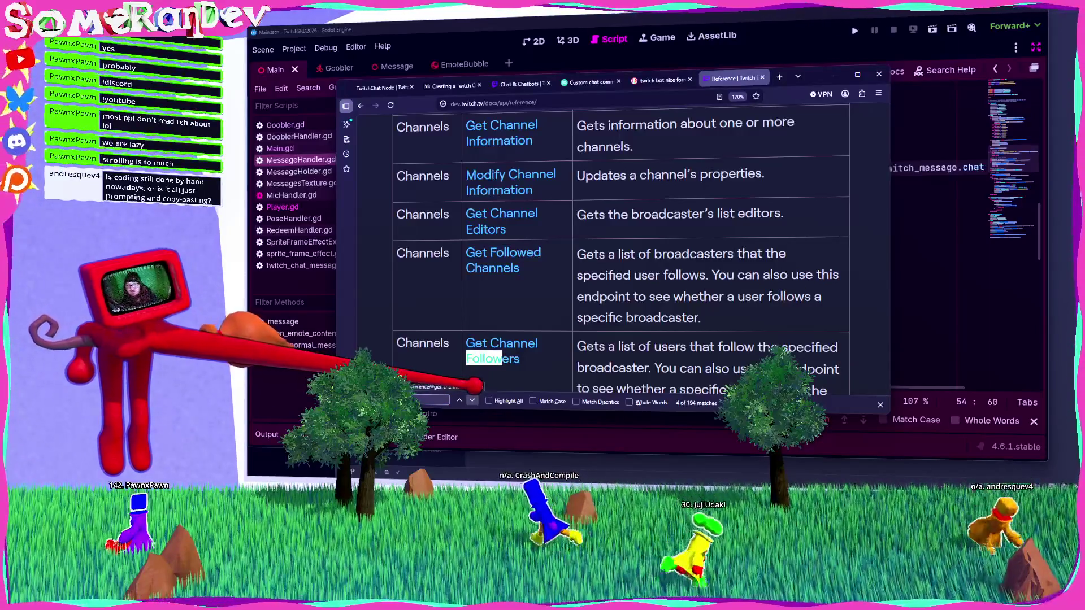
Step through the 'follow' matches to the Get Followed Channels endpoint (match 13 of 194).
scroll(588, 249, "down", 3)
key("Return")
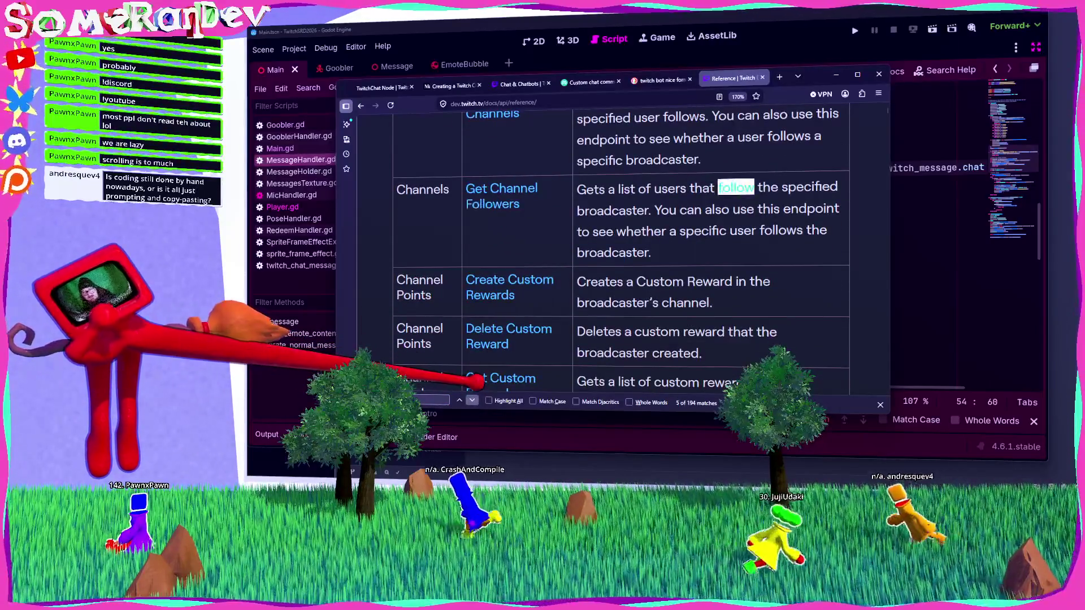
key("Return")
key("Return")
key("Return")
key("Return")
key("Return")
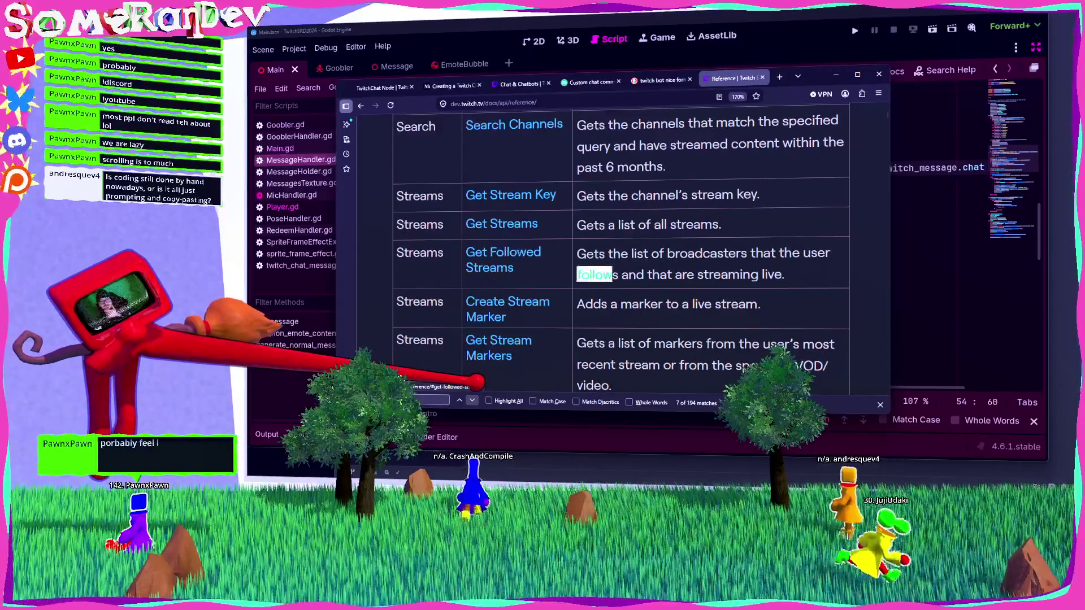
scroll(622, 251, "up", 3)
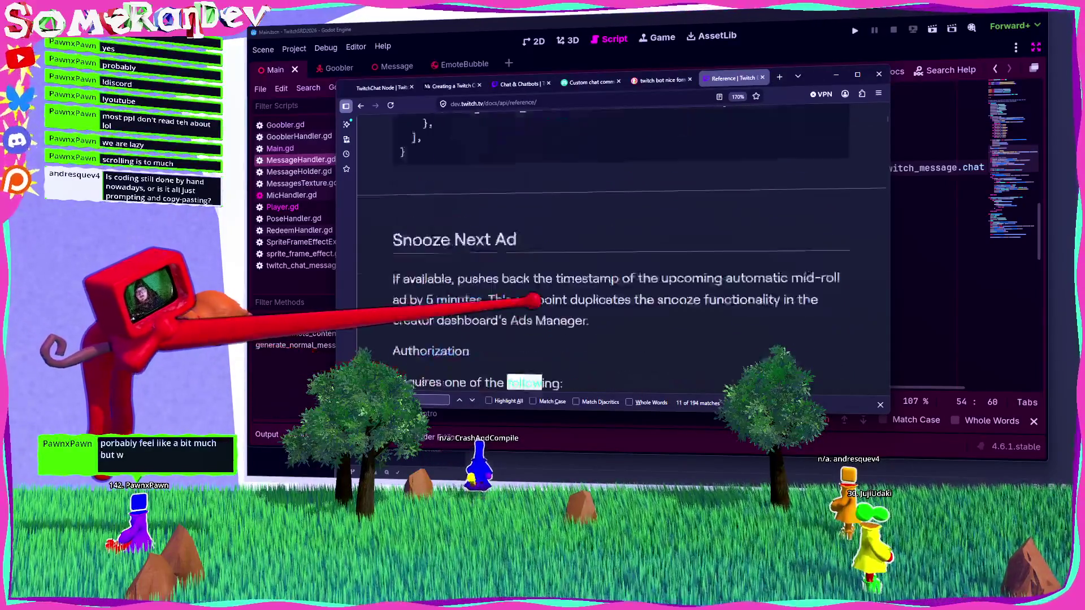
key("Return")
key("shift+Return")
key("shift+Return")
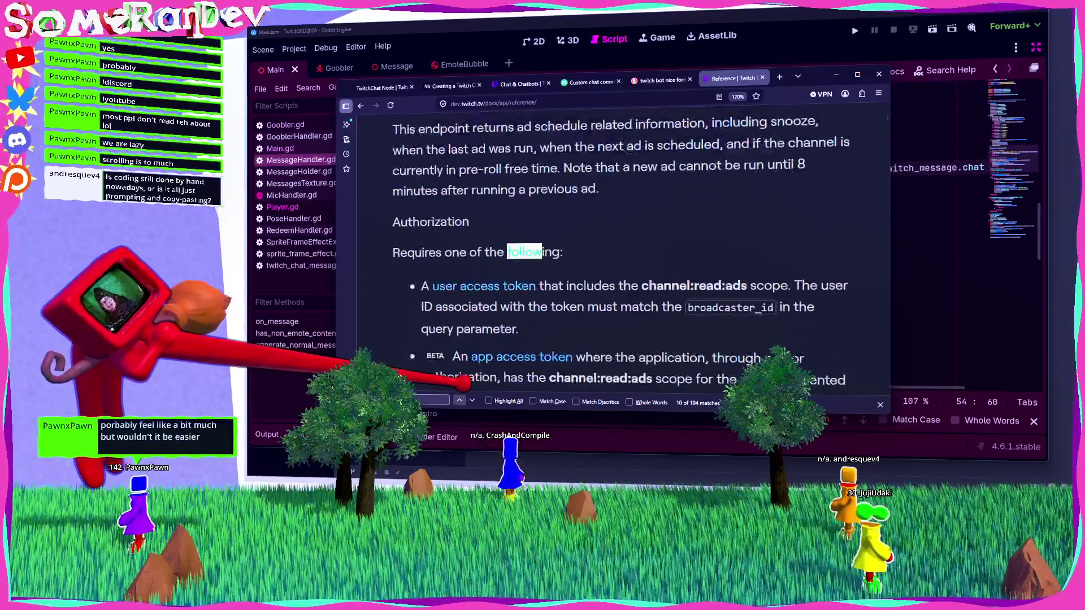
scroll(621, 251, "up", 3)
scroll(622, 251, "down", 3)
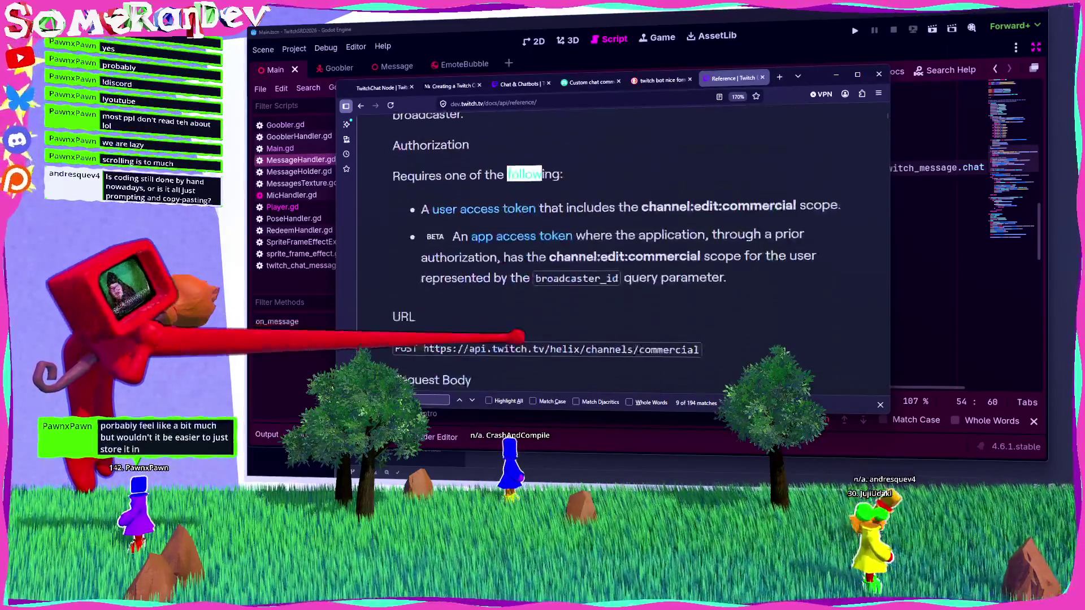
key("Return")
key("Return")
key("Return")
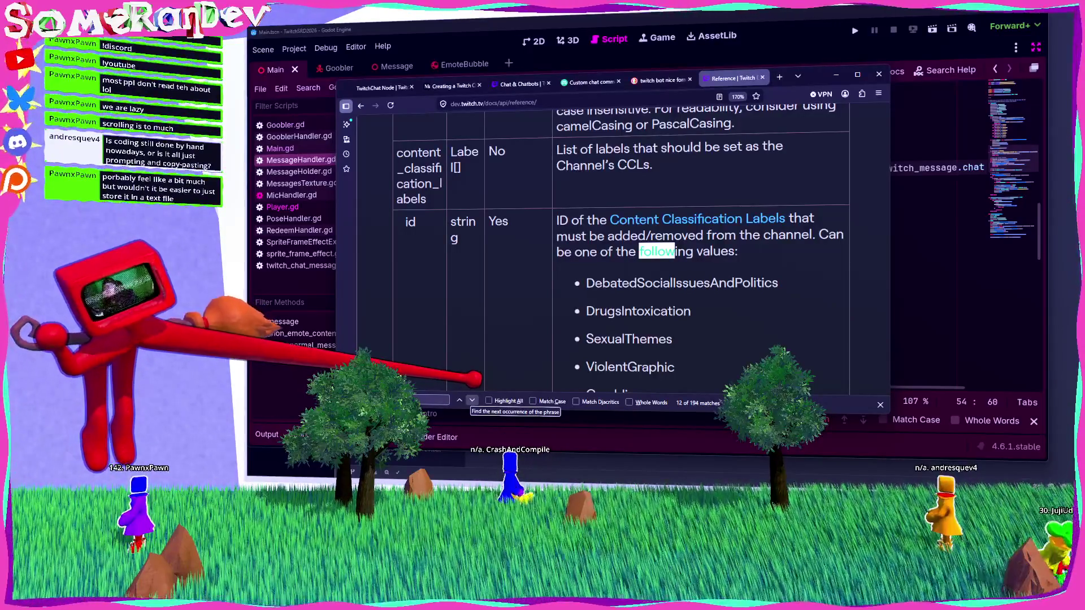
left_click(471, 400)
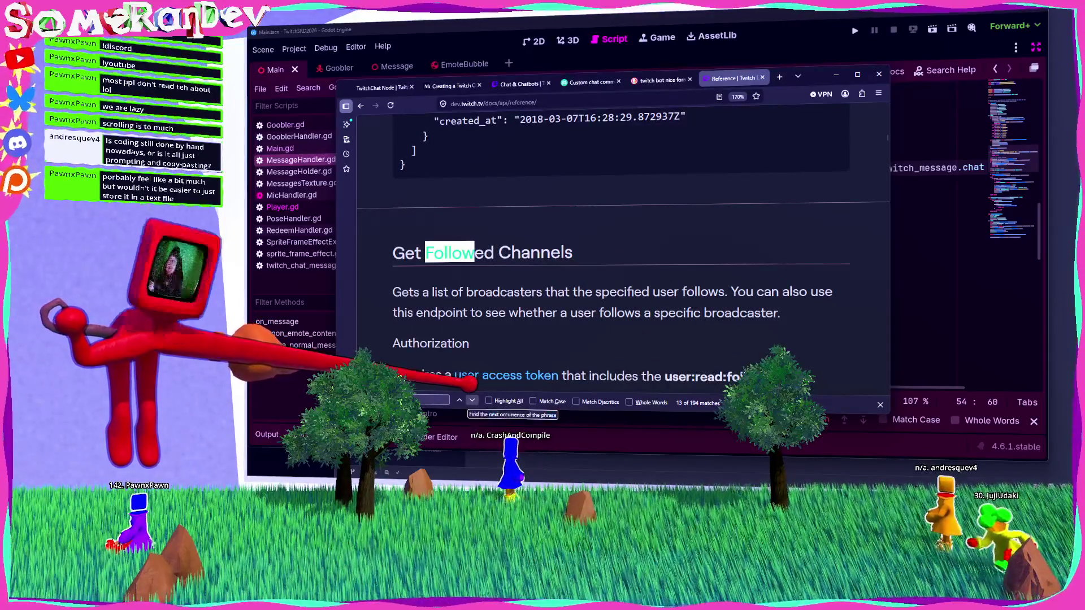
Read the Get Followed Channels docs, noting the followed_at field, then return to Godot.
scroll(622, 255, "down", 5)
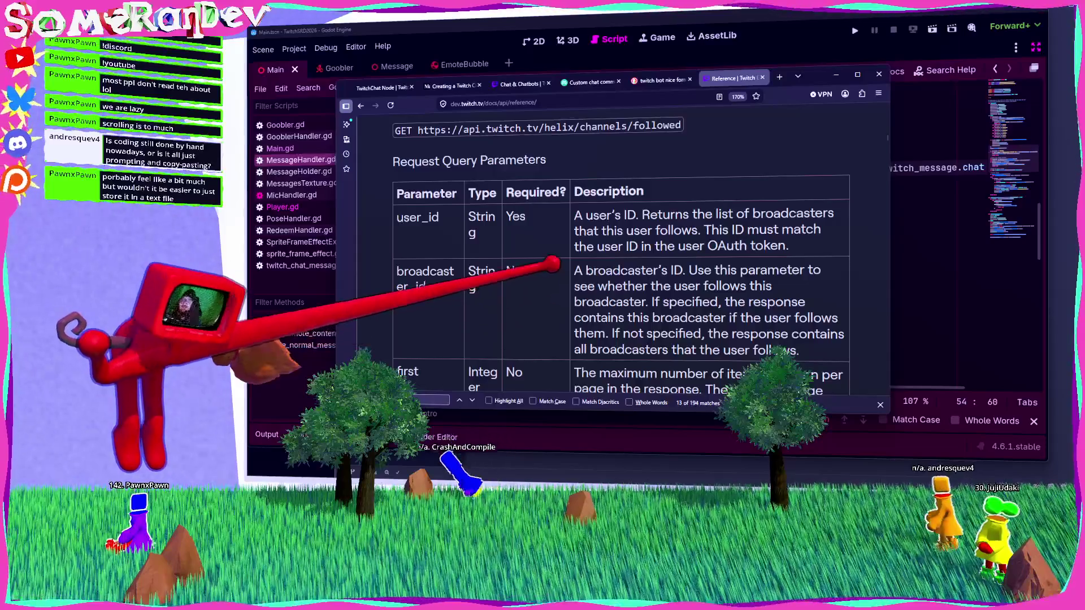
scroll(551, 263, "down", 3)
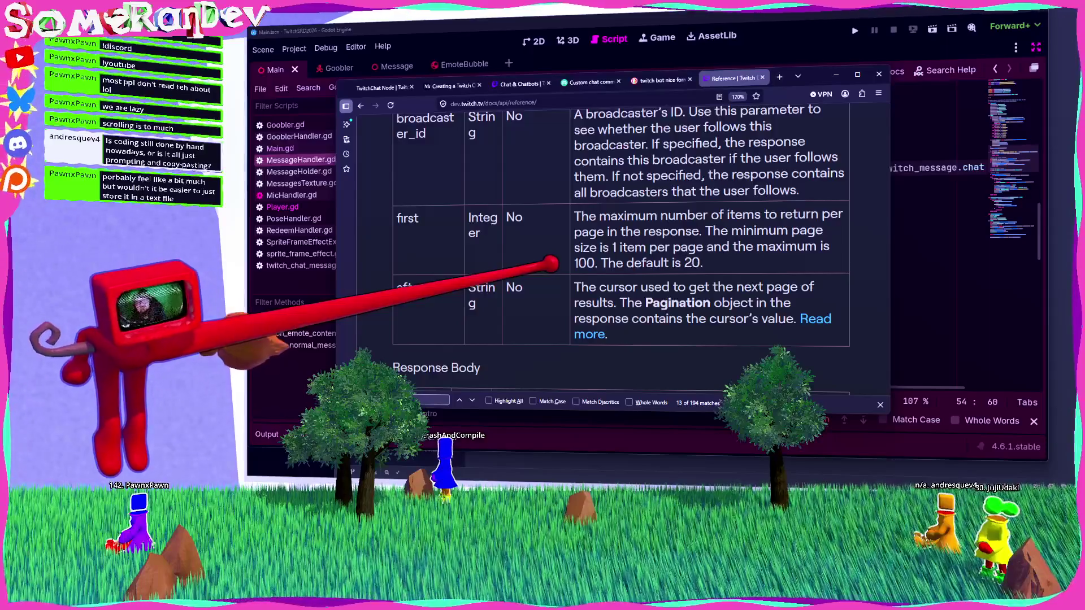
scroll(548, 265, "down", 5)
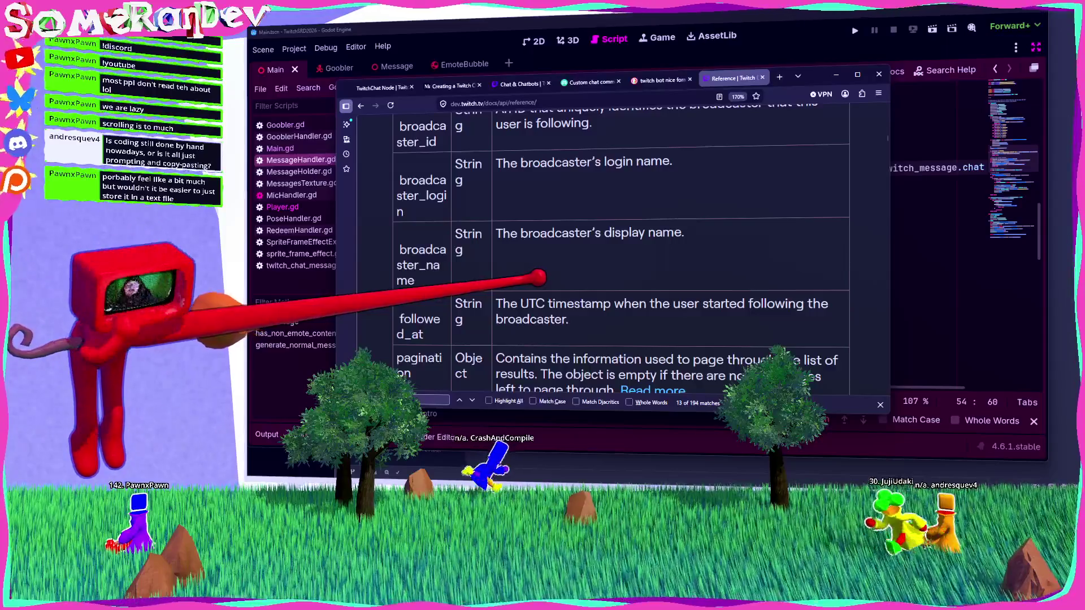
scroll(538, 277, "down", 3)
scroll(486, 206, "up", 3)
scroll(413, 266, "down", 2)
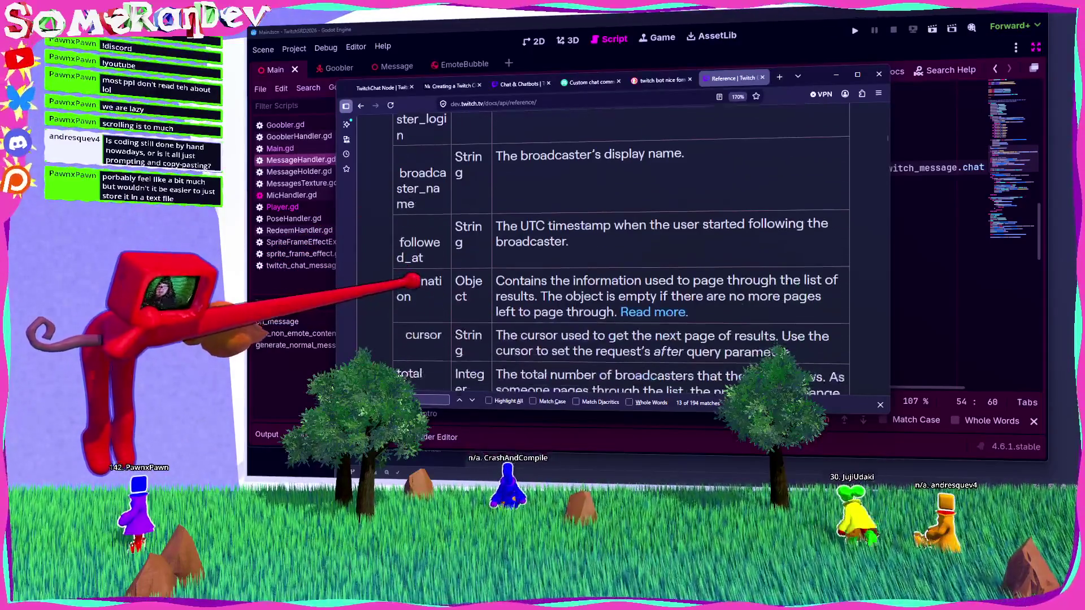
double_click(419, 243)
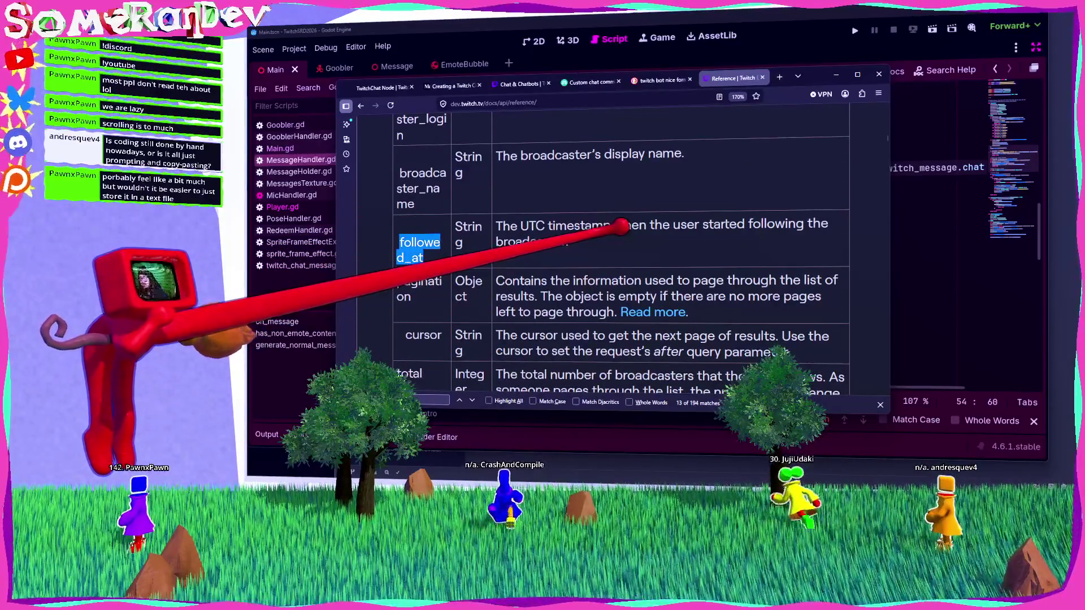
scroll(622, 226, "up", 10)
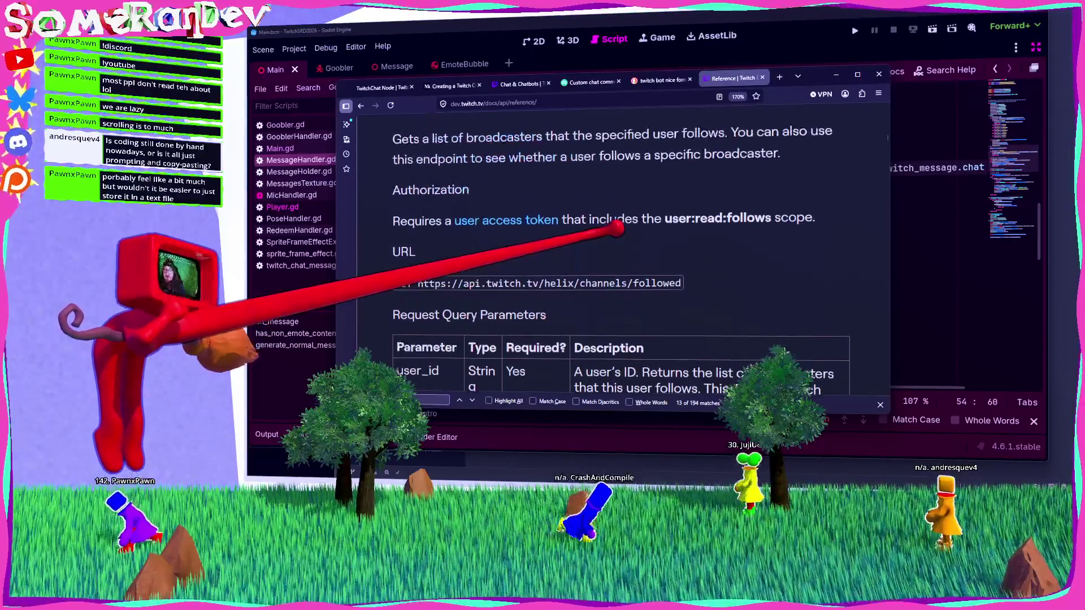
scroll(581, 213, "up", 5)
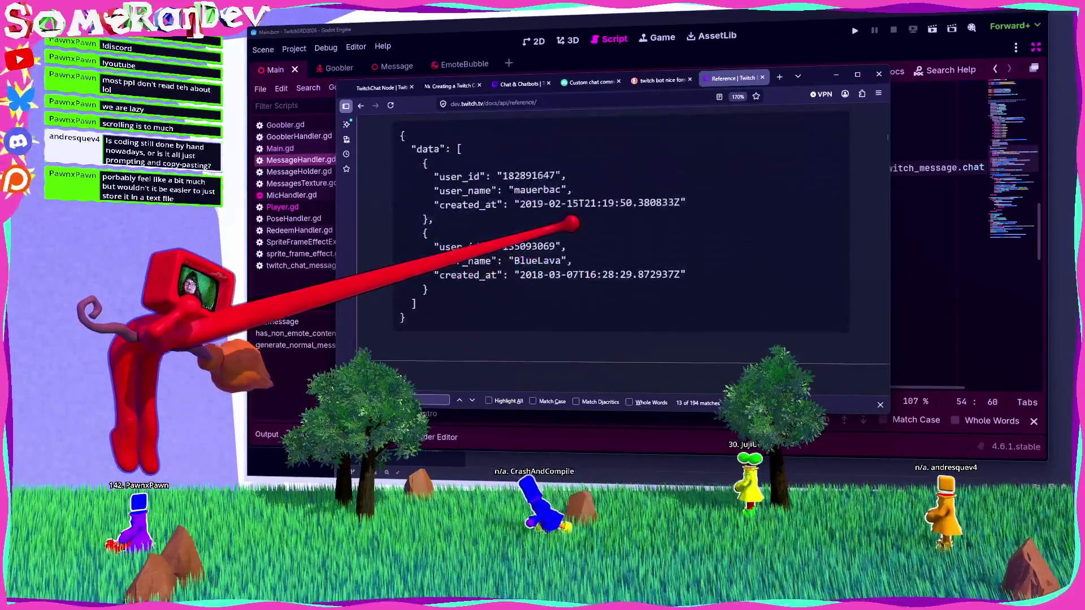
scroll(520, 206, "down", 3)
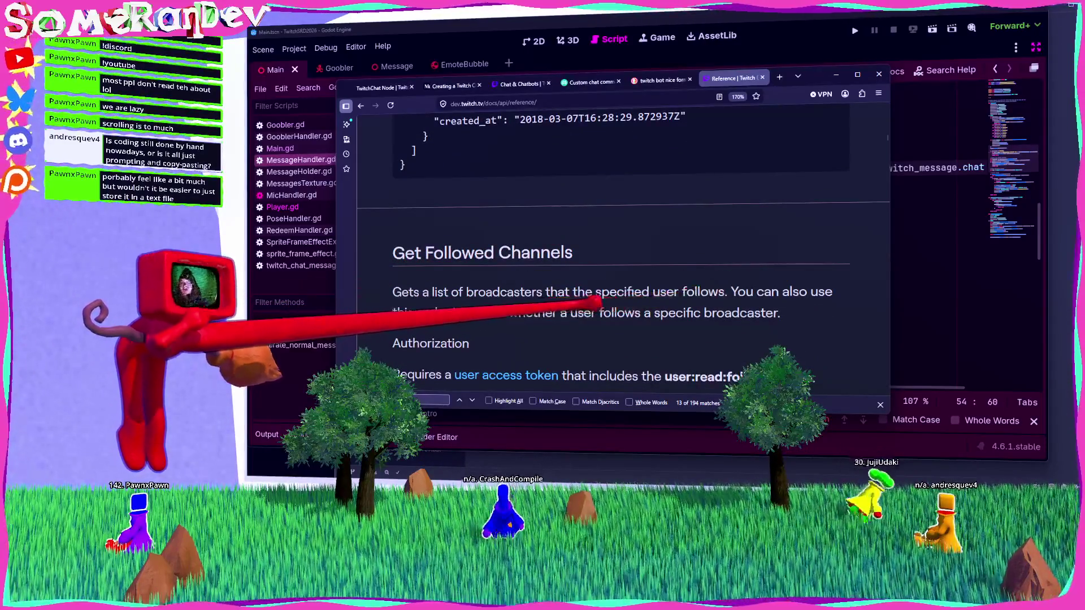
scroll(600, 277, "down", 3)
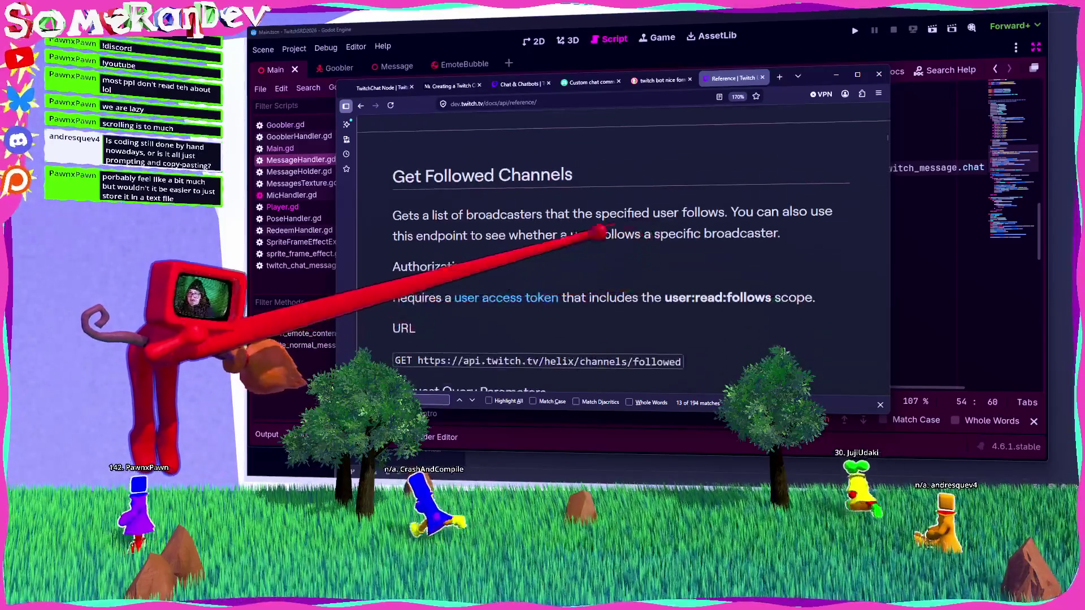
left_click(939, 180)
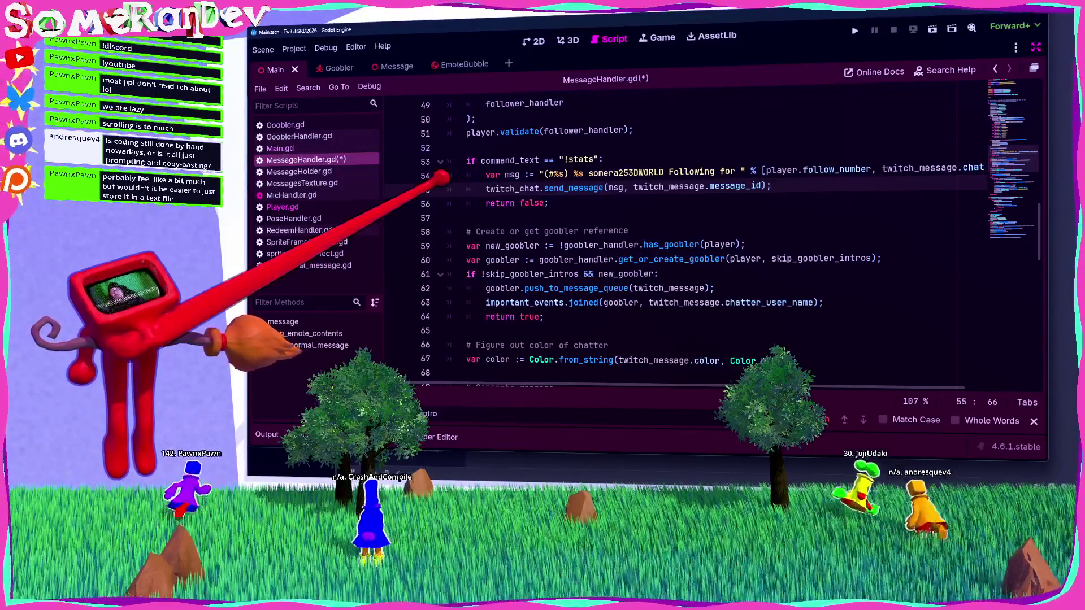
Follow Main.gd's line 62 follower_handler.initialize call to its definition in FollowerHandler.gd.
key("Down")
key("Down")
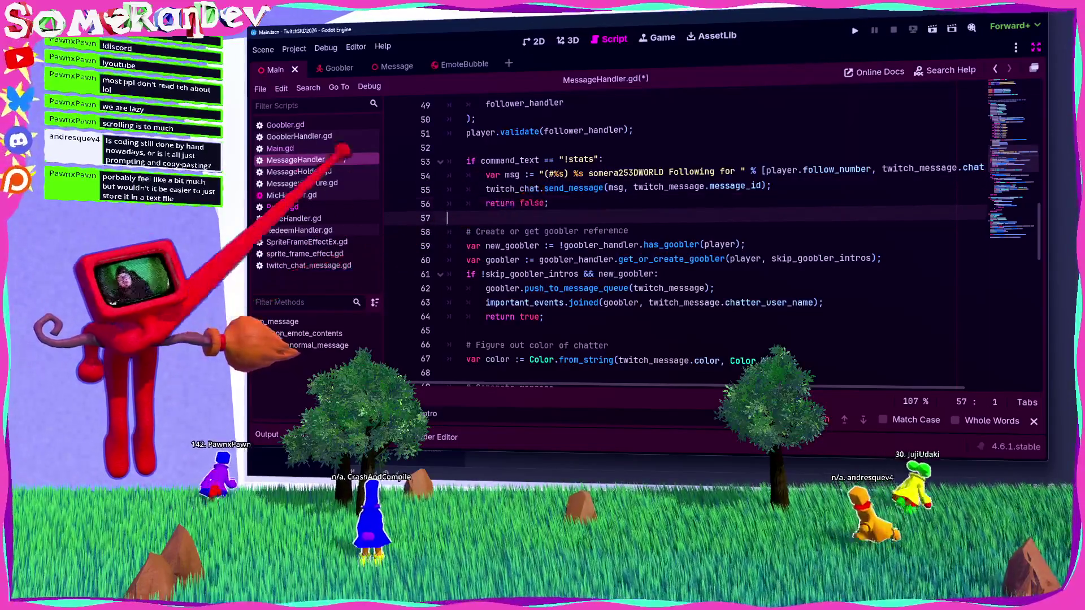
left_click(281, 148)
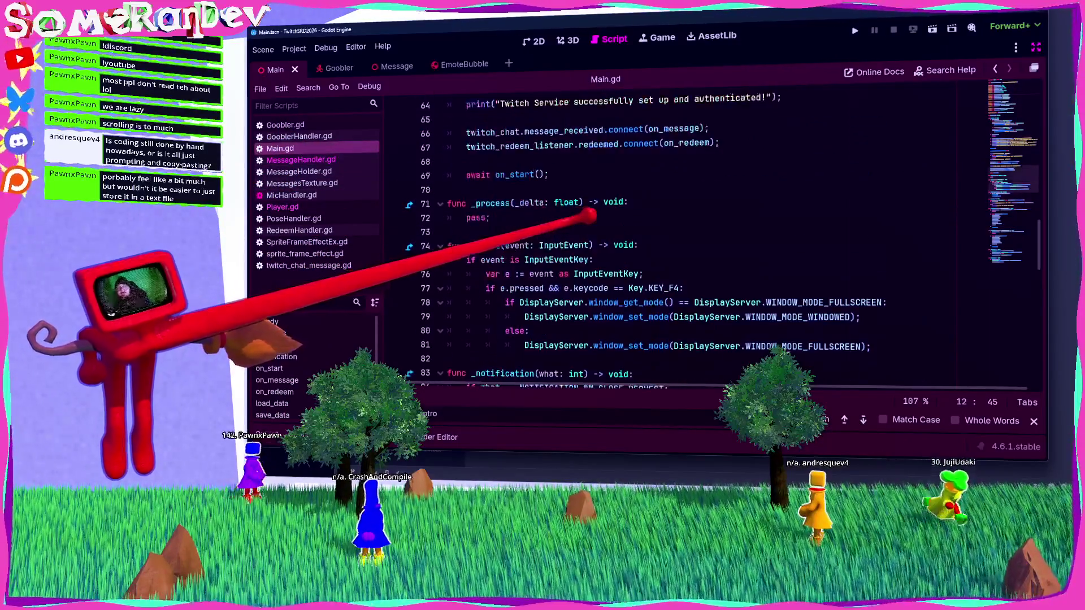
scroll(588, 218, "up", 8)
scroll(587, 219, "down", 5)
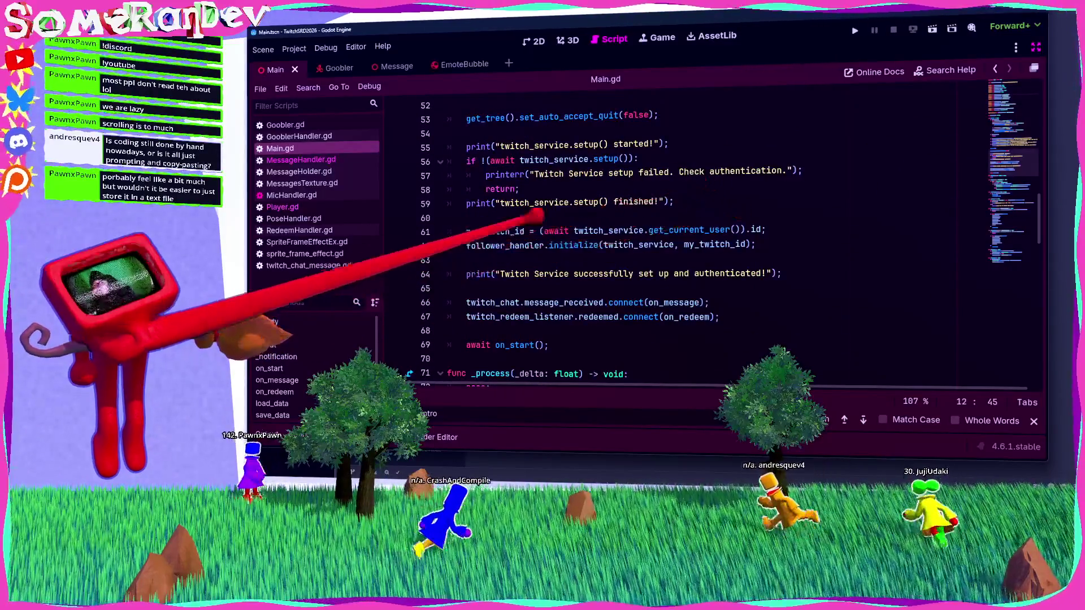
left_click(521, 244)
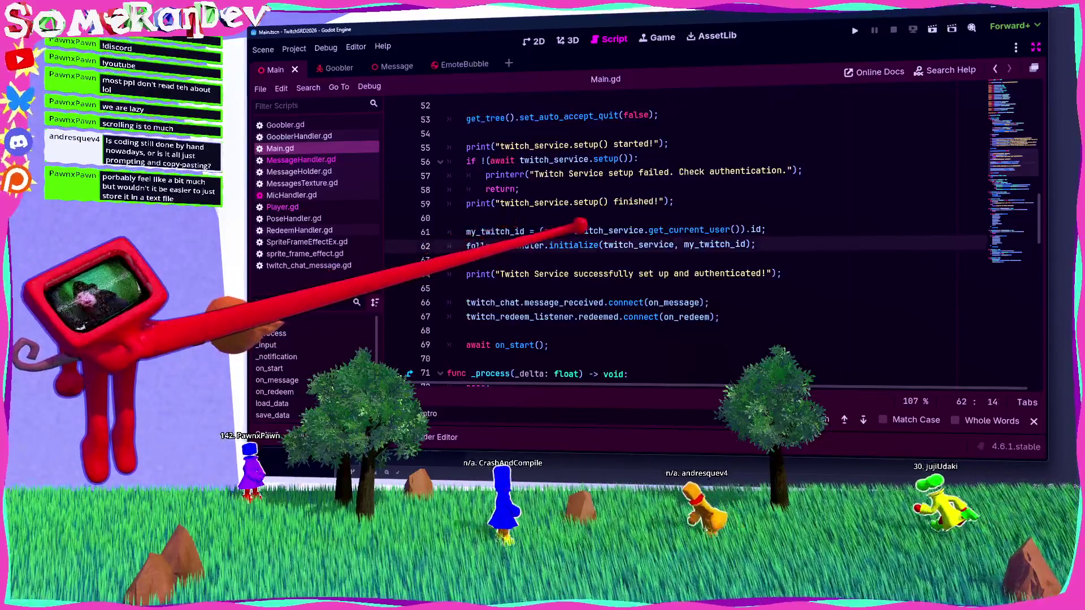
left_click(573, 245, "ctrl")
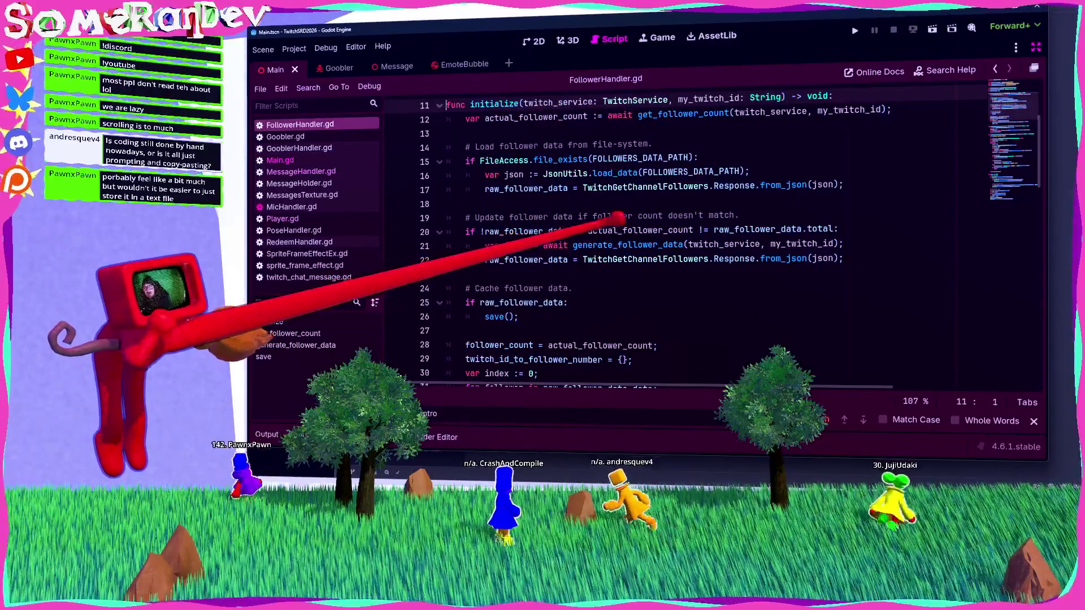
Jump to get_follower_count and inspect its api.get_channel_followers call and response on line 38.
scroll(618, 216, "up", 1)
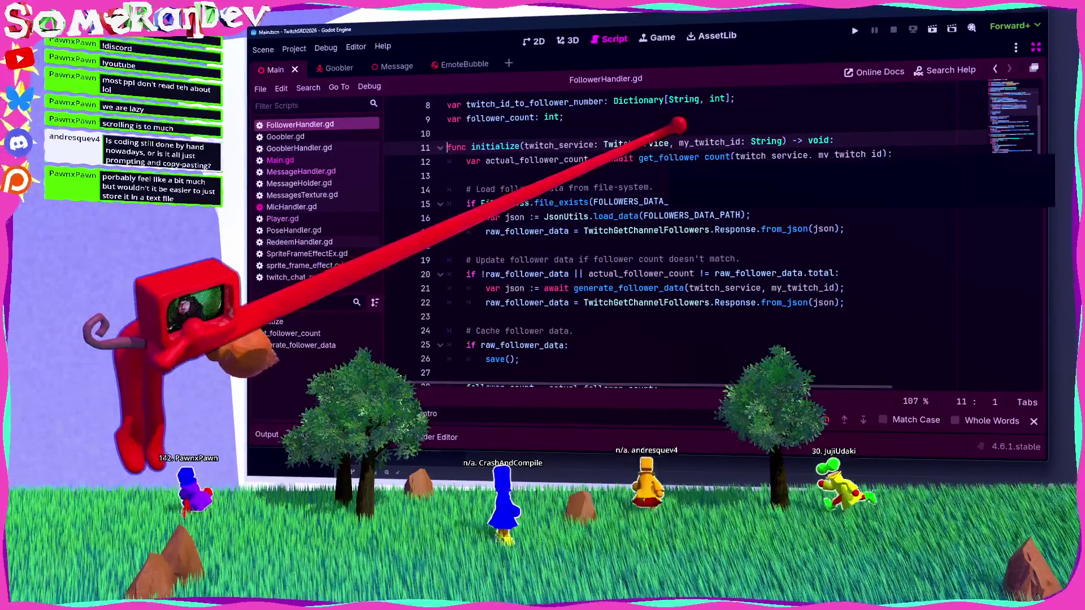
mouse_move(673, 157)
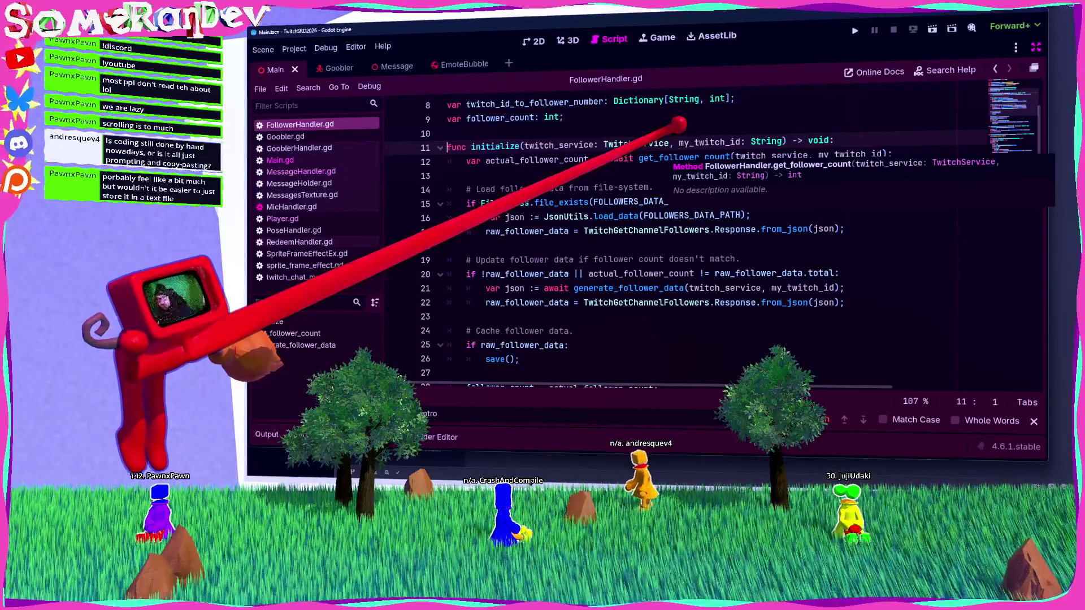
left_click(678, 157, "ctrl")
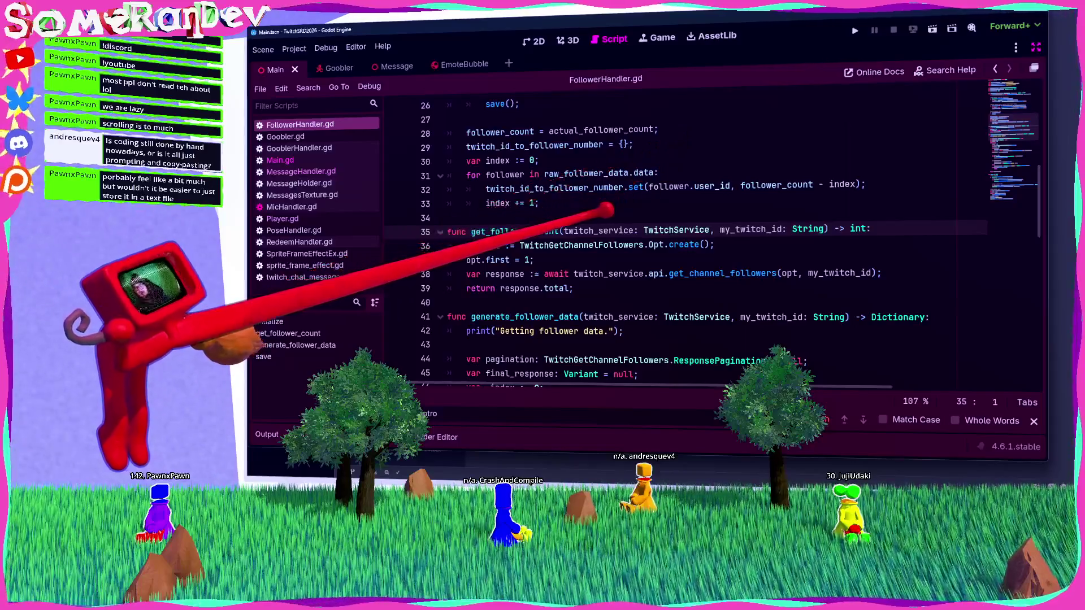
mouse_move(593, 245)
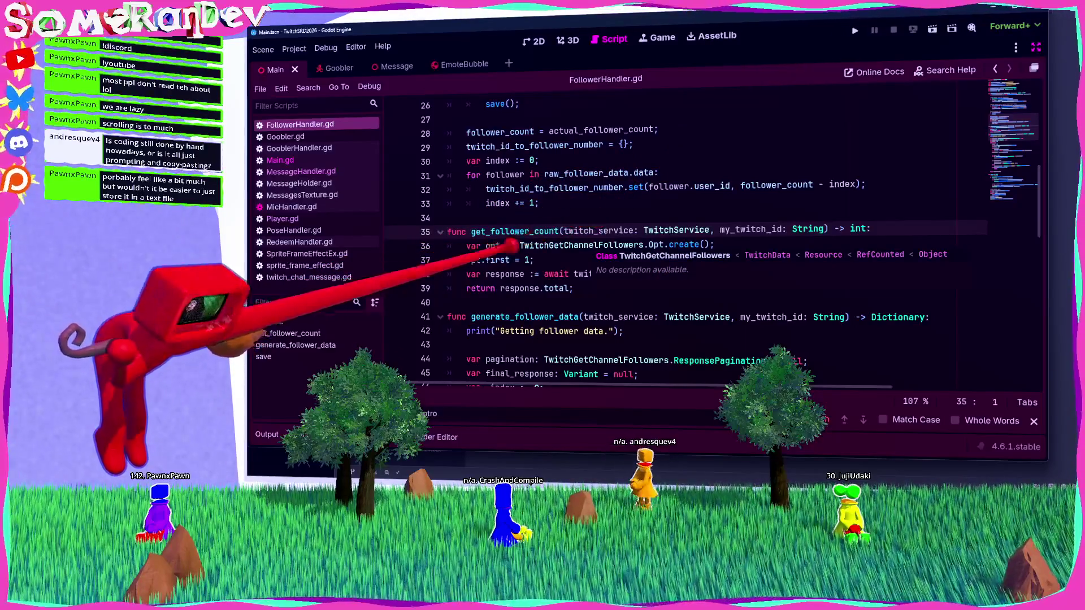
scroll(512, 244, "down", 1)
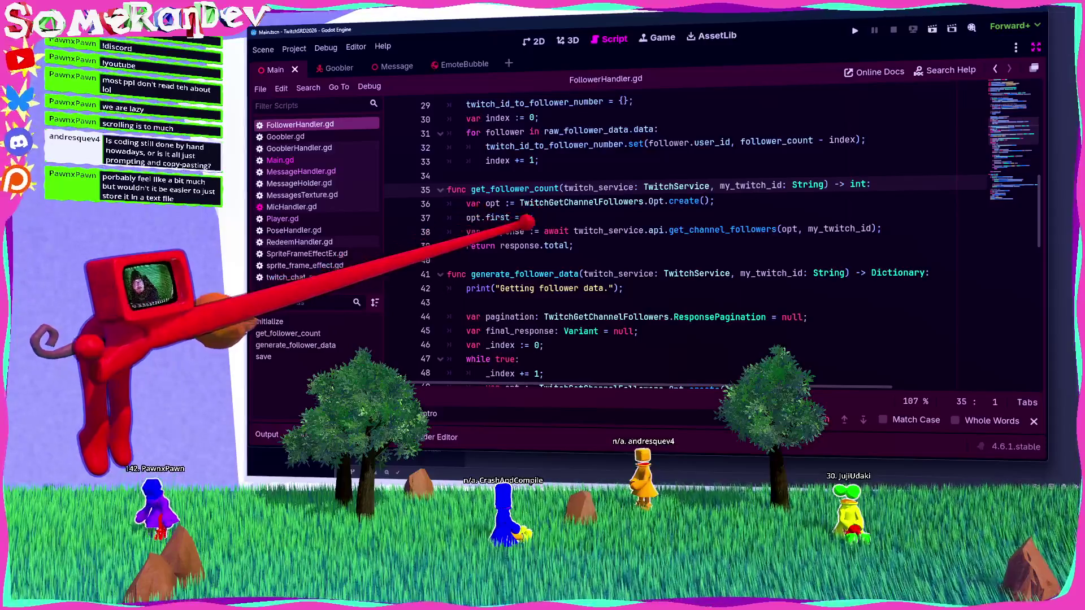
scroll(512, 179, "up", 3)
scroll(521, 218, "down", 1)
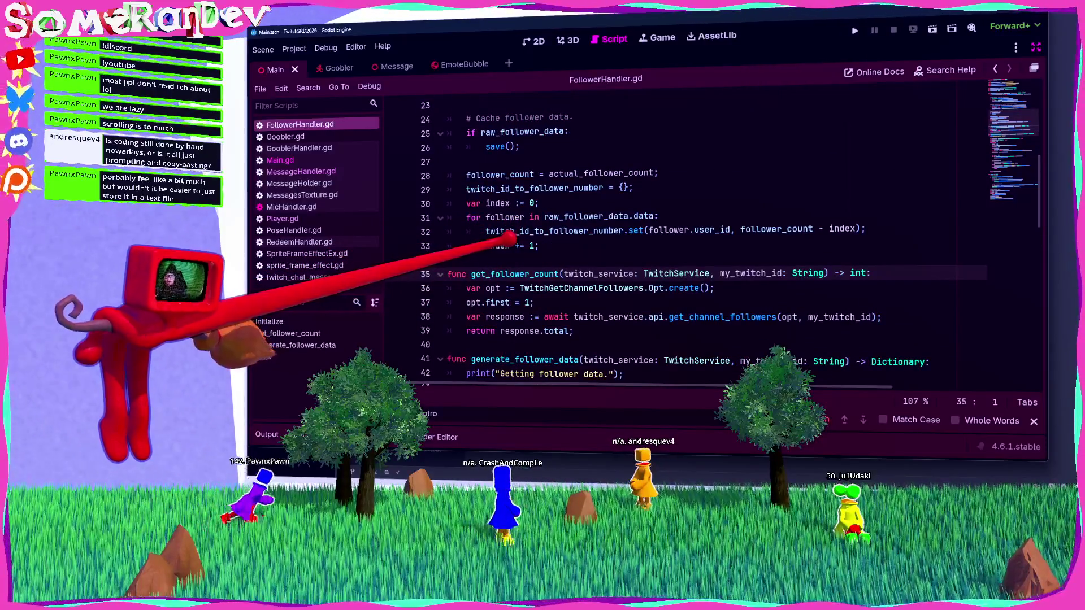
left_click_drag(648, 317, 776, 317)
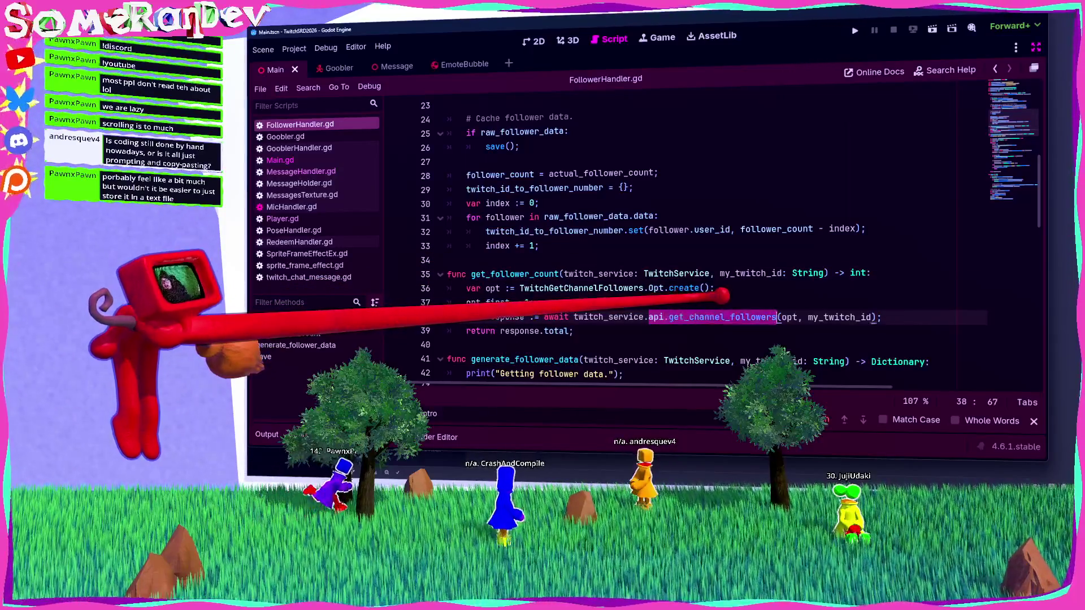
double_click(505, 317)
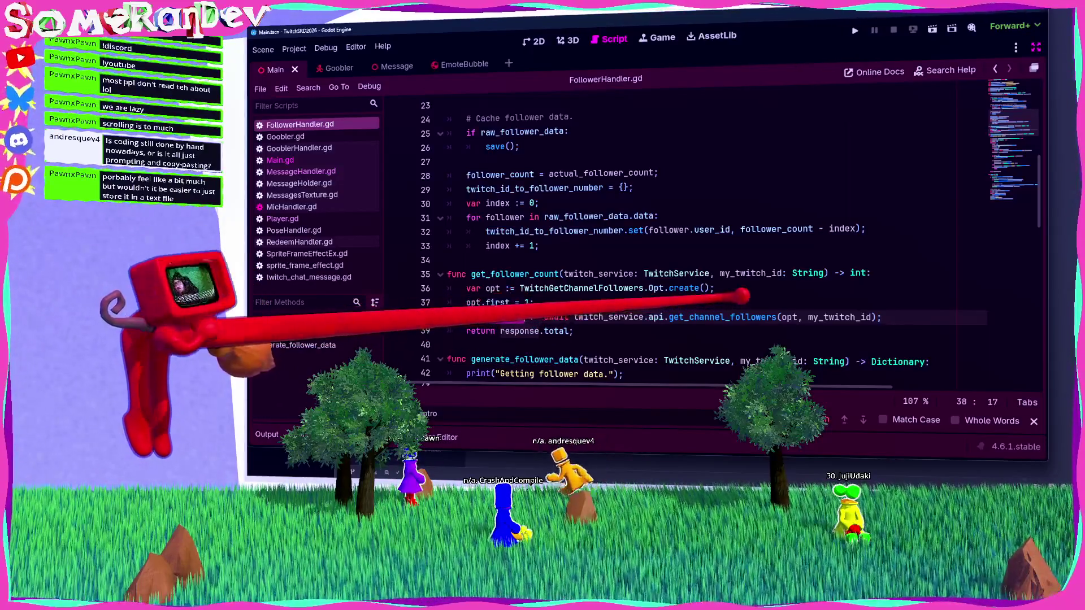
Follow get_channel_followers into twitch_api.gd and the TwitchGetChannelFollowers Response data field.
left_click(722, 317, "ctrl")
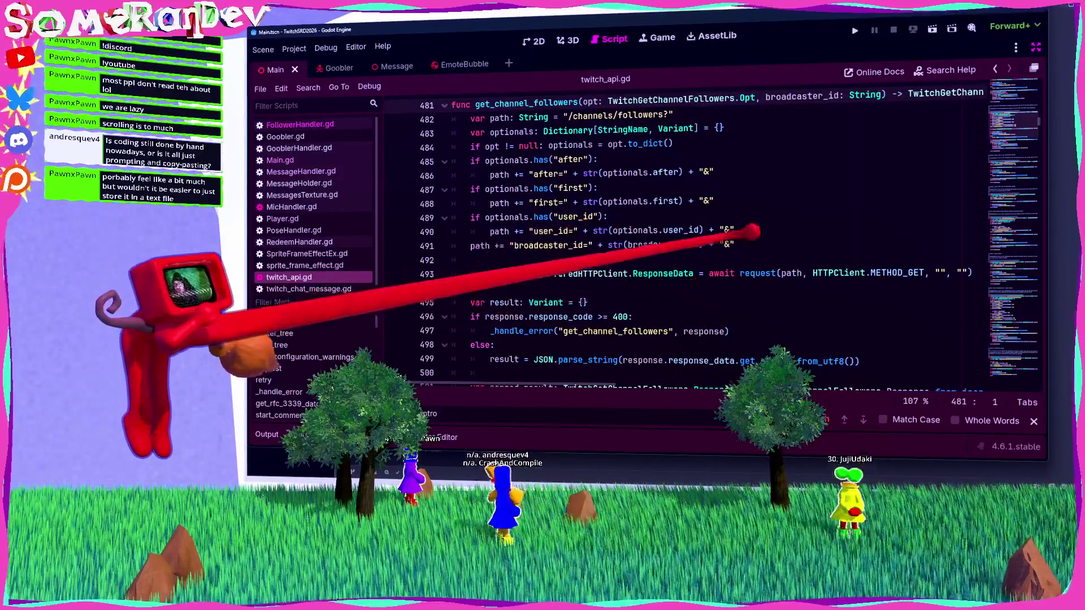
scroll(798, 109, "right", 3)
left_click(927, 96, "ctrl")
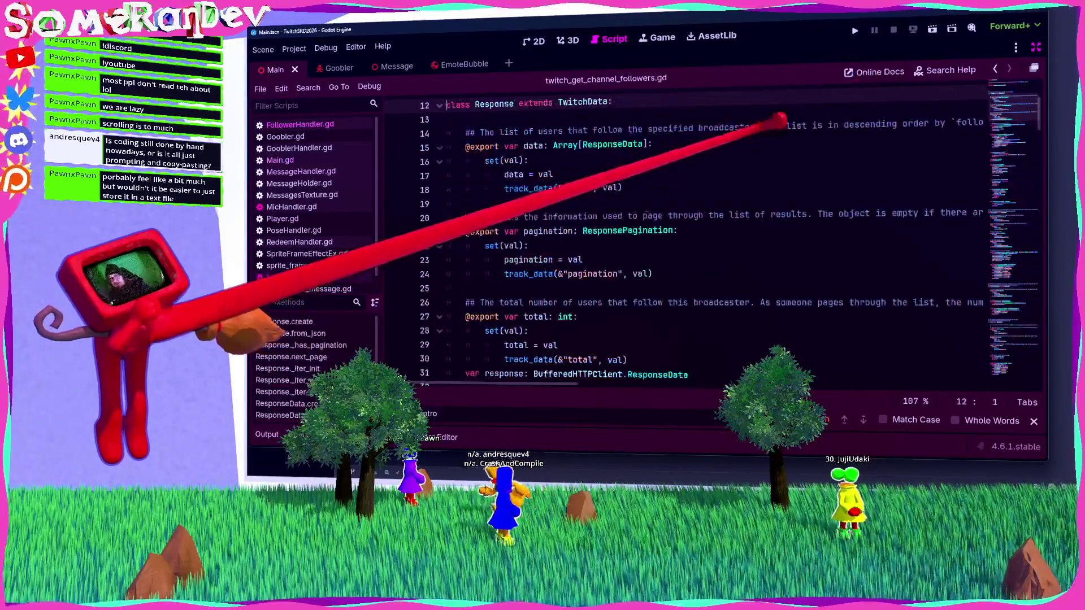
scroll(701, 149, "down", 3)
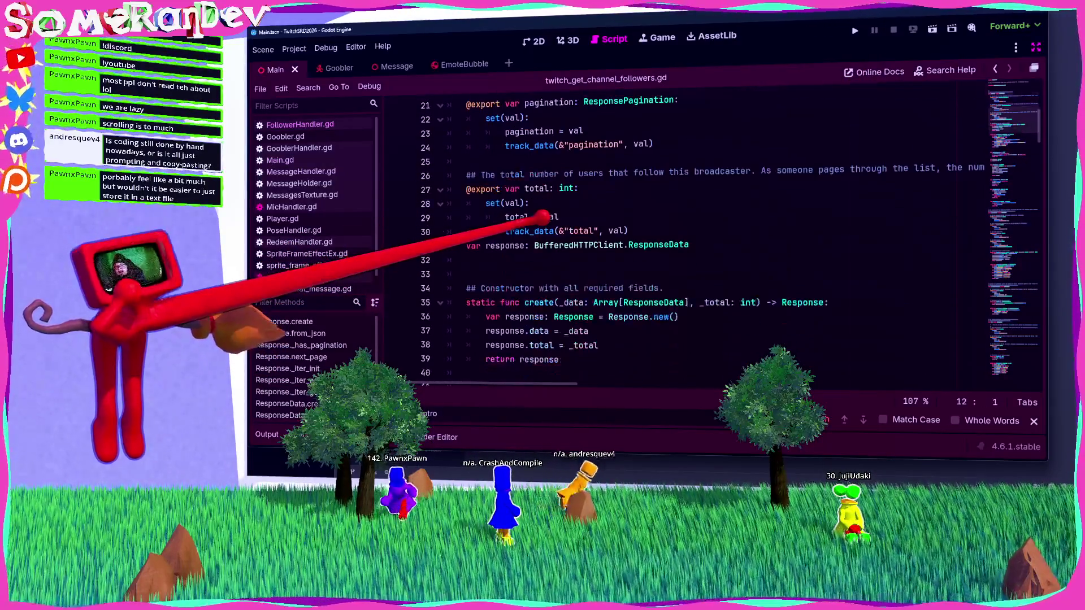
scroll(534, 187, "up", 4)
left_click(535, 188)
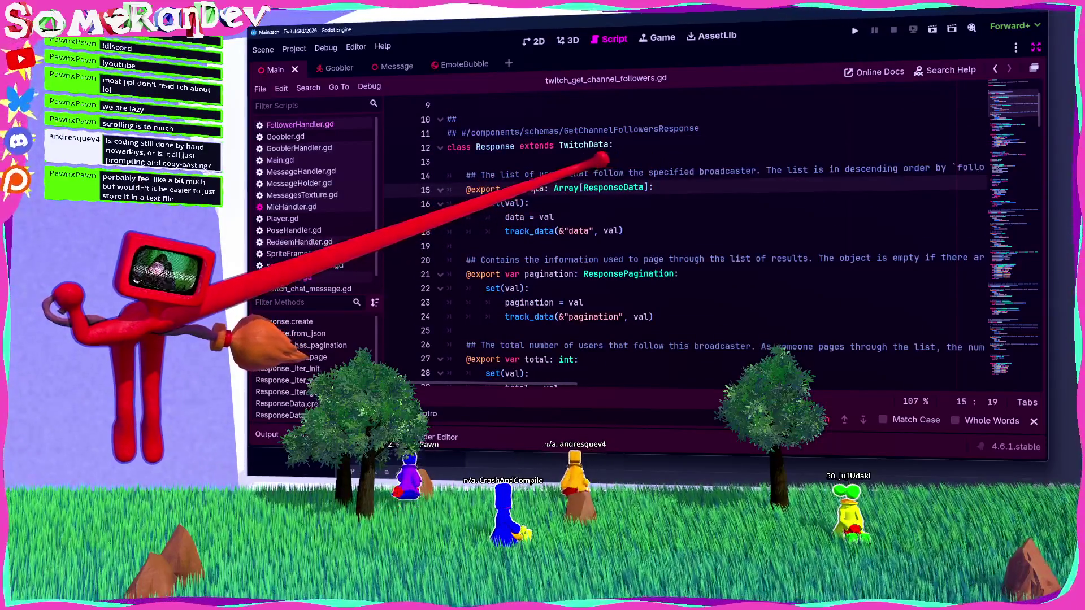
Locate the ResponseData class and its followed_at field on line 102.
scroll(604, 184, "down", 3)
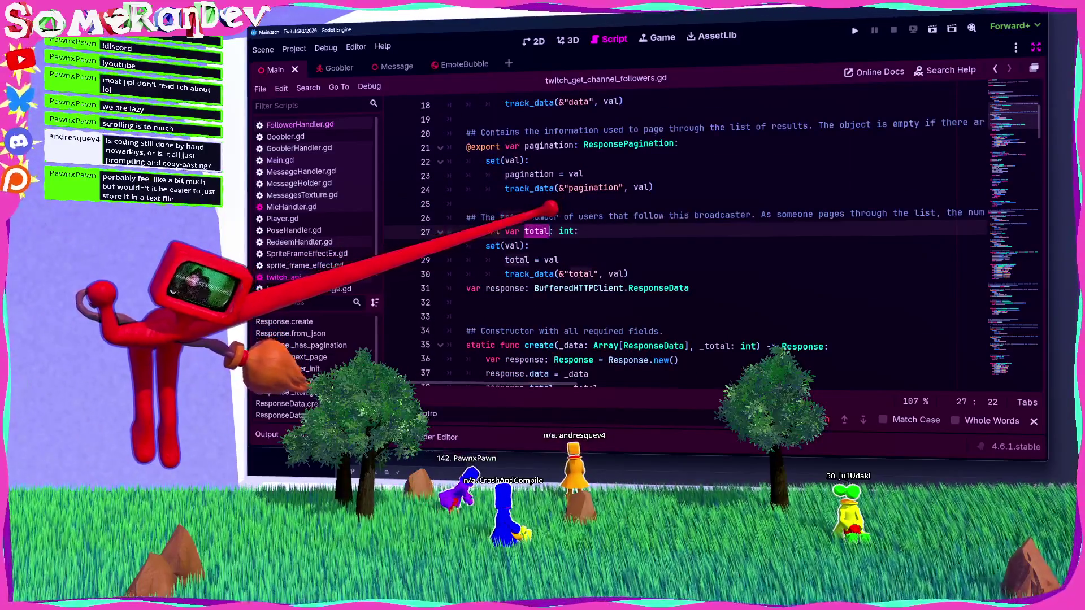
scroll(557, 200, "down", 4)
scroll(553, 218, "down", 2)
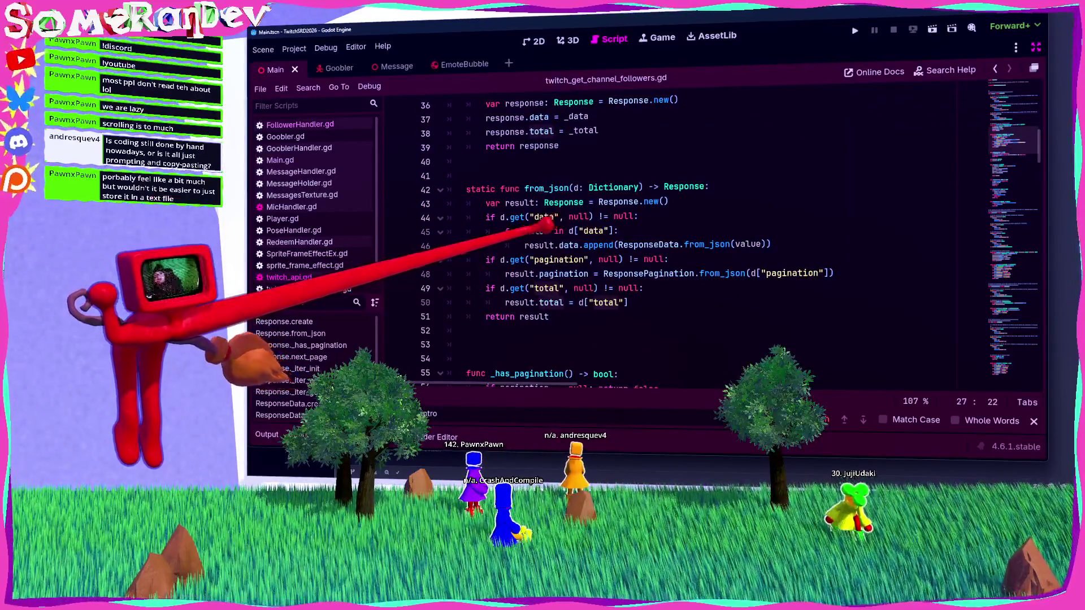
scroll(547, 223, "down", 3)
scroll(546, 226, "down", 12)
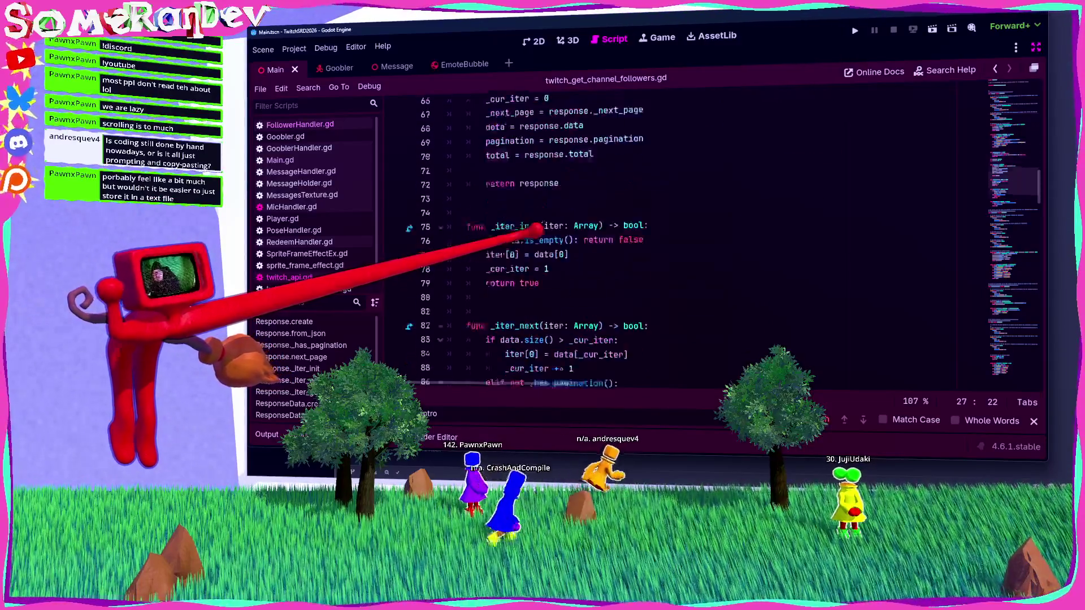
scroll(565, 265, "down", 4)
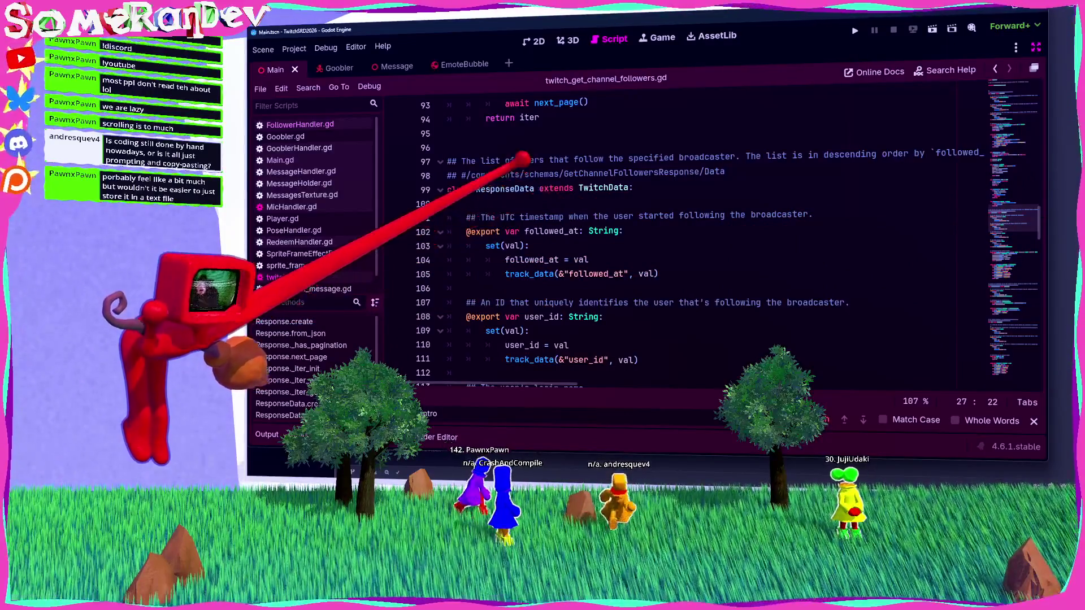
double_click(505, 188)
double_click(551, 231)
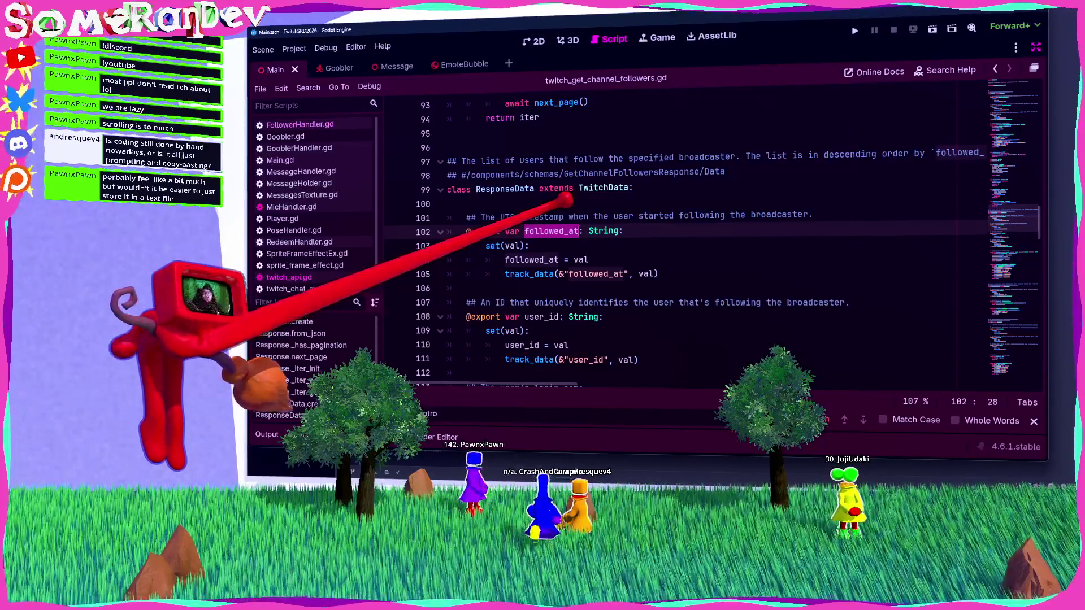
Step back through the editor history to twitch_api.gd, then open FollowerHandler.gd.
scroll(562, 201, "down", 3)
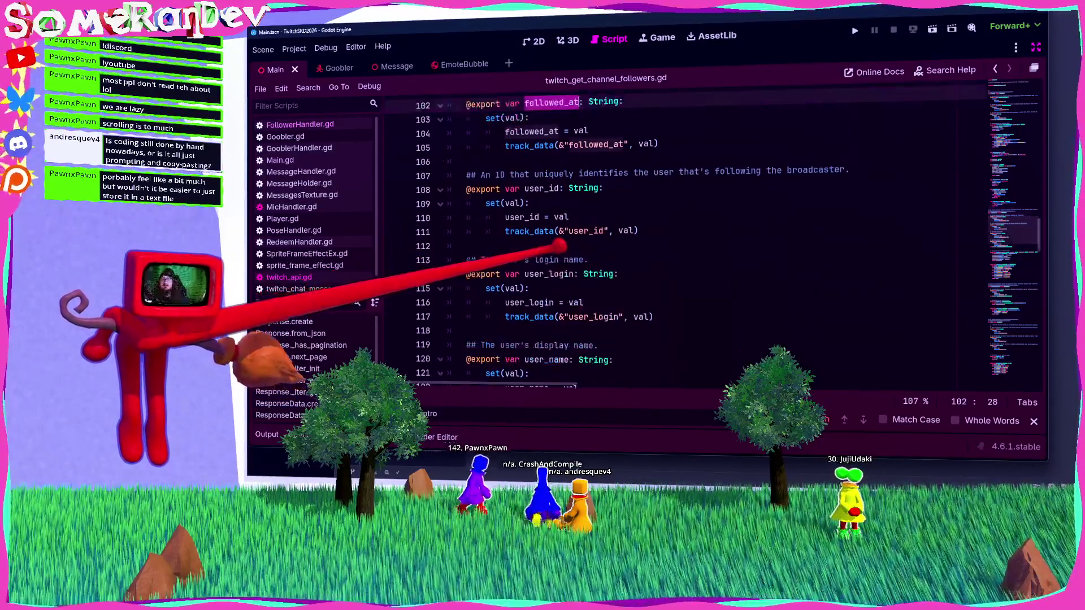
scroll(534, 227, "down", 2)
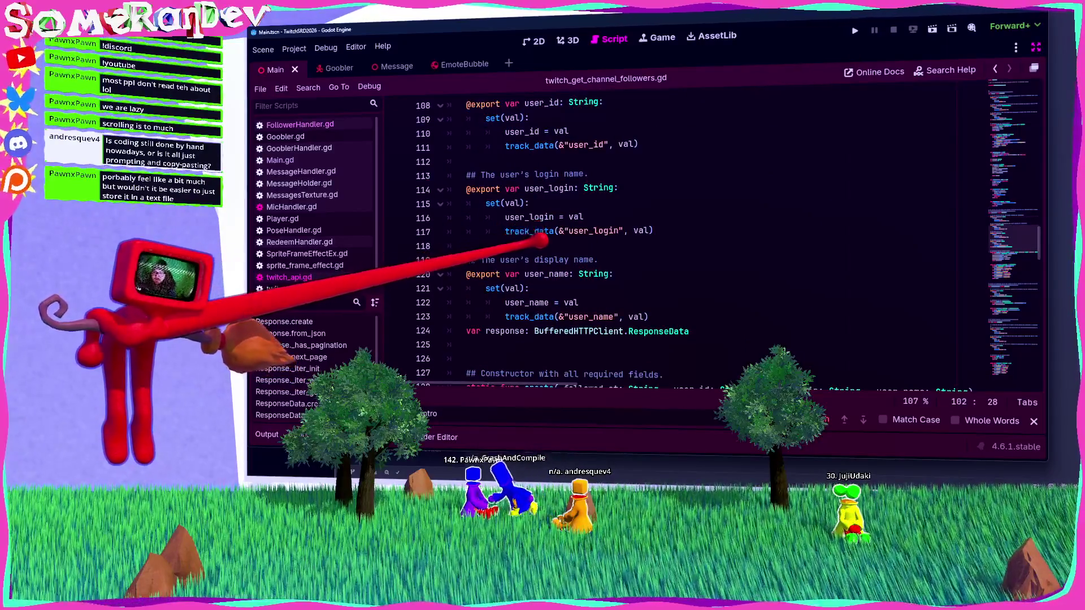
scroll(540, 240, "down", 3)
scroll(556, 266, "up", 5)
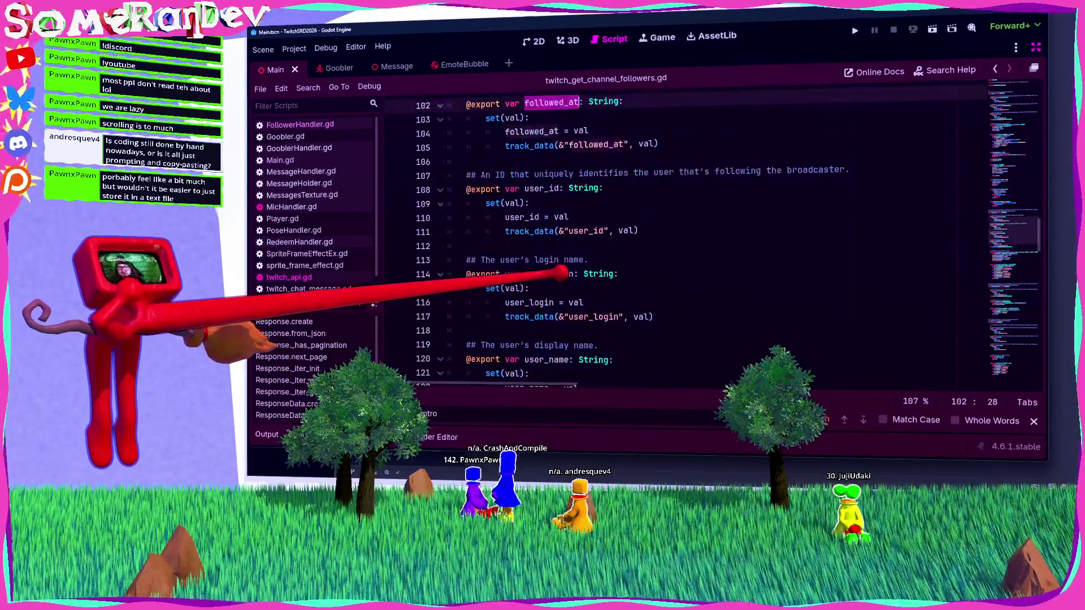
scroll(561, 273, "up", 2)
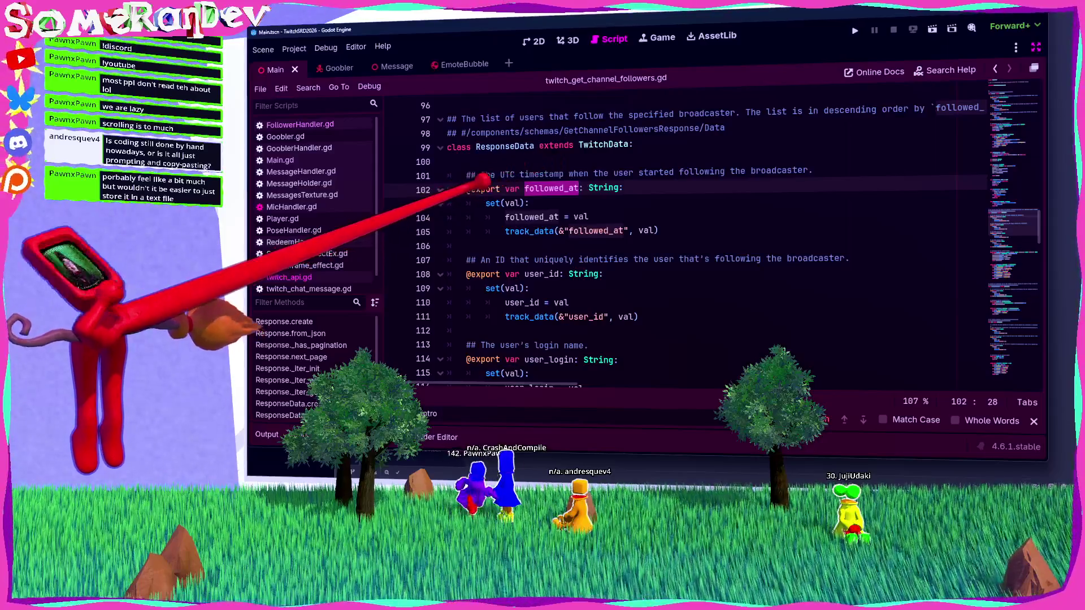
mouse_move(1038, 221)
left_mouse_down()
mouse_move(1029, 57)
mouse_move(1017, 61)
left_mouse_up()
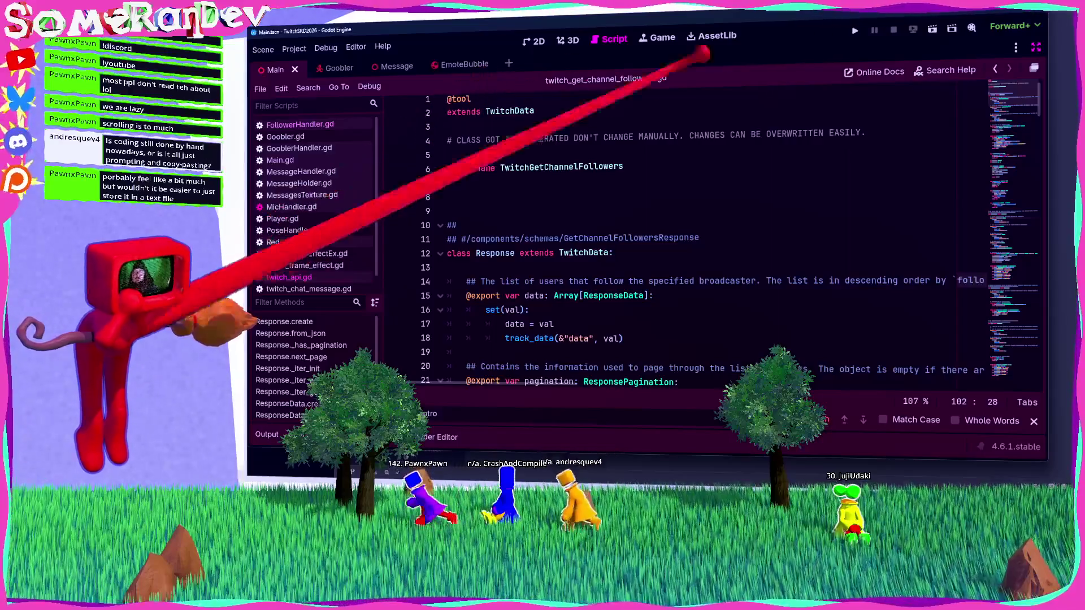
left_click(995, 68)
left_click(995, 68)
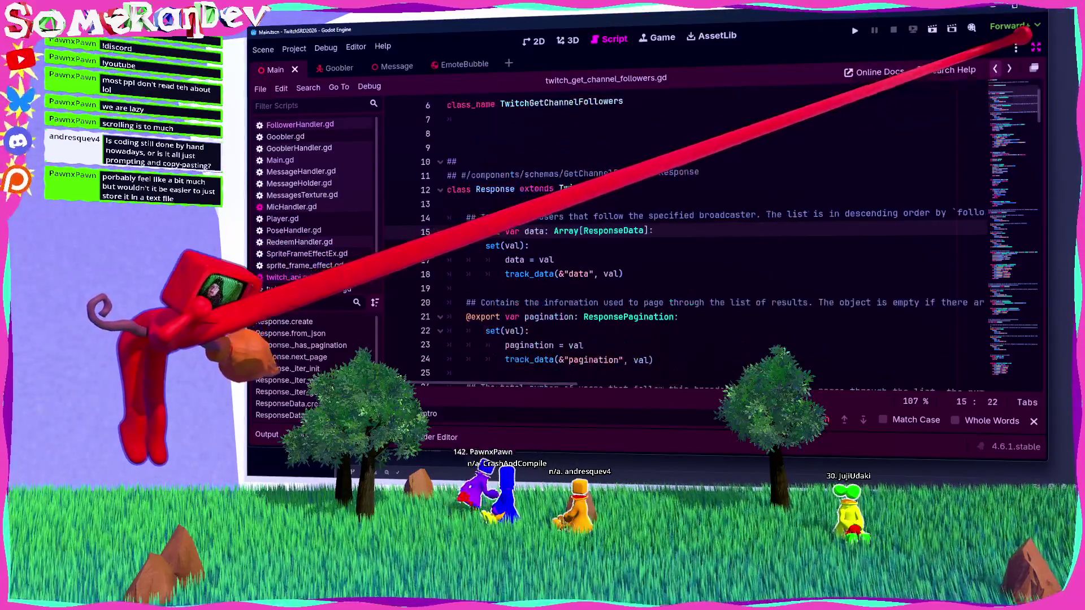
left_click(995, 69)
left_click(995, 69)
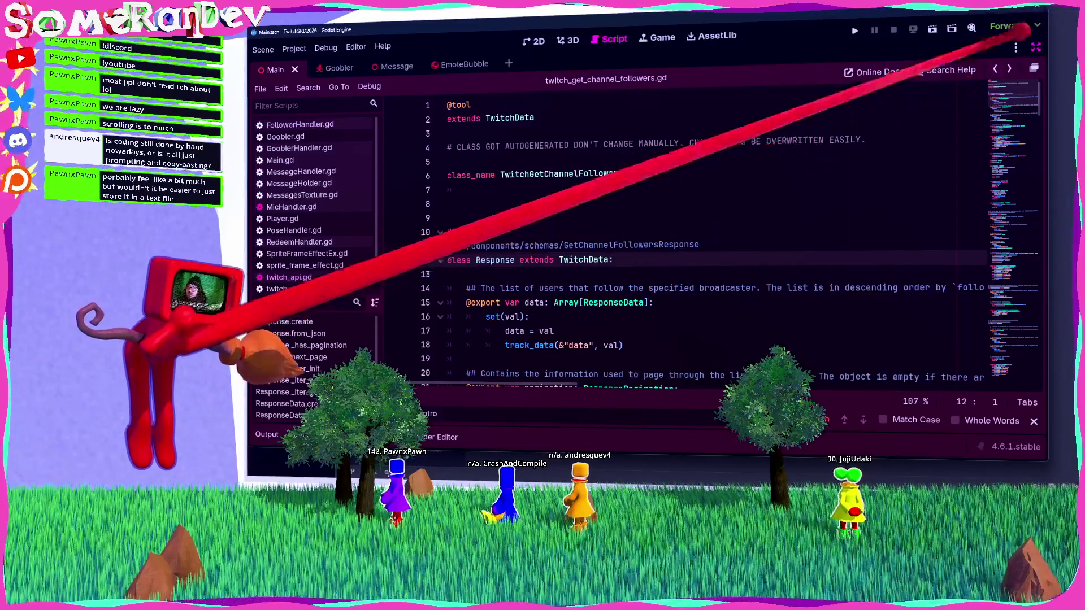
left_click(994, 68)
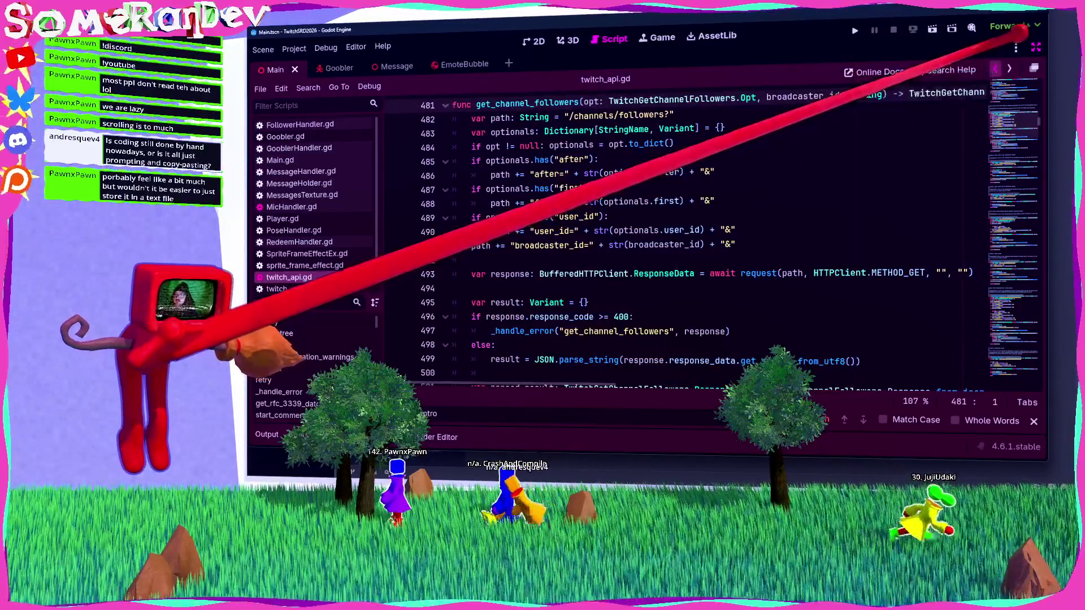
left_click(995, 69)
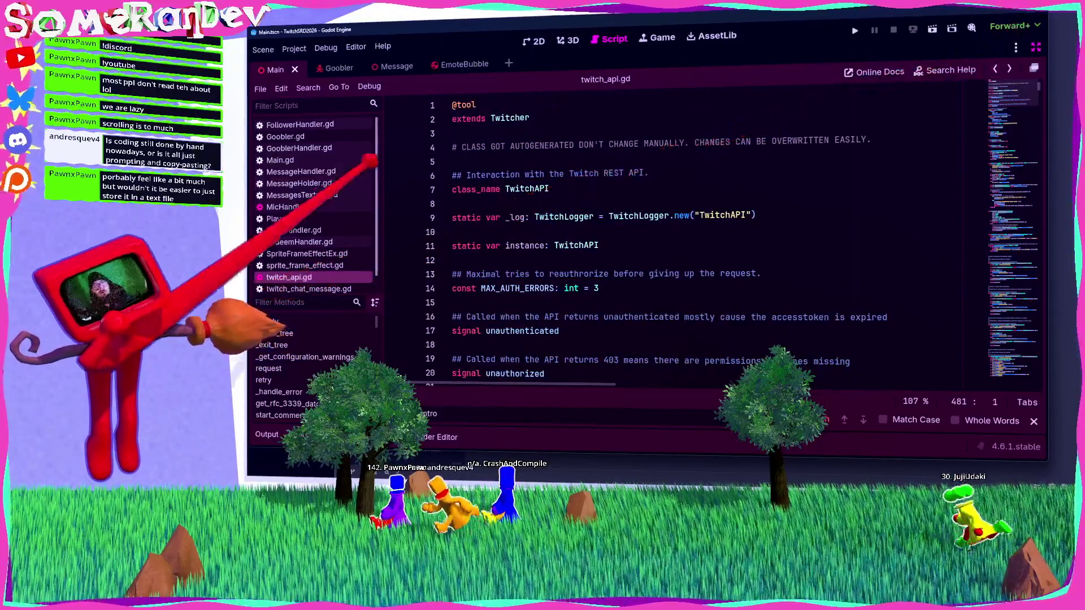
left_click(300, 124)
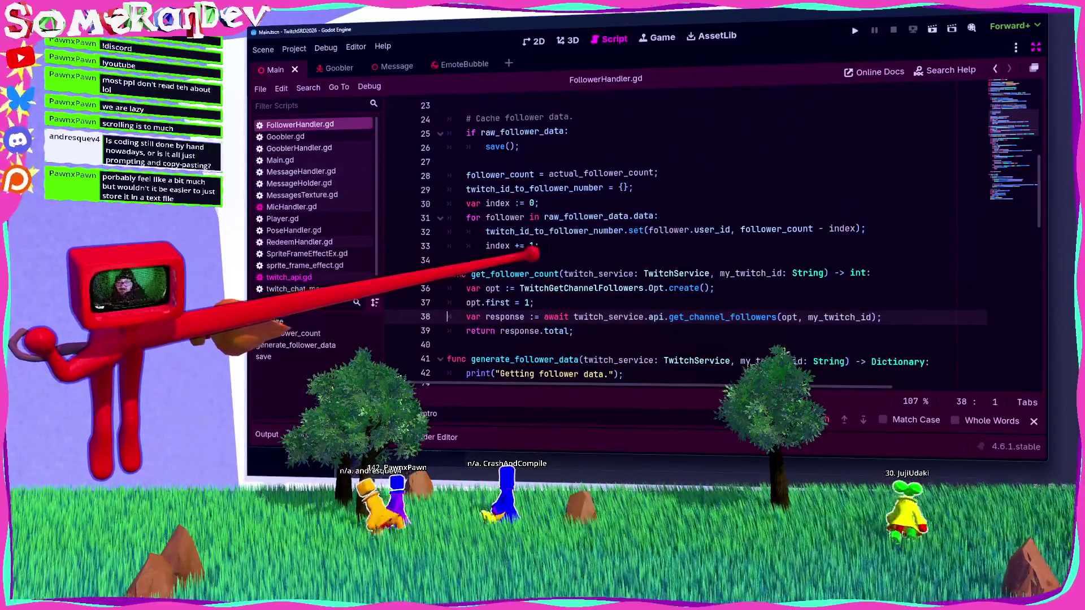
double_click(515, 273)
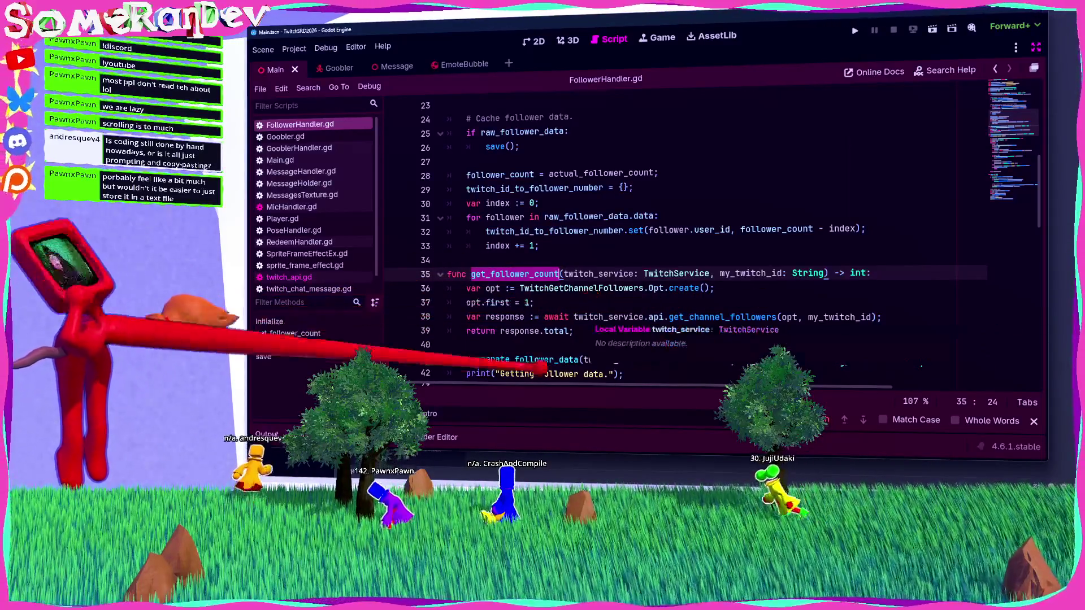
scroll(558, 211, "down", 2)
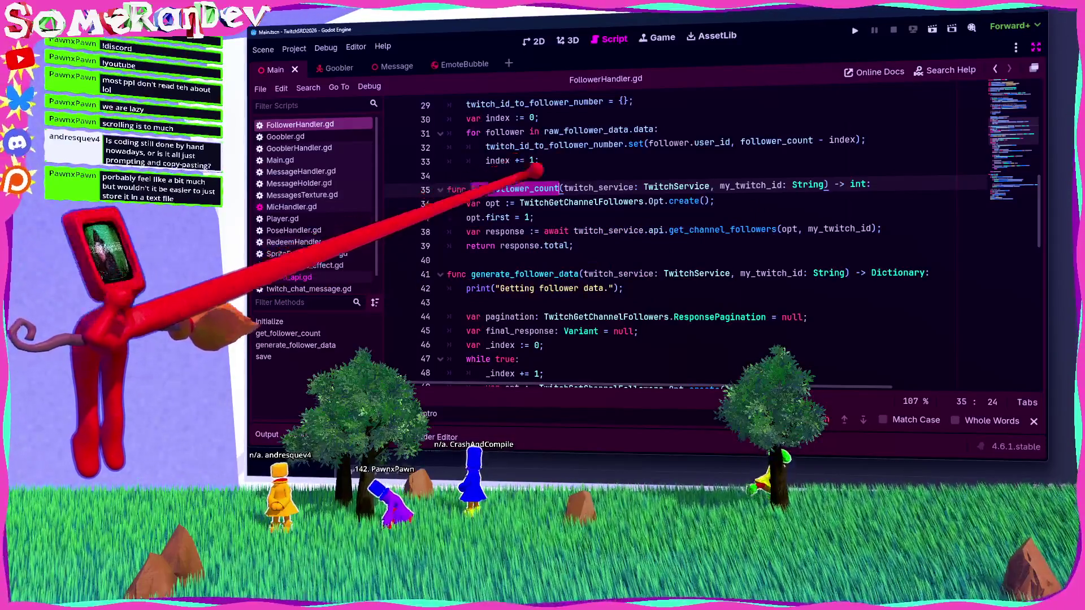
left_click(709, 230)
double_click(713, 229)
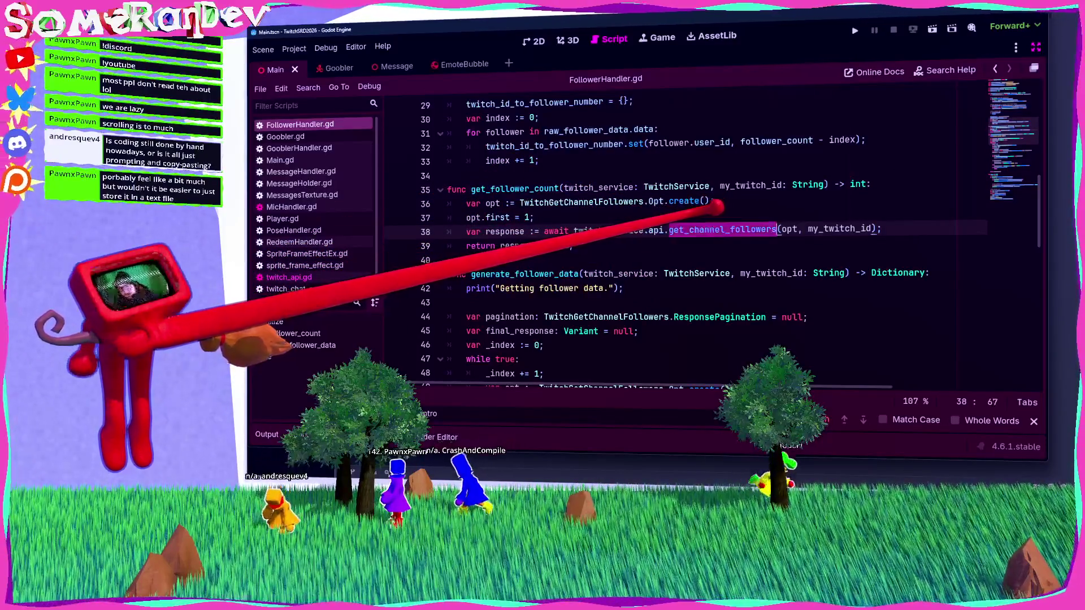
scroll(621, 214, "down", 4)
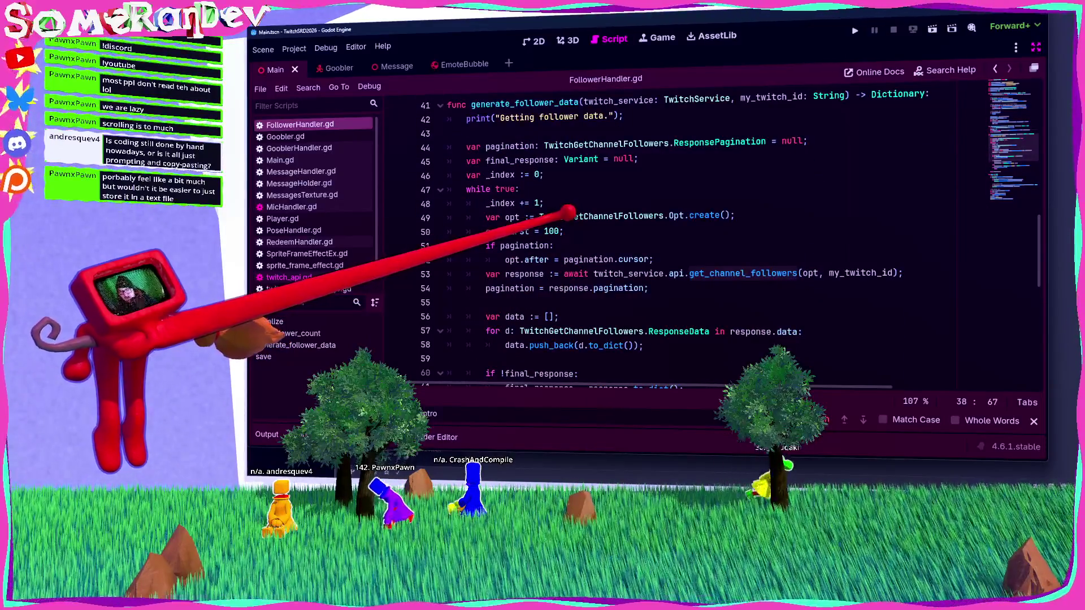
scroll(568, 212, "up", 1)
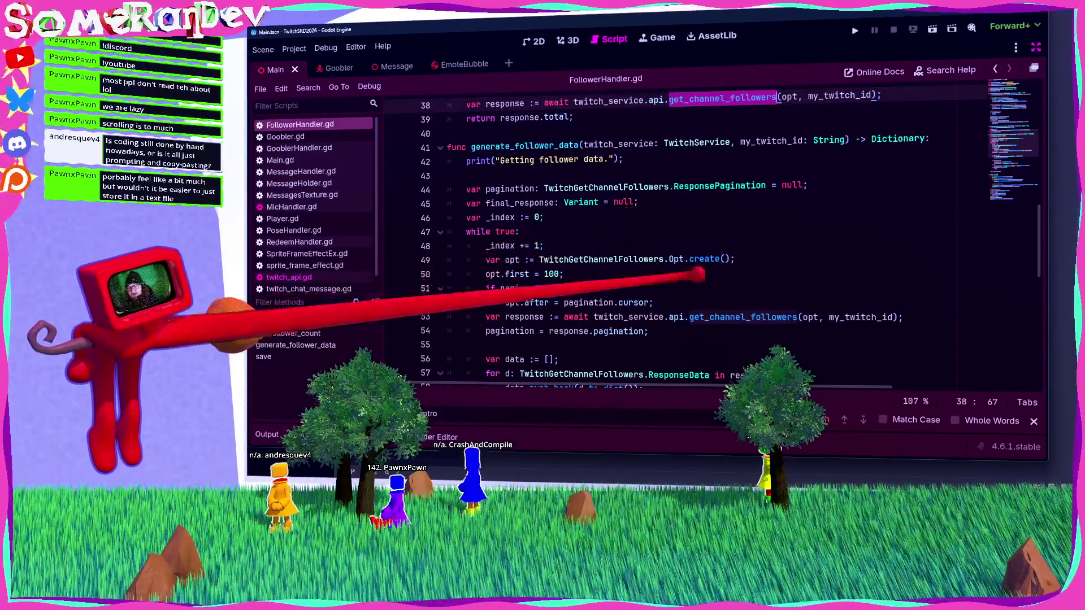
scroll(667, 272, "down", 1)
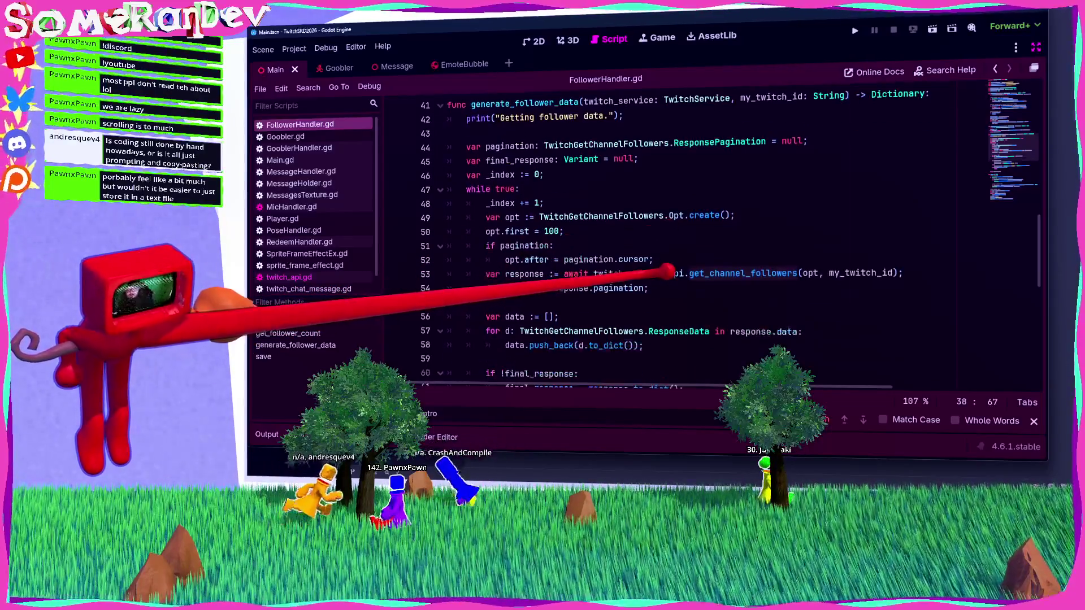
scroll(666, 272, "down", 2)
double_click(509, 202)
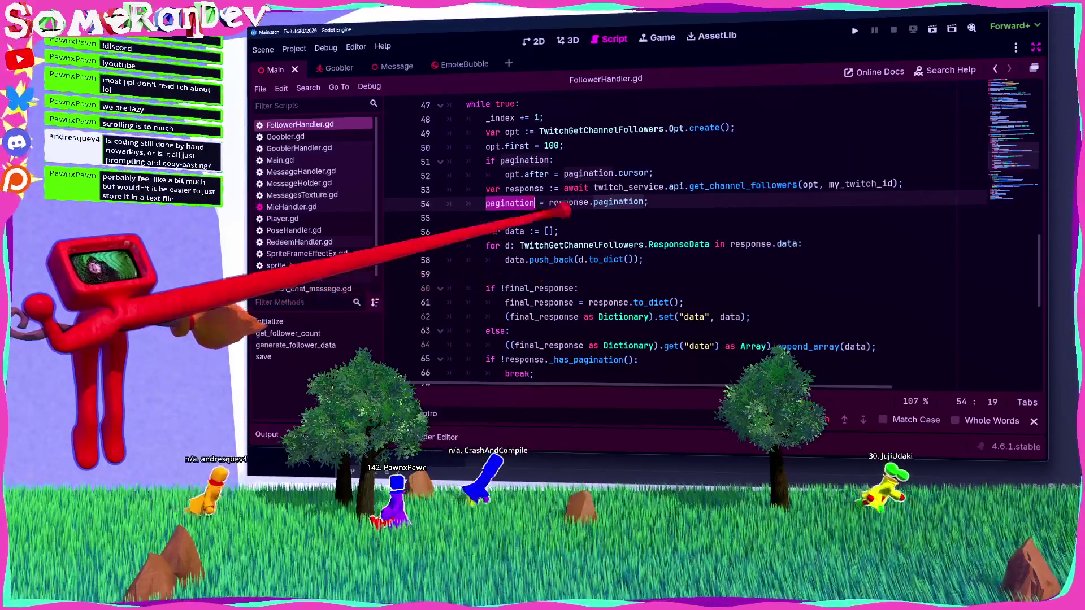
scroll(678, 243, "up", 2)
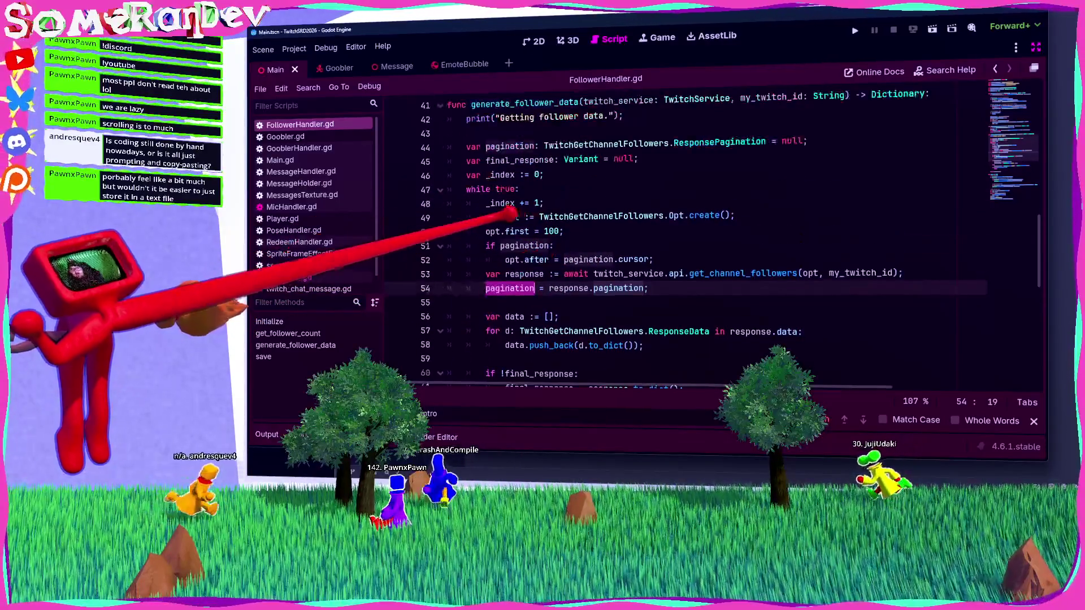
left_click(516, 231)
double_click(516, 231)
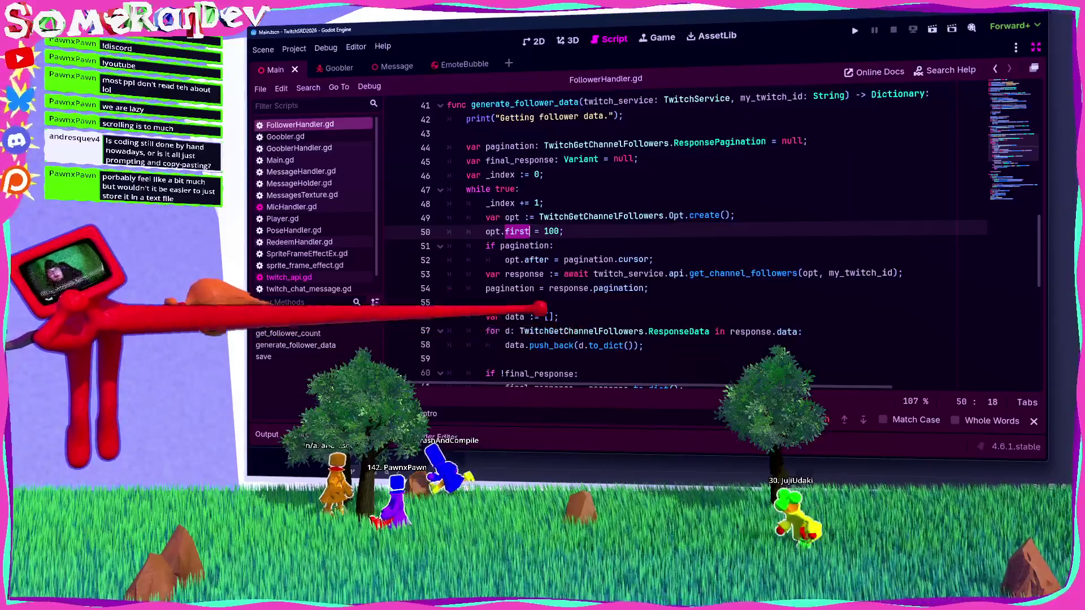
scroll(678, 237, "down", 2)
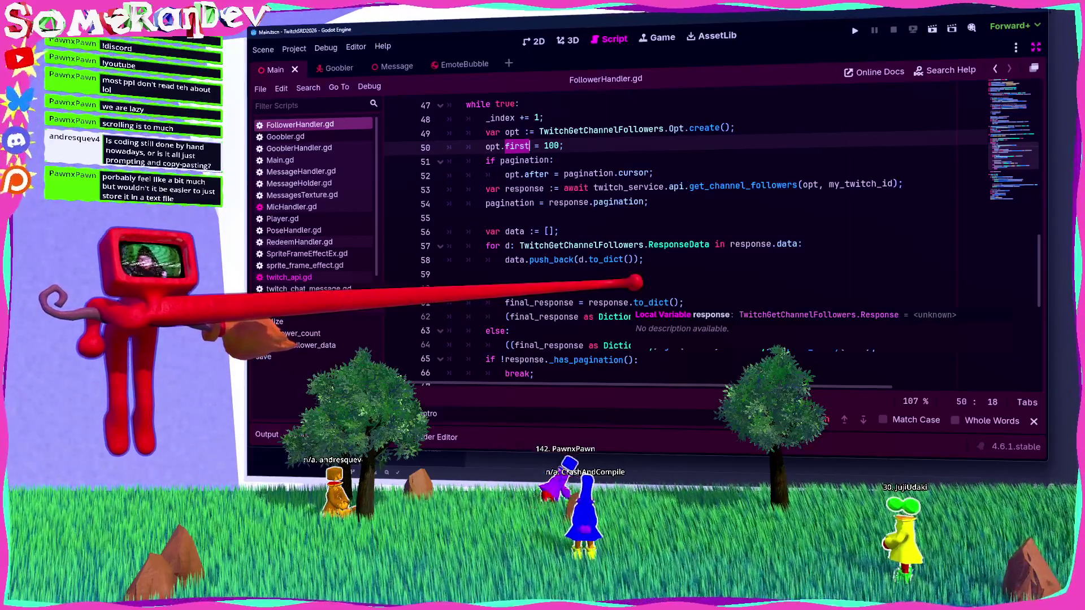
left_click(508, 259)
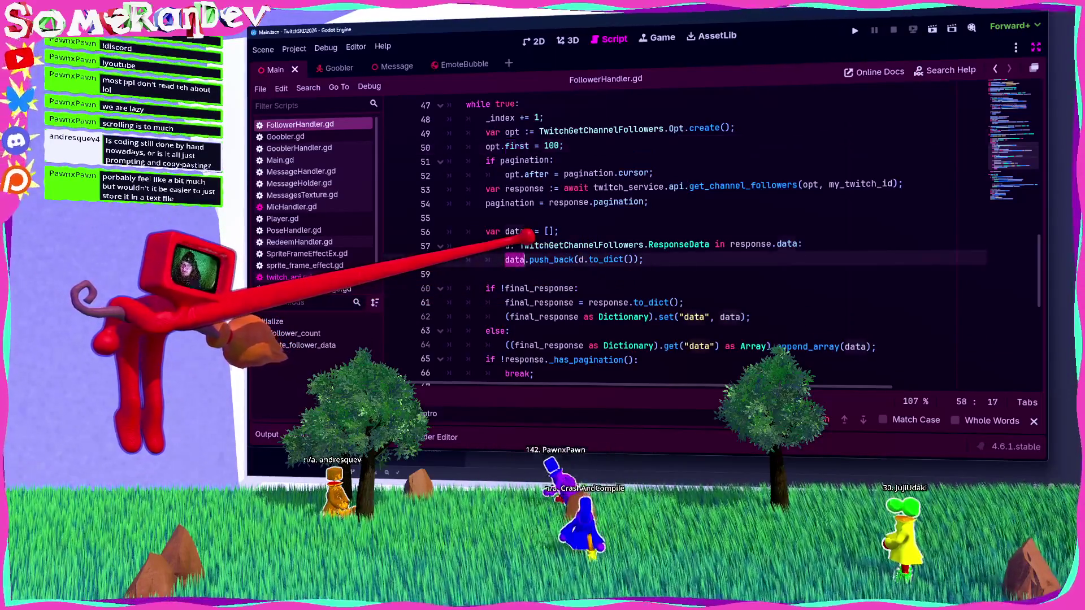
scroll(508, 243, "down", 4)
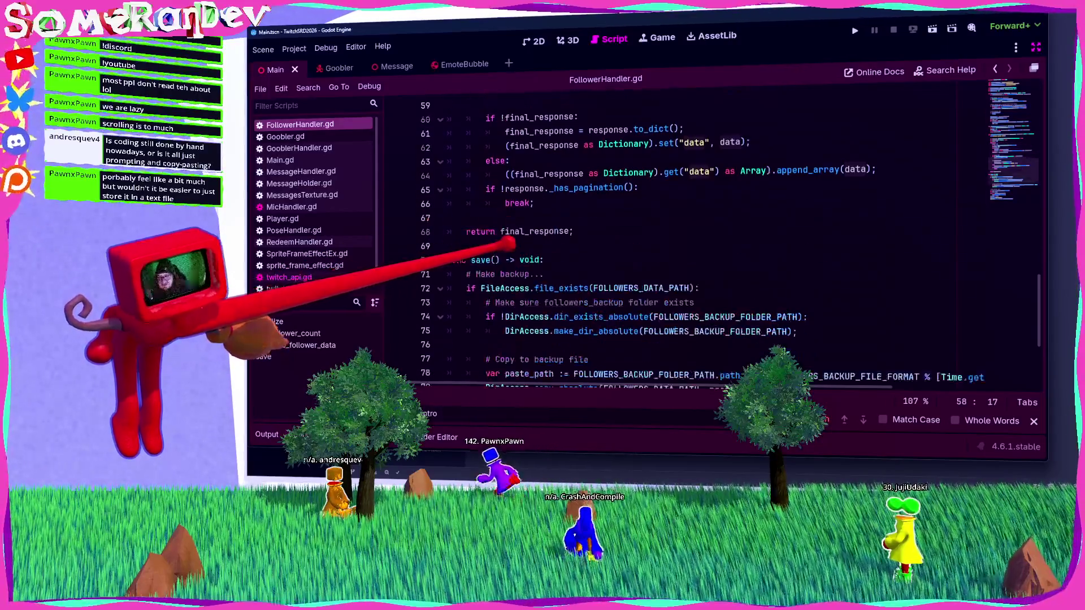
left_click(565, 232)
scroll(565, 233, "up", 4)
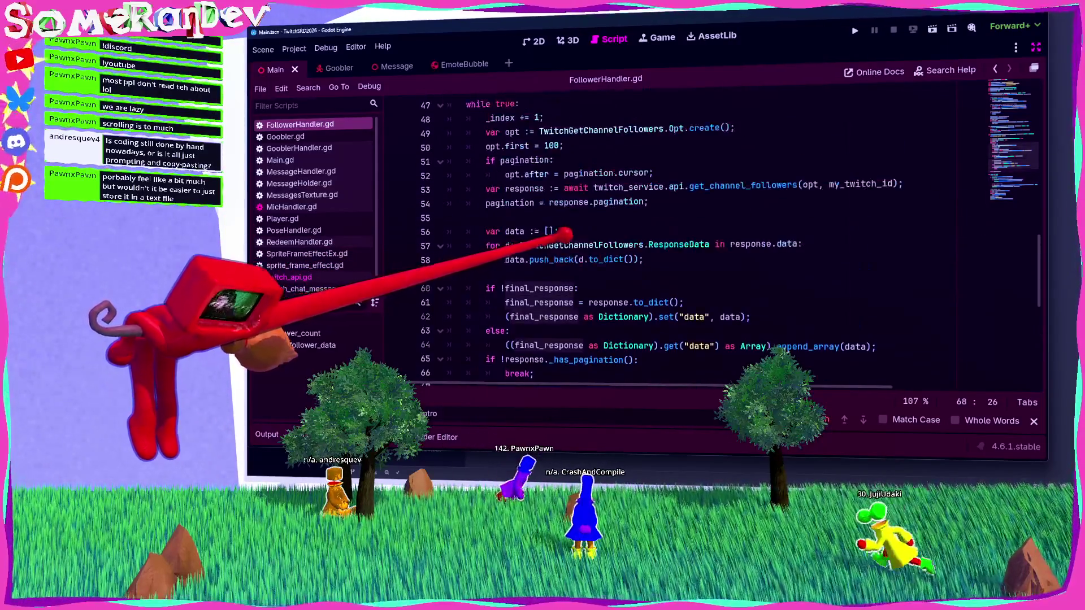
left_click(746, 314)
scroll(661, 274, "up", 2)
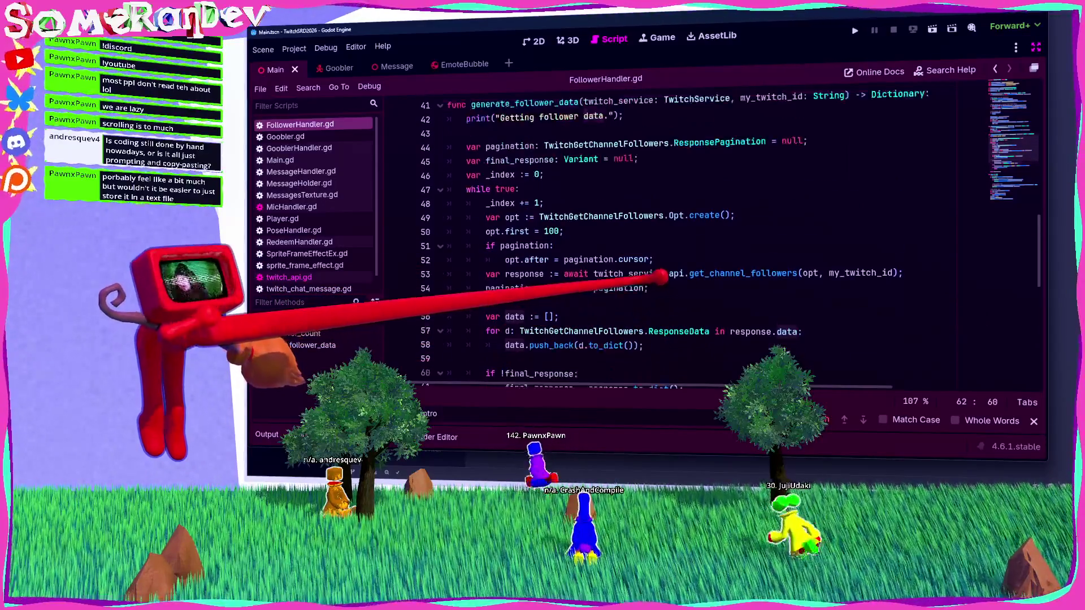
scroll(565, 254, "up", 2)
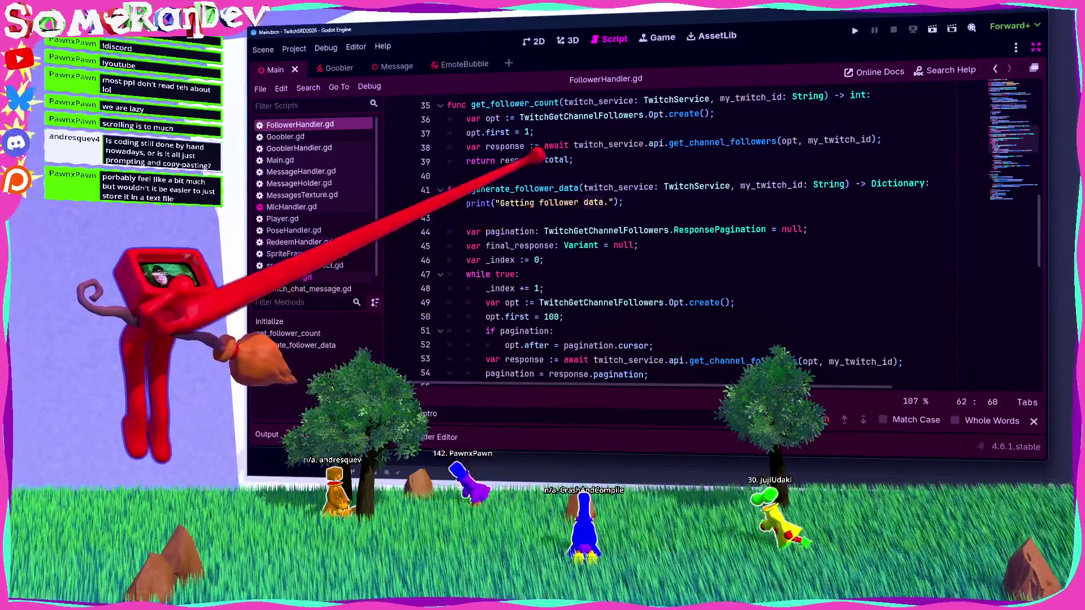
double_click(526, 188)
key("ctrl+f")
key("Return")
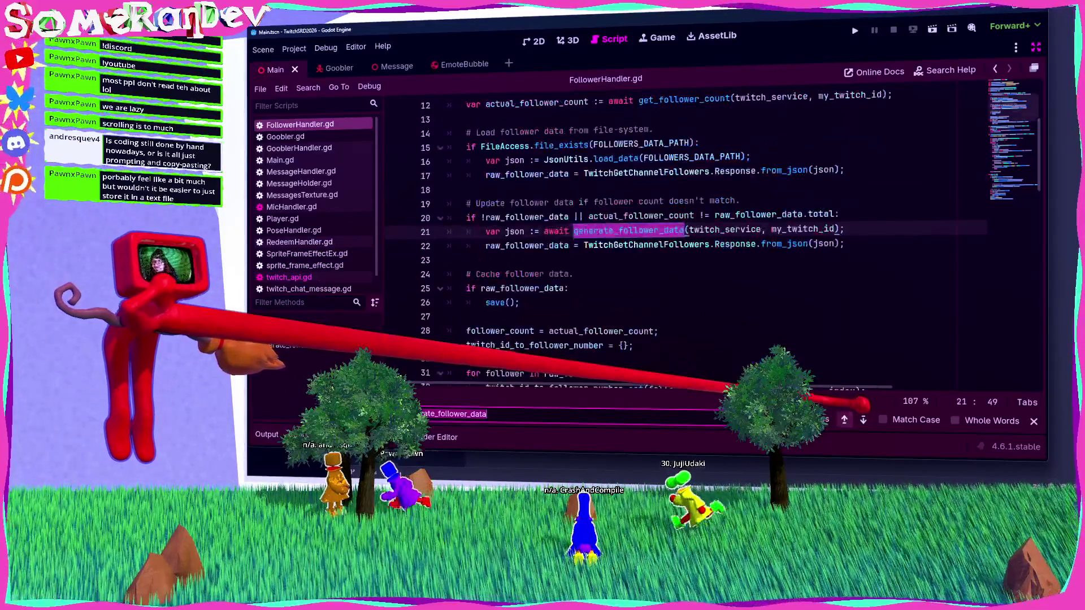
left_click(568, 245)
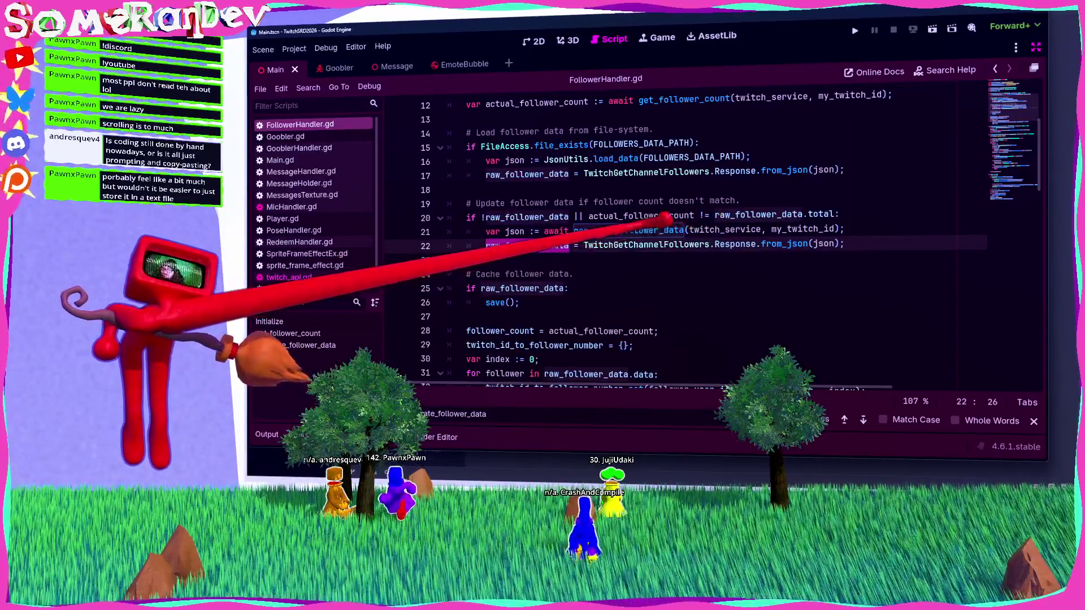
left_click(734, 244, "ctrl")
scroll(683, 238, "down", 6)
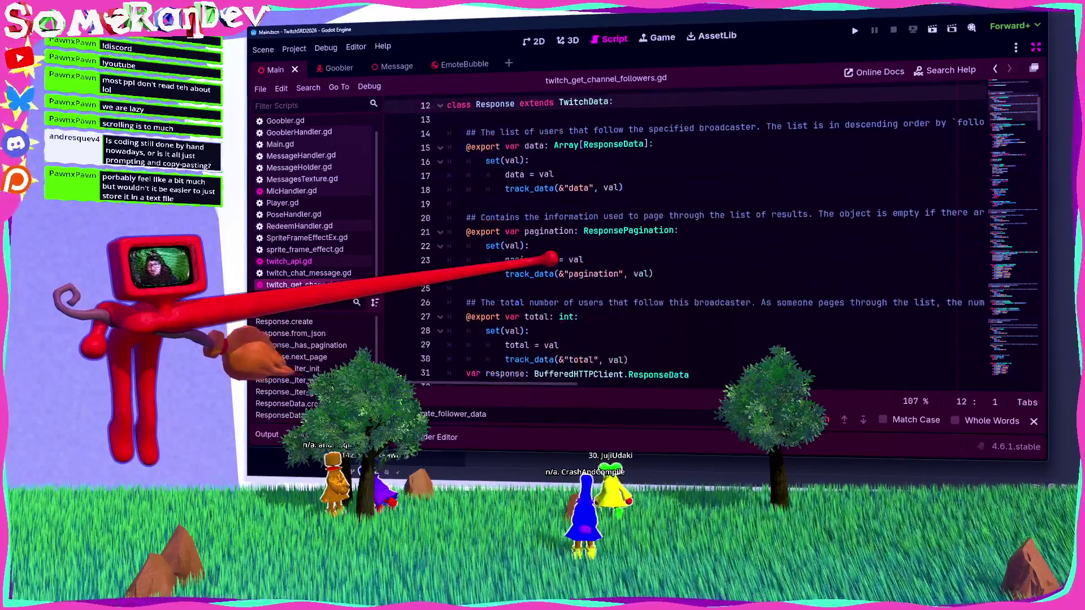
scroll(683, 238, "up", 4)
scroll(684, 237, "down", 1)
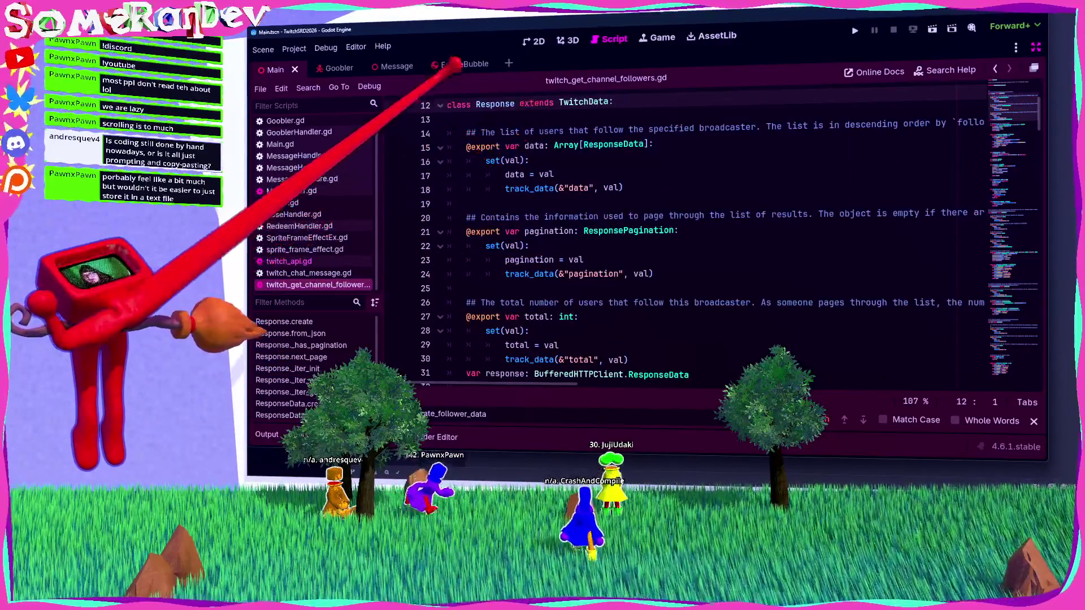
scroll(673, 277, "up", 4)
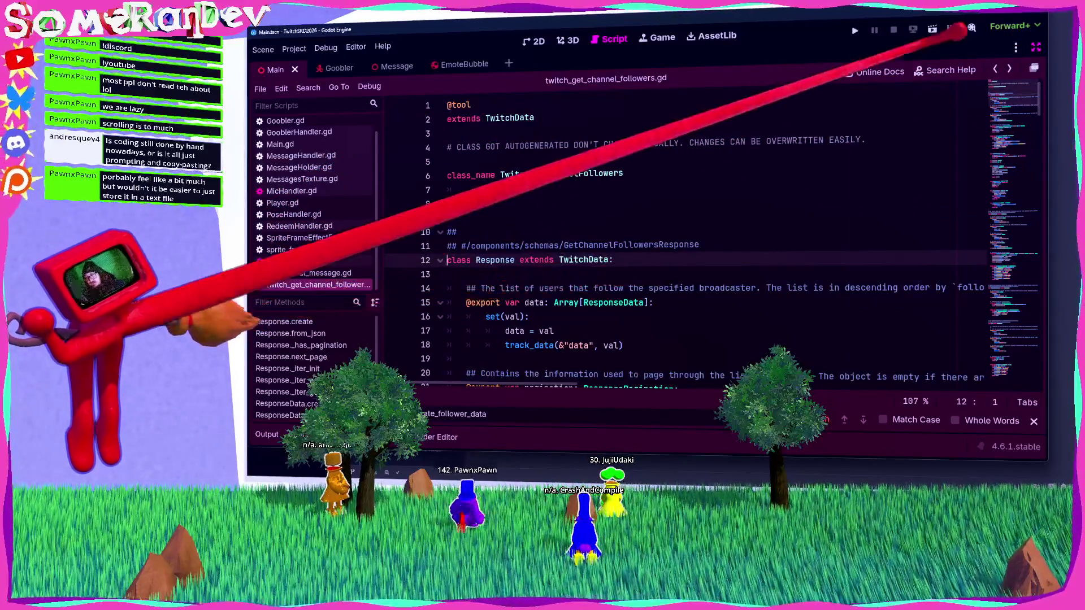
left_click(995, 68)
double_click(529, 244)
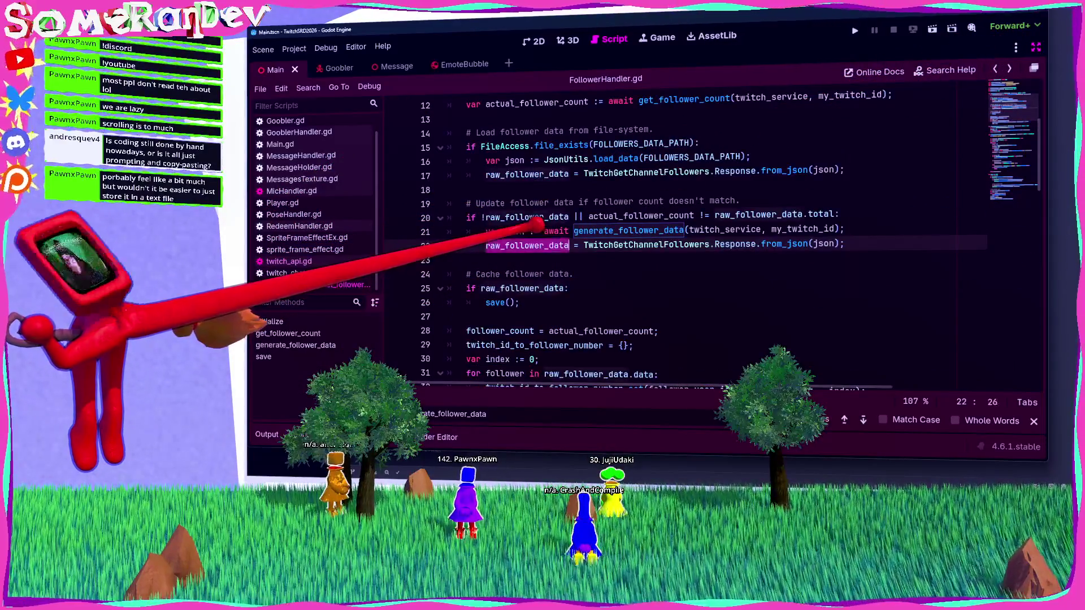
scroll(534, 237, "down", 2)
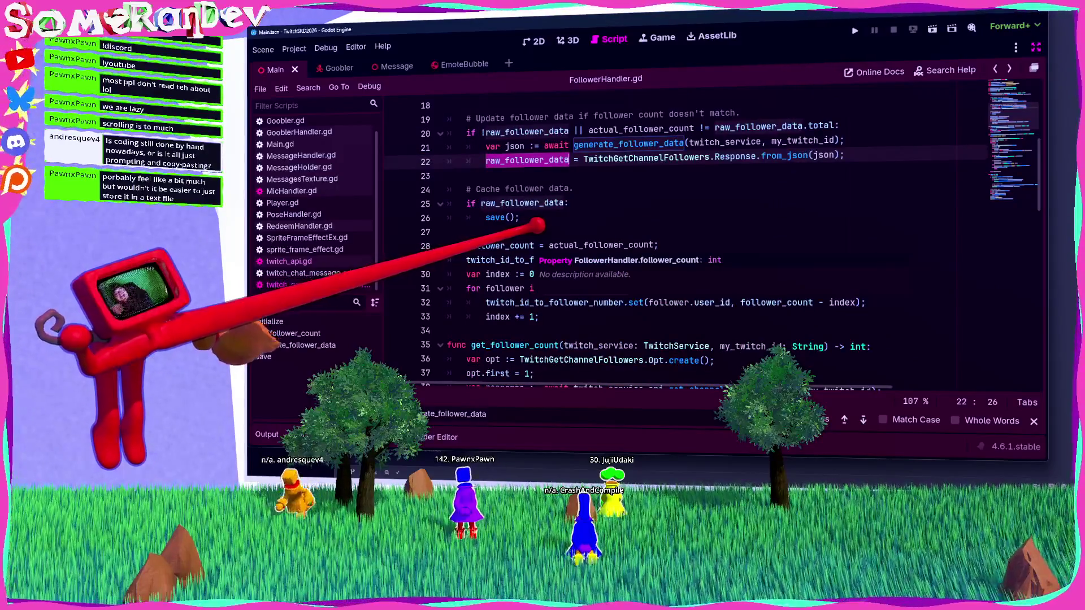
left_click(503, 232)
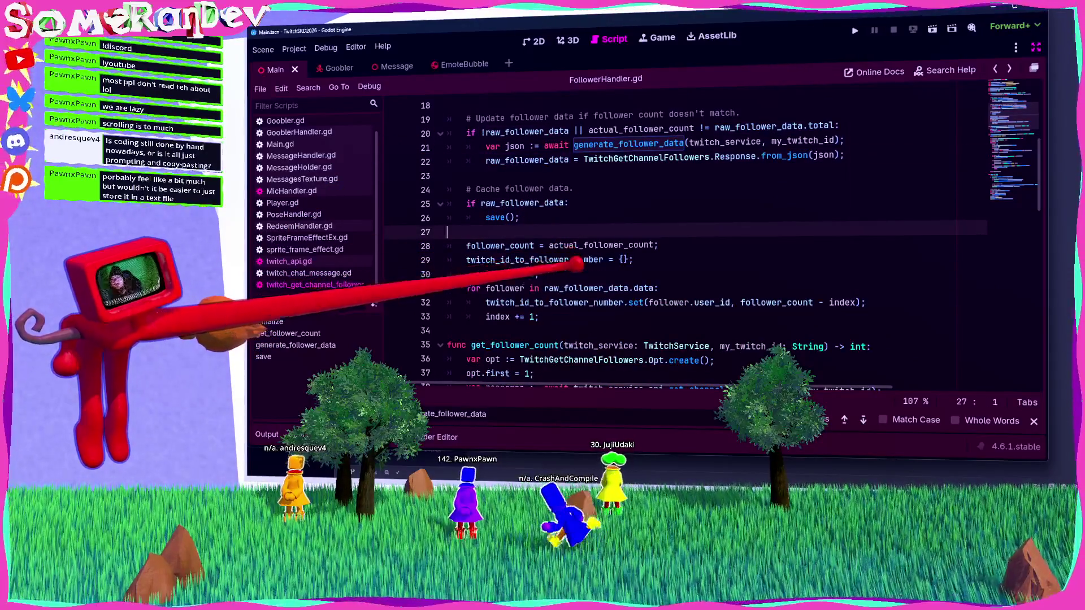
double_click(712, 303)
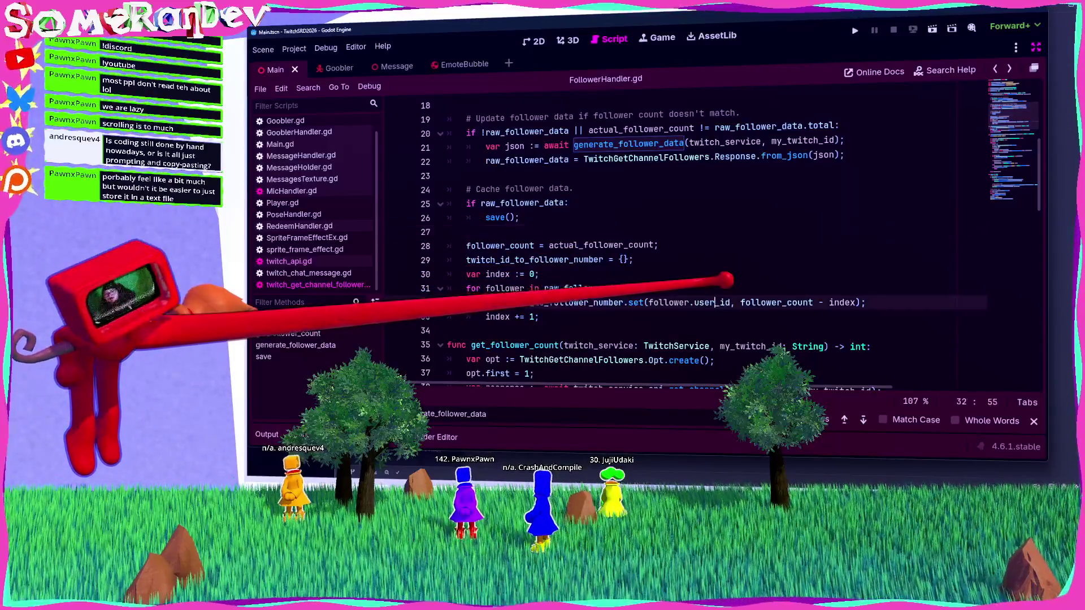
left_click_drag(741, 302, 857, 303)
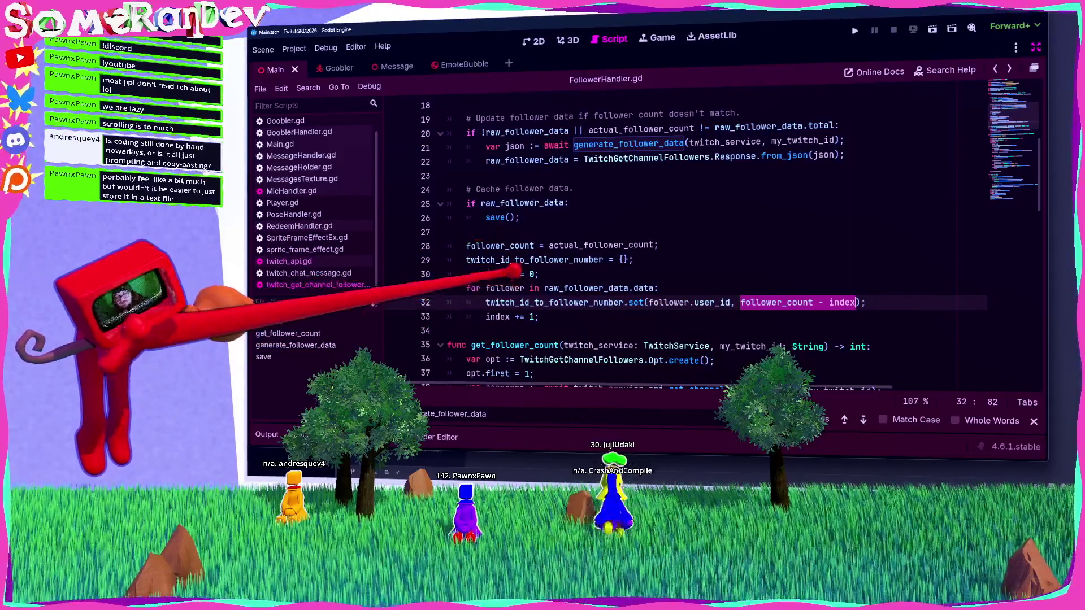
left_click(510, 289)
double_click(510, 288)
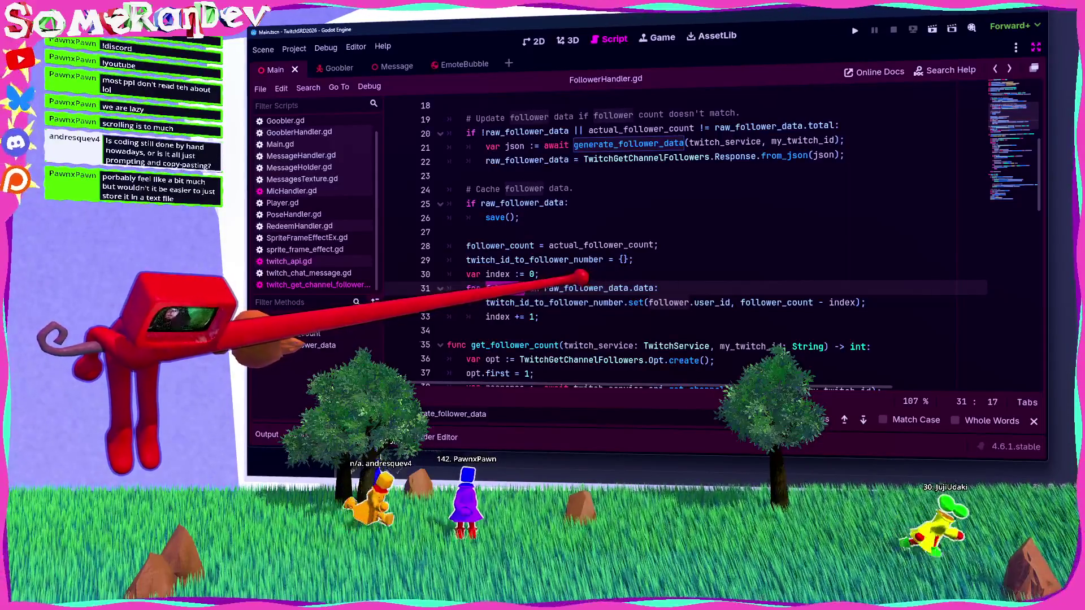
double_click(557, 303)
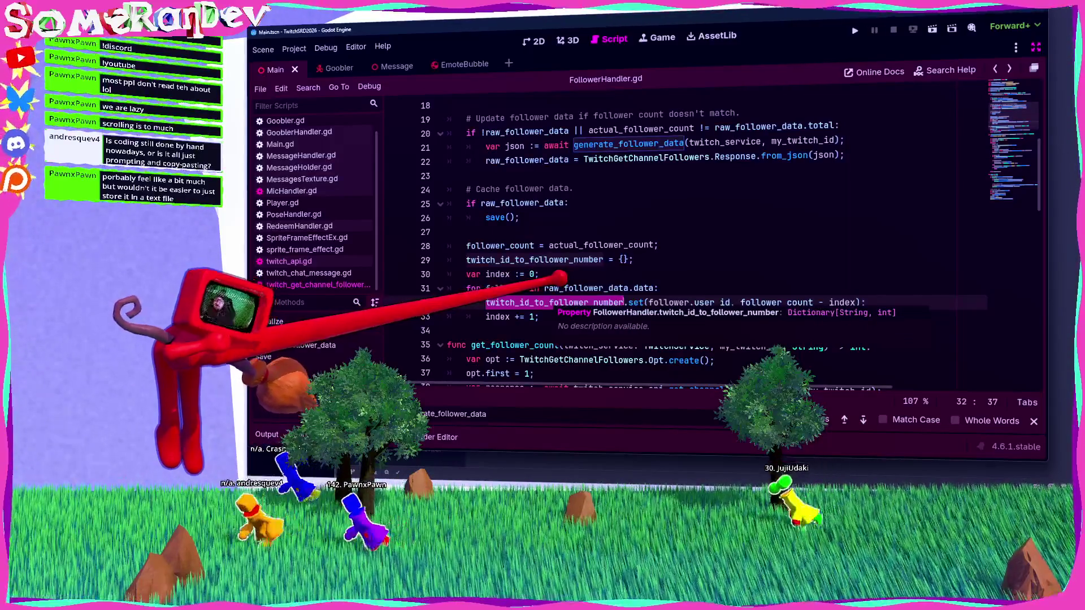
scroll(560, 277, "down", 4)
scroll(517, 248, "up", 2)
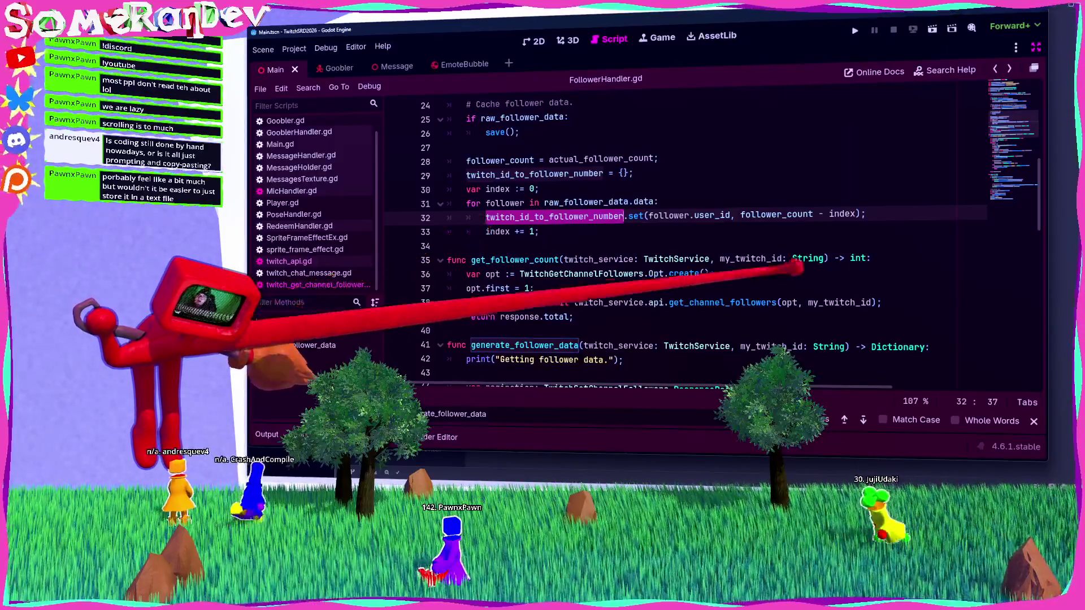
scroll(650, 237, "up", 8)
left_click(734, 201)
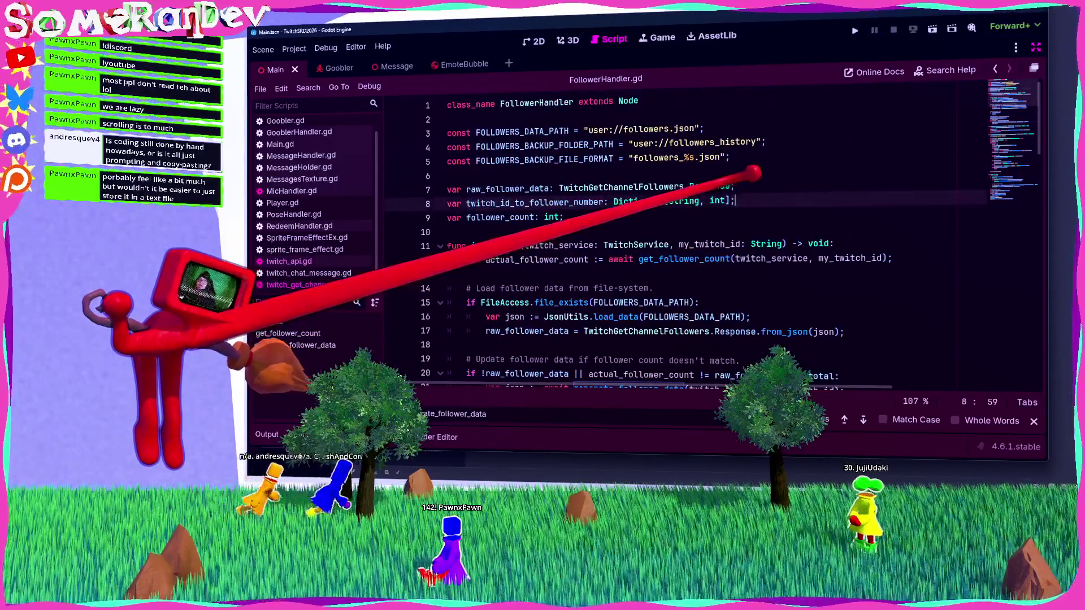
Declare 'var twitch_id_to_follow_age: Dictionary[String, String]' below the follower-number dictionary.
key("Return")
type("var twitch_id_to_")
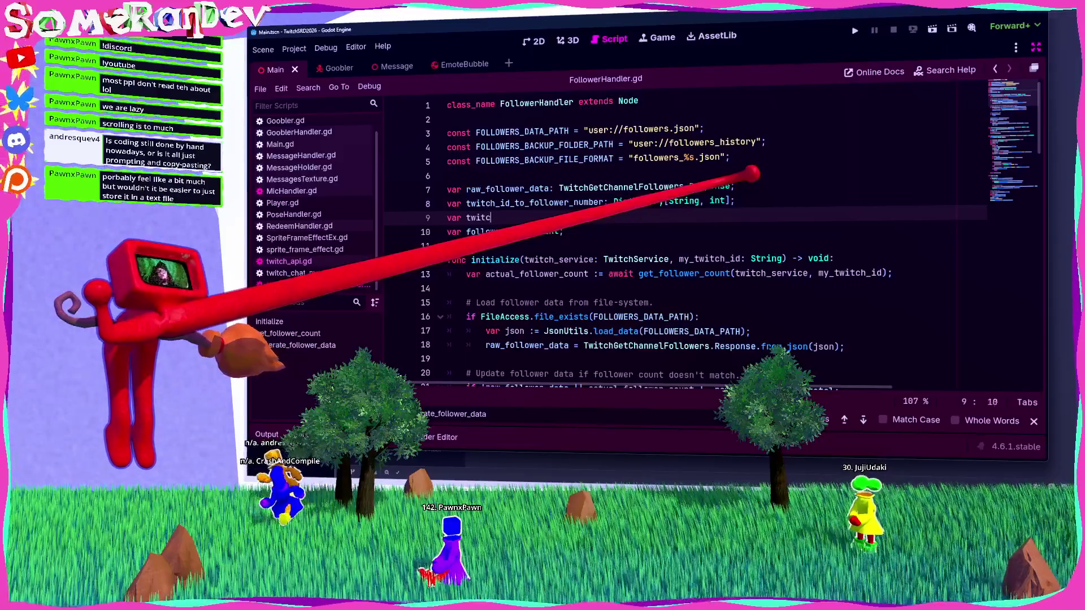
type("follower_da")
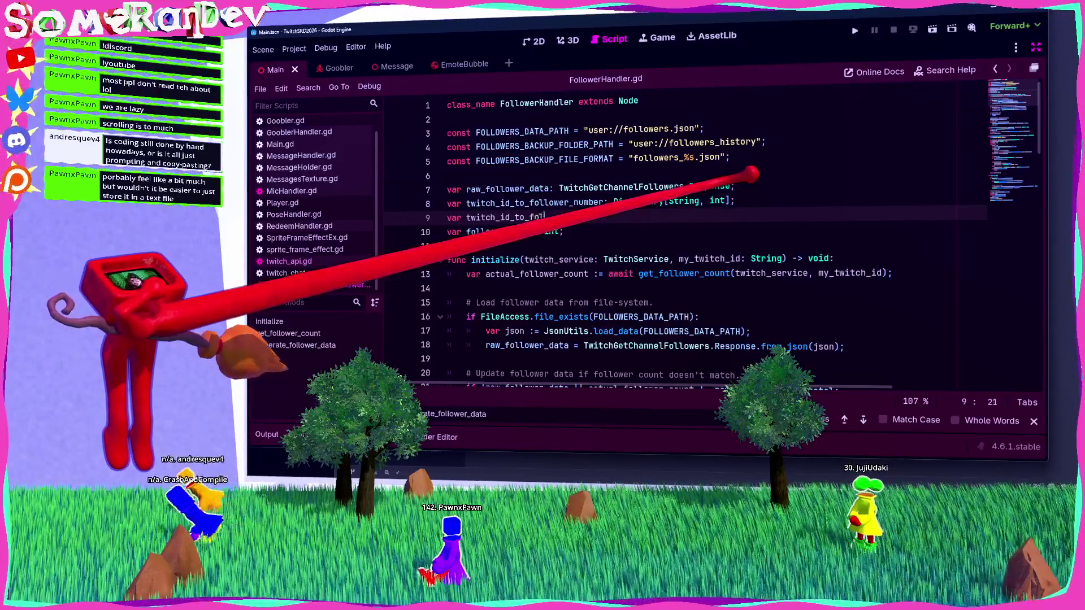
key("BackSpace")
key("BackSpace")
key("BackSpace")
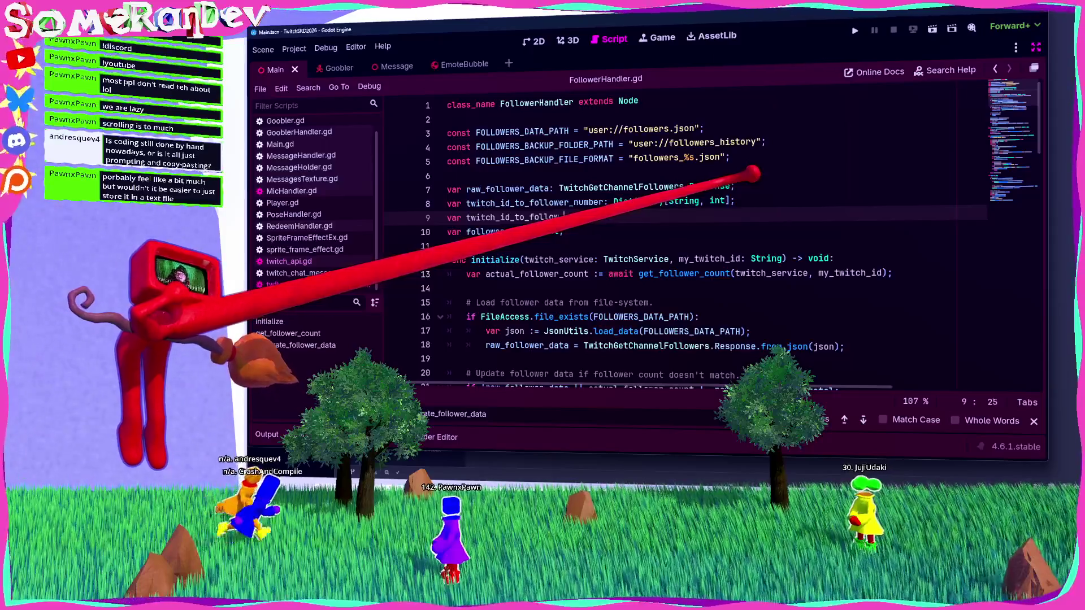
type(": Dictio")
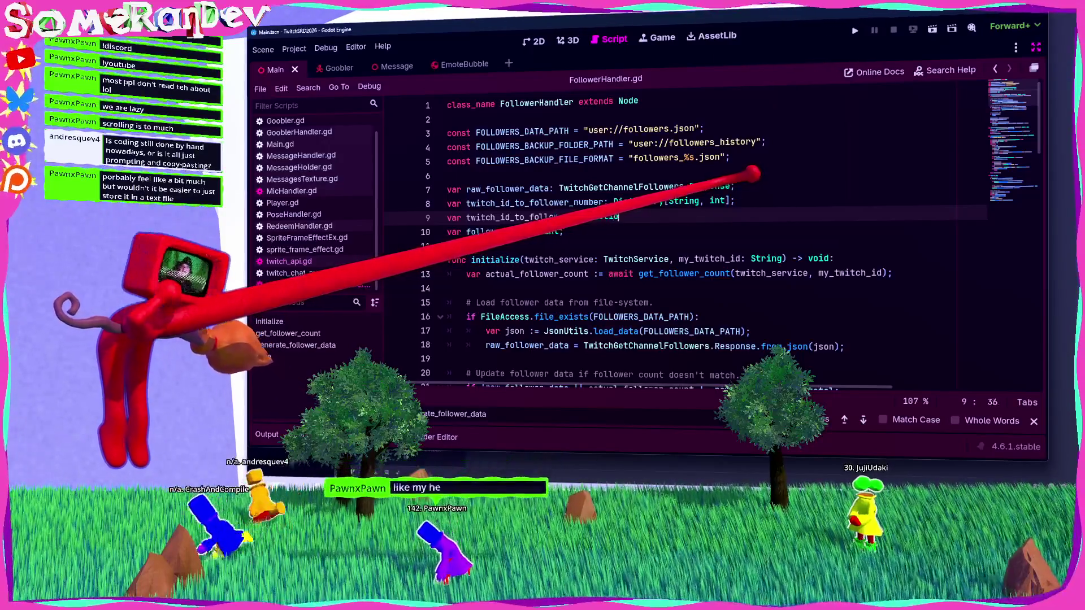
type("nary[String, String];")
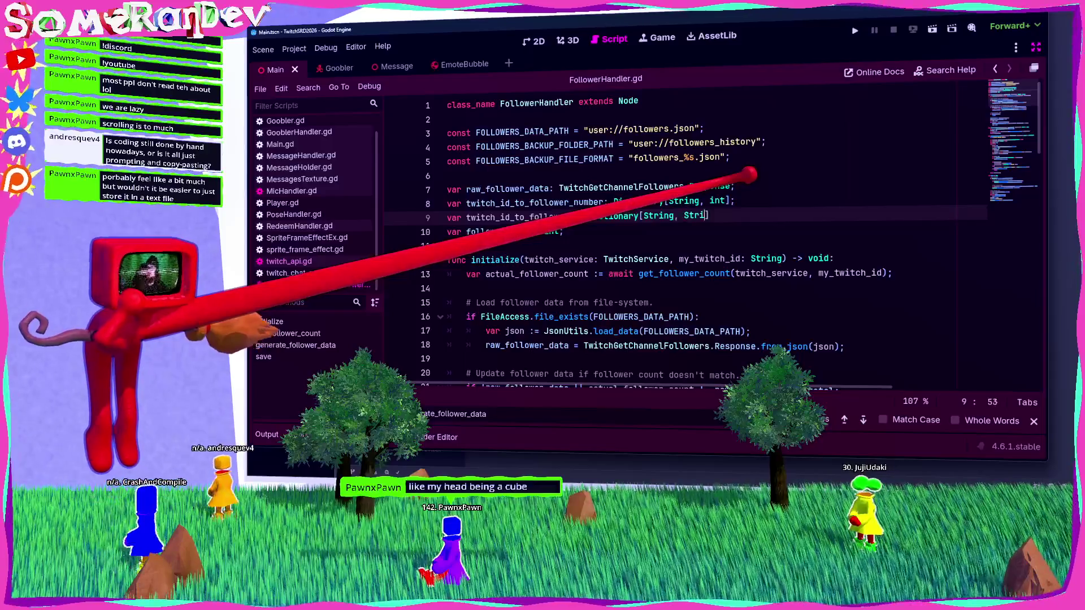
key("ctrl+z")
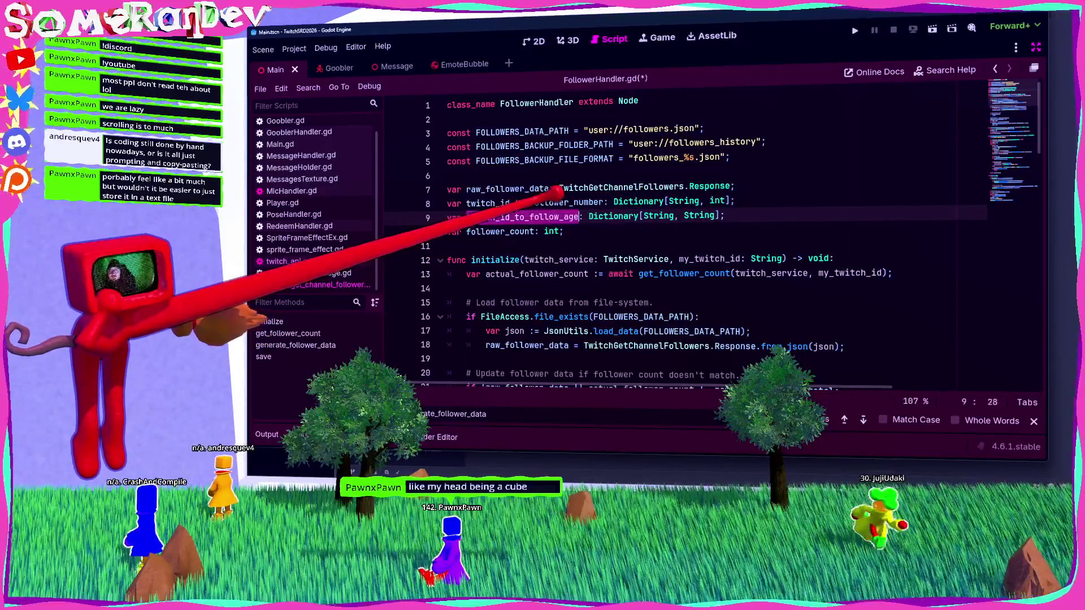
scroll(678, 237, "down", 15)
scroll(730, 218, "down", 6)
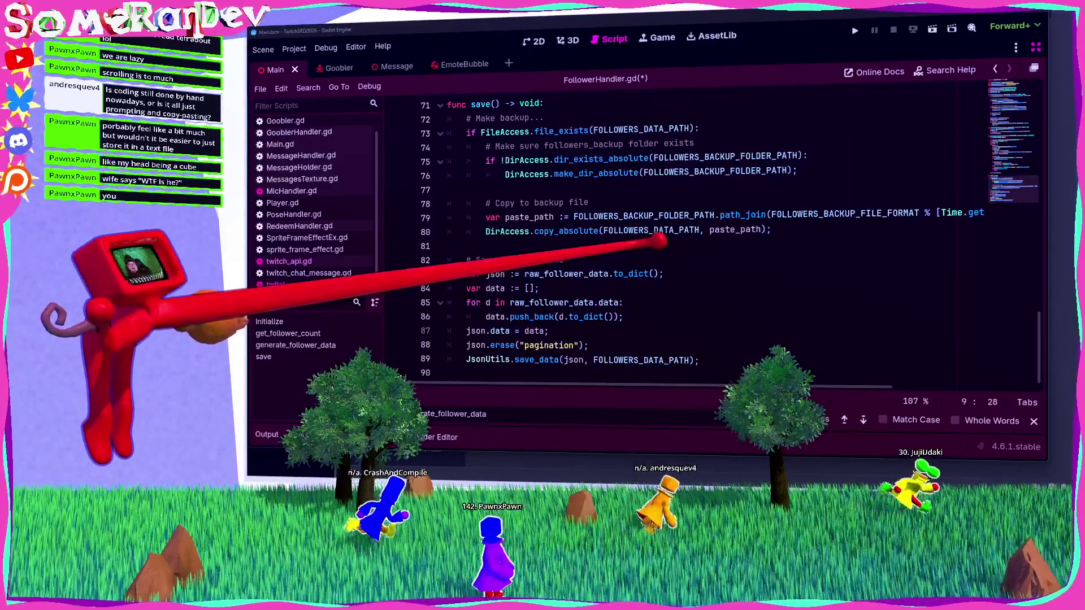
scroll(726, 243, "up", 4)
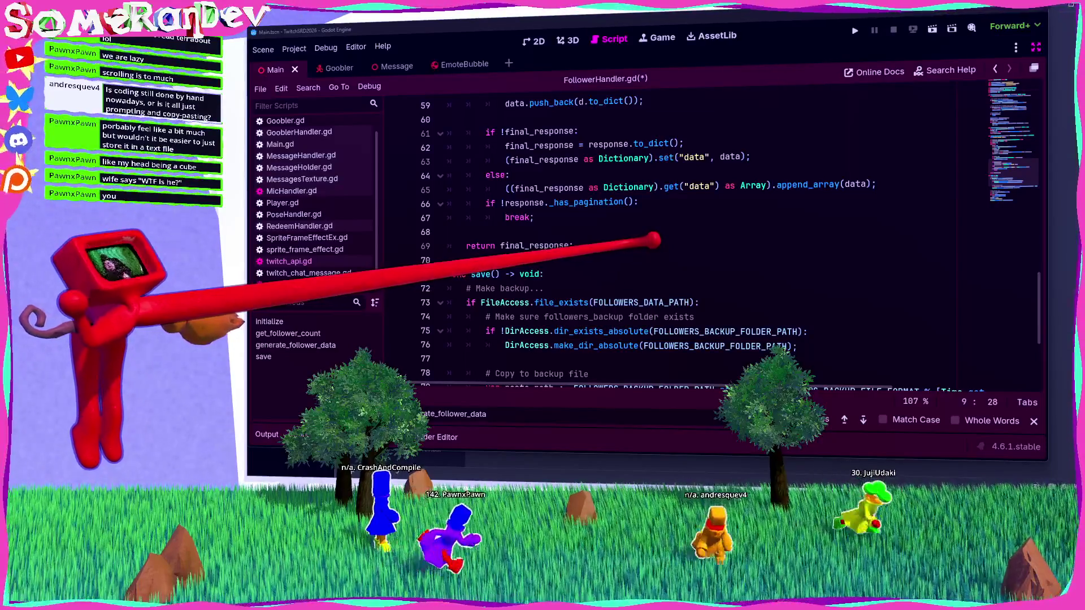
scroll(653, 246, "down", 4)
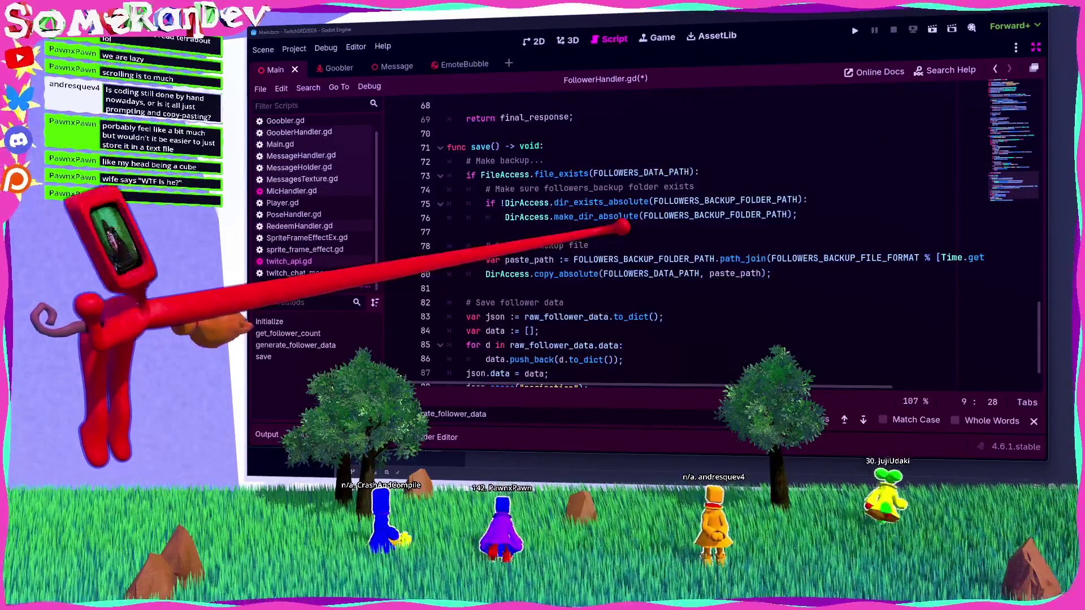
scroll(653, 246, "up", 16)
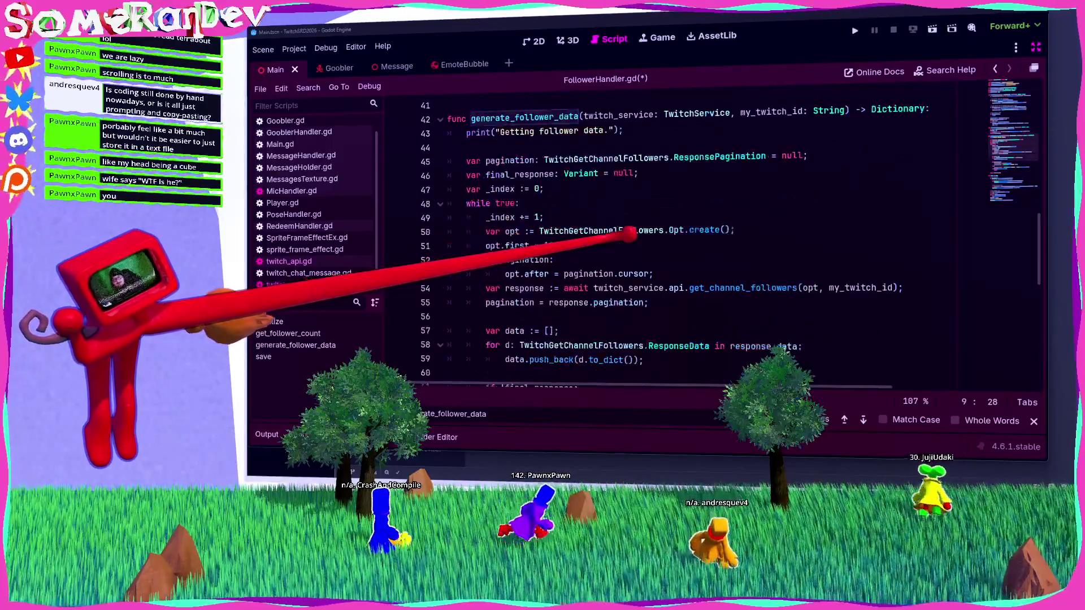
left_click(927, 244)
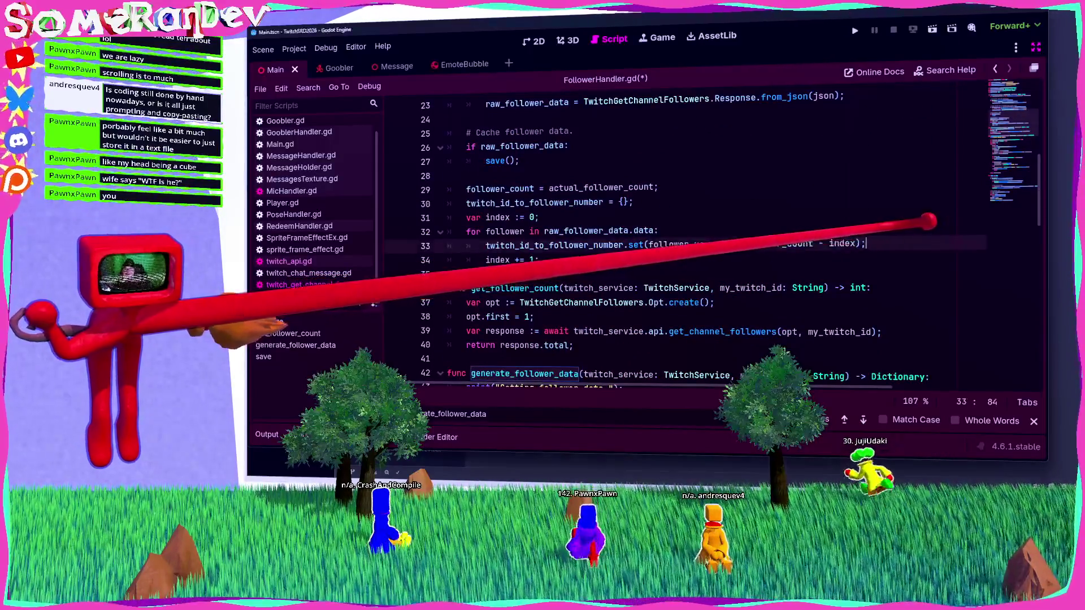
In the follower loop, add twitch_id_to_follow_age.set(follower.user_id, follower.followed_at); and save FollowerHandler.gd.
key("Return")
type("twitch_id_to_follower_number")
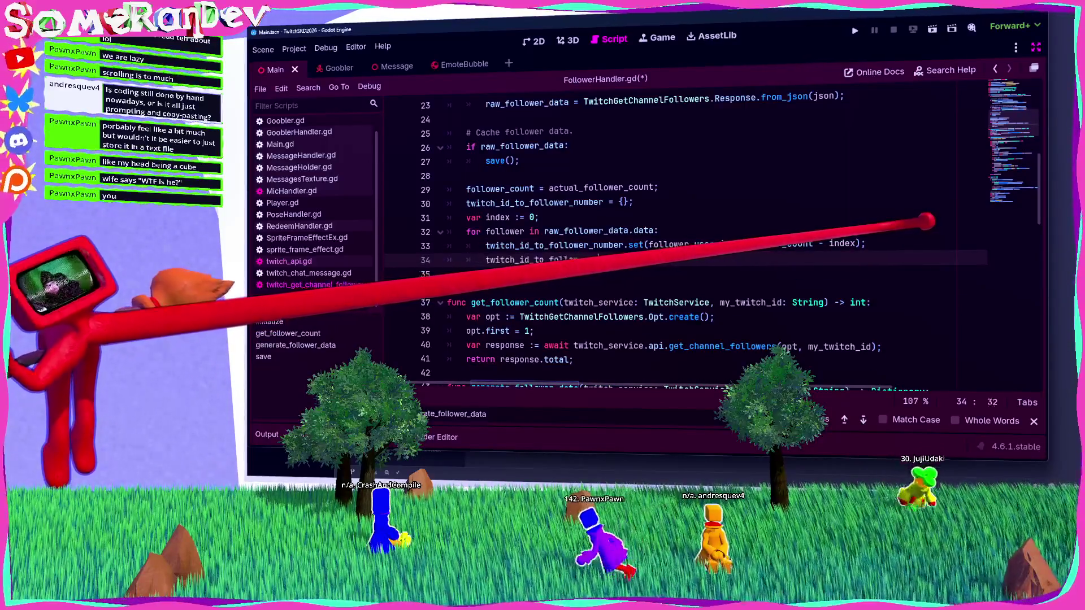
type(".set(follower")
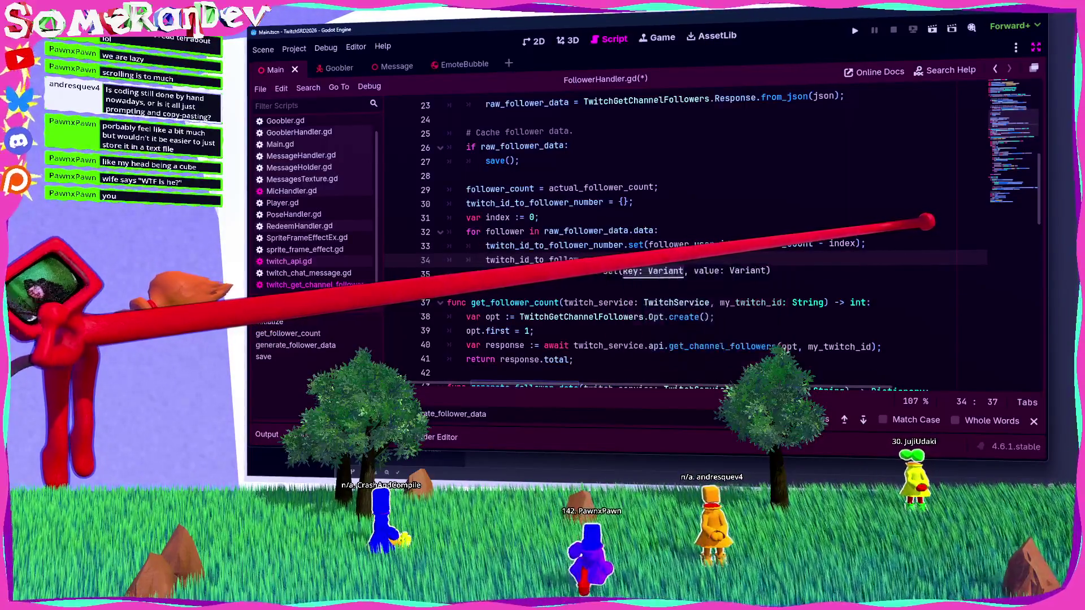
type("r.user_")
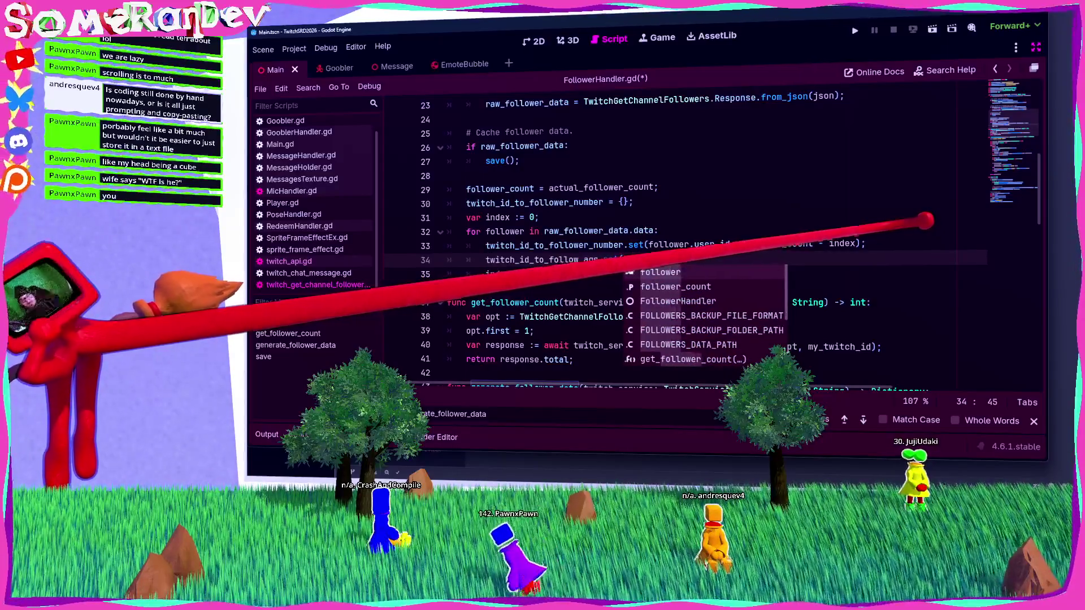
type("id,")
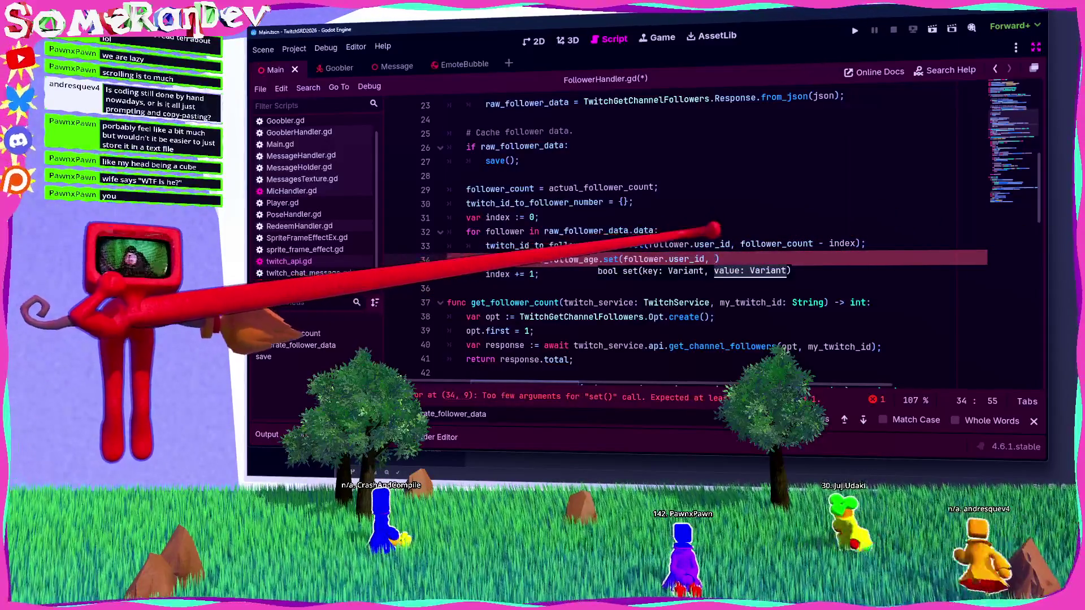
key("Escape")
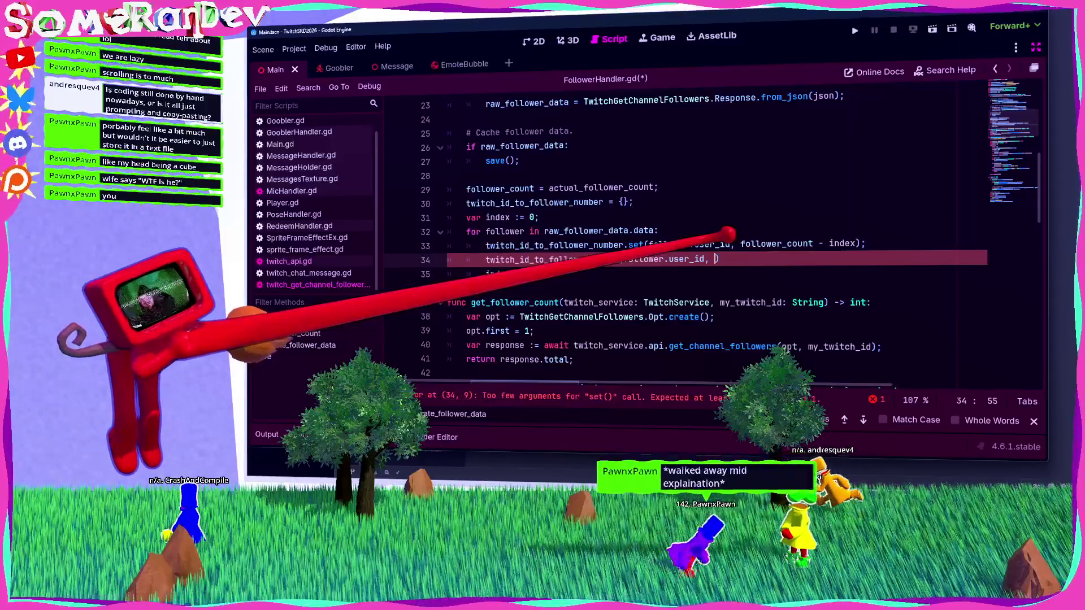
type("follower.")
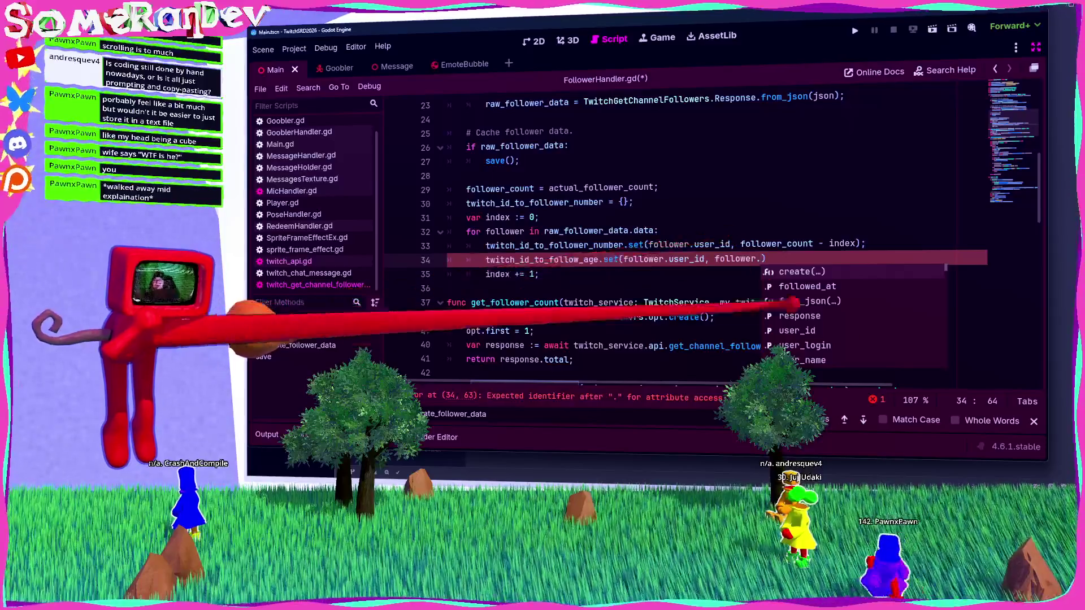
key("Down")
key("Down")
key("Down")
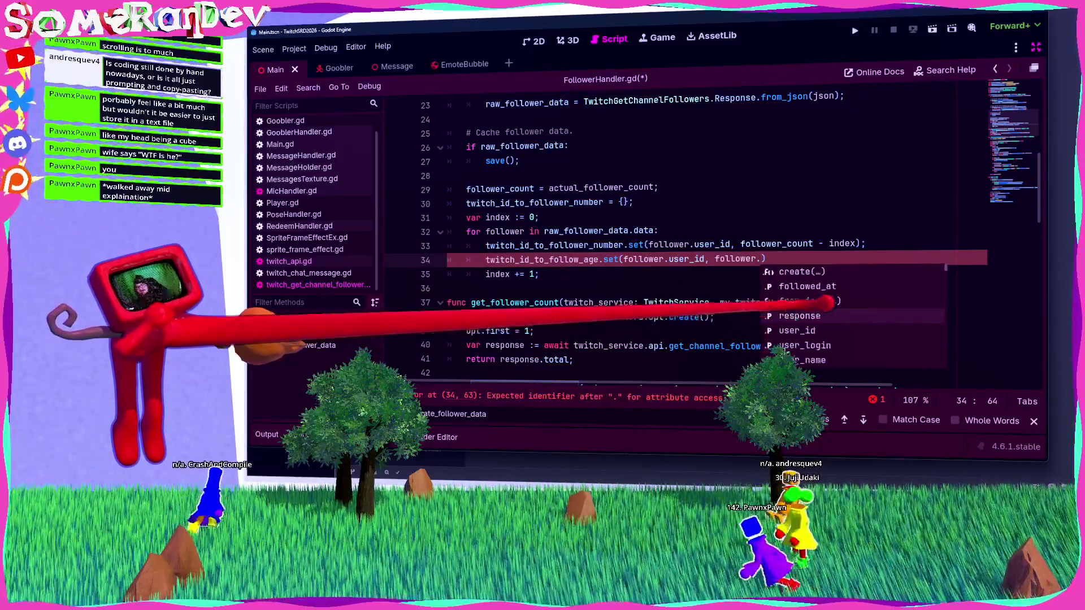
key("Up")
key("Up")
key("Return")
key("End")
type(";")
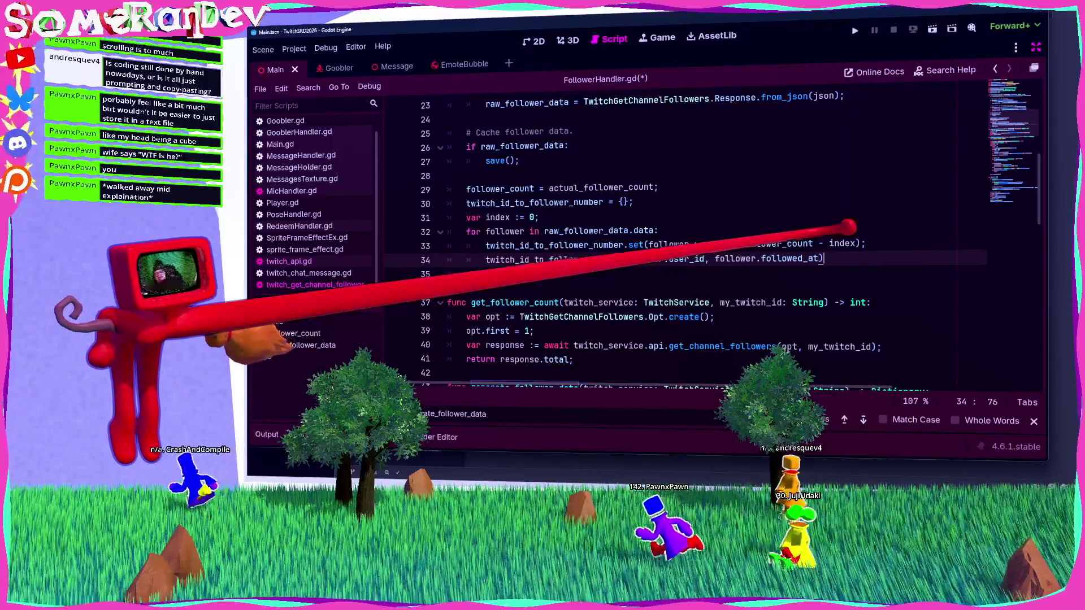
key("ctrl+s")
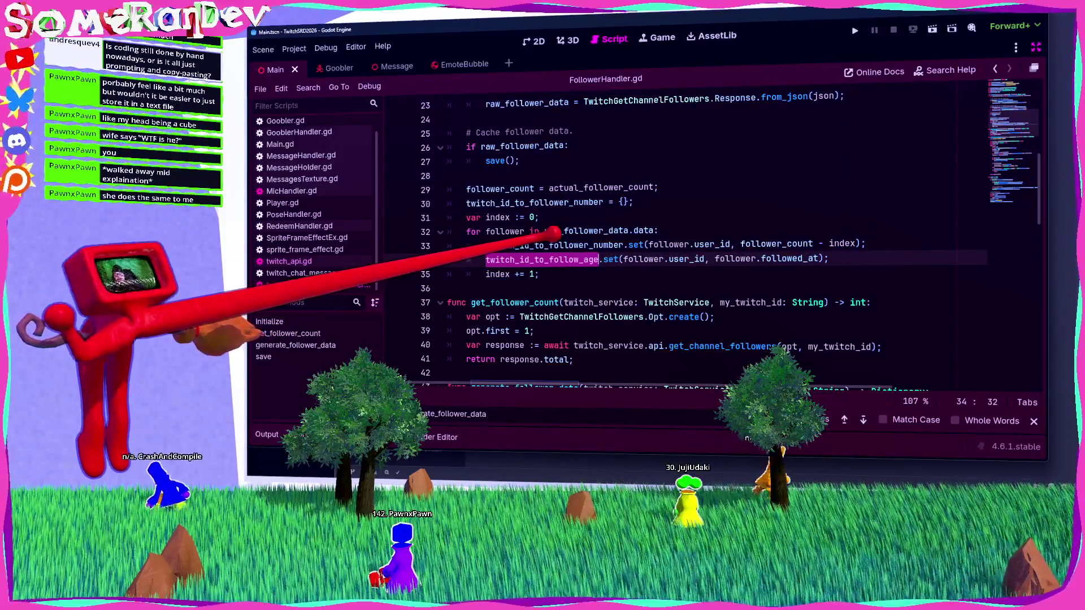
Review the twitch_id_to_follower_number and twitch_id_to_follow_age lines, then switch to Player.gd.
left_click(447, 289)
double_click(541, 260)
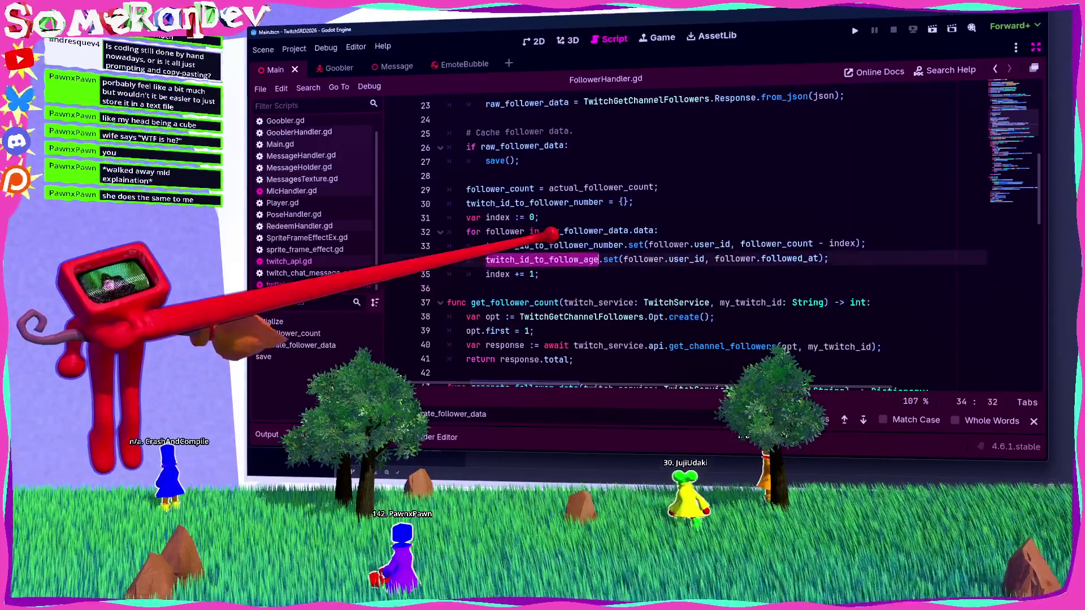
left_click(535, 274)
double_click(542, 260)
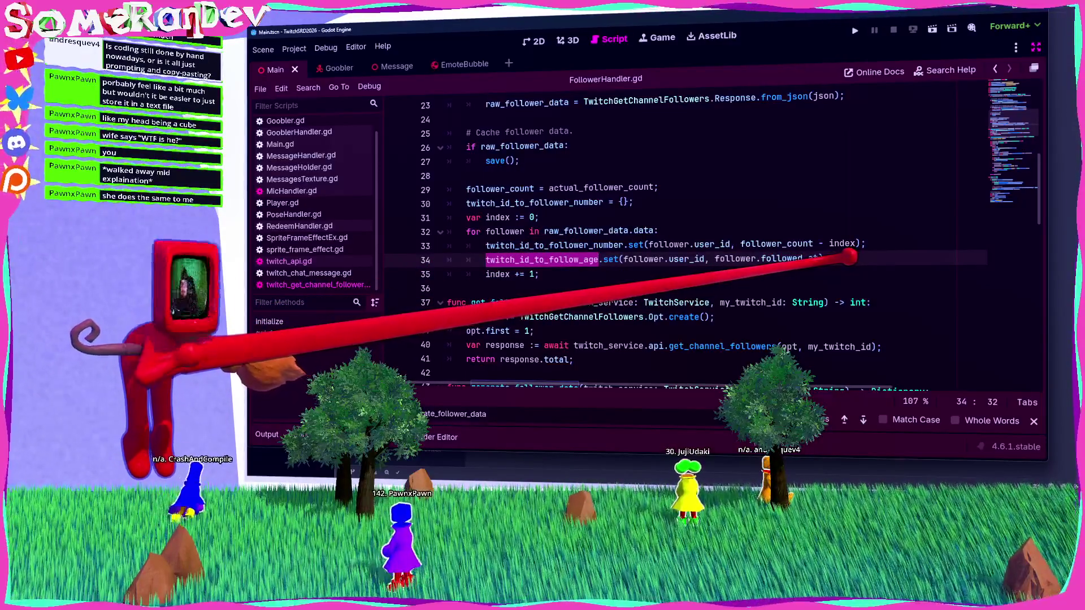
left_click(740, 244)
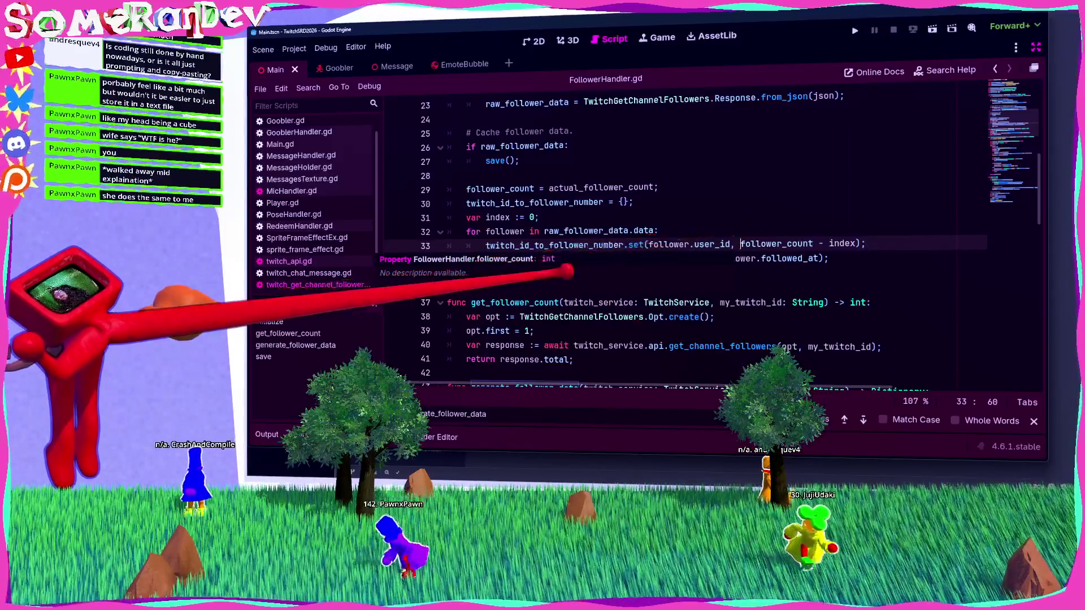
key("Down")
key("Down")
key("Down")
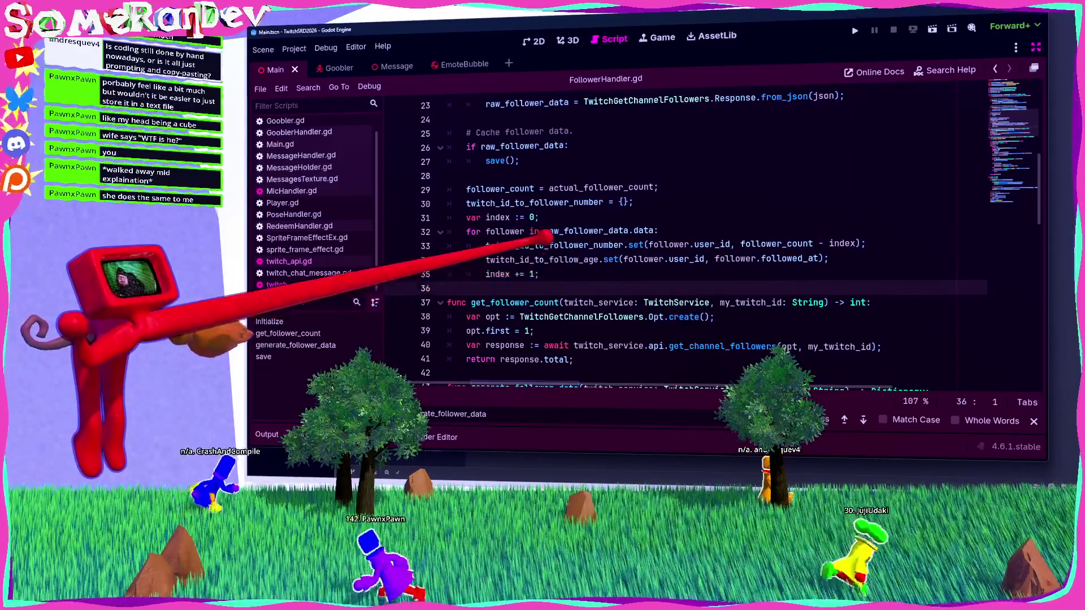
double_click(543, 259)
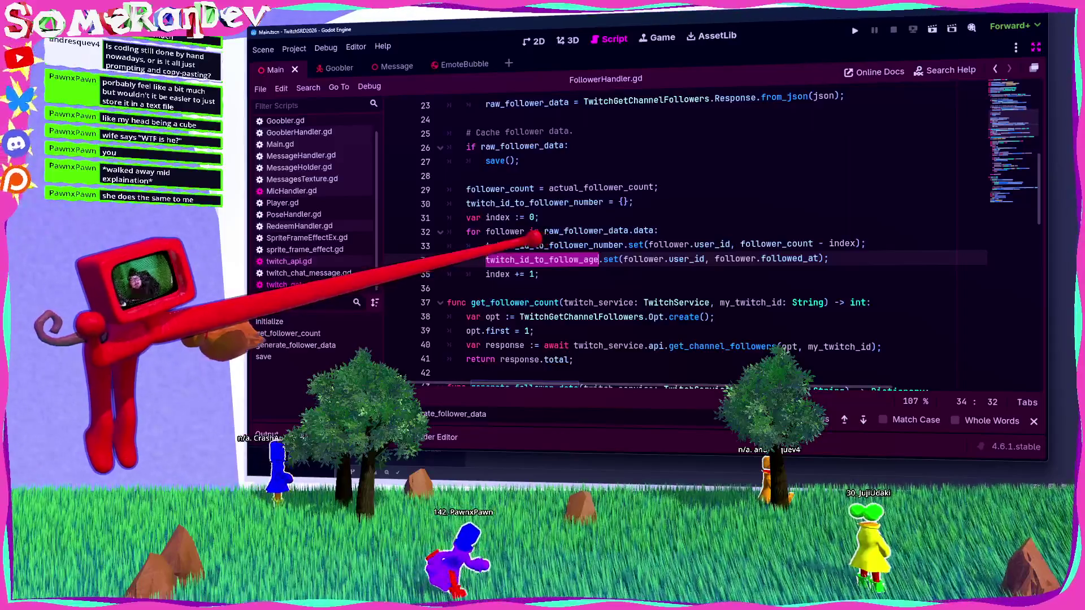
double_click(542, 246)
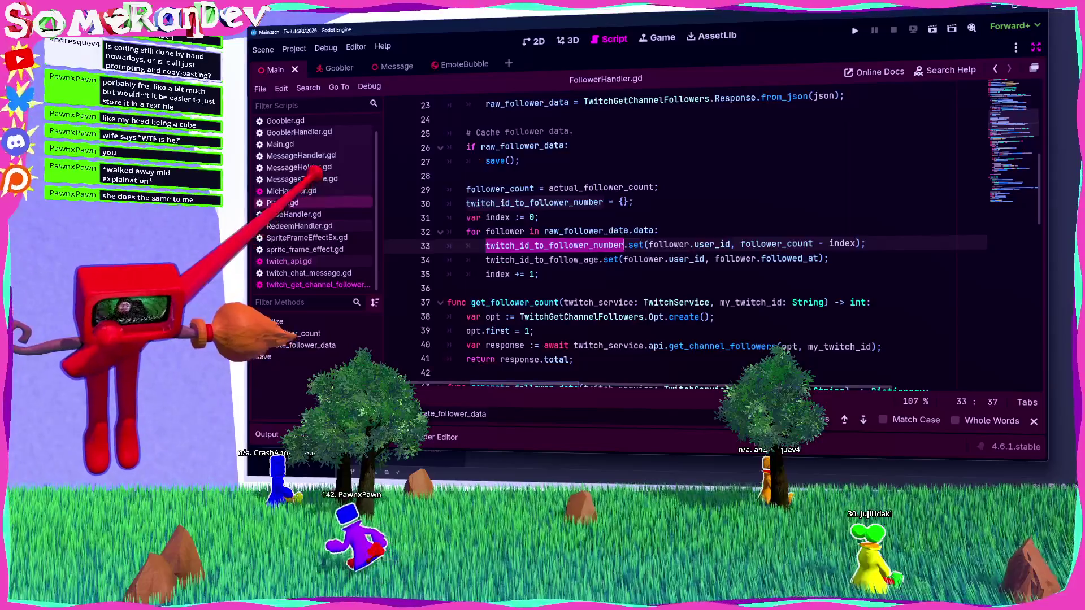
left_click(279, 203)
scroll(621, 255, "down", 1)
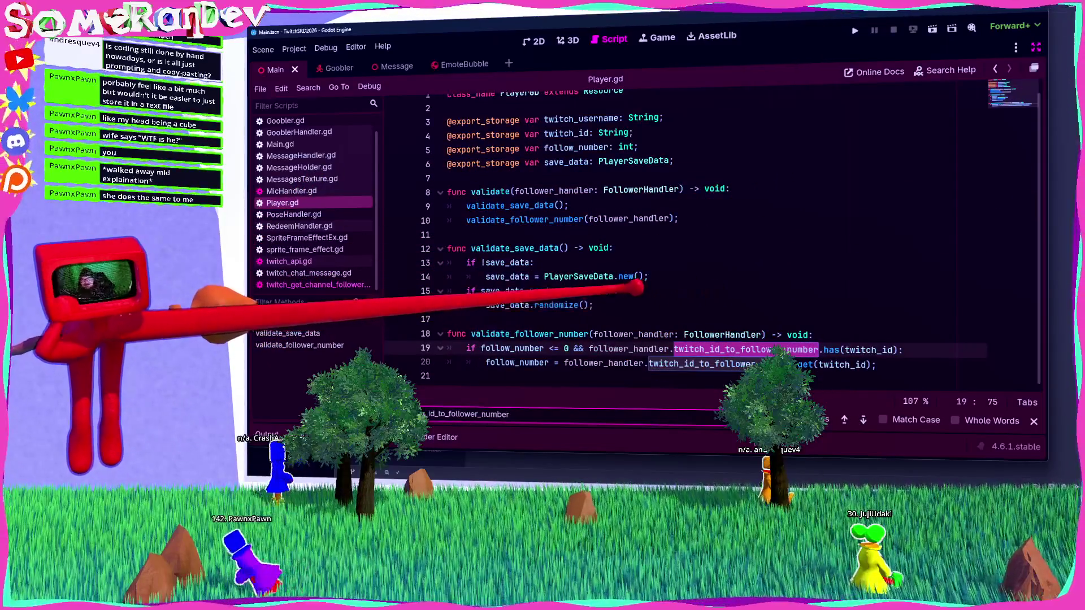
Declare an exported follow_age String variable by duplicating the follow_number declaration.
double_click(525, 333)
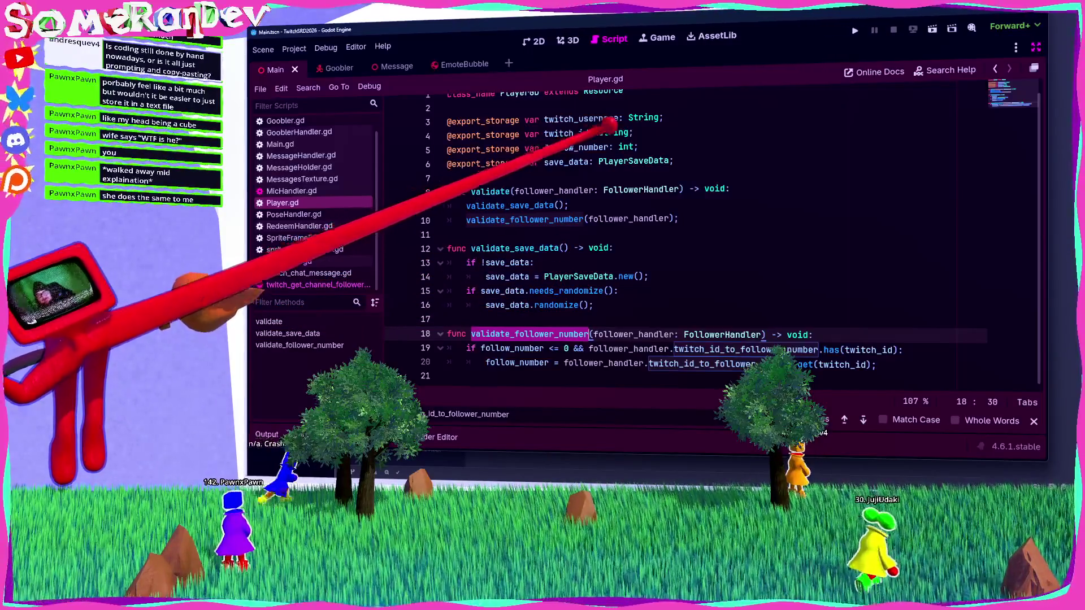
left_click_drag(638, 147, 447, 148)
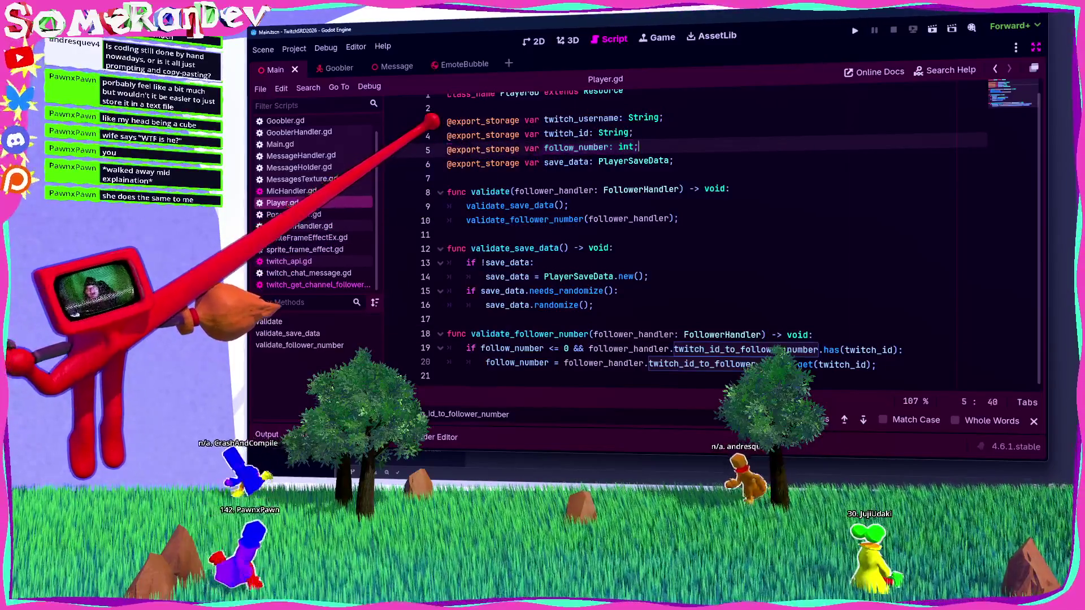
key("ctrl+shift+d")
double_click(576, 161)
type("fo")
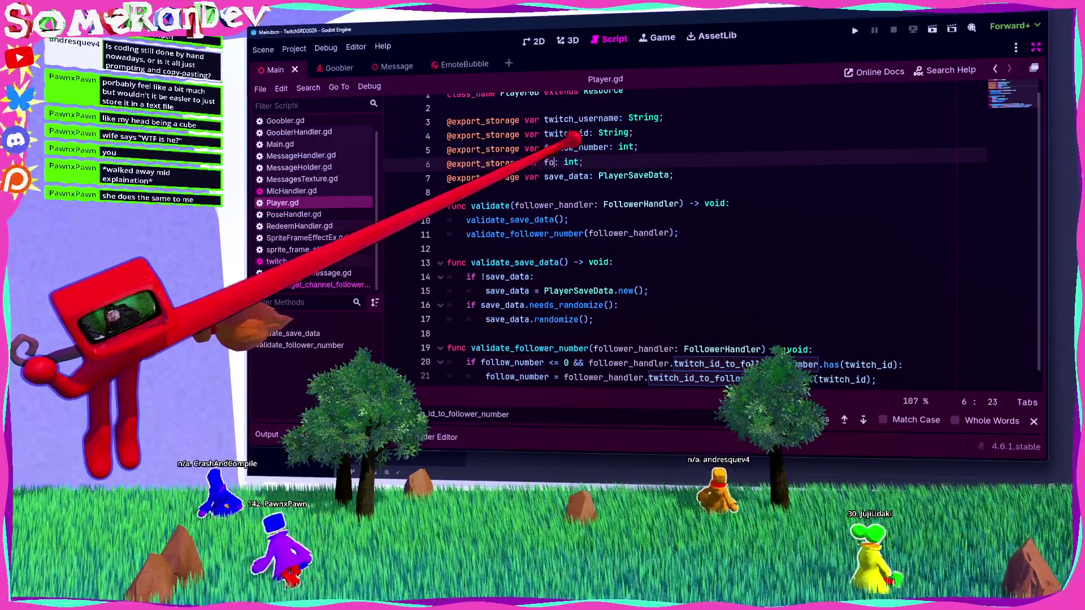
type("ge")
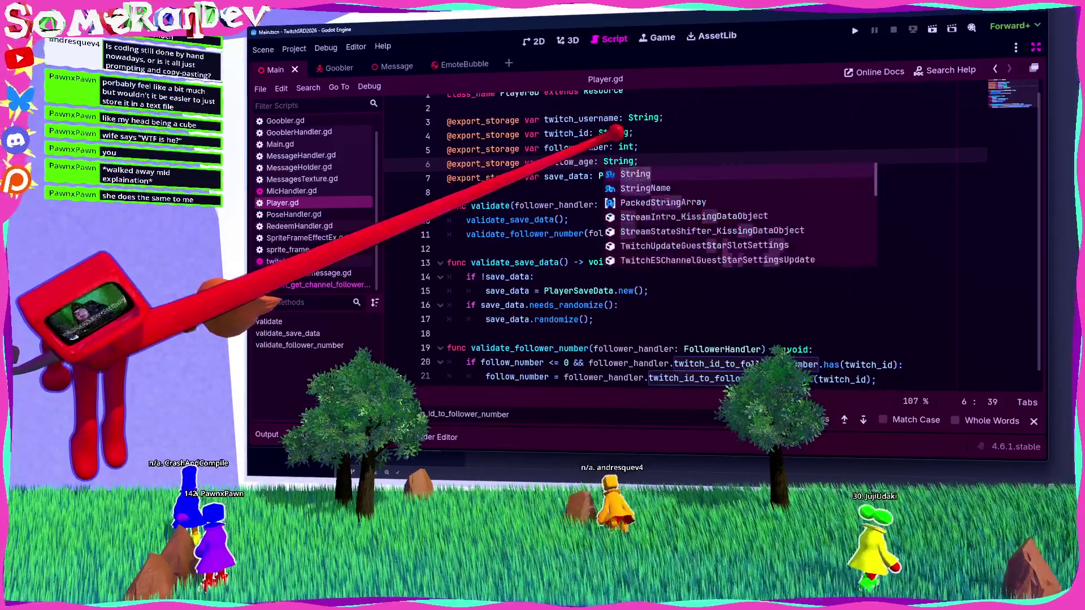
Paste a copy of the validate_follower_number function below the original.
scroll(698, 238, "down", 1)
left_click_drag(878, 365, 447, 334)
key("ctrl+c")
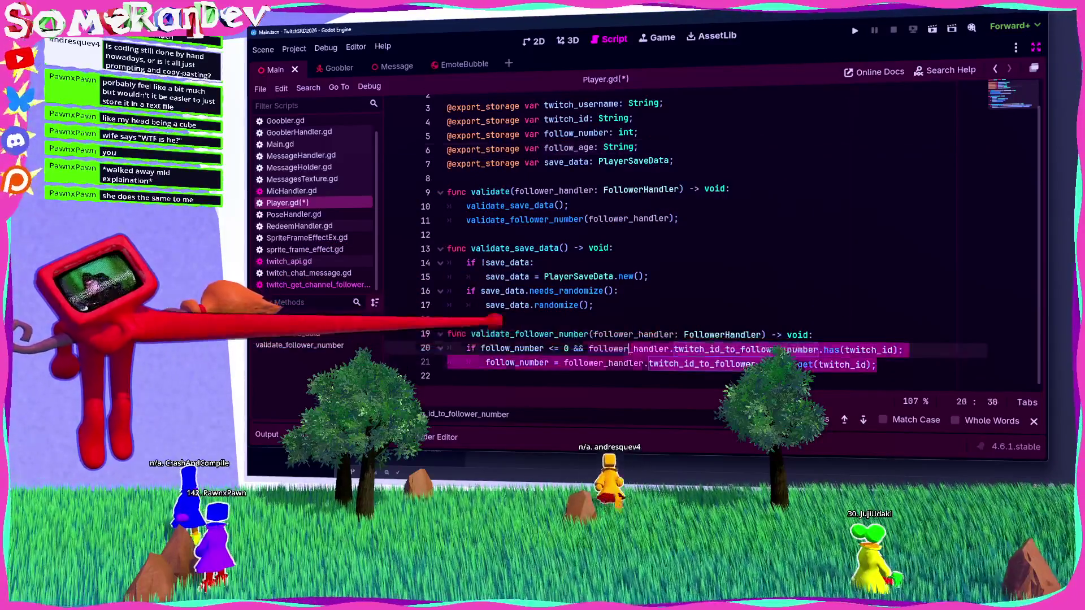
left_click(447, 376)
key("Return")
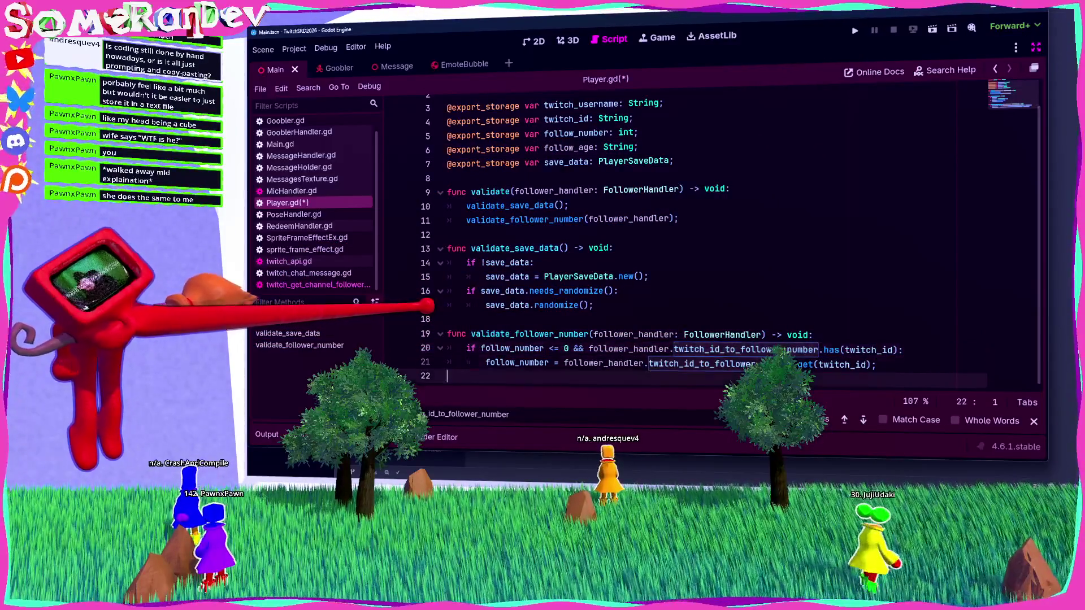
key("ctrl+v")
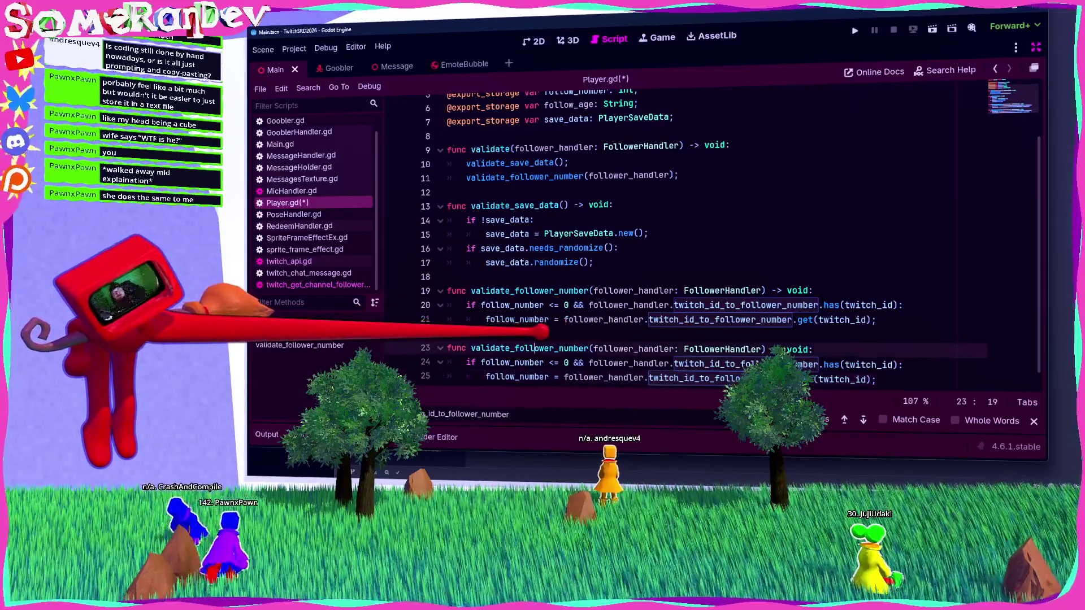
Rename the copy to validate_follow_age and make it read twitch_id_to_follow_age, then save.
double_click(525, 348)
type("validate_follow_age")
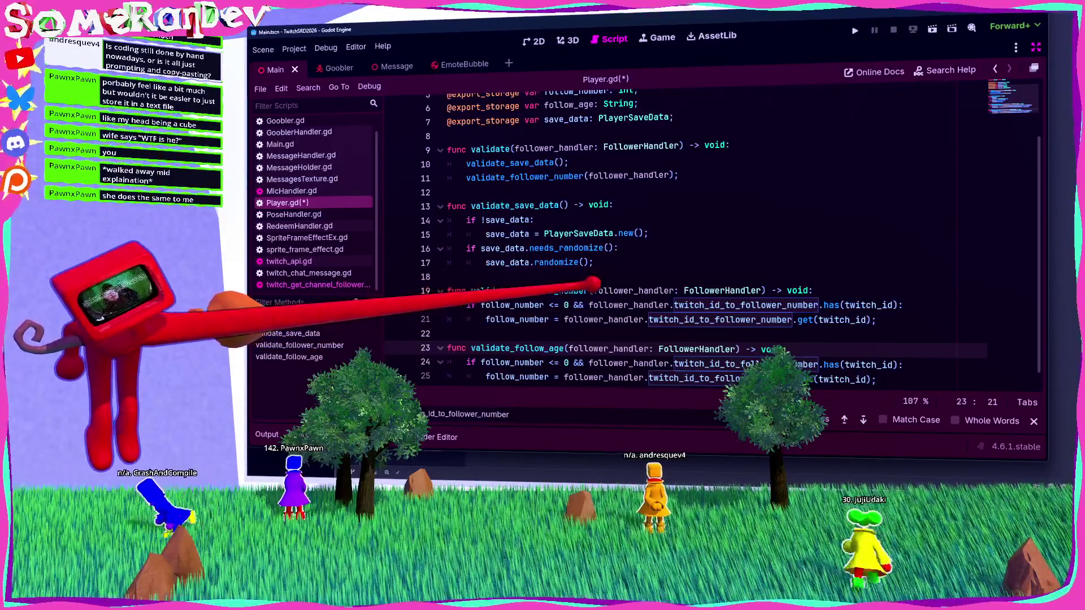
double_click(601, 349)
double_click(746, 364)
type("twitch")
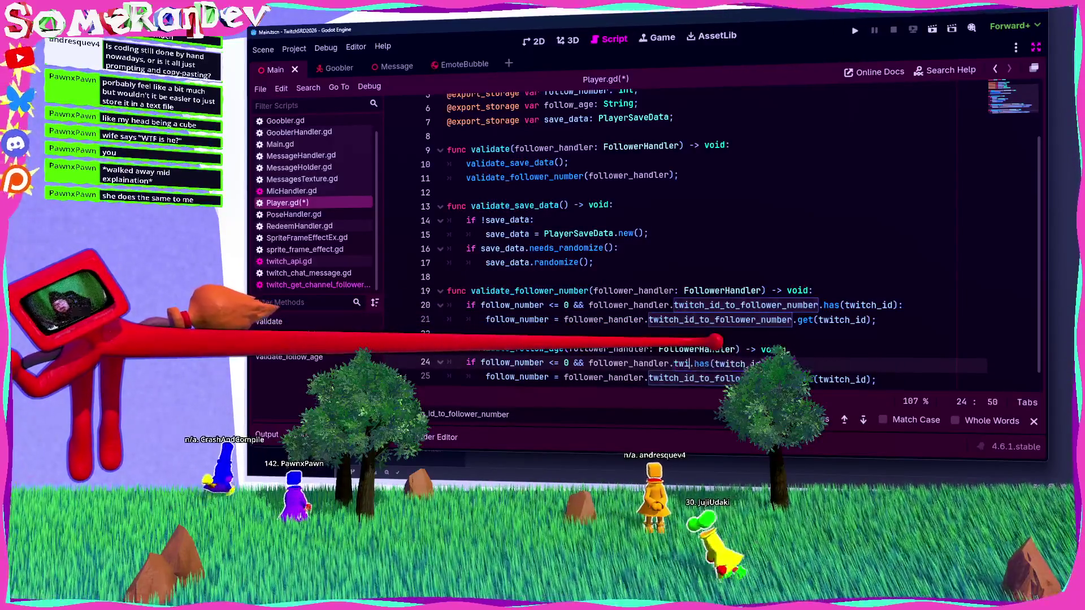
type("_to_")
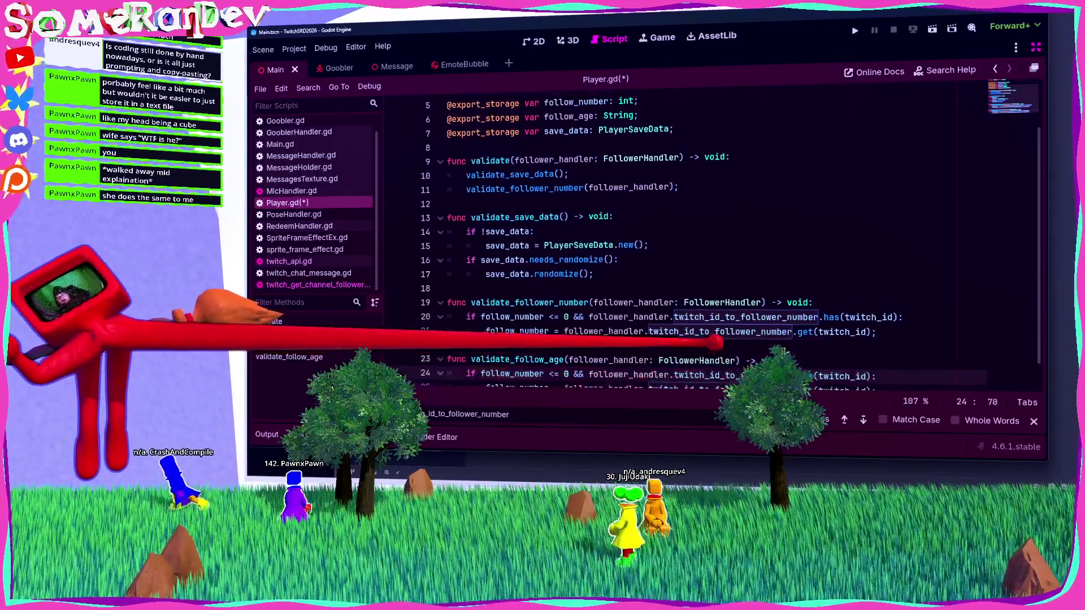
key("Down")
key("Return")
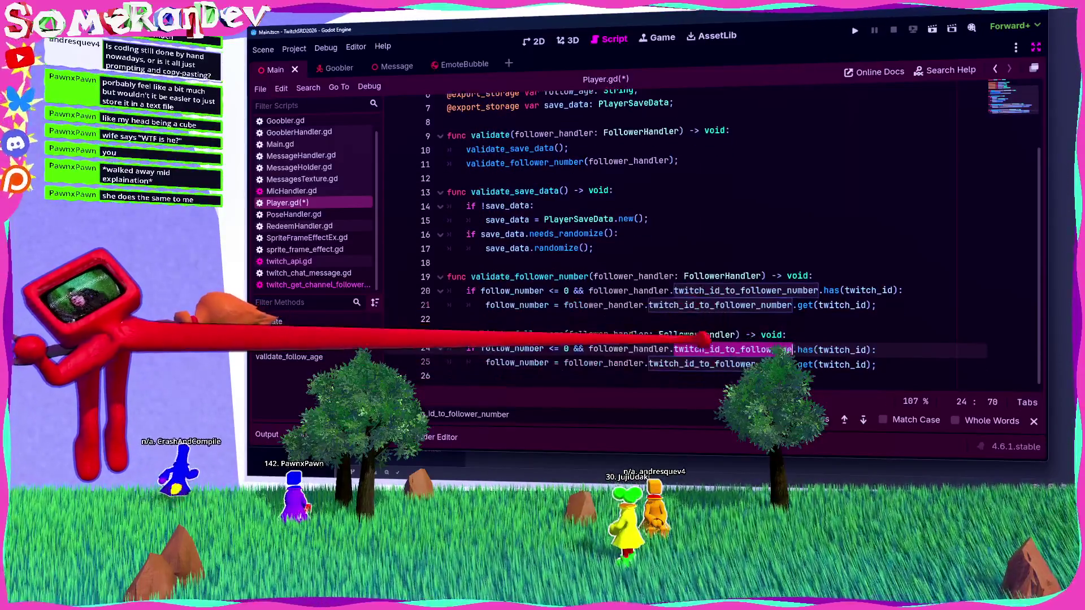
double_click(717, 364)
type("twitch_id_to_follow_age")
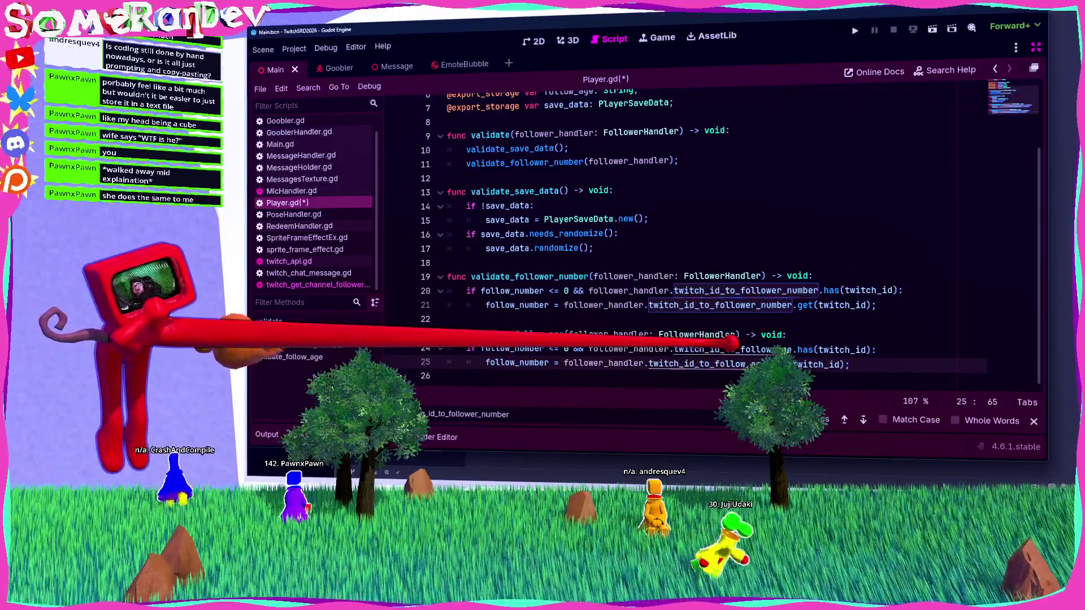
key("ctrl+s")
Replace follow_number with follow_age on lines 24 and 25 and save again.
scroll(649, 222, "up", 1)
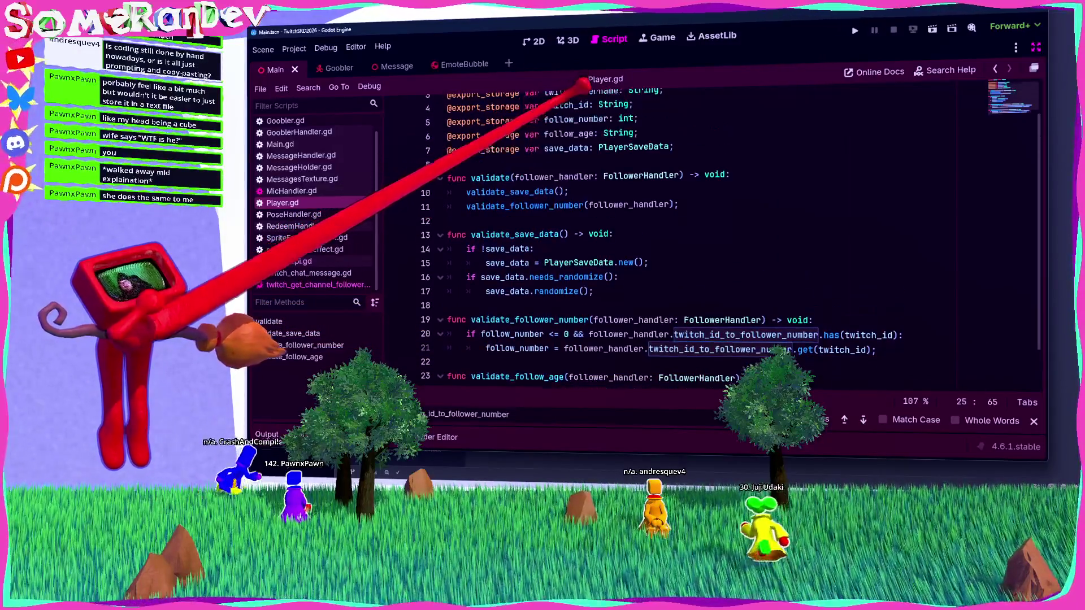
scroll(707, 232, "down", 1)
double_click(512, 348)
type("follow_age")
double_click(512, 362)
type("follow_age")
key("ctrl+s")
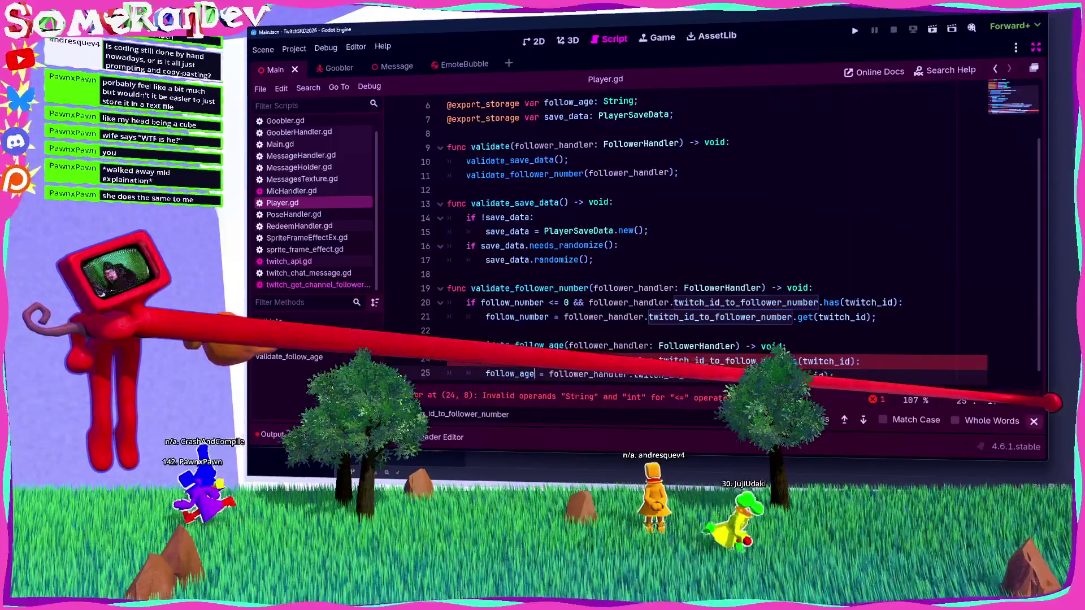
Delete the invalid 'follow_age <= 0 &&' comparison from line 24.
key("Escape")
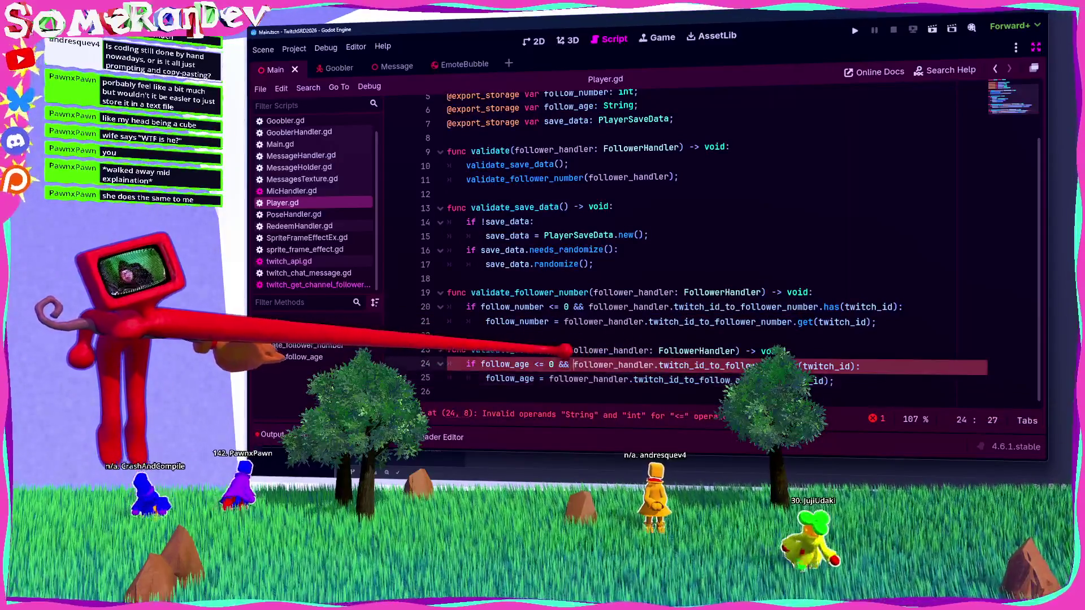
left_click_drag(572, 364, 467, 364)
key("BackSpace")
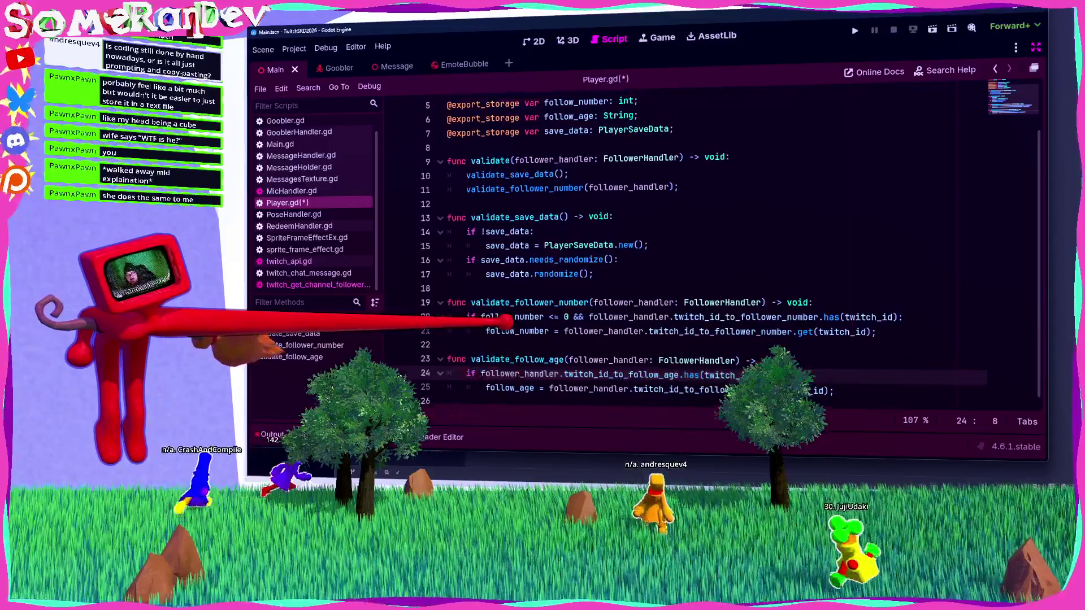
double_click(511, 317)
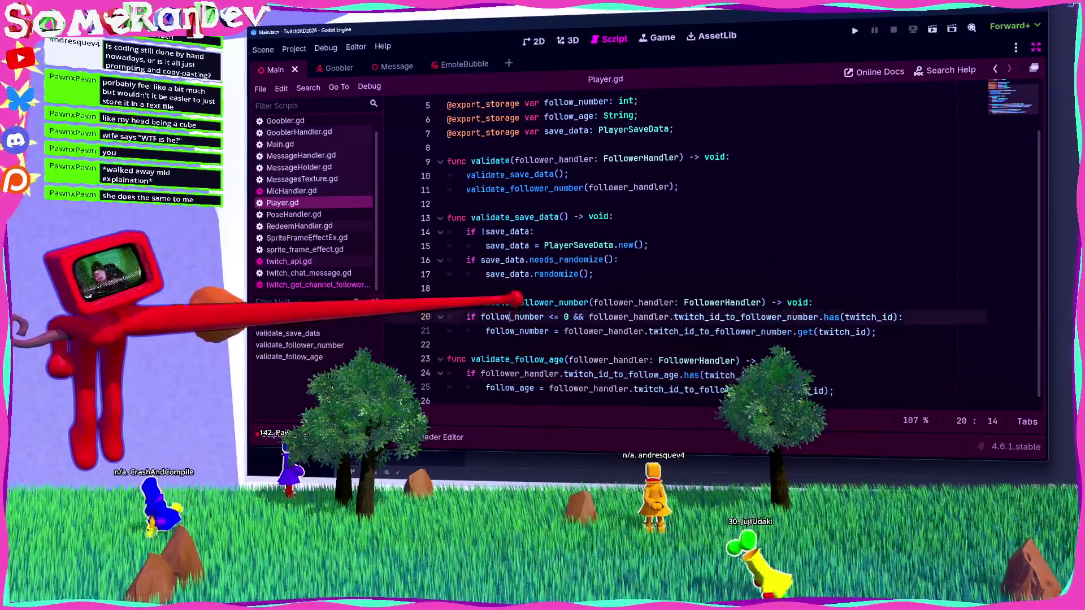
key("ctrl+s")
left_click(567, 317, "shift")
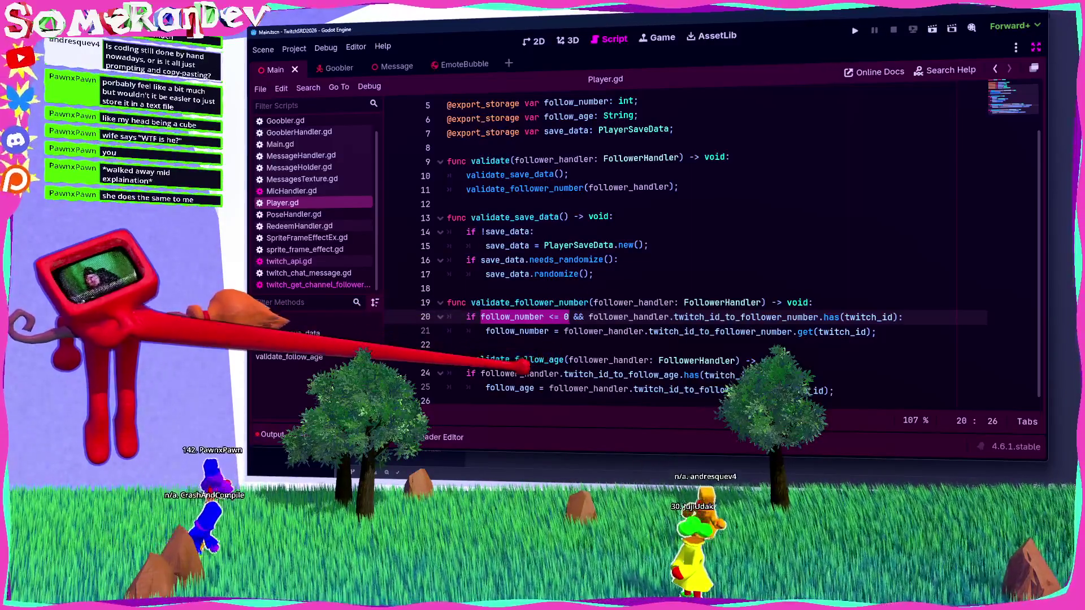
Insert 'follow_age.is_empty() &&' as the new condition on line 24.
double_click(510, 389)
left_click(479, 374)
type("follow_age.is_")
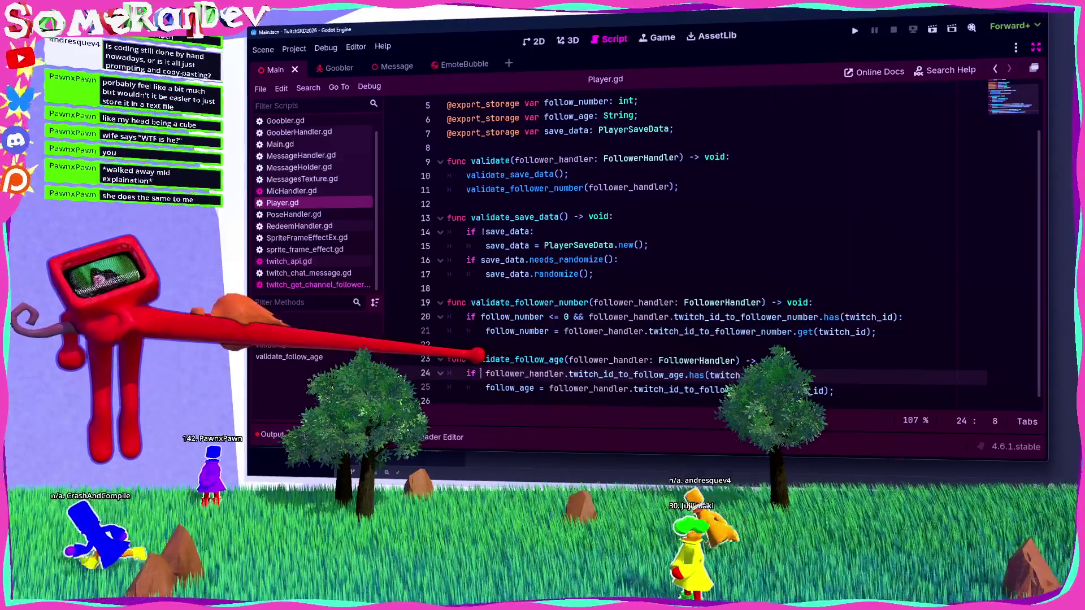
type("e")
key("Return")
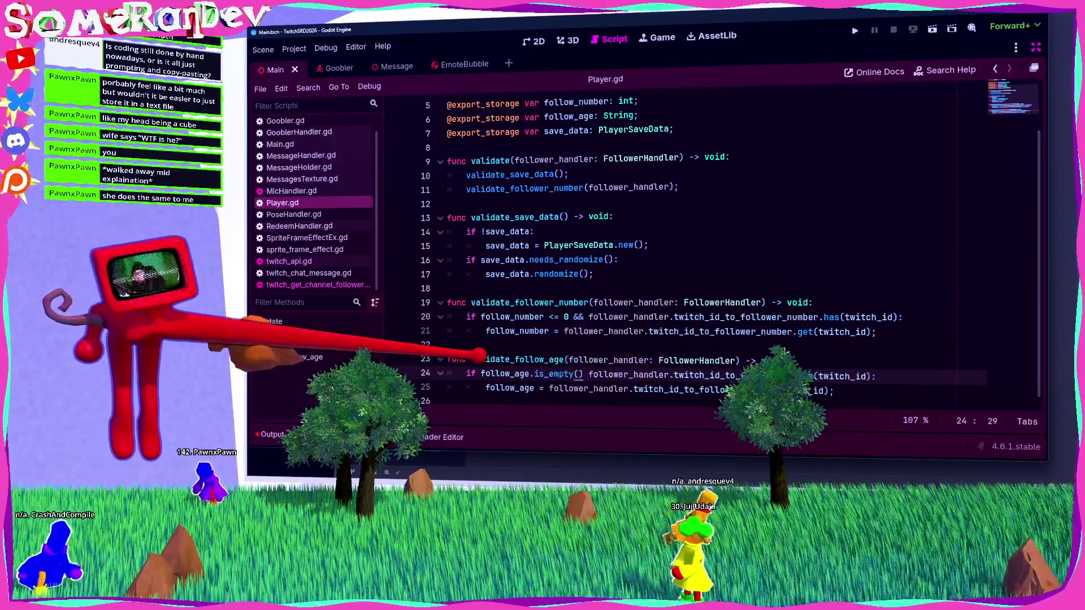
type("&&")
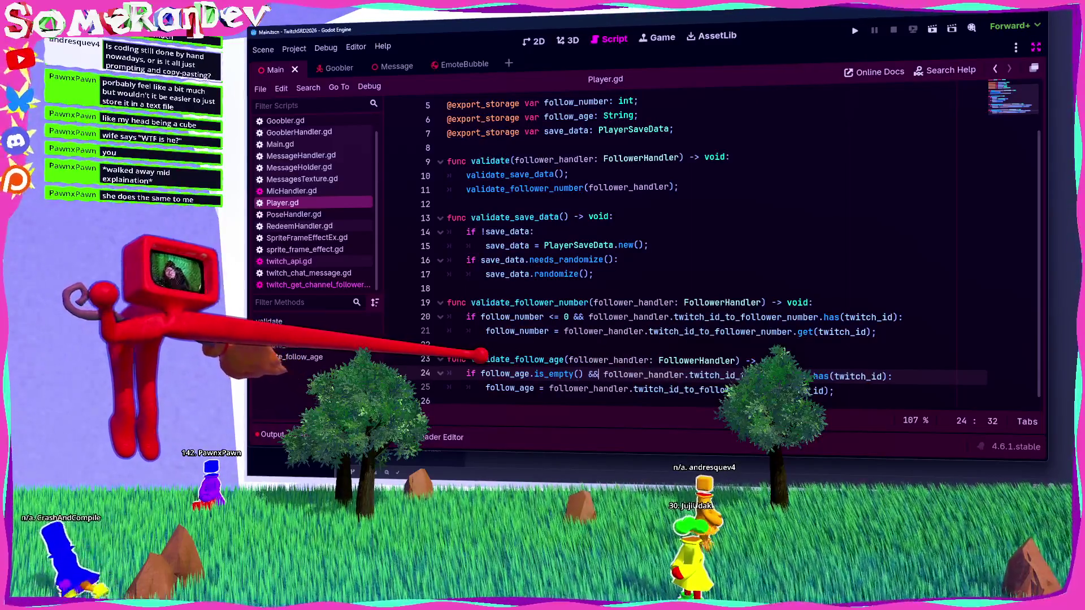
left_click_drag(689, 375, 804, 375)
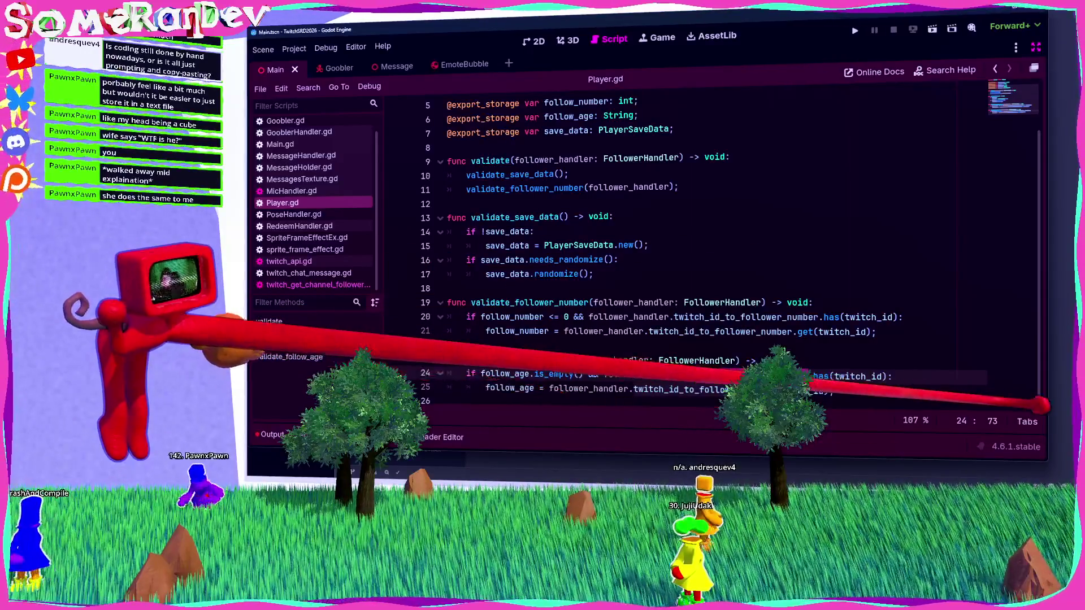
double_click(509, 388)
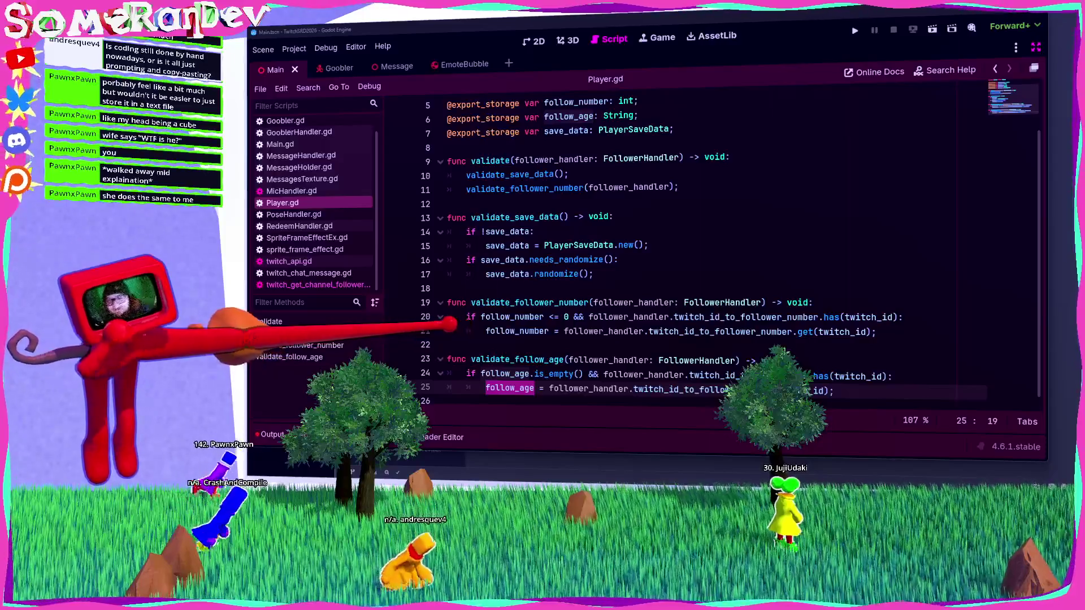
left_click(452, 345)
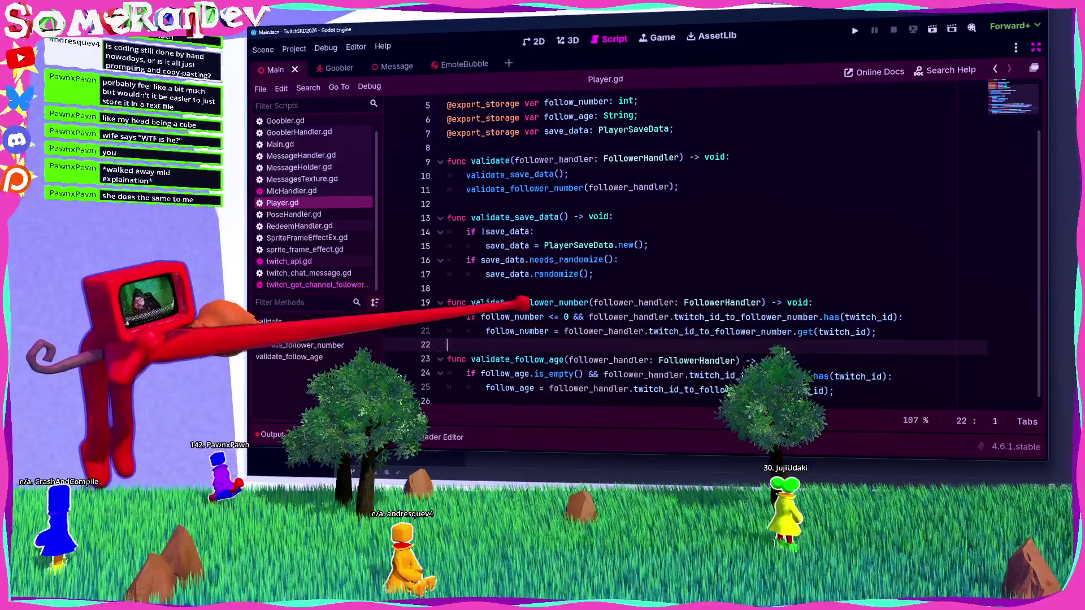
scroll(622, 254, "up", 2)
double_click(568, 173)
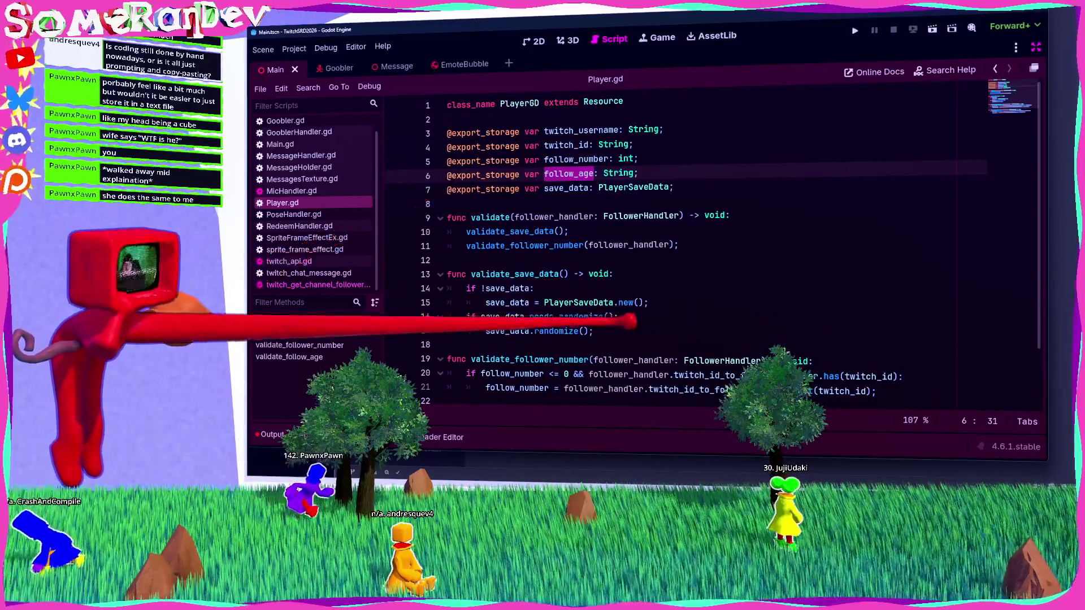
scroll(622, 254, "down", 2)
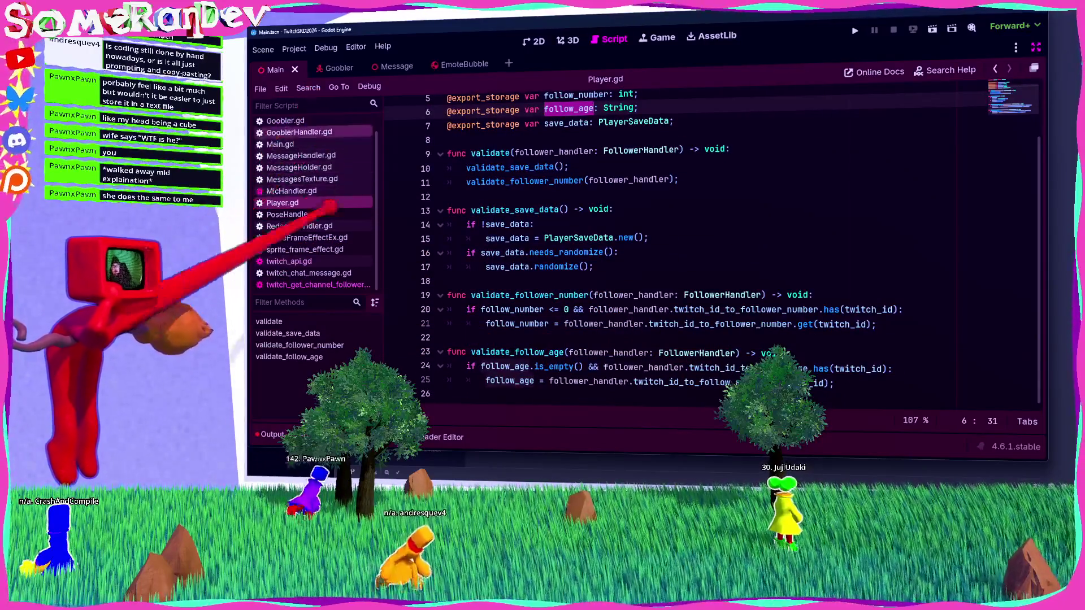
scroll(316, 169, "up", 1)
left_click(299, 125)
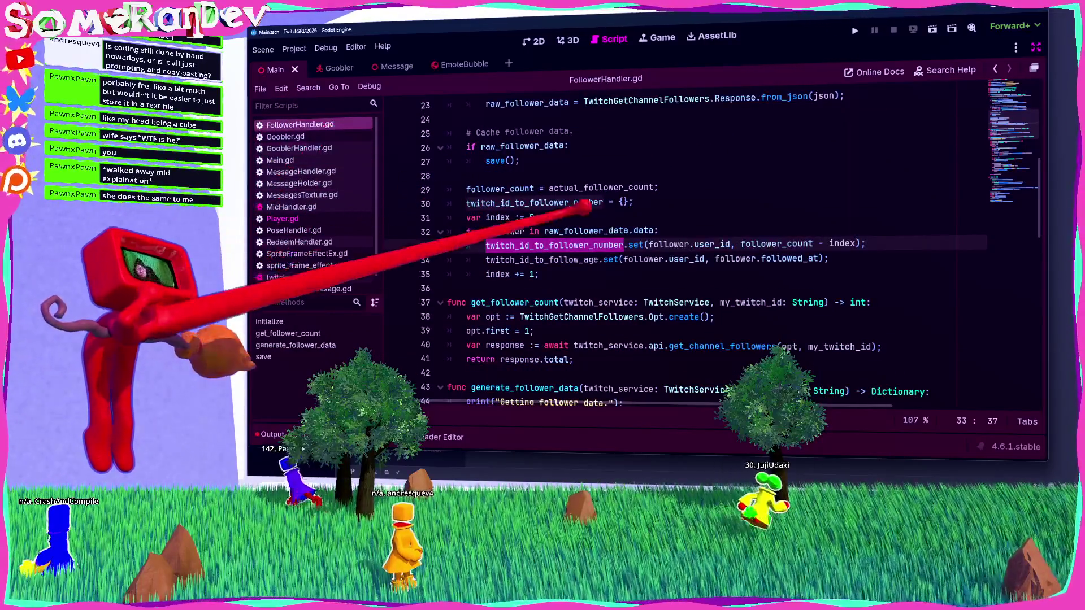
Review the initialize function and the actual_follower_count check in FollowerHandler.gd.
scroll(525, 195, "up", 10)
double_click(495, 259)
scroll(494, 255, "down", 3)
scroll(559, 244, "down", 3)
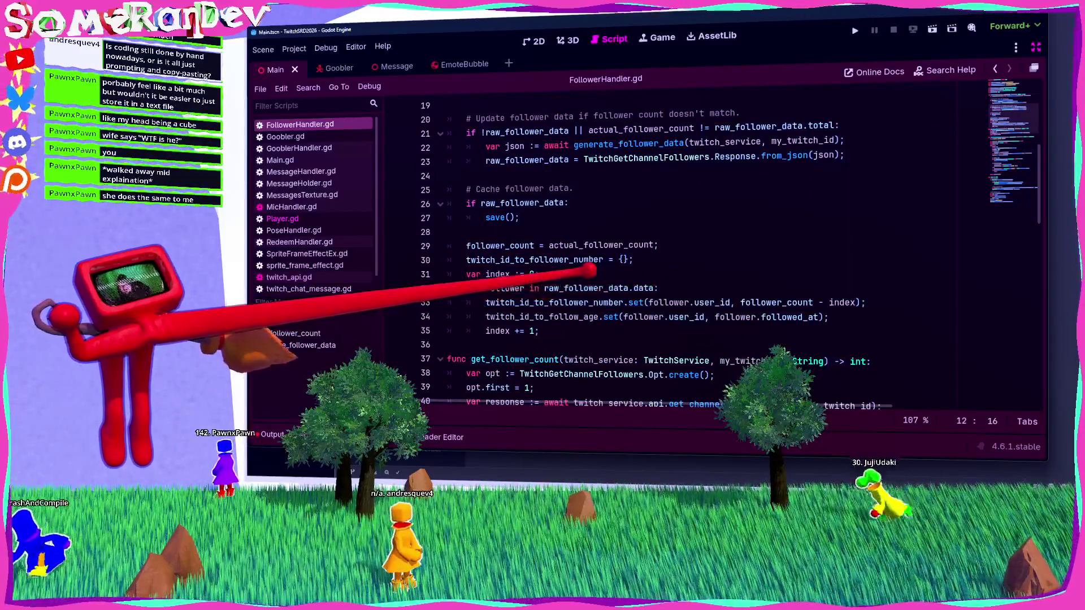
scroll(587, 268, "up", 2)
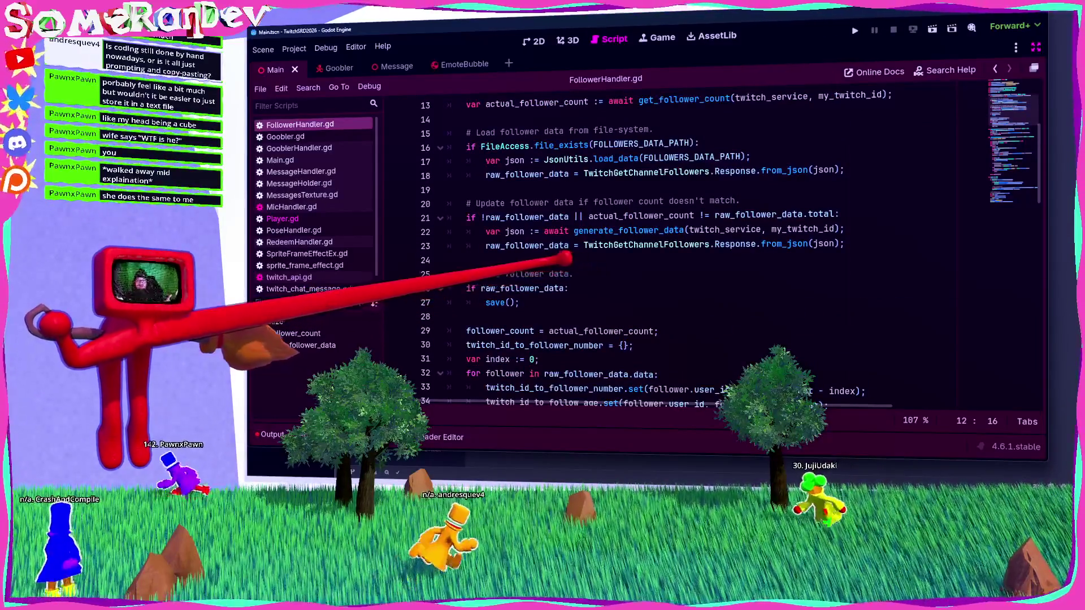
scroll(692, 261, "up", 2)
scroll(693, 261, "up", 2)
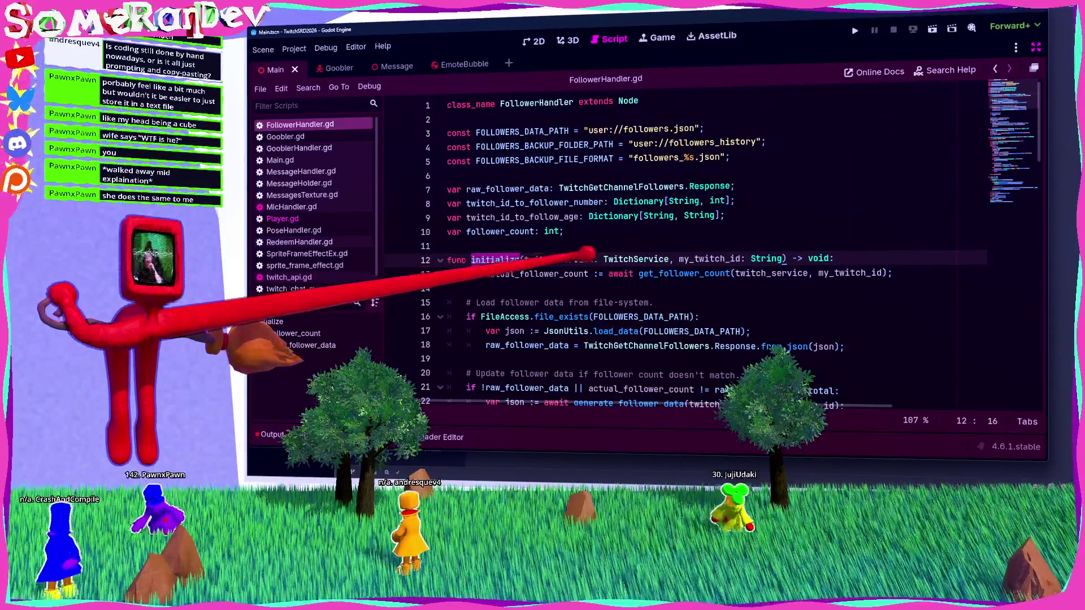
left_click(588, 273)
scroll(585, 268, "down", 4)
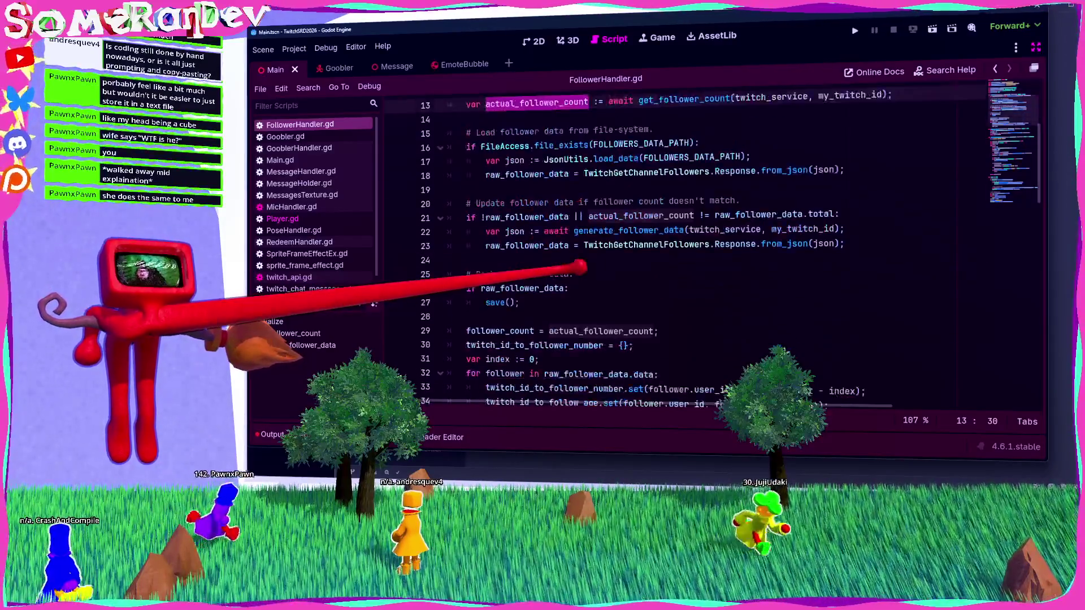
left_click(625, 217)
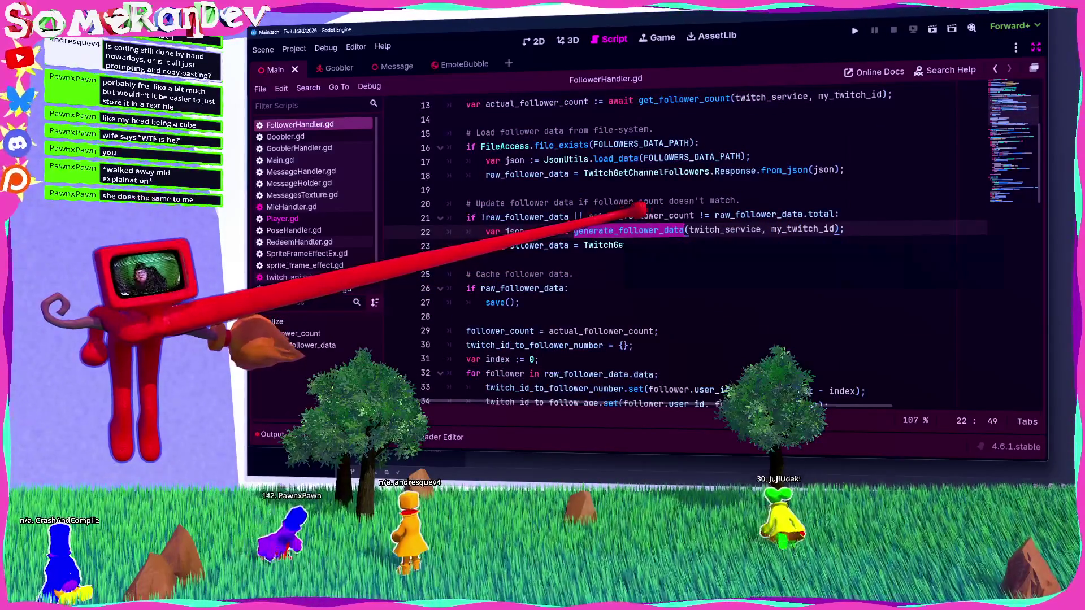
double_click(624, 216)
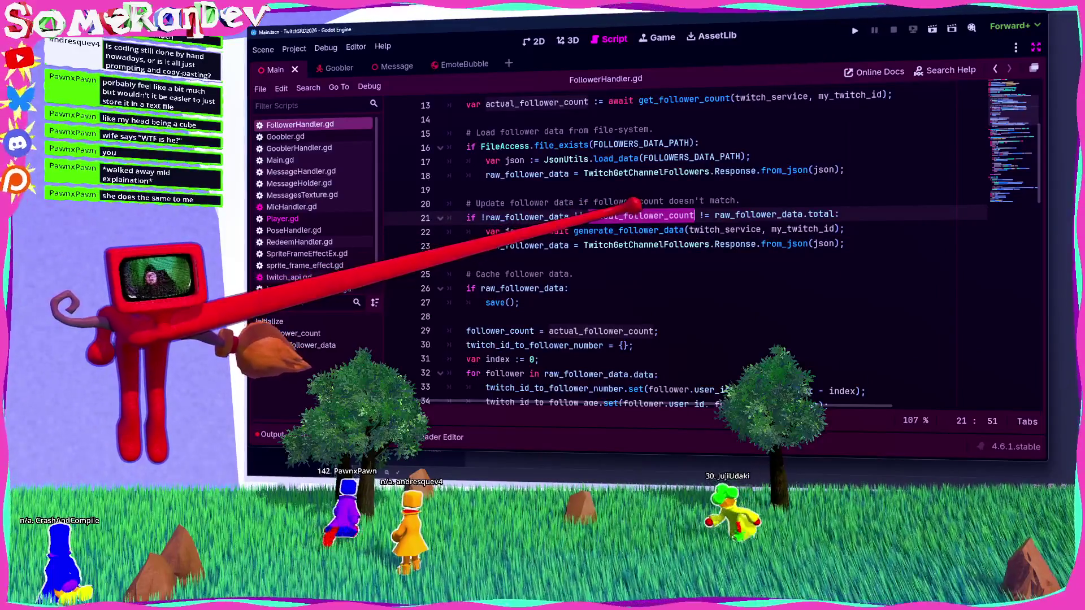
Trace raw_follower_data down to the raw_follower_data.data follower loop.
mouse_move(630, 232)
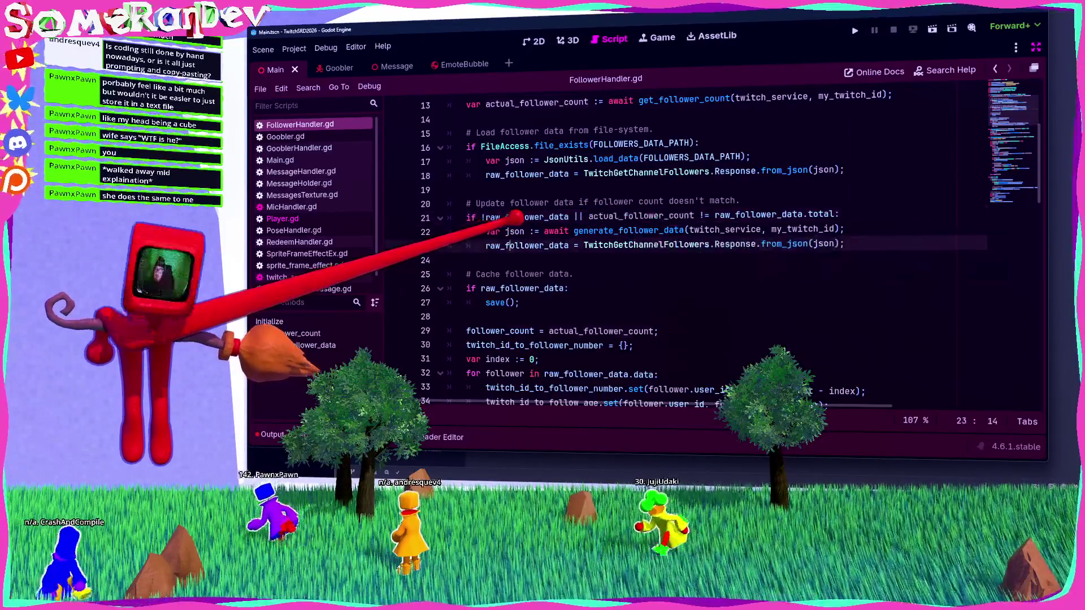
scroll(474, 226, "down", 2)
double_click(528, 159)
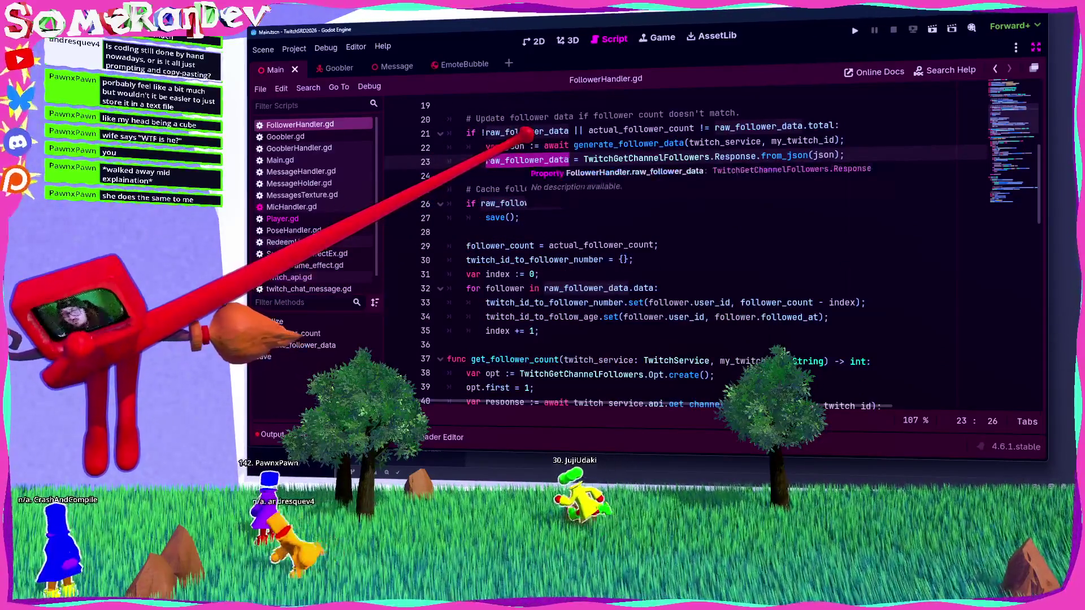
scroll(565, 215, "up", 3)
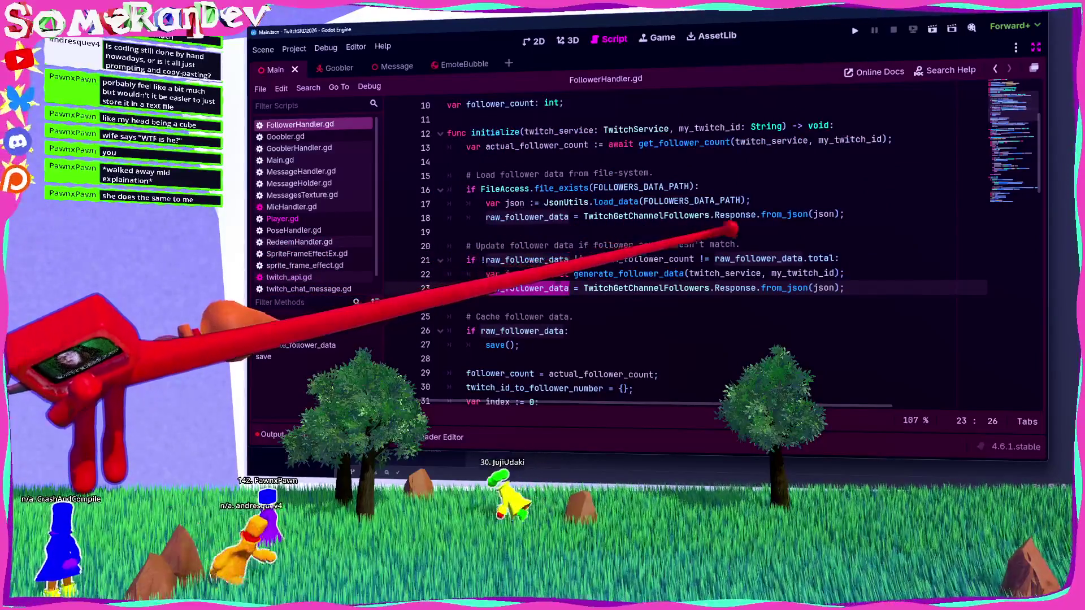
left_click(693, 258)
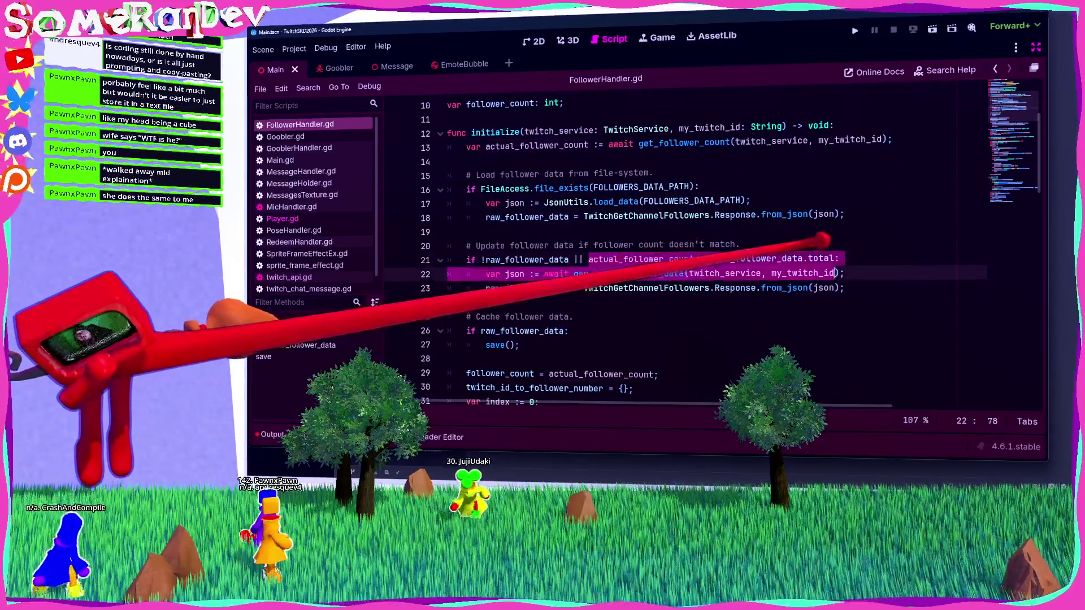
double_click(527, 289)
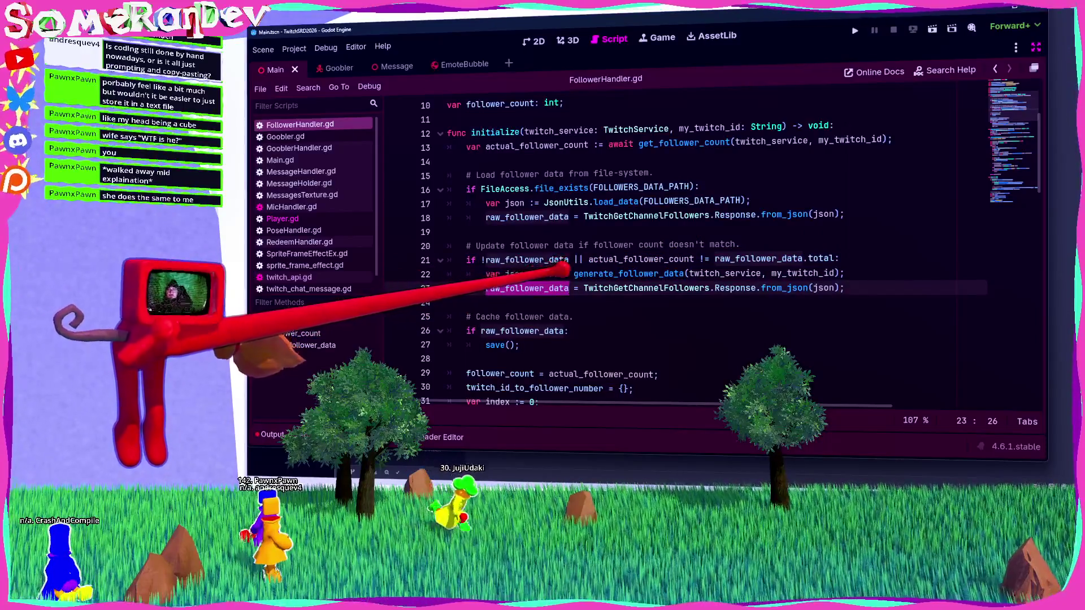
scroll(562, 271, "down", 4)
left_click(552, 246)
left_click_drag(552, 245, 655, 245)
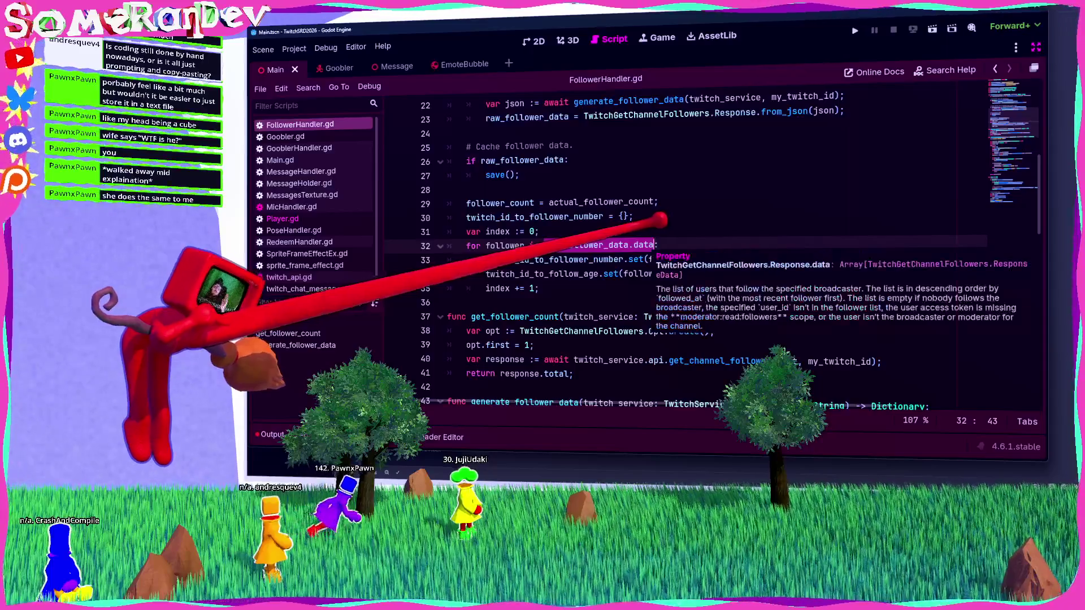
Check the type of raw_follower_data, then return to Player.gd.
scroll(653, 245, "up", 1)
scroll(646, 256, "up", 3)
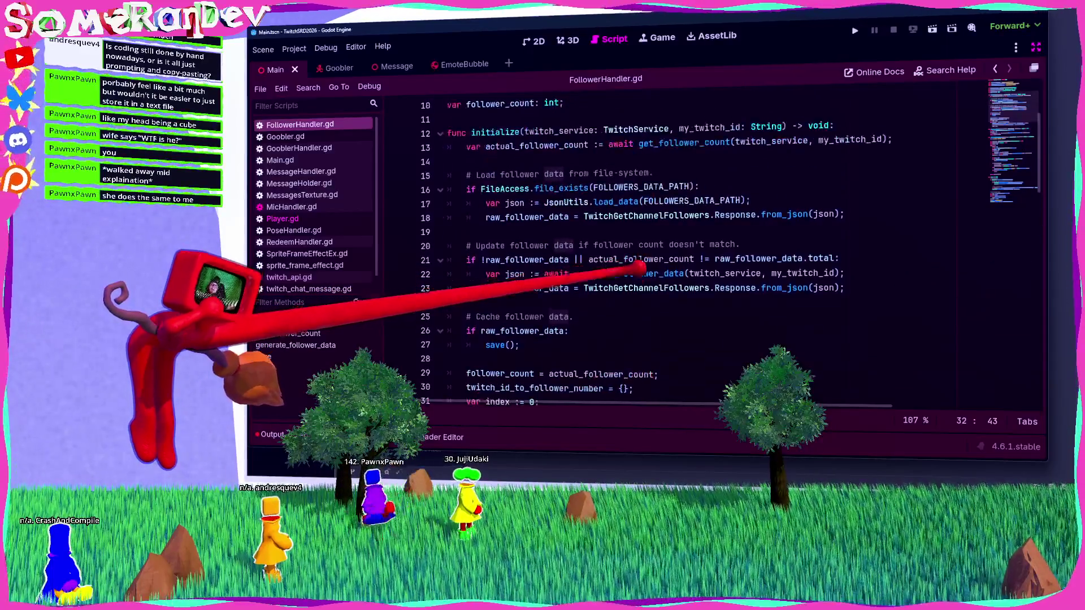
scroll(646, 256, "up", 3)
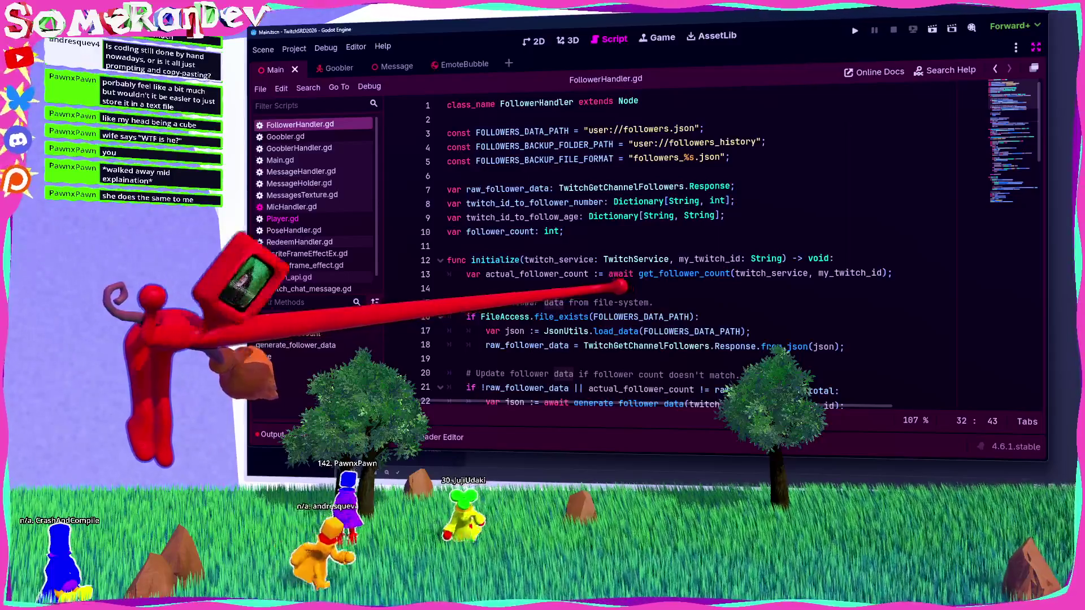
scroll(603, 287, "down", 8)
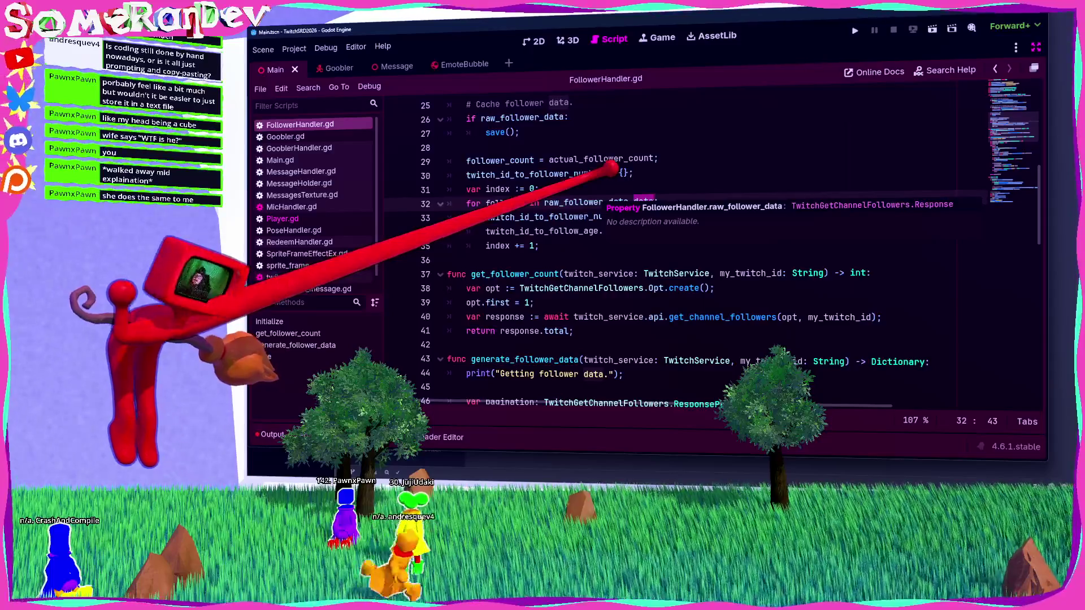
left_click(596, 202)
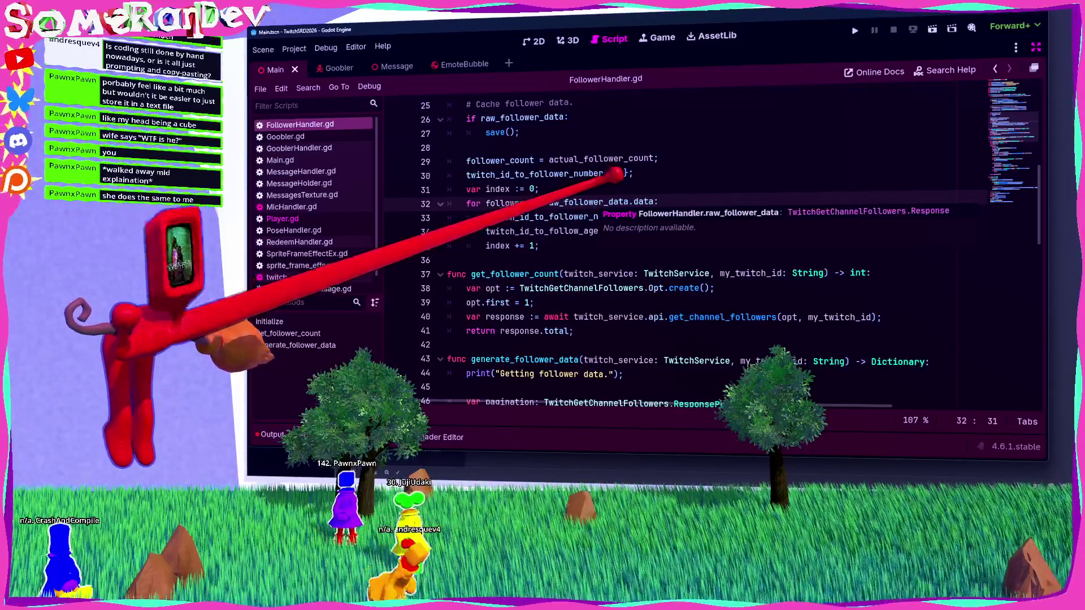
scroll(599, 187, "up", 4)
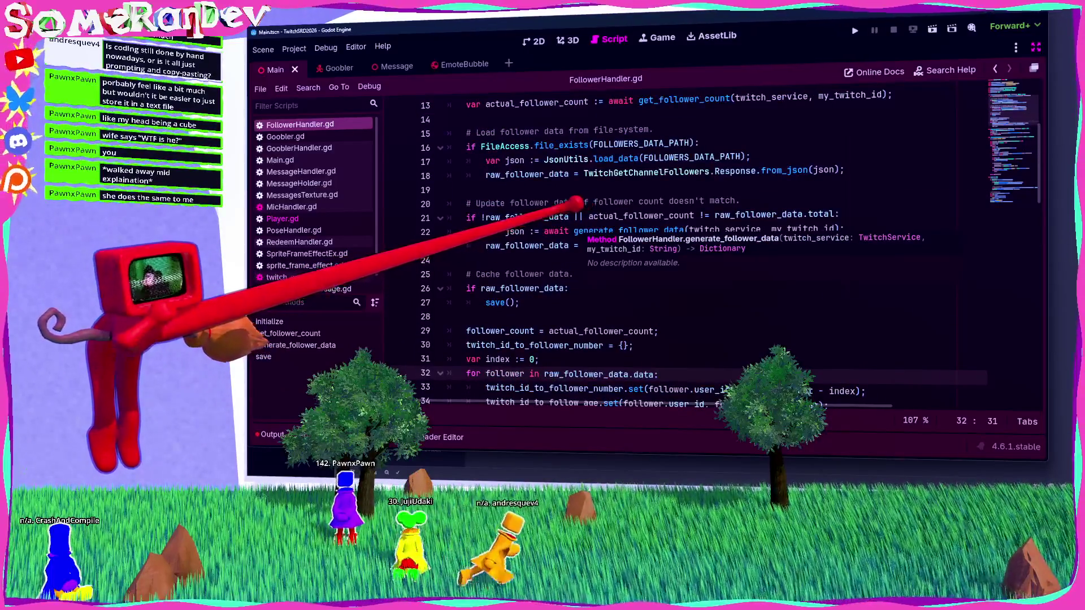
left_click(282, 219)
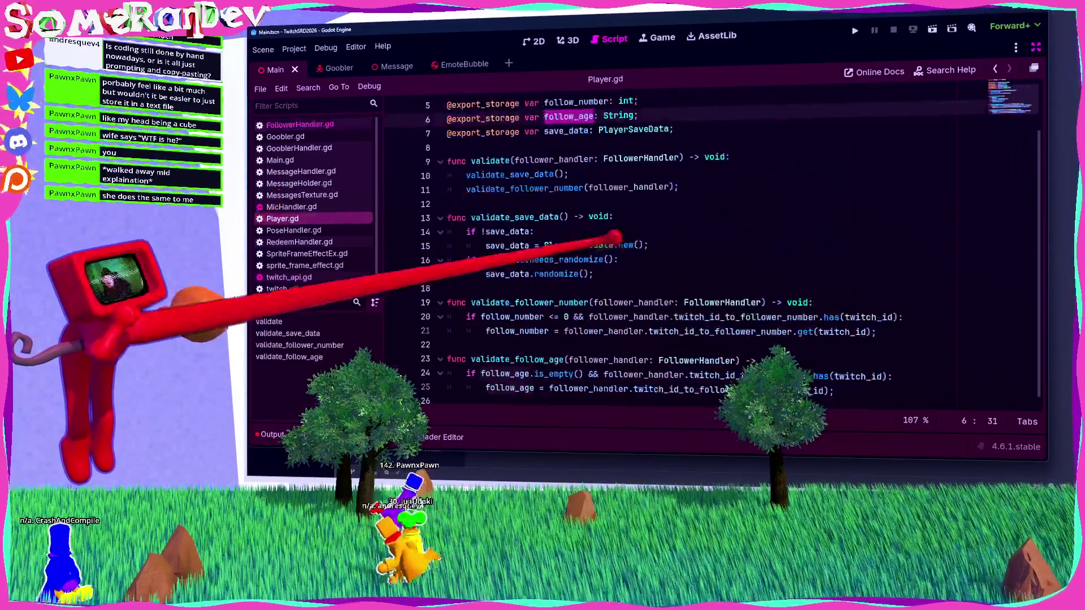
Make MessageHandler.gd's !stats reply read 'Following since %s' with player.follow_age, and save.
left_click(299, 171)
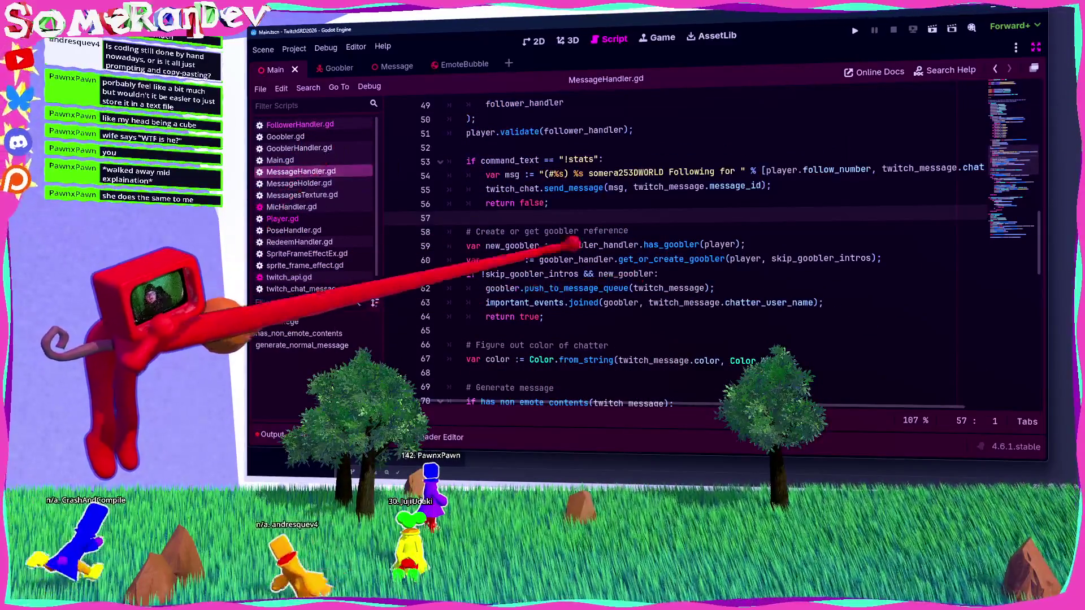
scroll(661, 276, "up", 3)
left_click(735, 302)
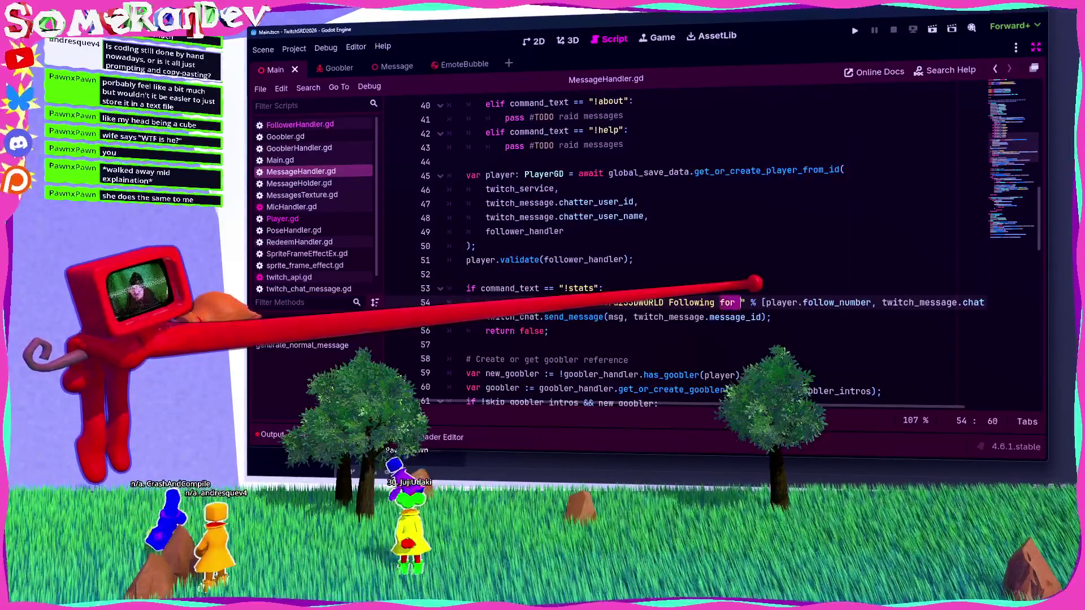
key("BackSpace")
key("BackSpace")
key("BackSpace")
type("since %s")
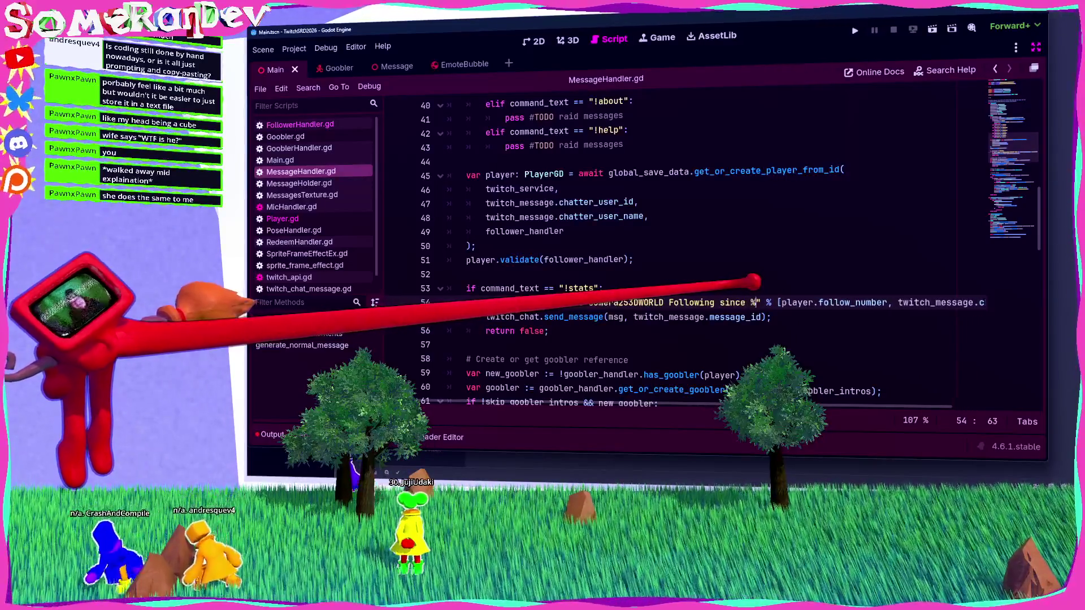
key("Return")
type("player.follow_age")
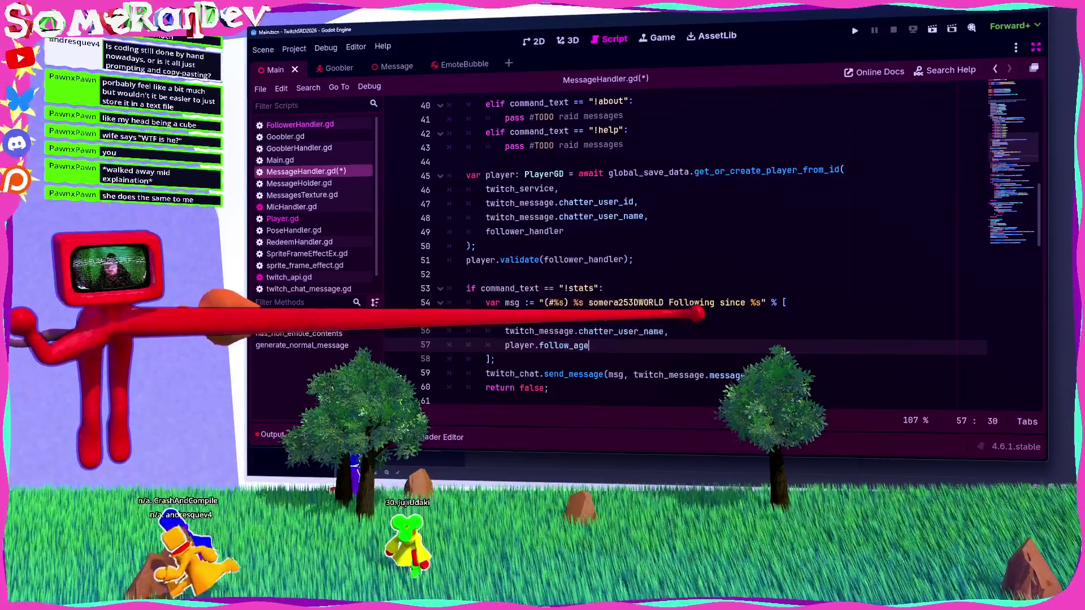
key("ctrl+s")
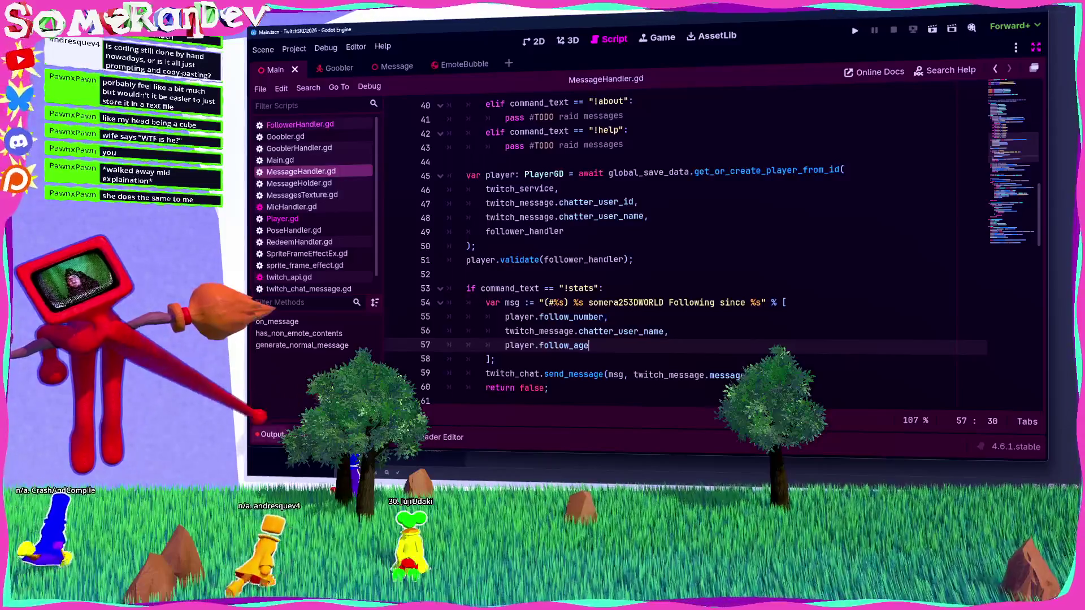
key("F5")
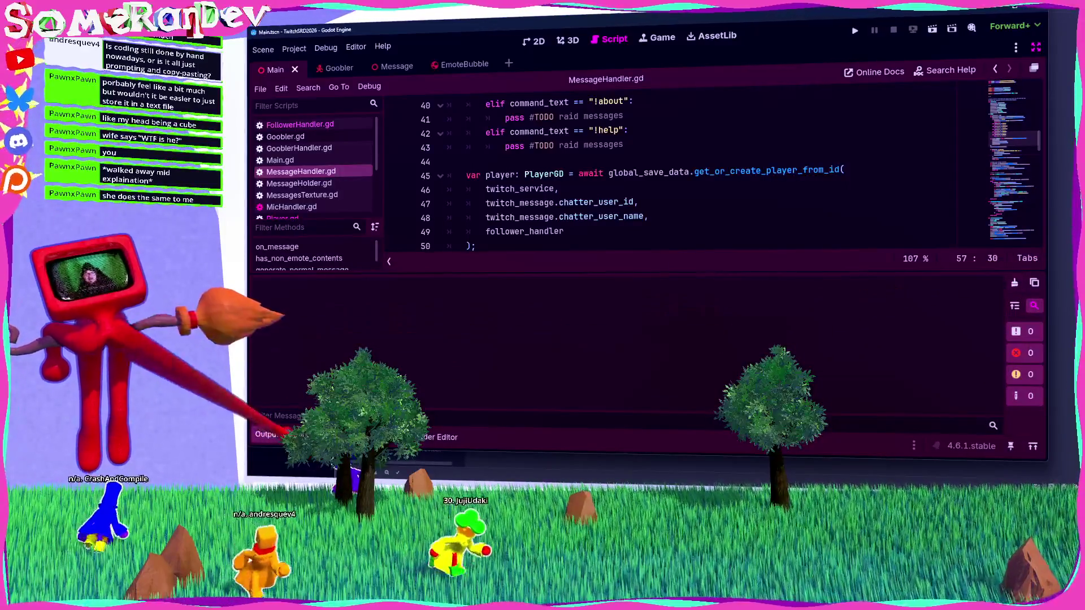
Run the game to test the change, stop it, and launch it again.
key("F5")
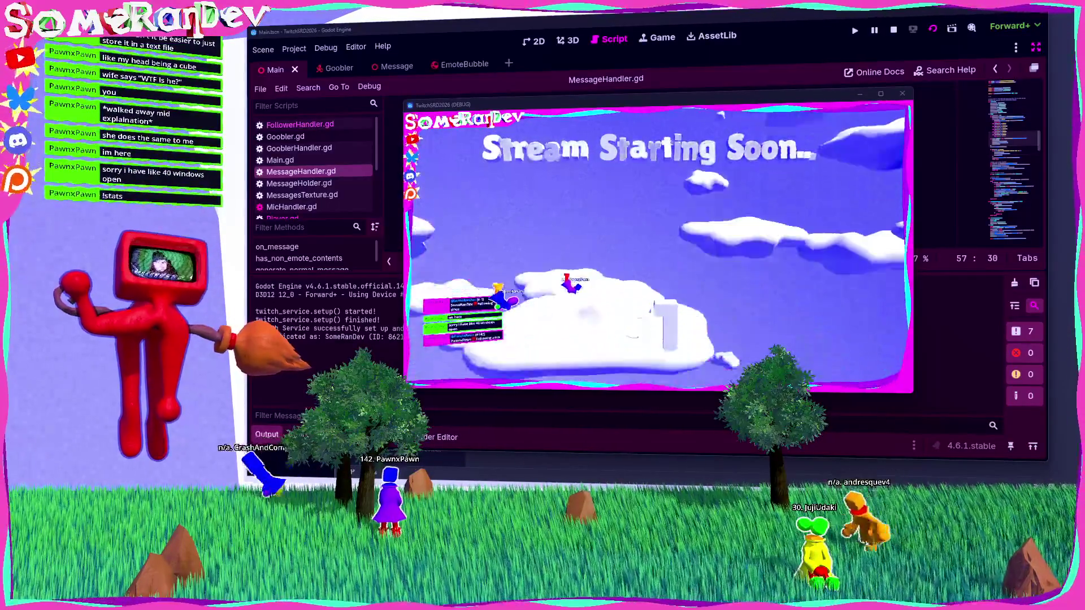
key("F8")
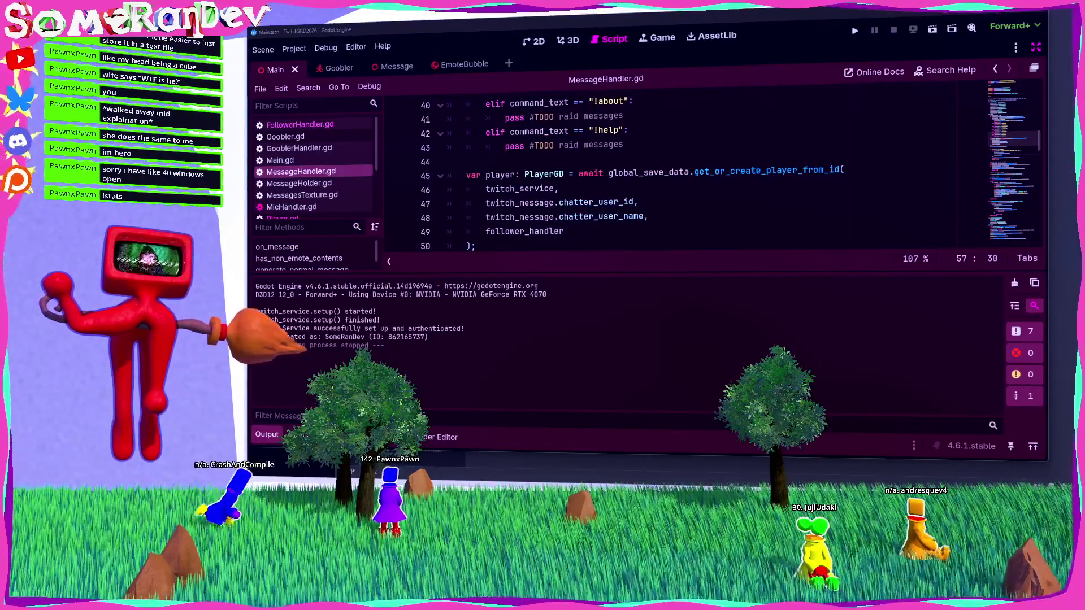
left_click(933, 29)
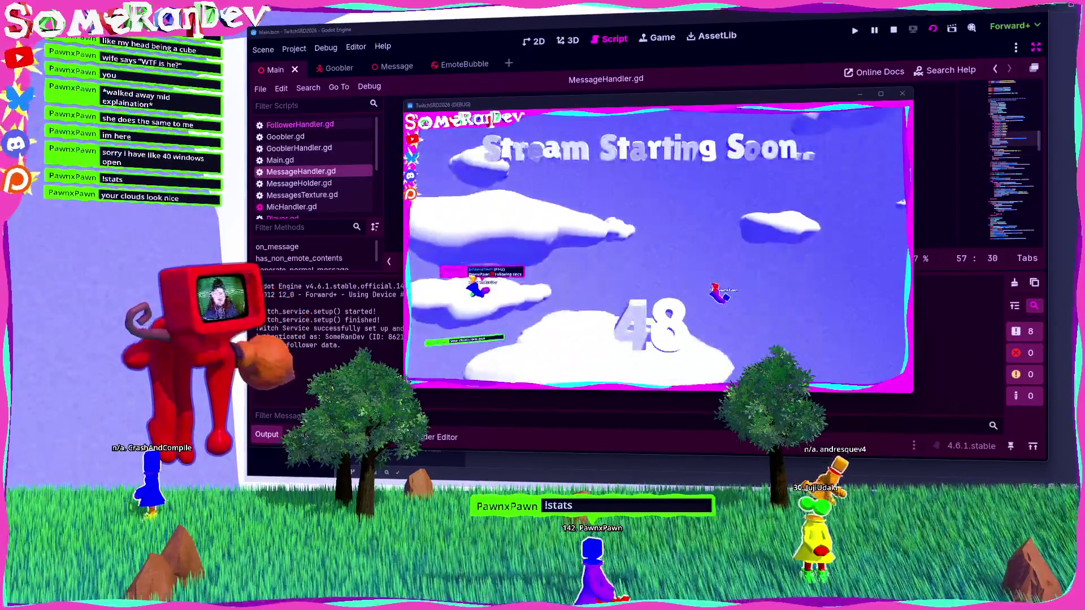
Close the debug game window once the viewer's !stats command has been handled.
left_click(902, 93)
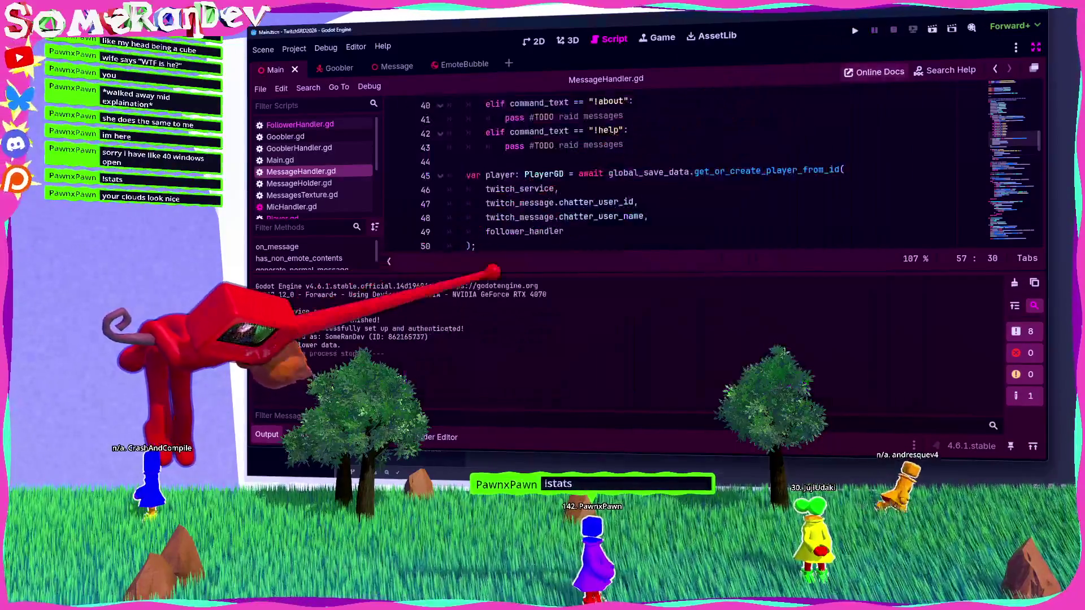
Collapse the output log and go to the from_json line in FollowerHandler.gd's file-loading block.
left_click(261, 434)
scroll(633, 300, "up", 10)
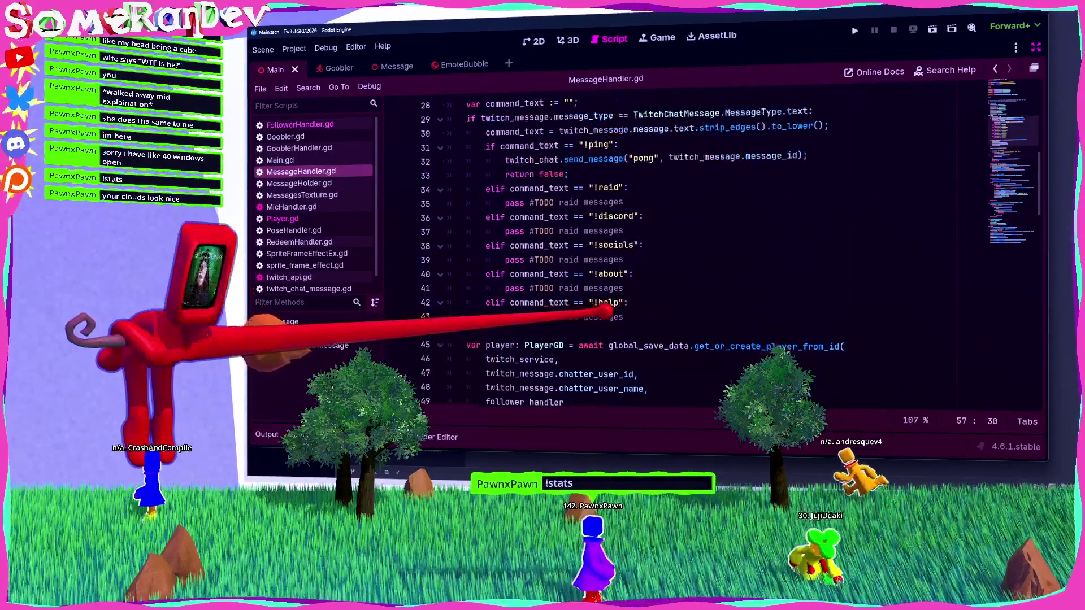
left_click(300, 123)
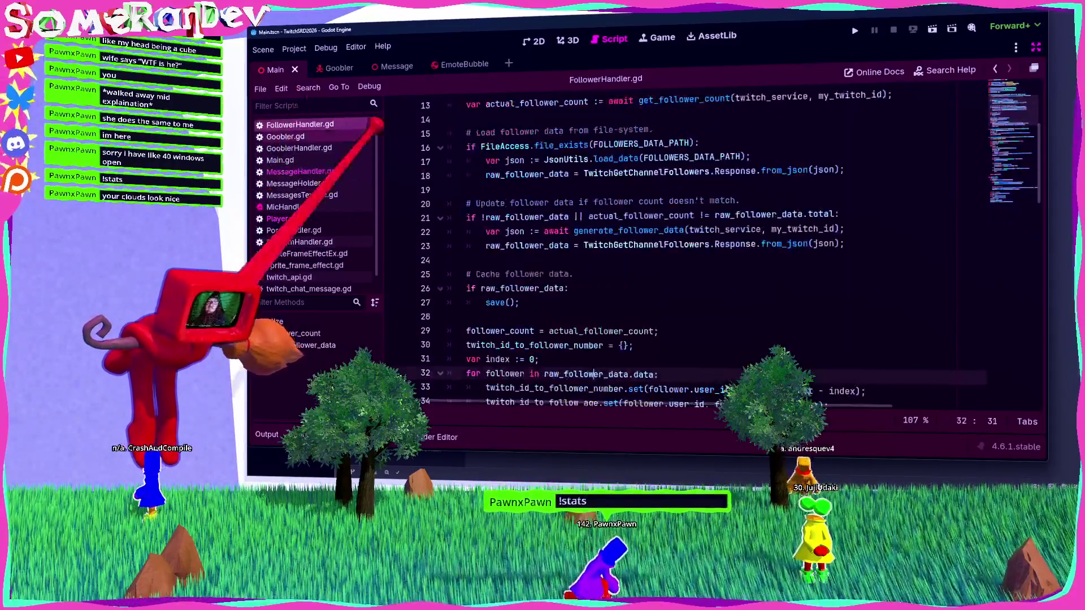
left_click(525, 217)
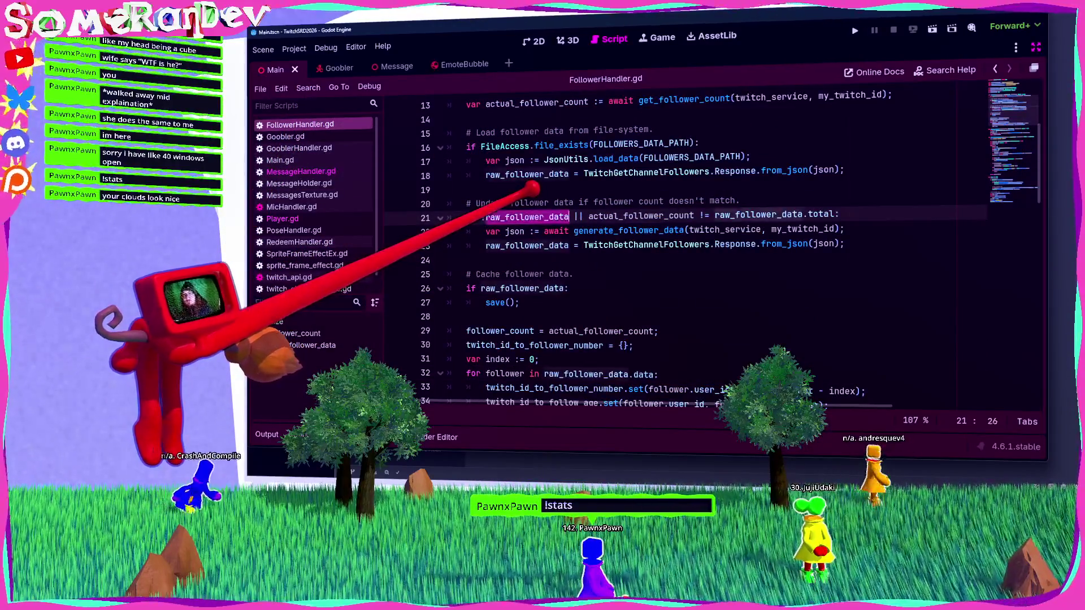
scroll(497, 226, "up", 2)
left_click(637, 230)
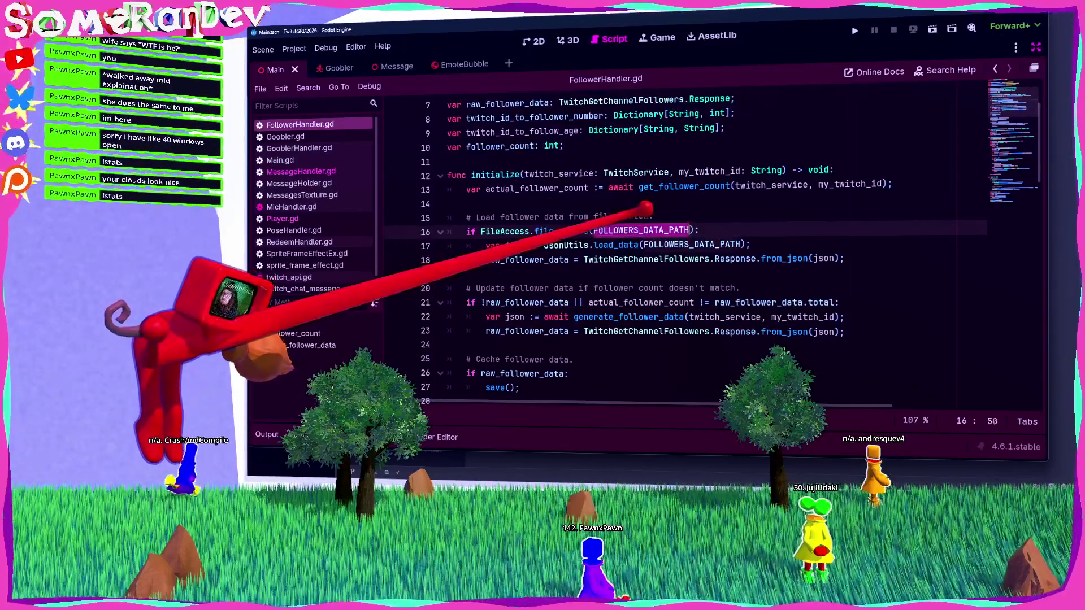
left_click(783, 244)
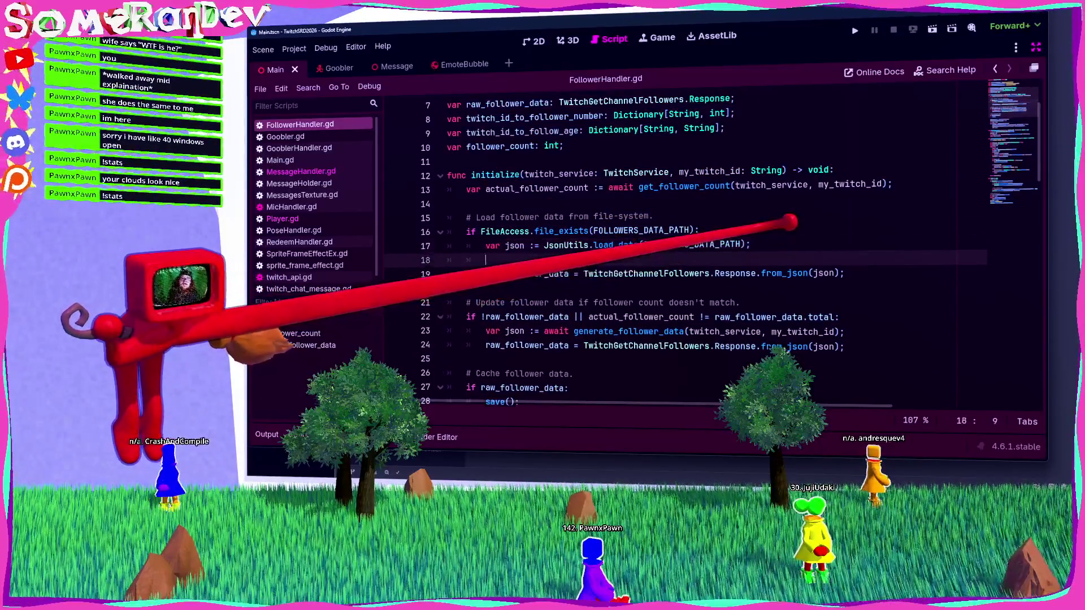
left_click(882, 259)
Add print("got followers data"); below the from_json line and save the script.
key("Return")
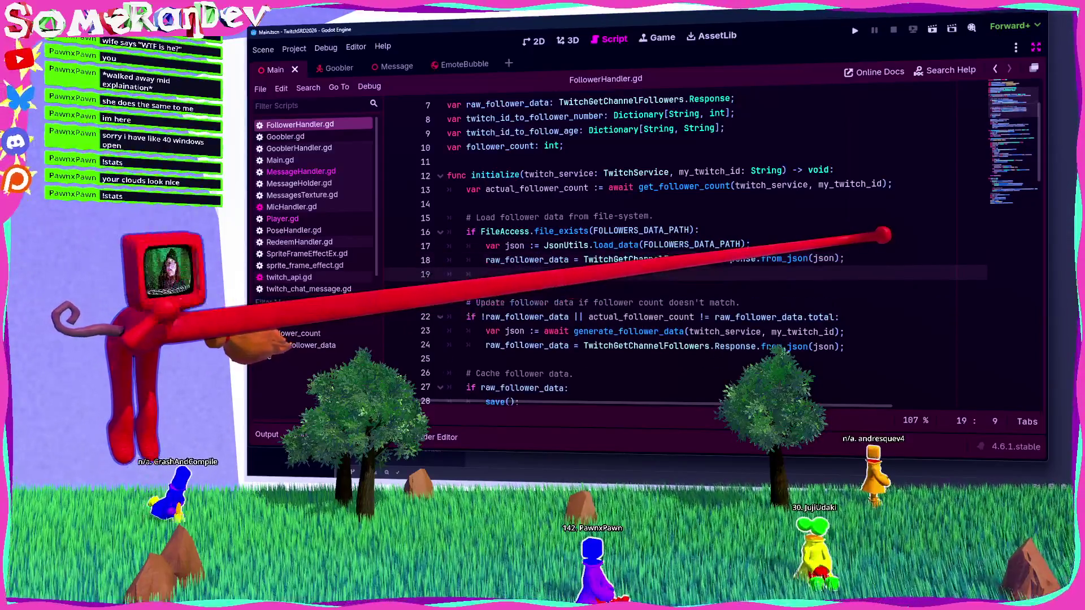
type("print")
key("Return")
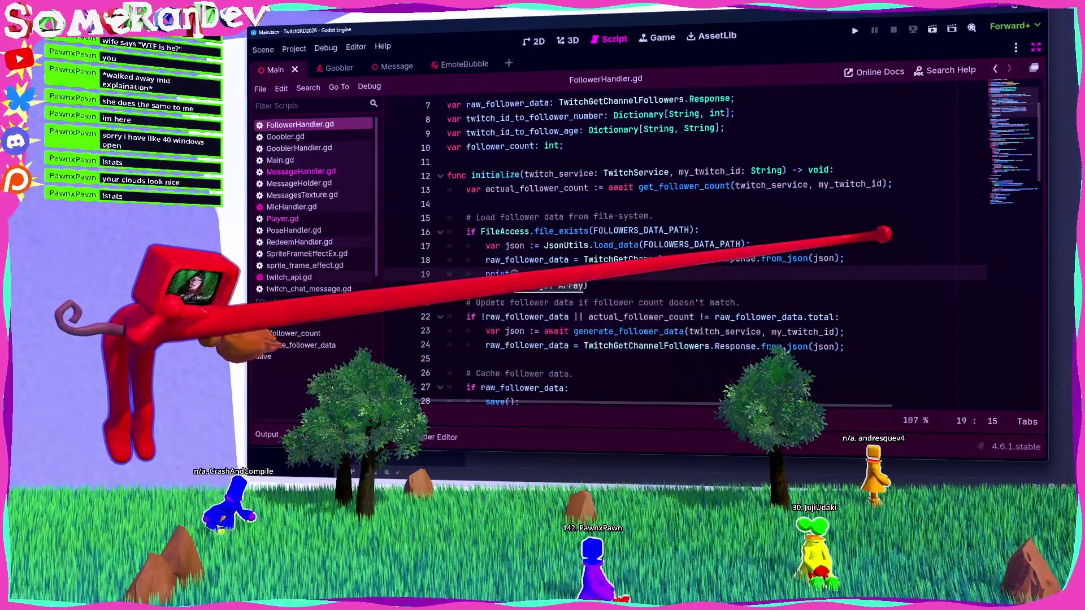
left_click(701, 244)
double_click(704, 244)
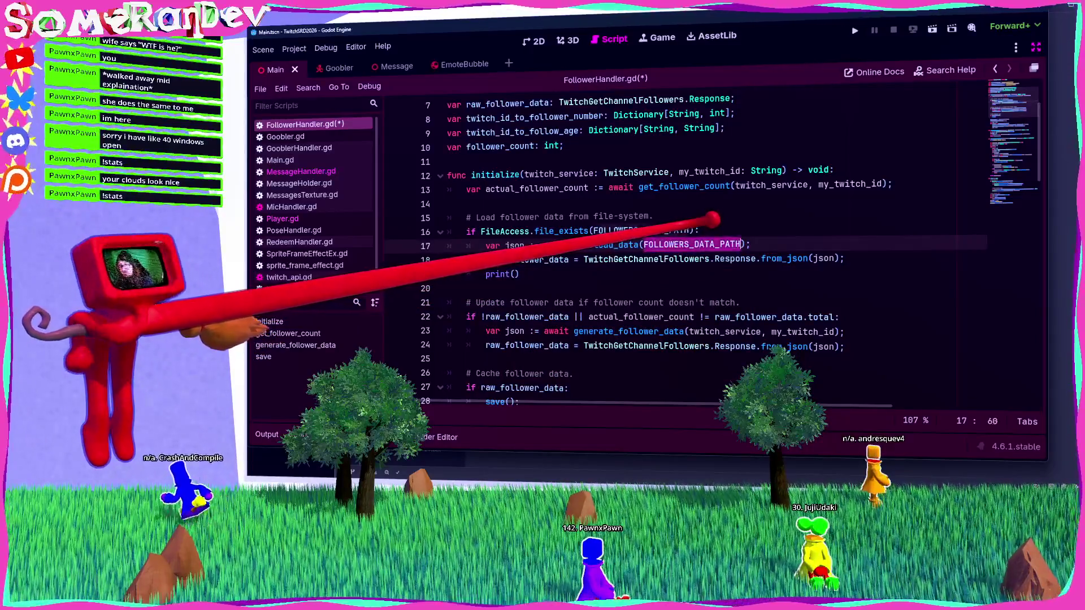
left_click(515, 274)
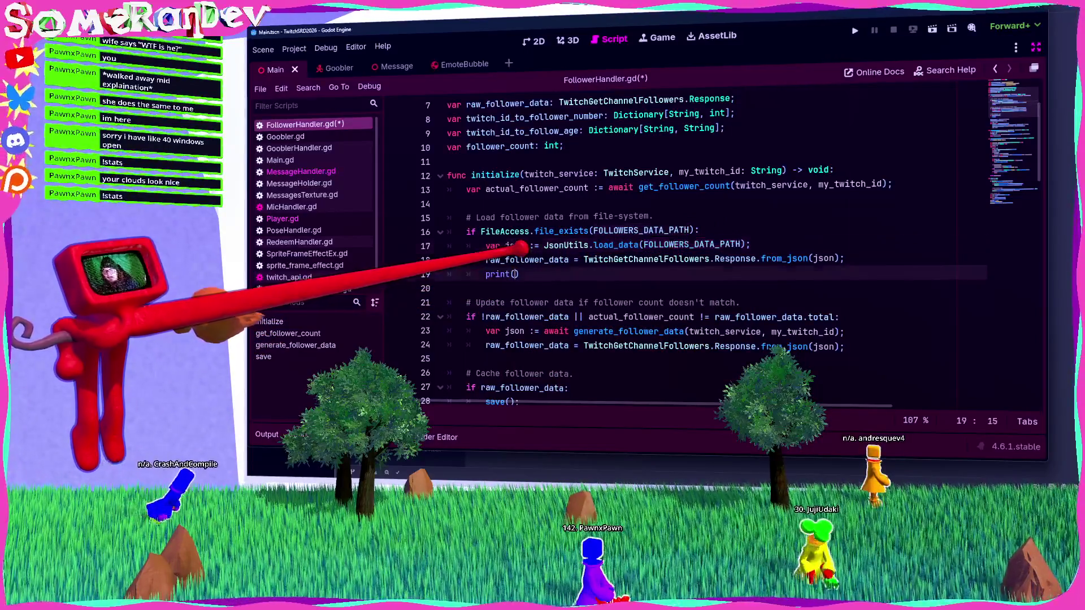
type("\"got follo")
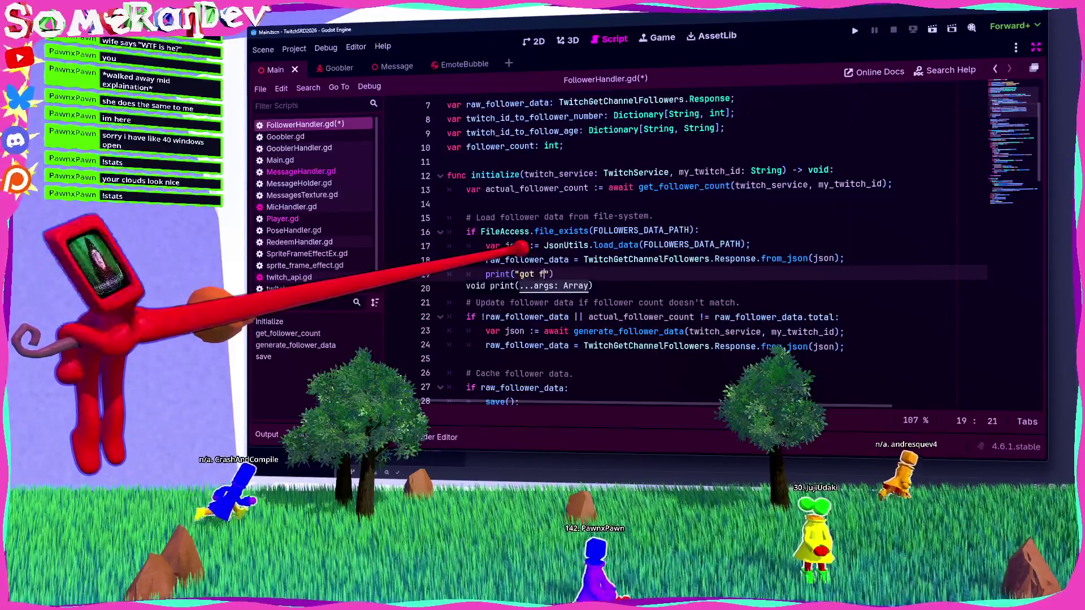
type("wers data\");")
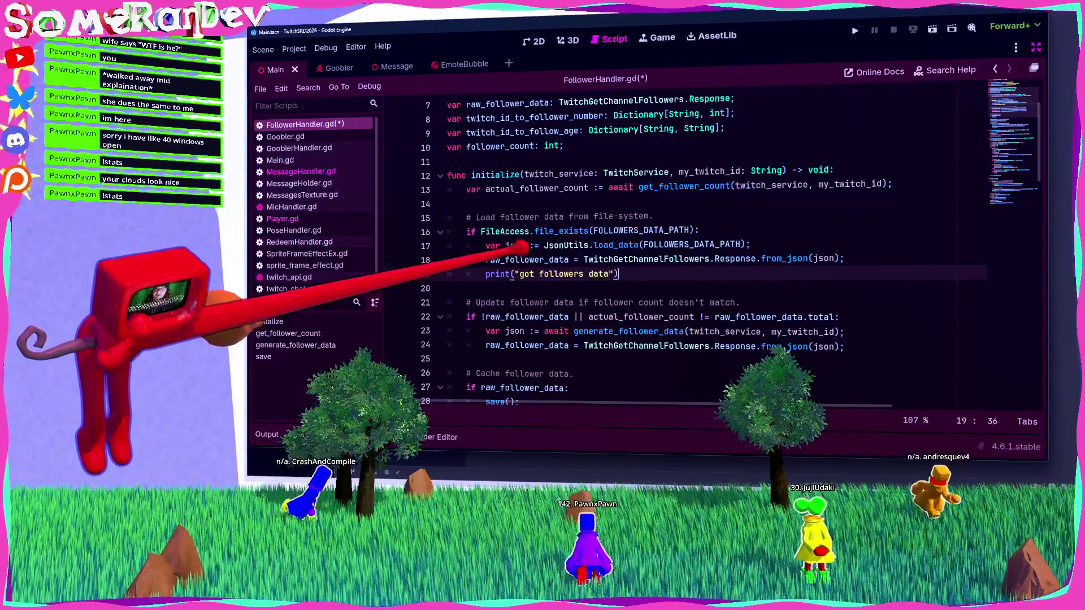
key("ctrl+s")
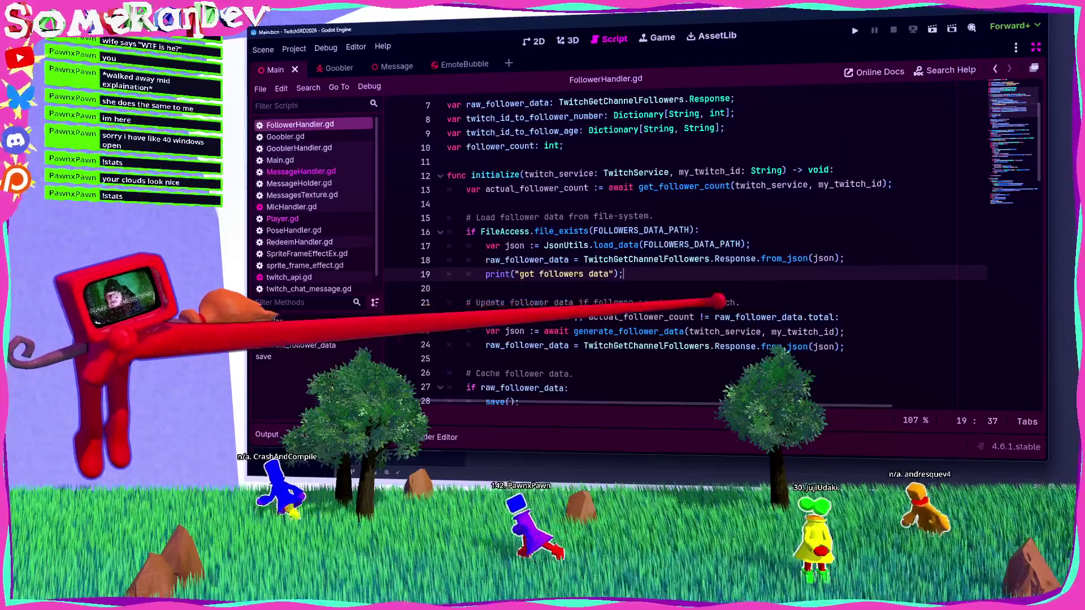
left_click(772, 317)
left_click(569, 317)
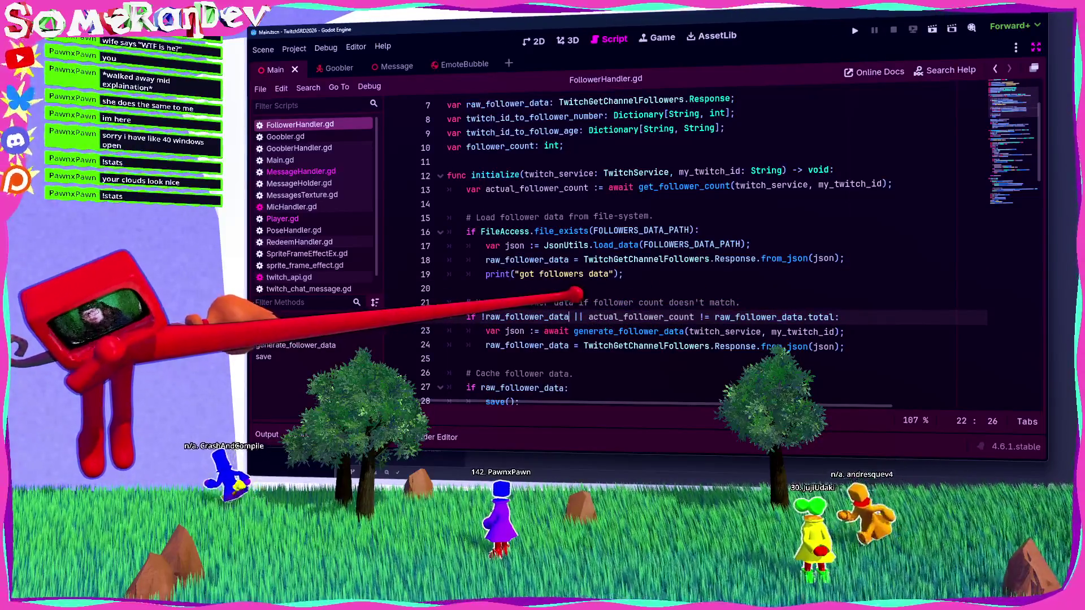
Try cutting line 22's condition short with ':#' and start a print(" line after line 24.
scroll(570, 317, "up", 2)
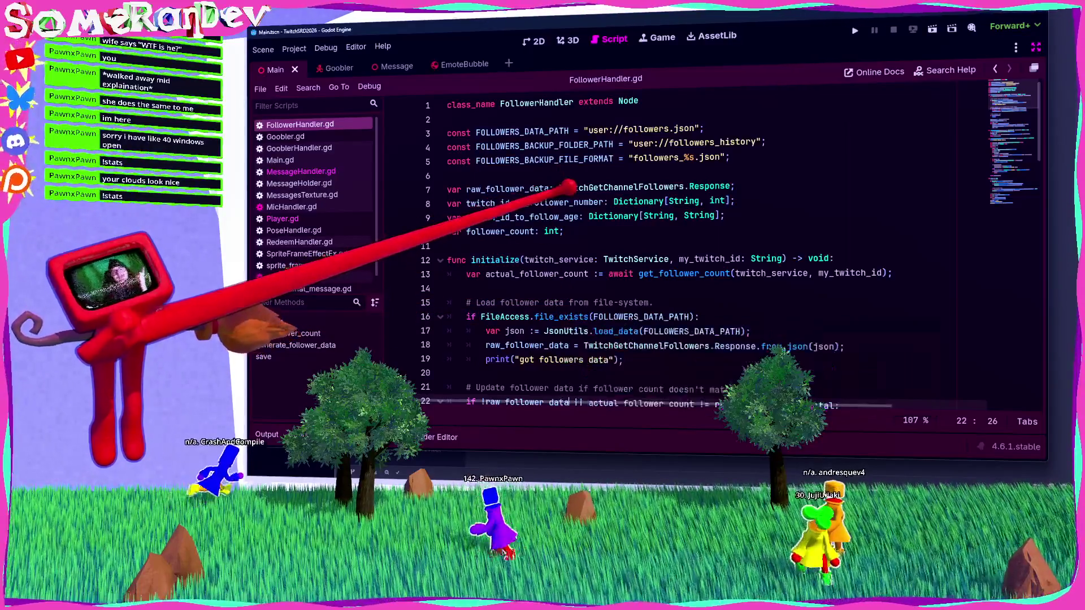
scroll(615, 302, "down", 4)
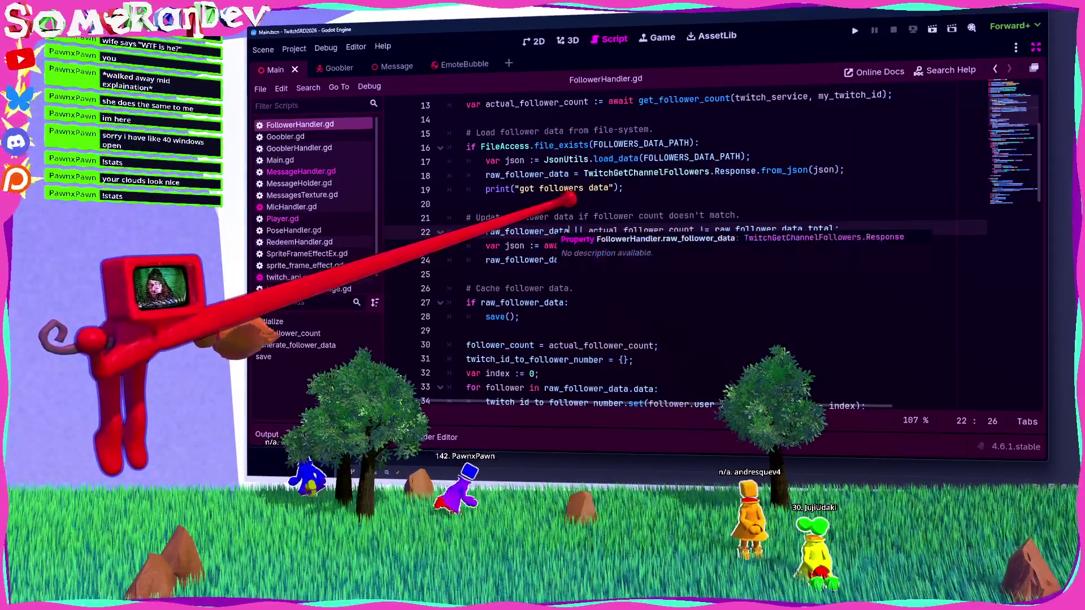
type(":#")
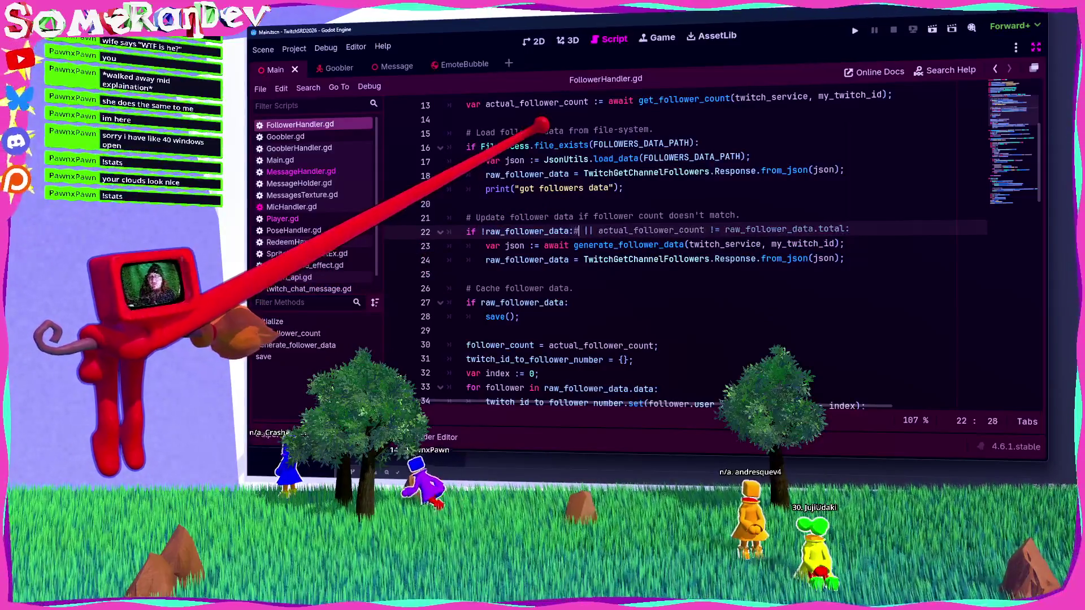
key("ctrl+s")
key("Down")
key("Down")
key("End")
key("Return")
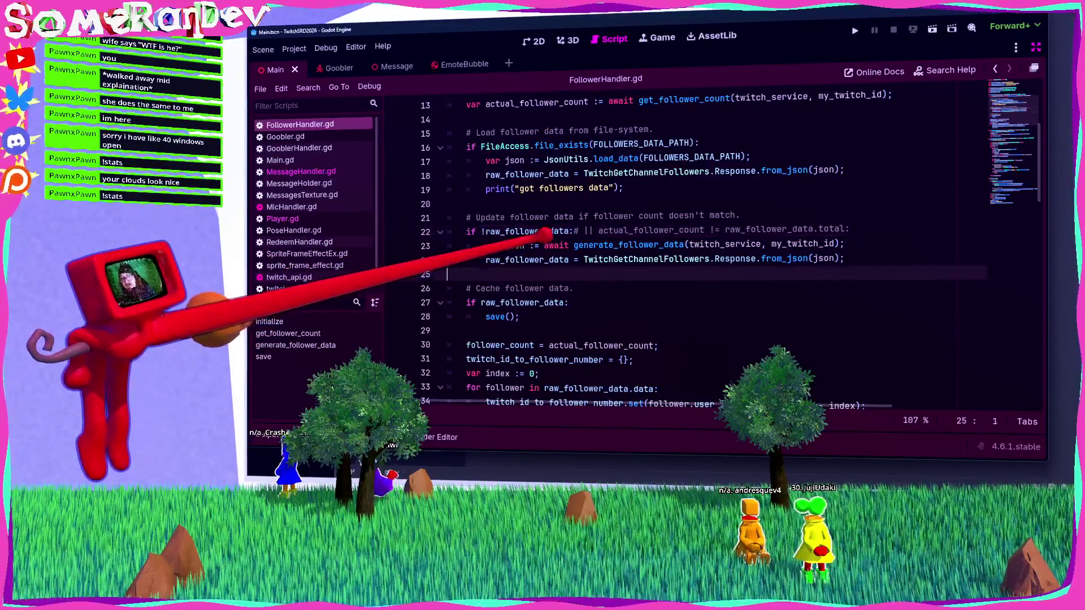
type("print(\"")
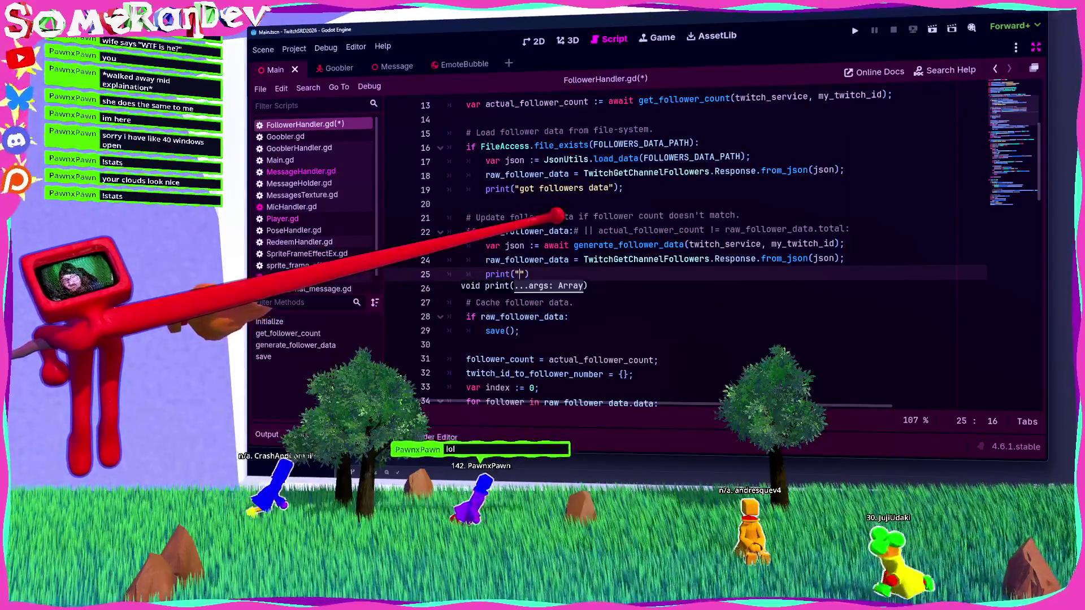
Comment out line 22's follower-count check, un-indent lines 23–25, comment the print line, and save.
left_click(574, 231)
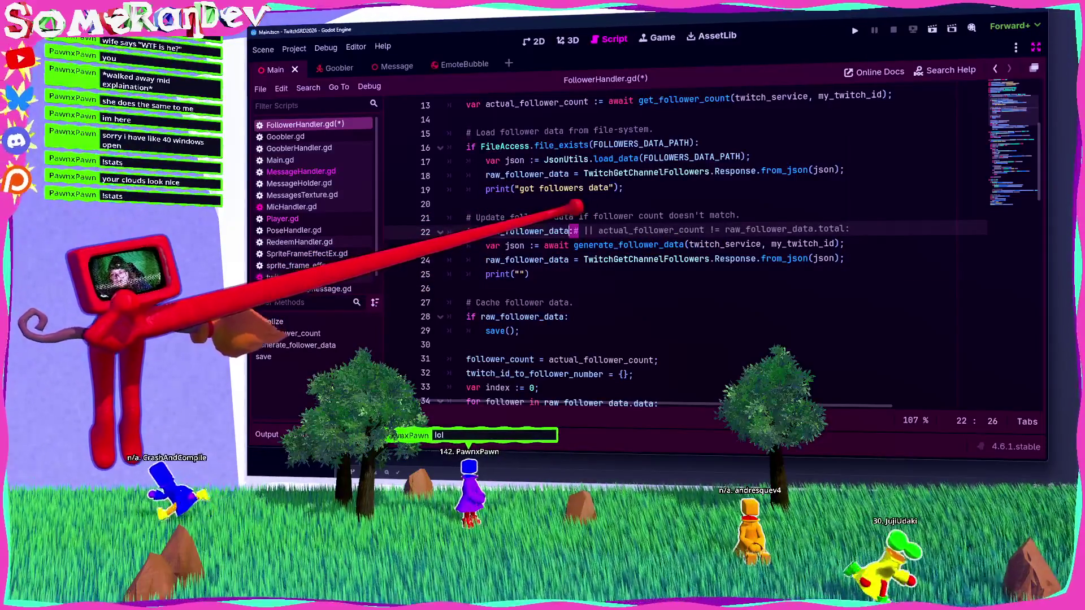
key("BackSpace")
key("Delete")
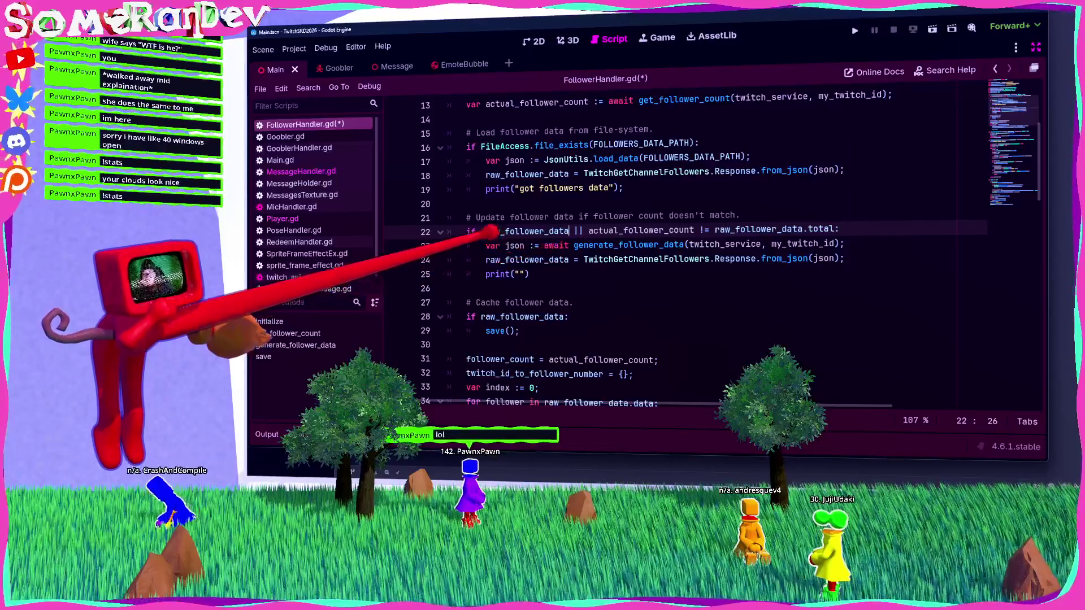
left_click(467, 231)
type("#")
key("Down")
key("Down")
key("shift+Tab")
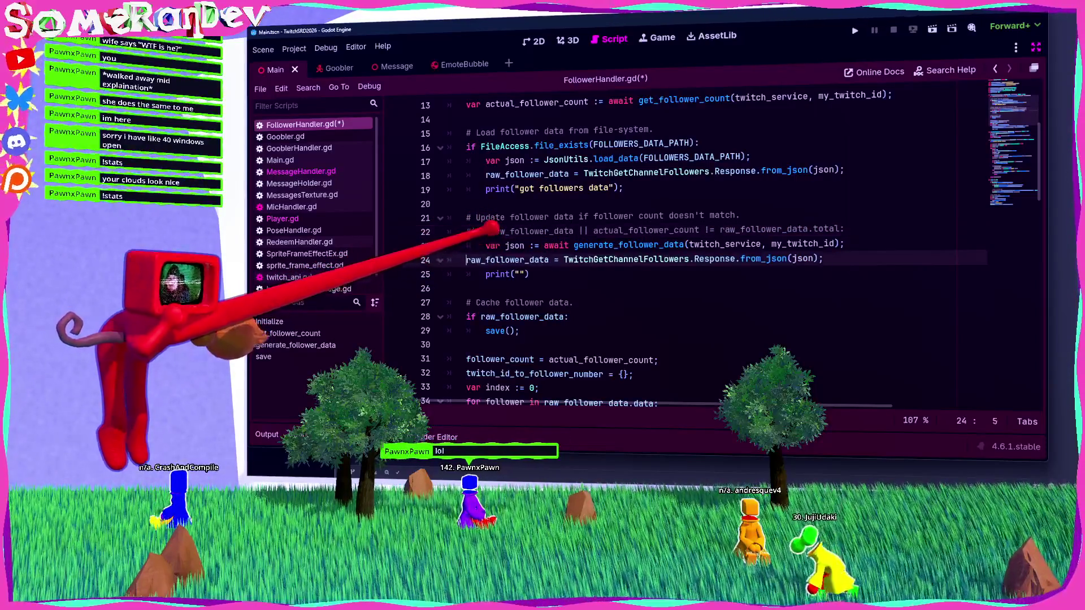
key("Up")
key("shift+Tab")
key("Down")
key("Down")
key("shift+Tab")
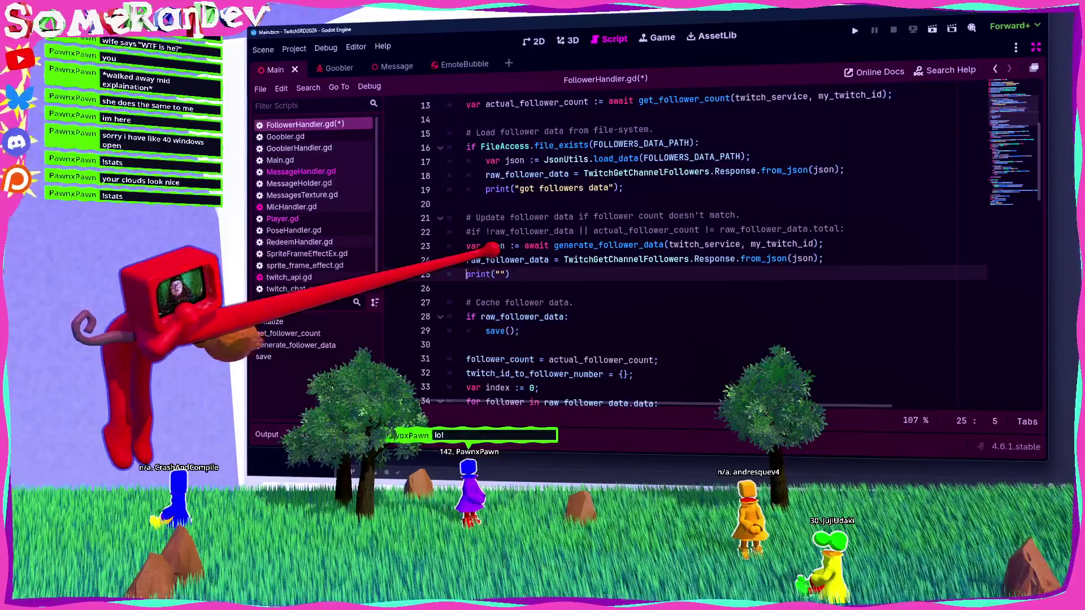
type("#")
key("ctrl+s")
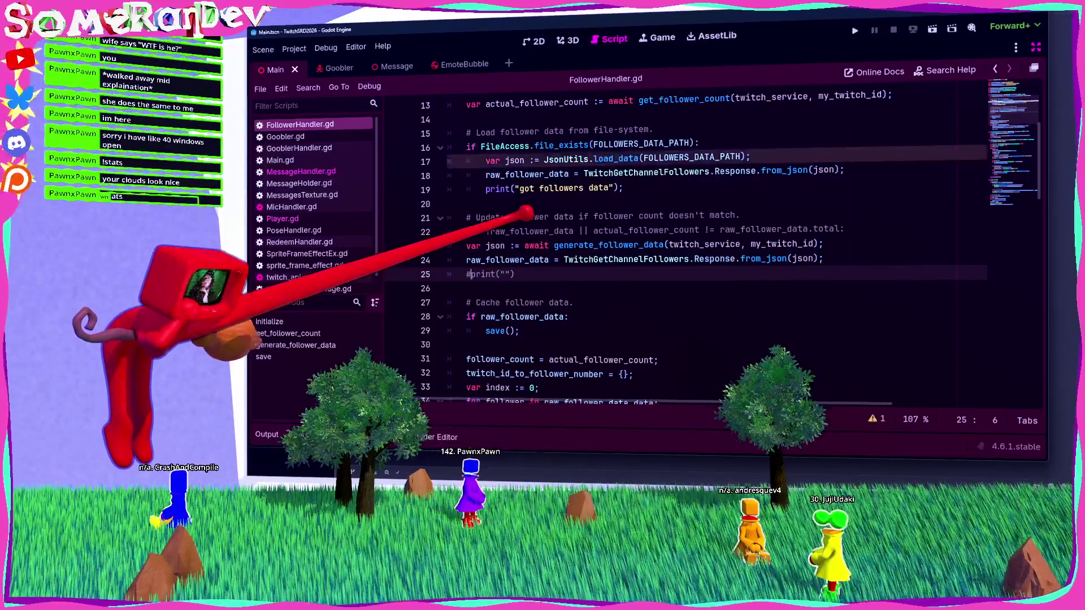
left_click_drag(452, 160, 569, 173)
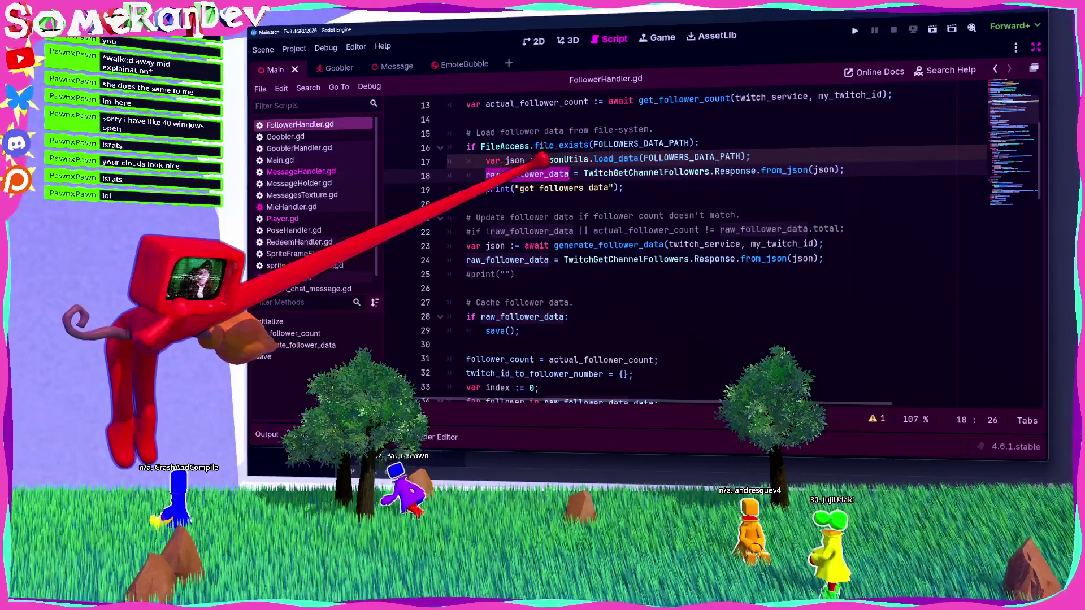
Inspect the from_json, raw_follower_data and generate_follower_data calls in FollowerHandler.gd.
double_click(784, 170)
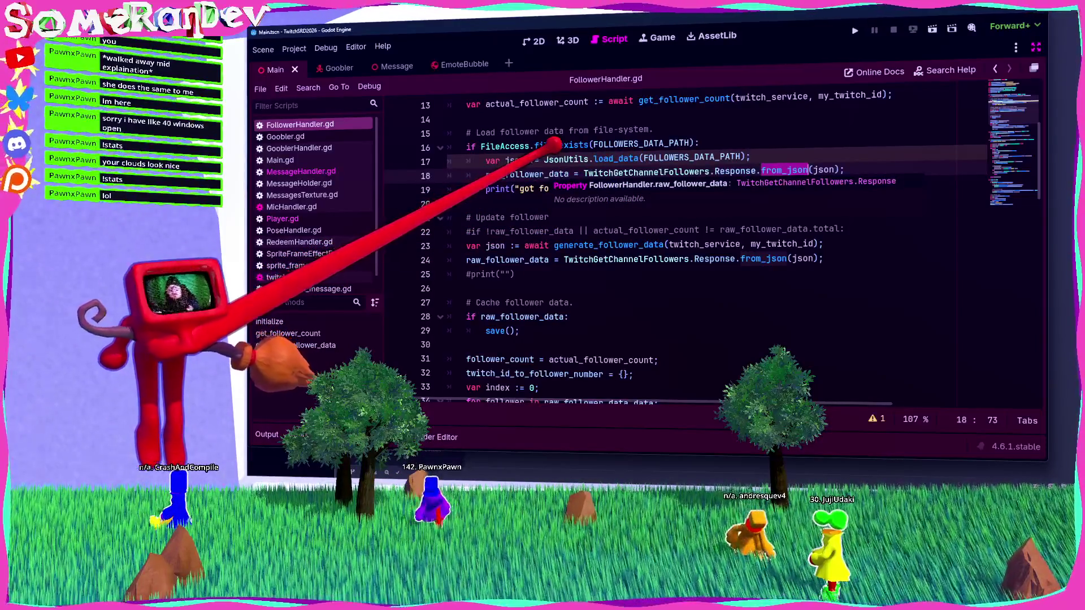
scroll(534, 181, "down", 2)
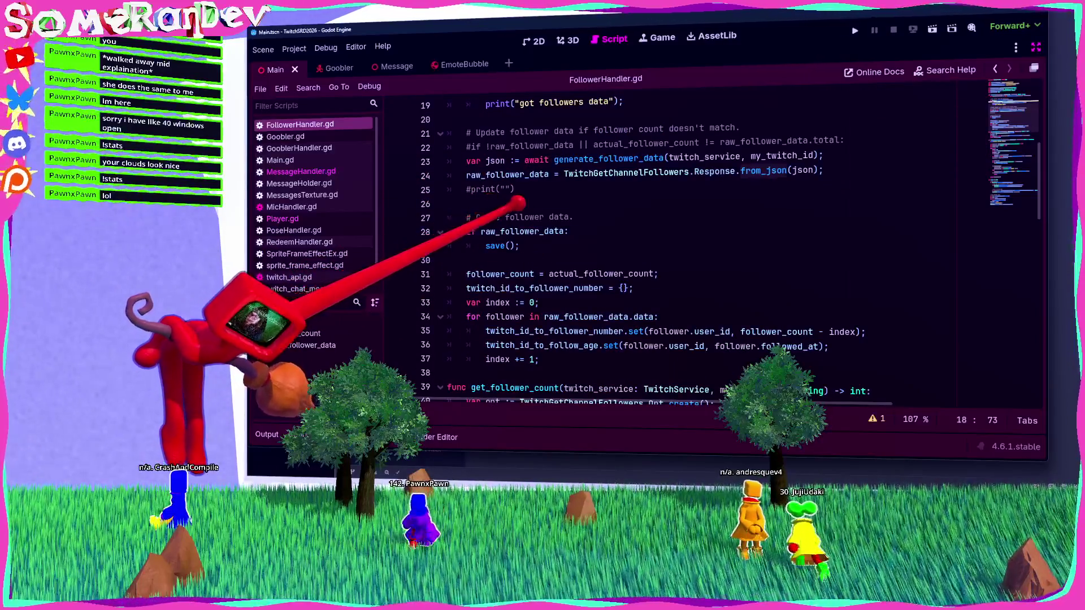
double_click(523, 231)
scroll(517, 202, "up", 3)
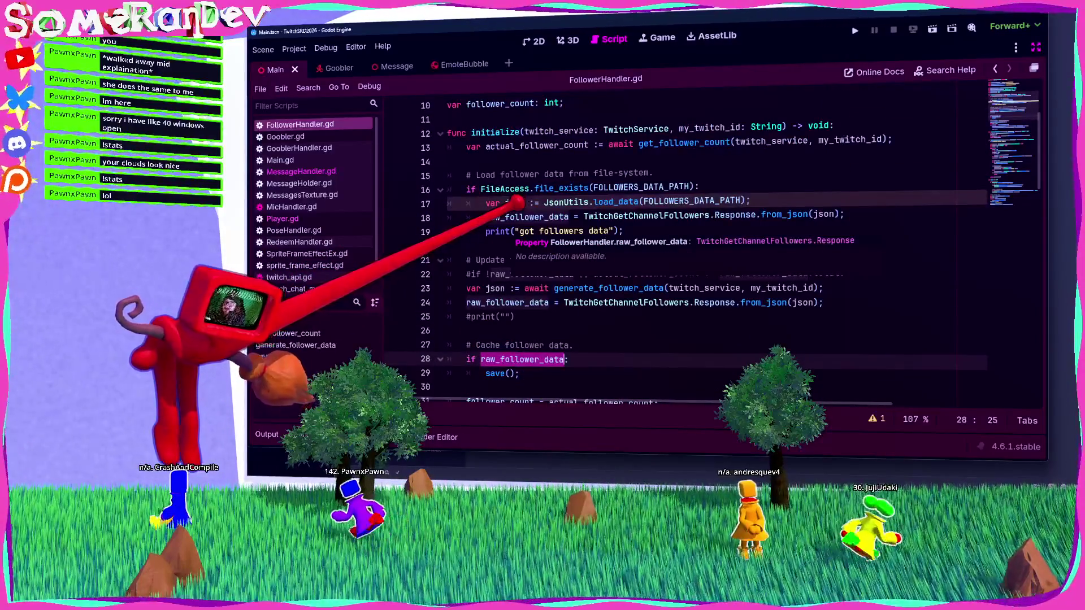
scroll(465, 196, "down", 3)
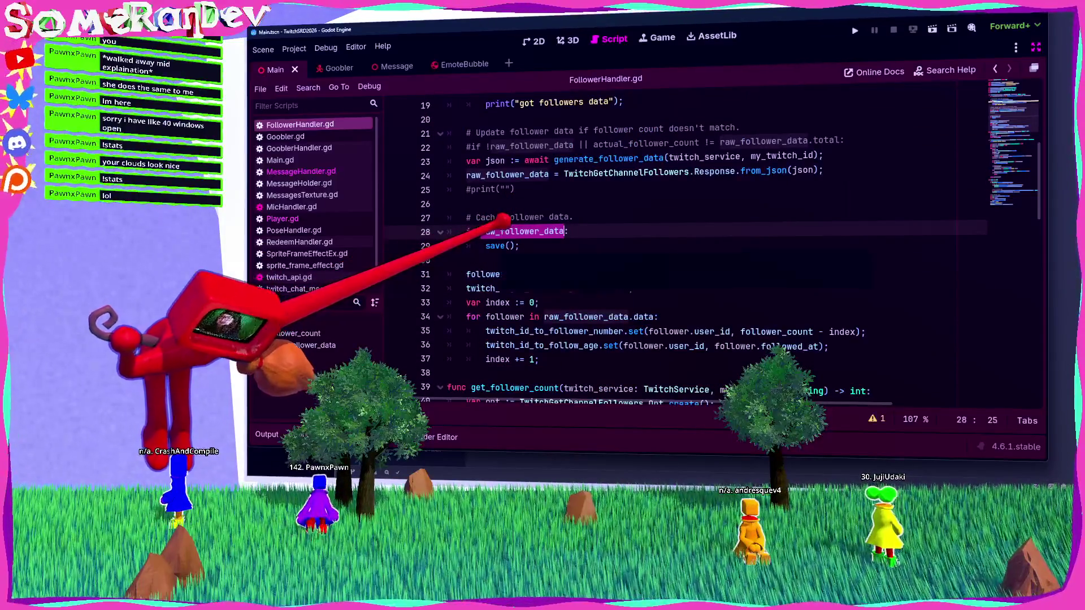
scroll(500, 221, "up", 2)
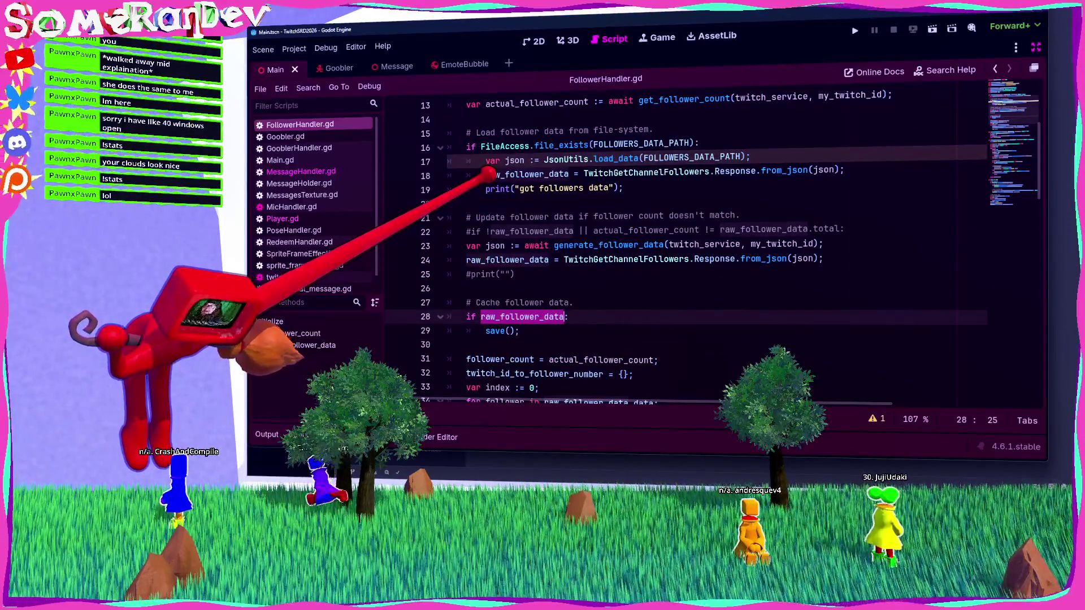
scroll(487, 174, "down", 2)
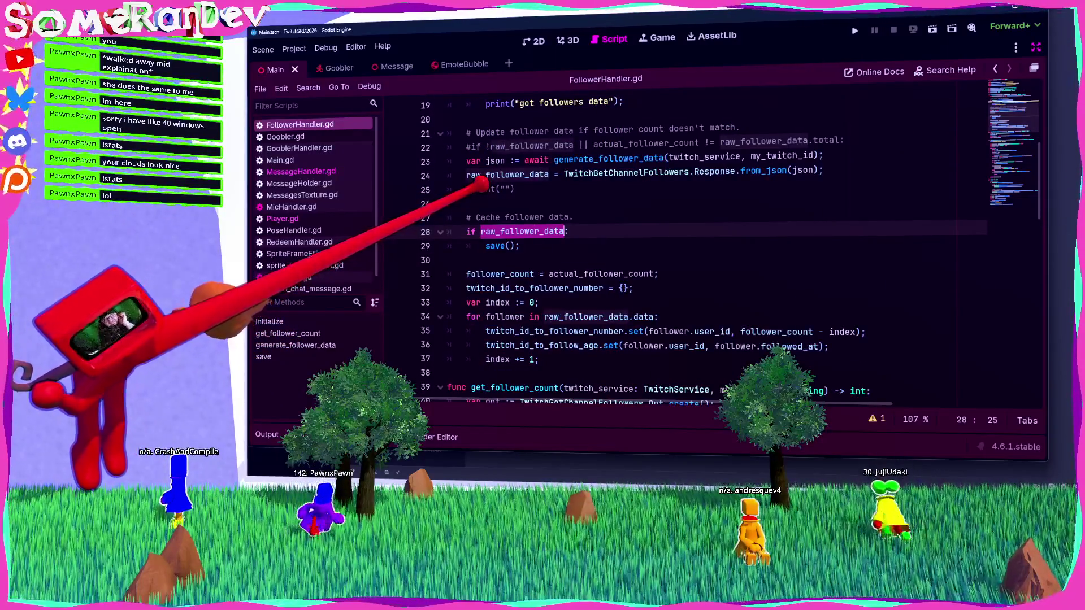
left_click_drag(564, 174, 786, 170)
double_click(608, 158)
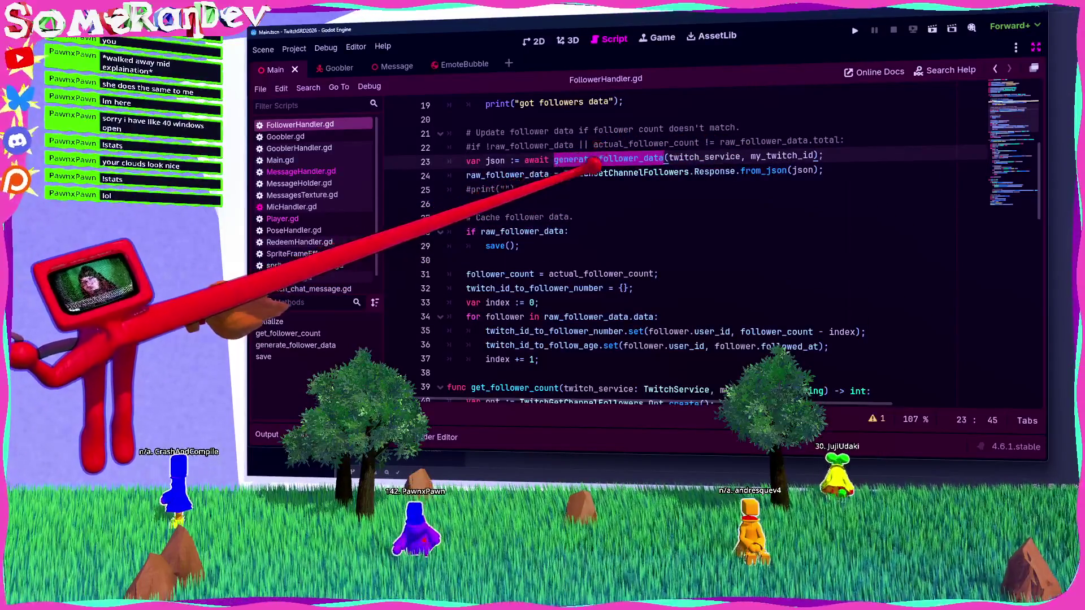
scroll(569, 189, "up", 5)
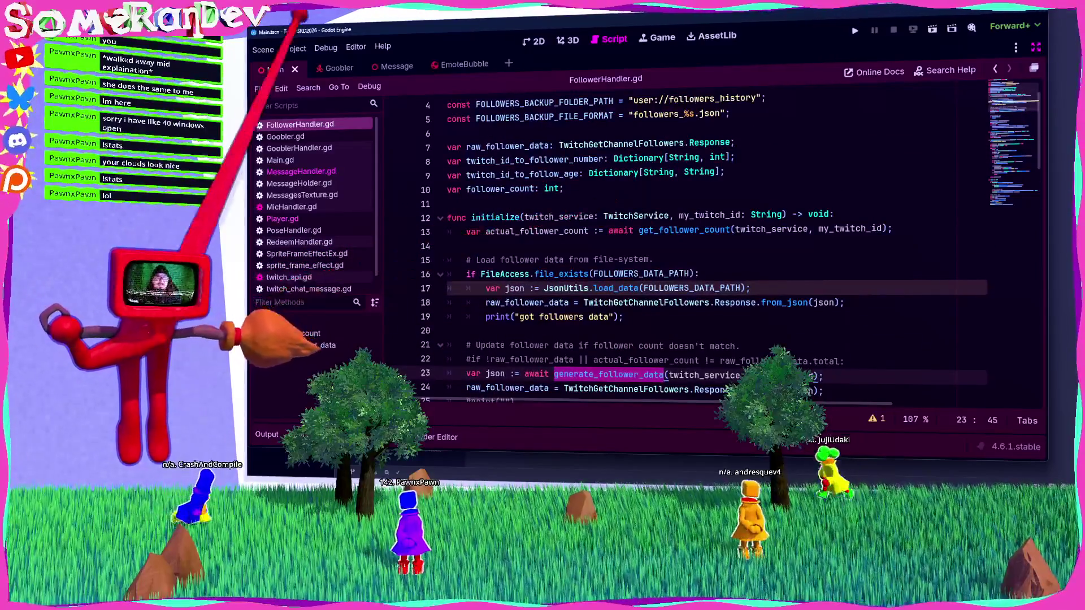
Open the project's user data folder and place the followers.json window over the script.
left_click(293, 48)
left_click(332, 151)
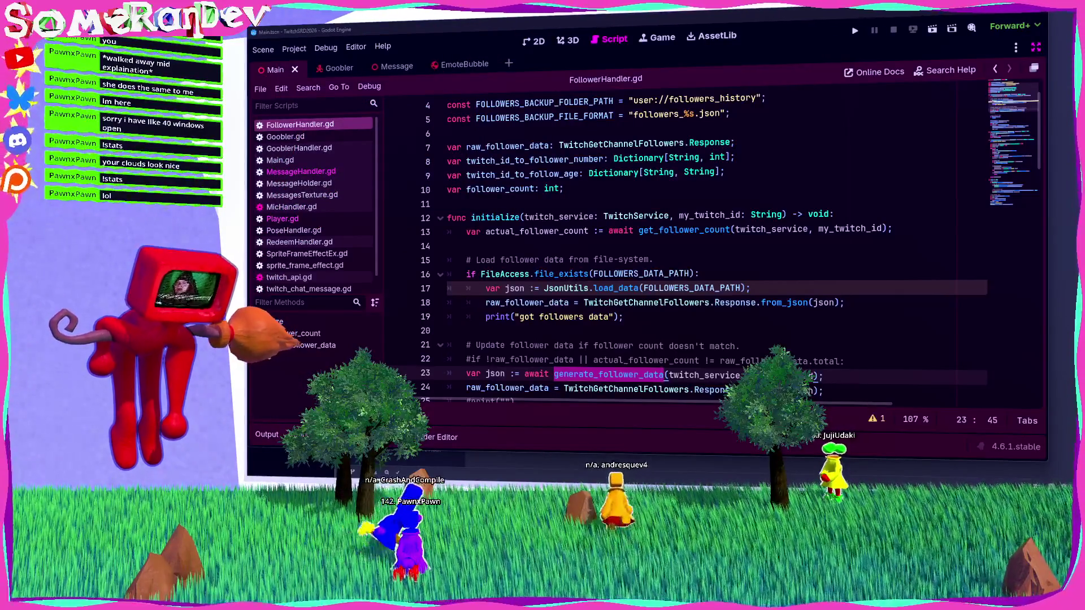
scroll(621, 170, "up", 2)
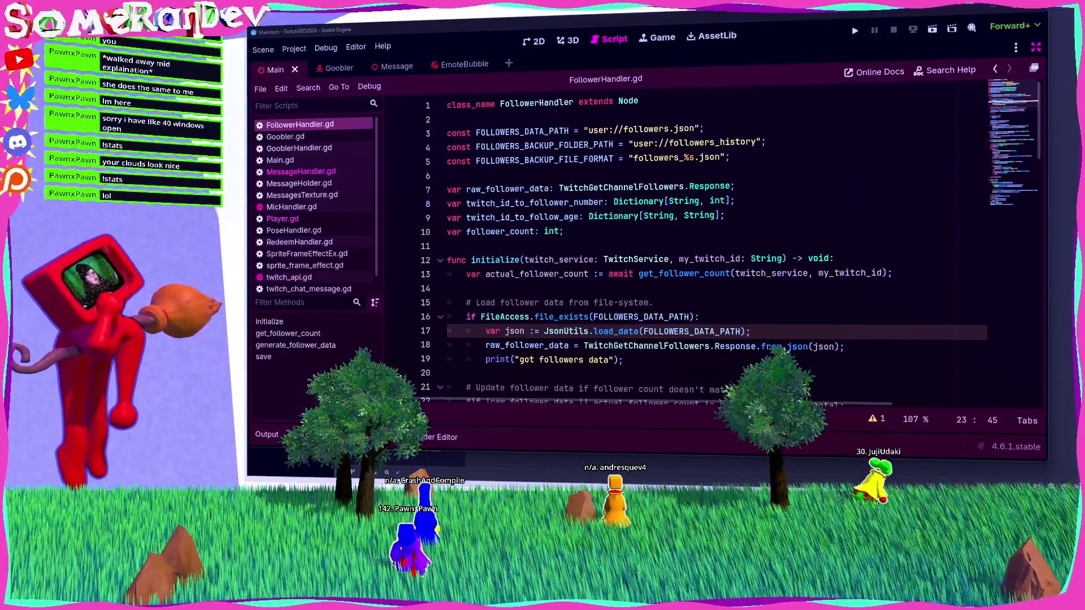
left_click_drag(248, 94, 539, 91)
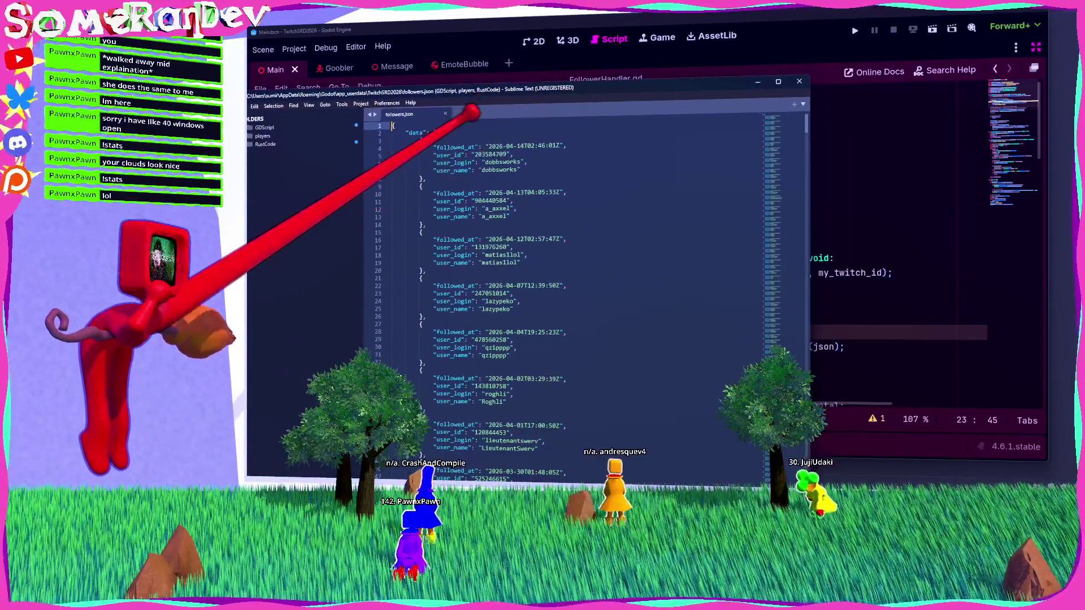
Select the first follower's followed_at and user_id values in followers.json.
left_click(464, 146)
left_click_drag(436, 147, 559, 146)
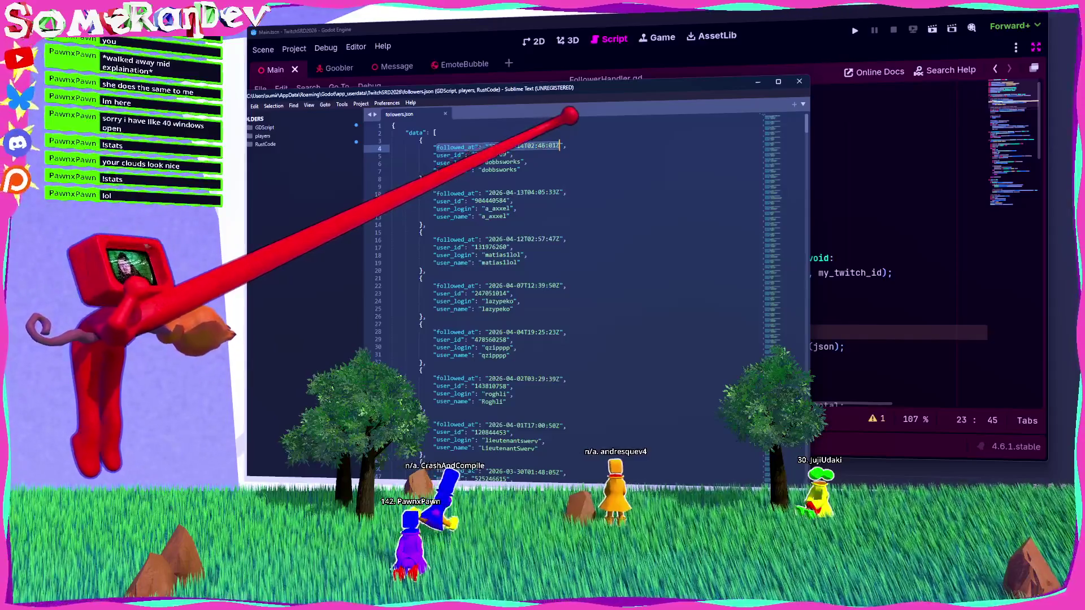
left_click_drag(488, 147, 513, 155)
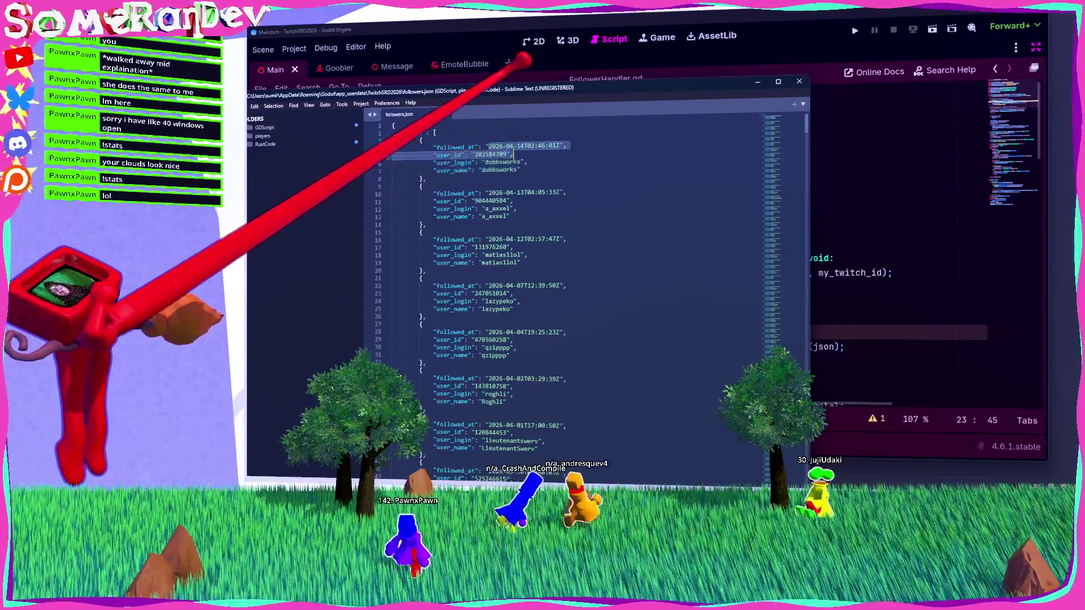
left_click_drag(524, 93, 519, 95)
Compare with the script's for loop over raw_follower_data.data in Godot.
key("alt+Tab")
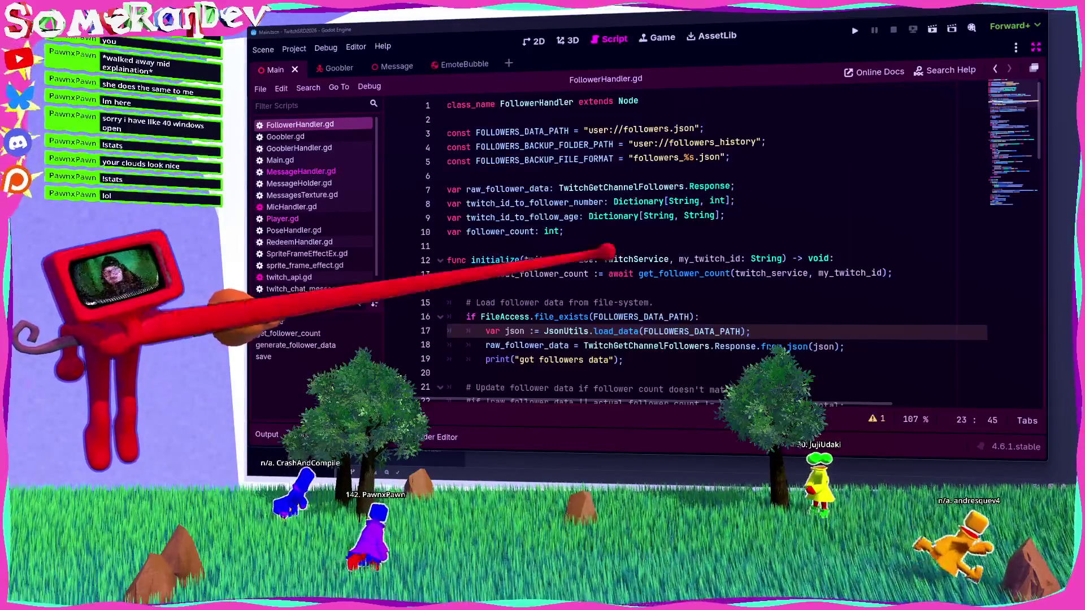
left_click(497, 246)
scroll(548, 226, "down", 5)
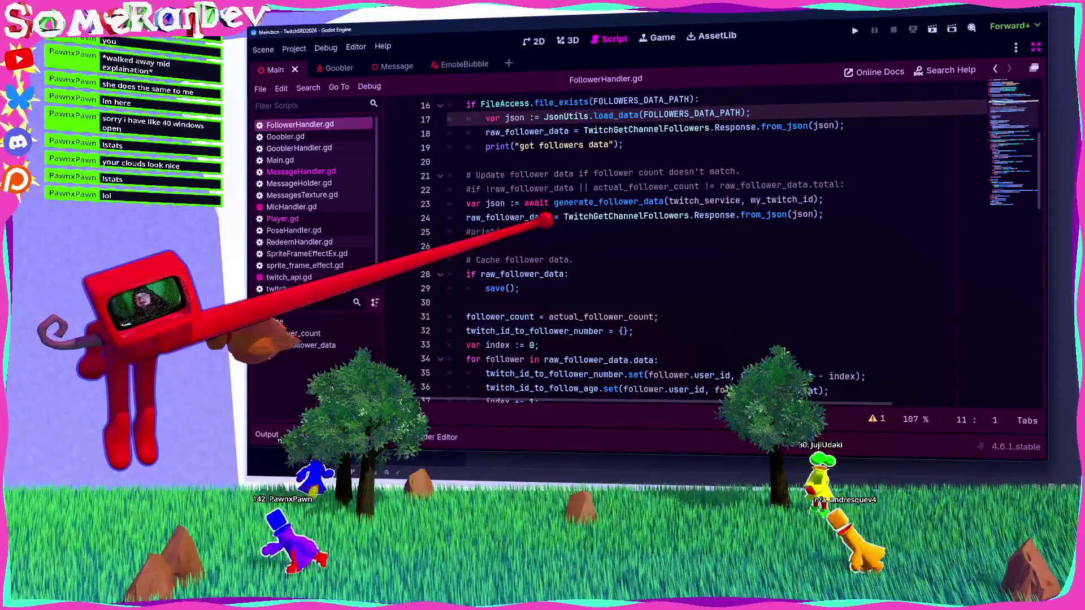
double_click(508, 217)
scroll(601, 210, "down", 2)
left_click_drag(545, 273, 653, 273)
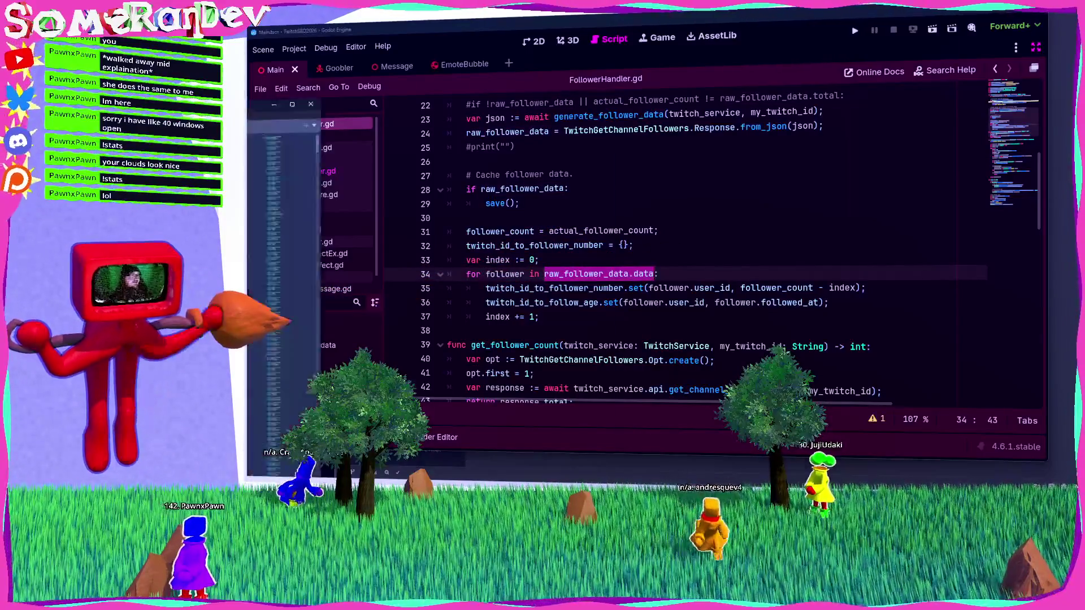
Select the data key in followers.json, enlarge its text, and return to Godot.
key("alt+Tab")
double_click(418, 119)
scroll(470, 117, "up", 5)
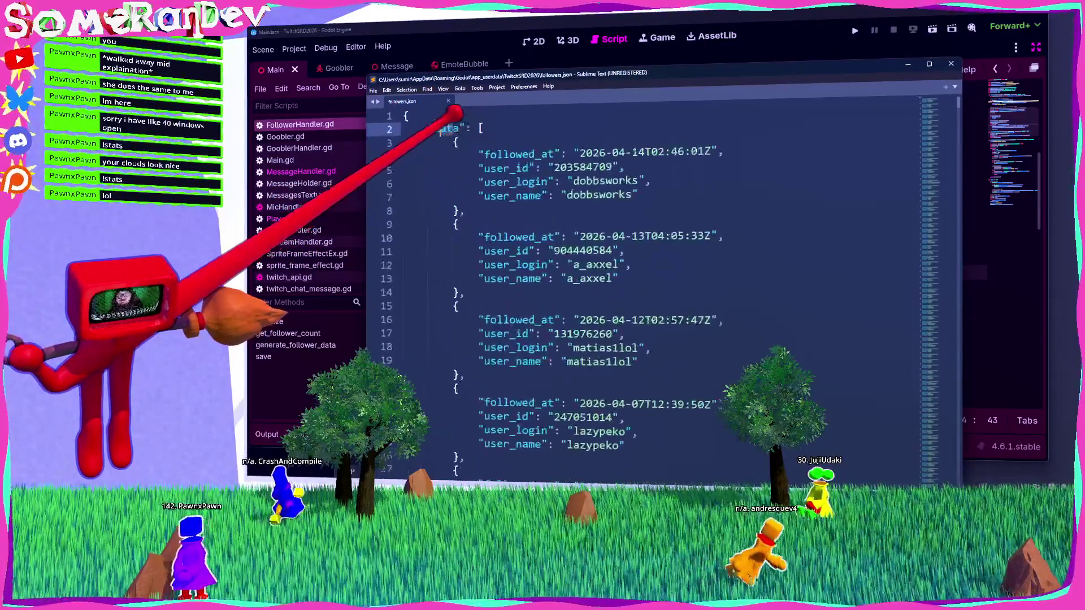
key("Down")
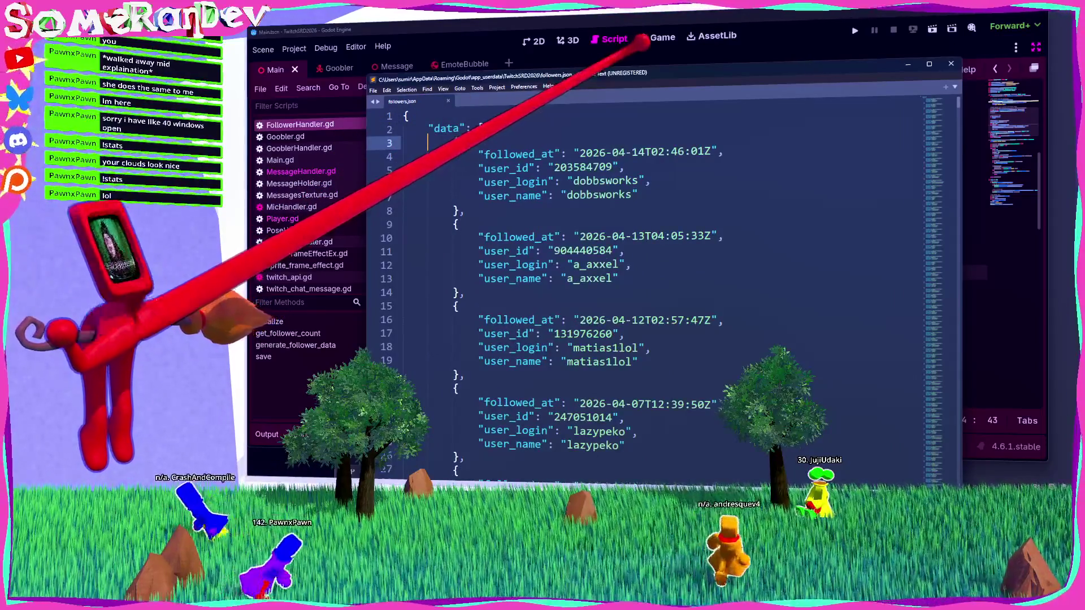
key("alt+Tab")
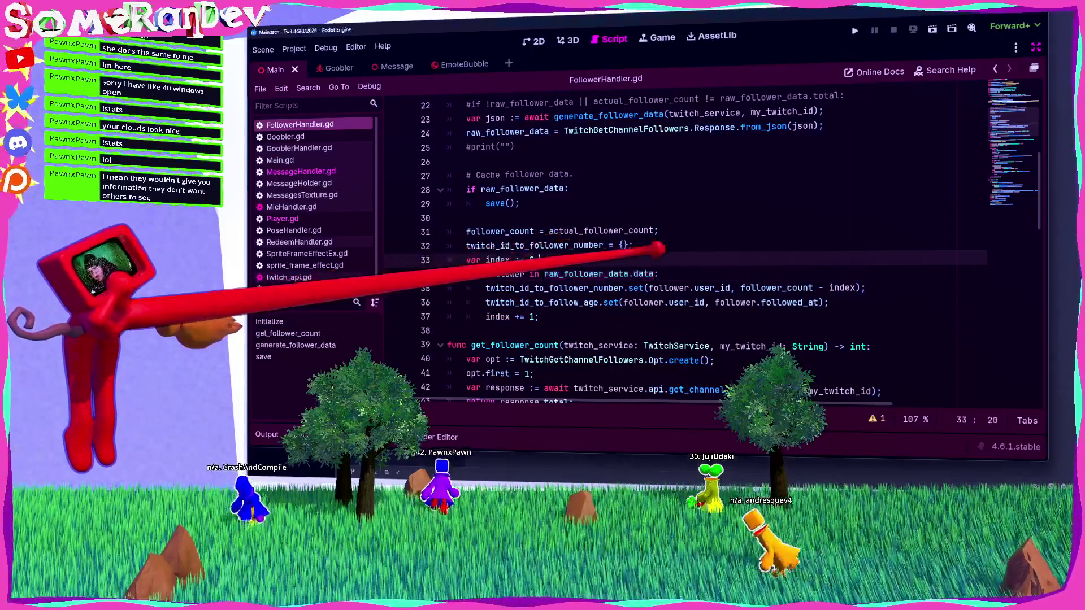
Add print(follower); inside the follower for loop and save.
key("End")
key("Return")
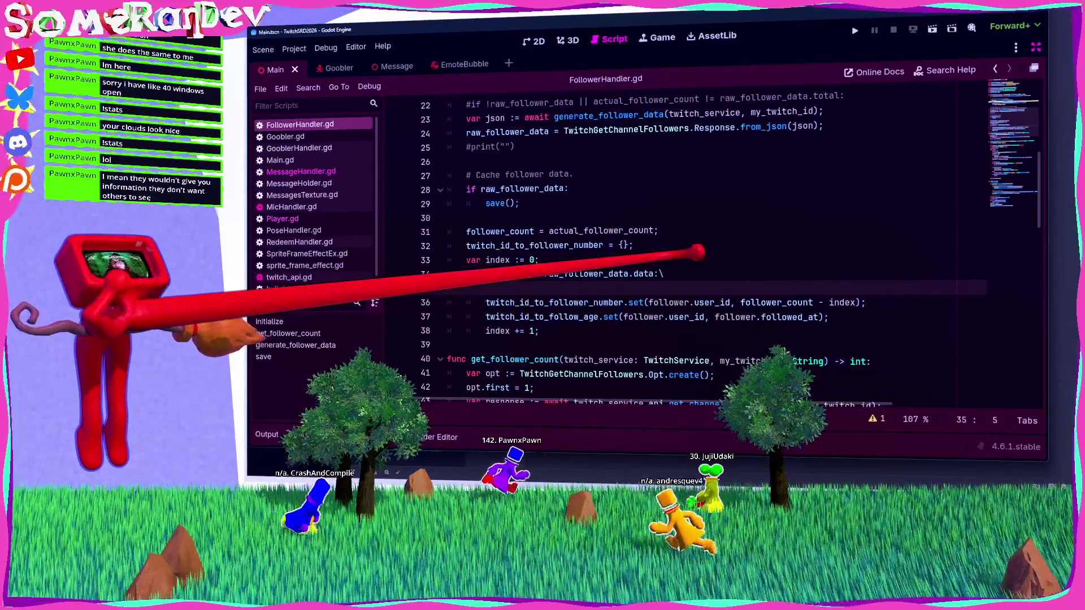
type("ower);")
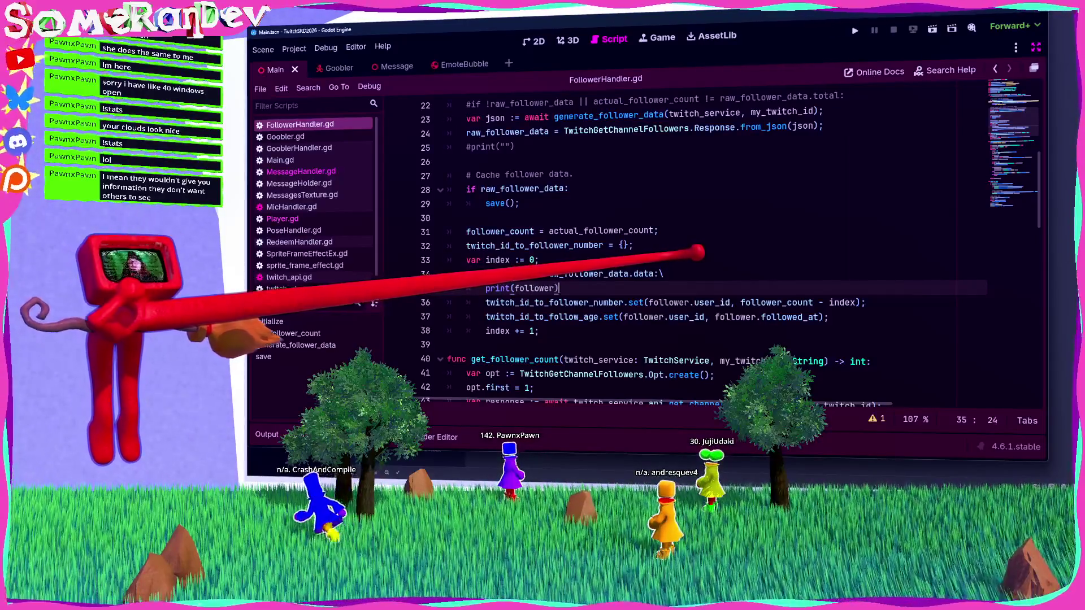
key("ctrl+s")
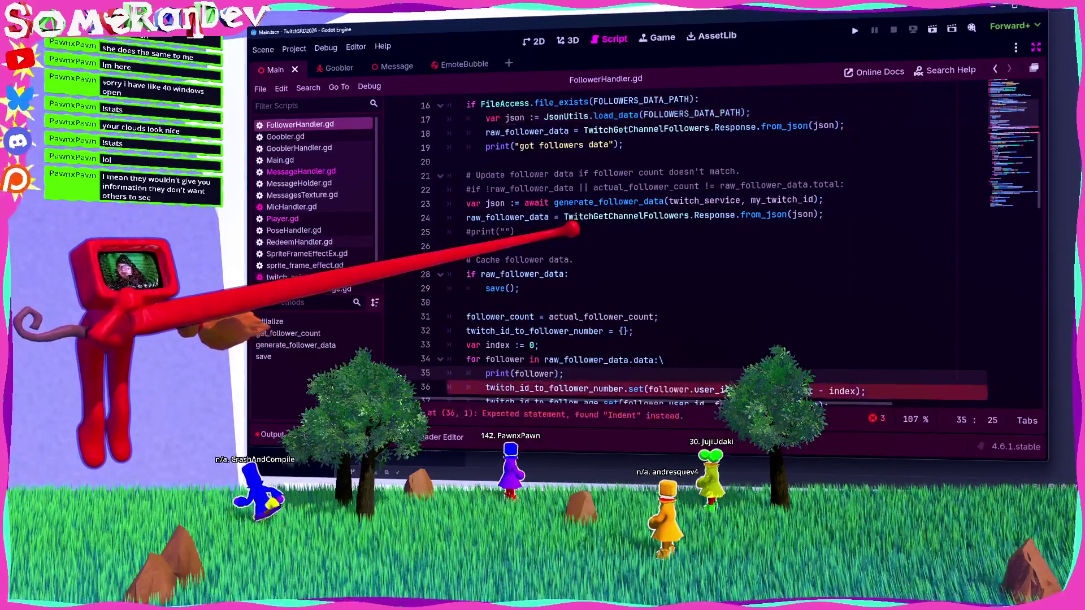
Uncomment the line 22 if, indent lines 23–24 beneath it, delete the #print line, and save.
scroll(622, 249, "up", 2)
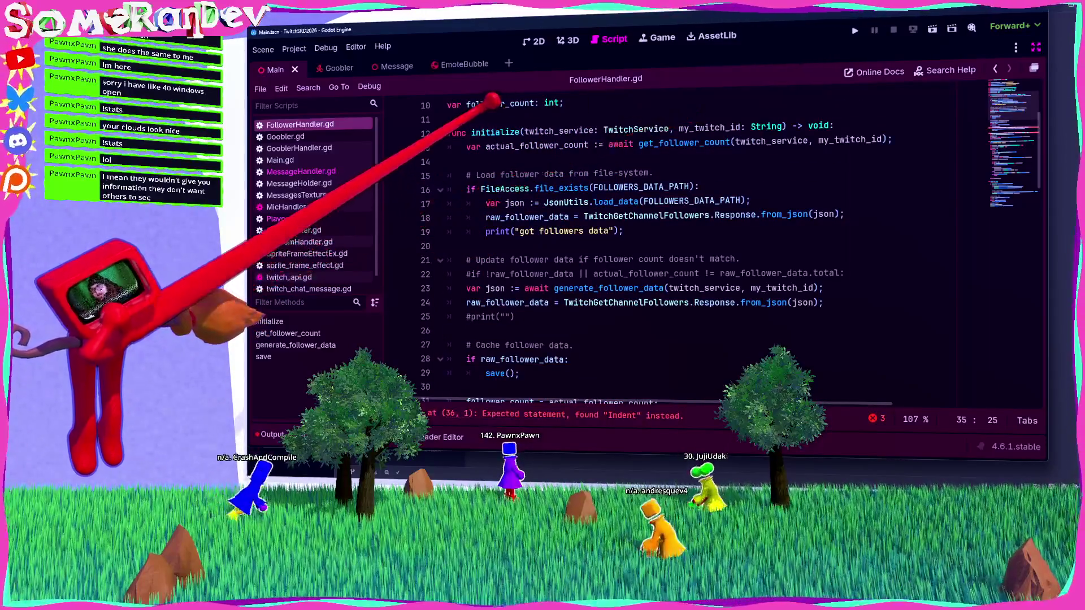
left_click(520, 131)
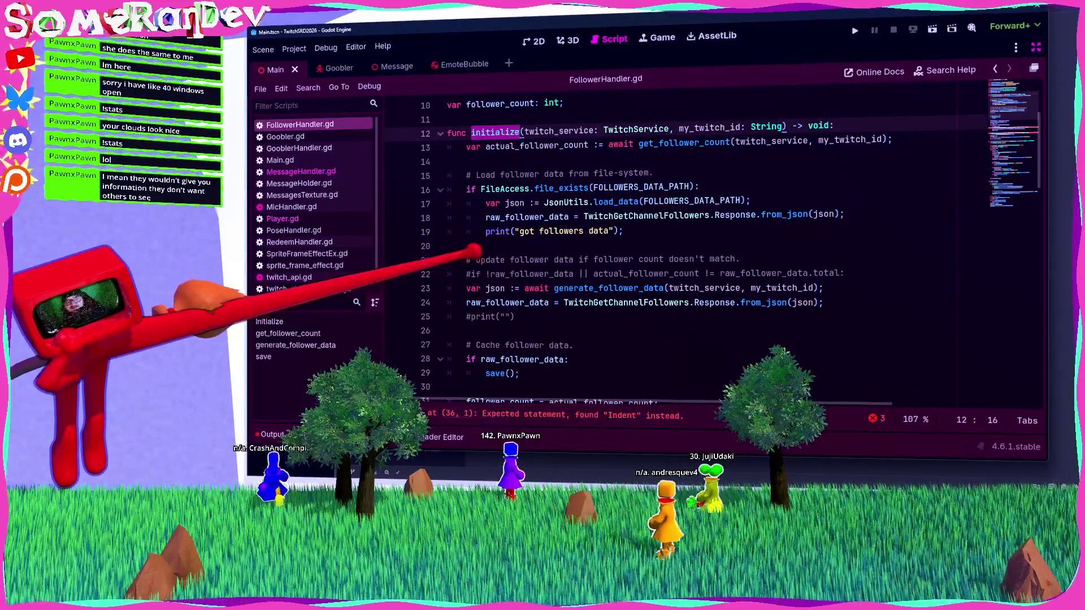
left_click(470, 273)
key("BackSpace")
mouse_move(824, 302)
left_mouse_down()
mouse_move(735, 288)
mouse_move(622, 302)
mouse_move(447, 288)
left_mouse_up()
key("Tab")
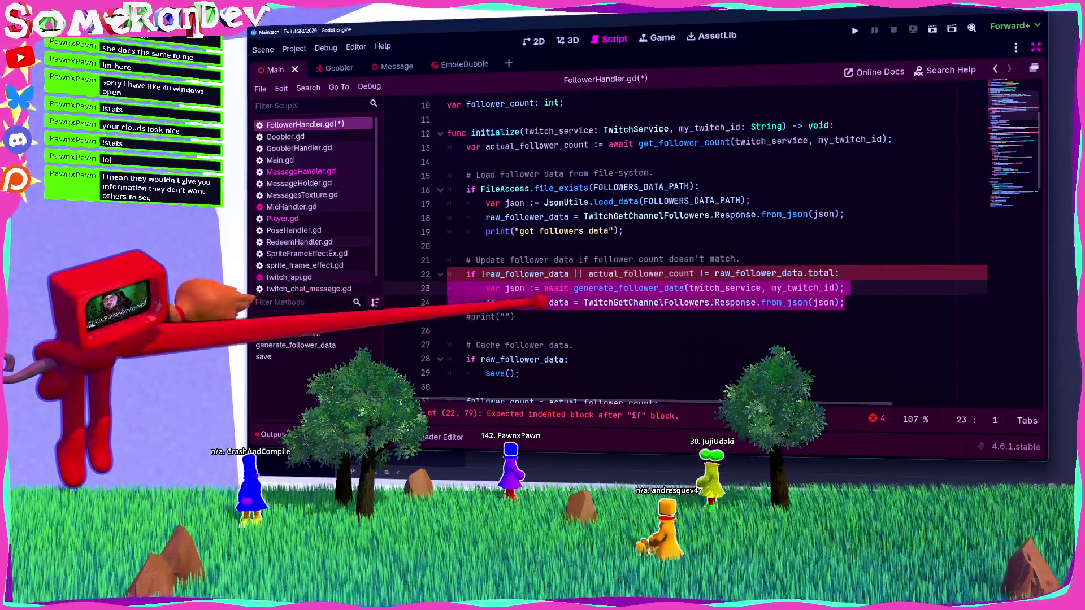
key("Down")
key("Down")
key("shift+End")
key("BackSpace")
key("ctrl+s")
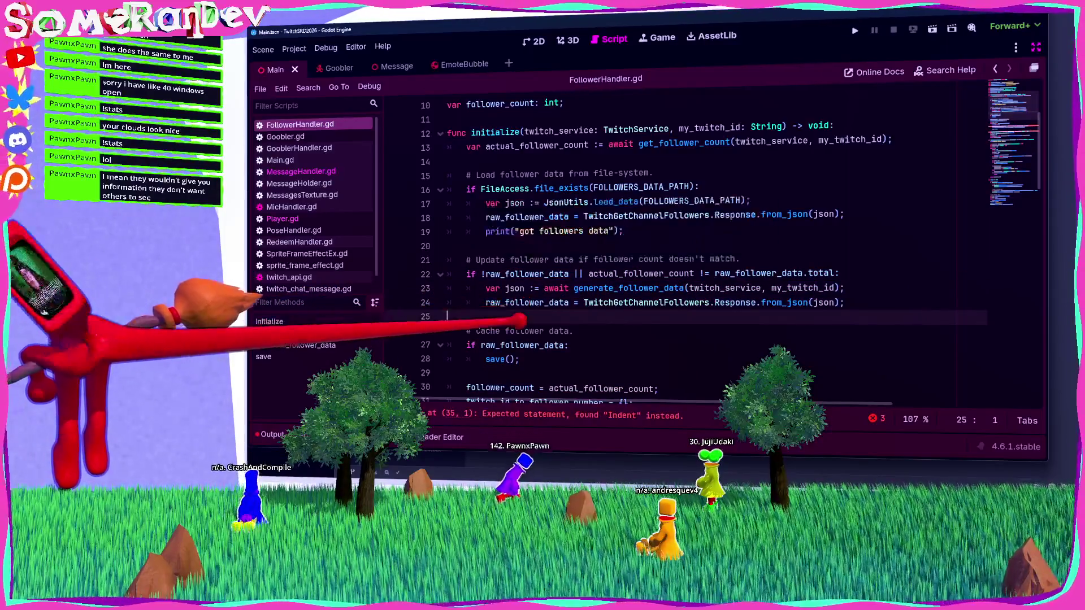
Review raw_follower_data in the script's save function.
scroll(678, 254, "down", 2)
scroll(678, 255, "down", 19)
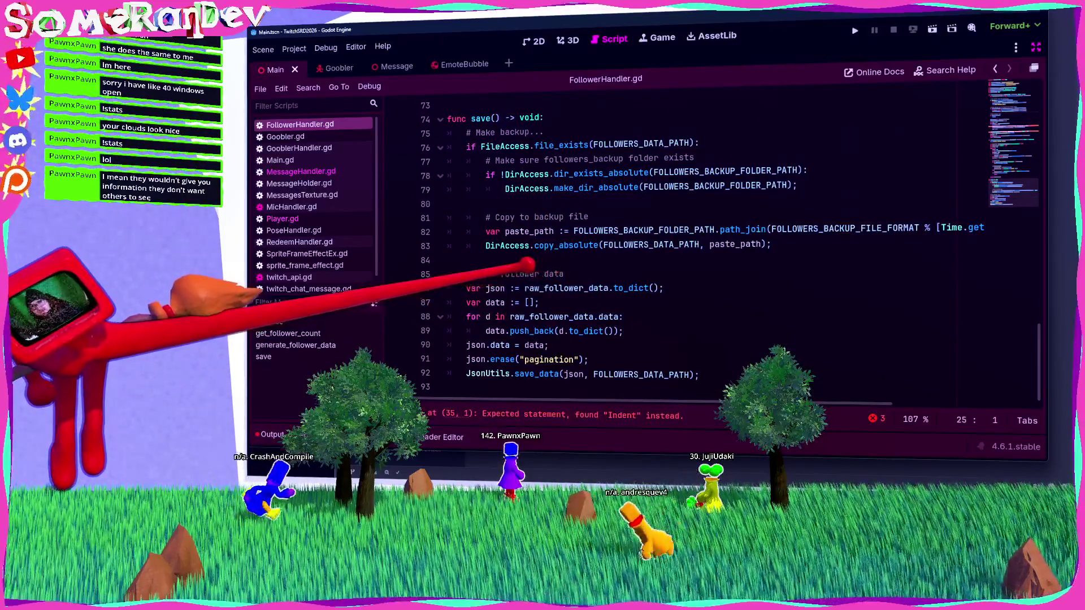
scroll(678, 254, "up", 6)
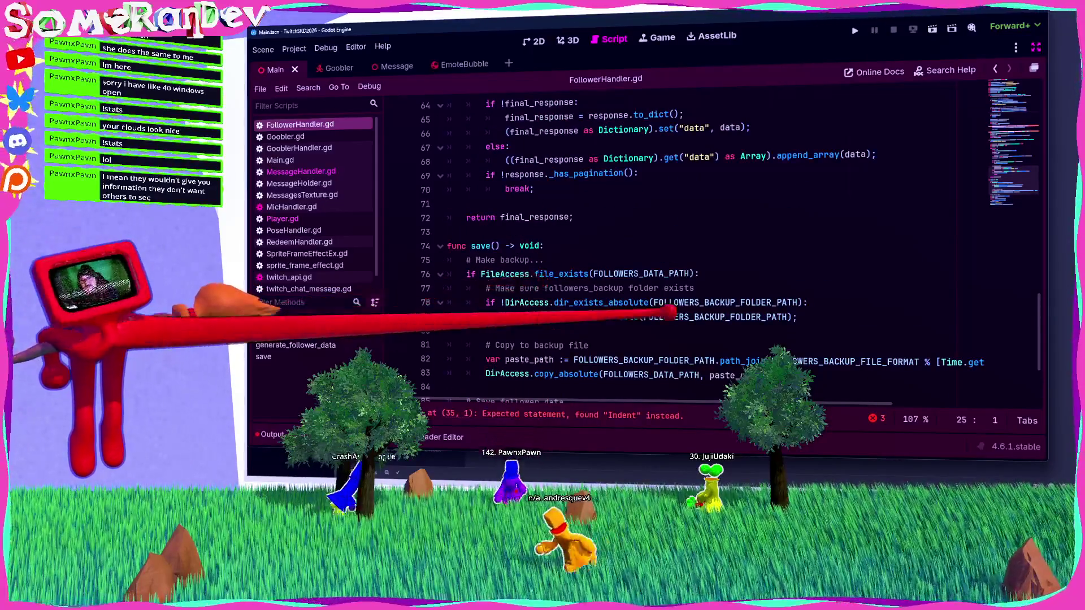
scroll(678, 254, "down", 6)
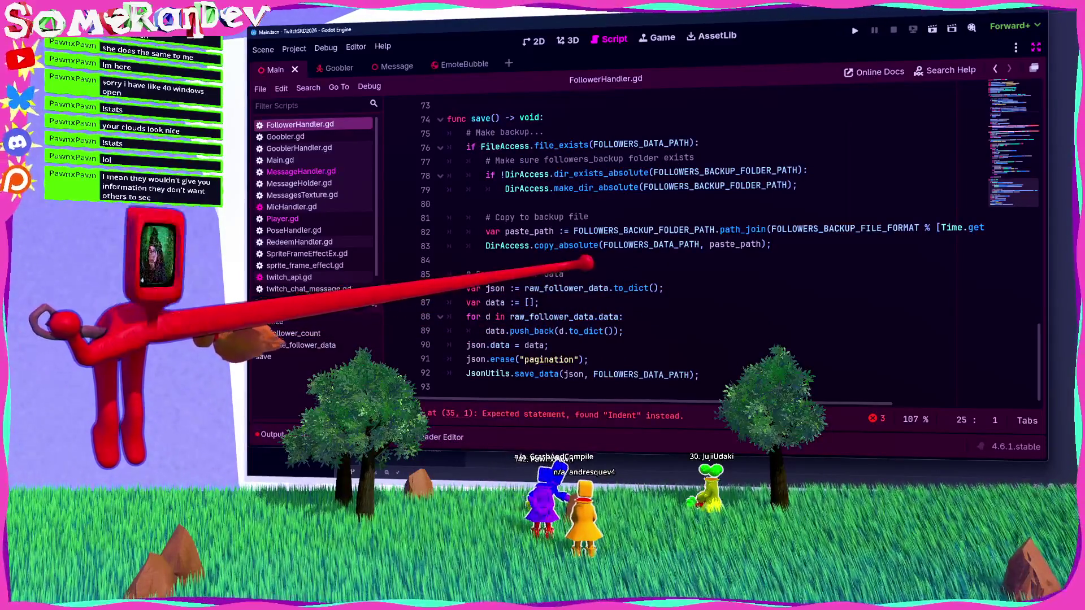
double_click(599, 317)
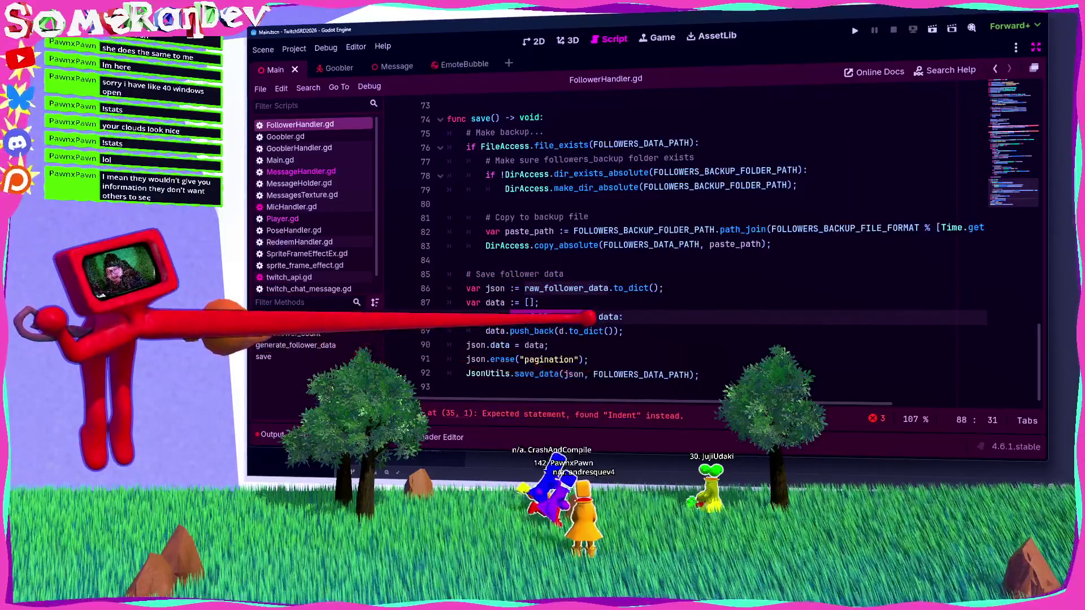
scroll(678, 254, "up", 10)
scroll(528, 290, "up", 7)
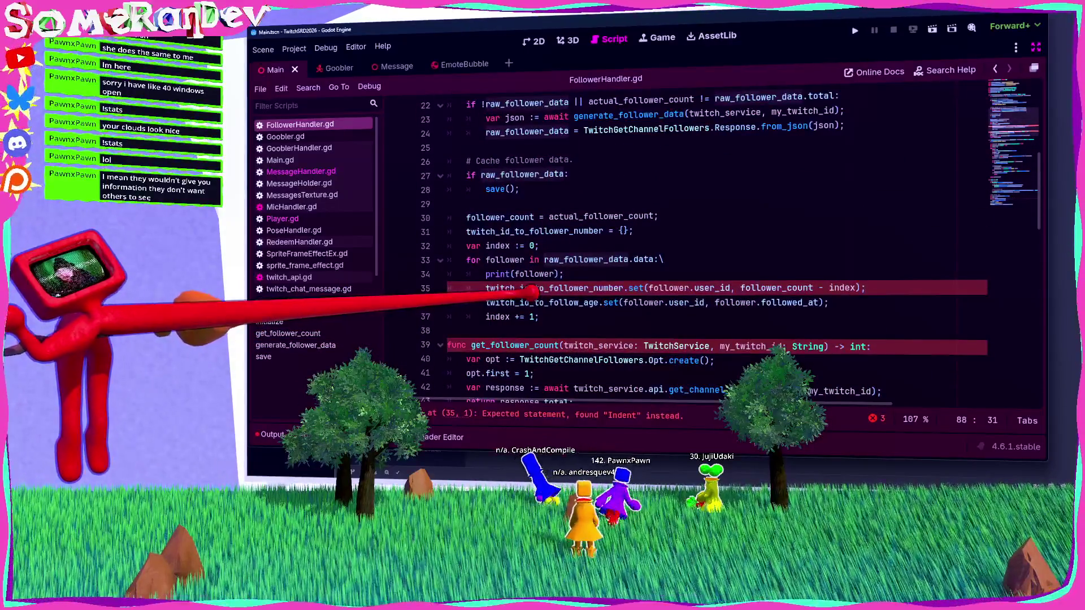
Delete the stray backslash ending the for-loop line and save the script.
left_click(675, 259)
key("BackSpace")
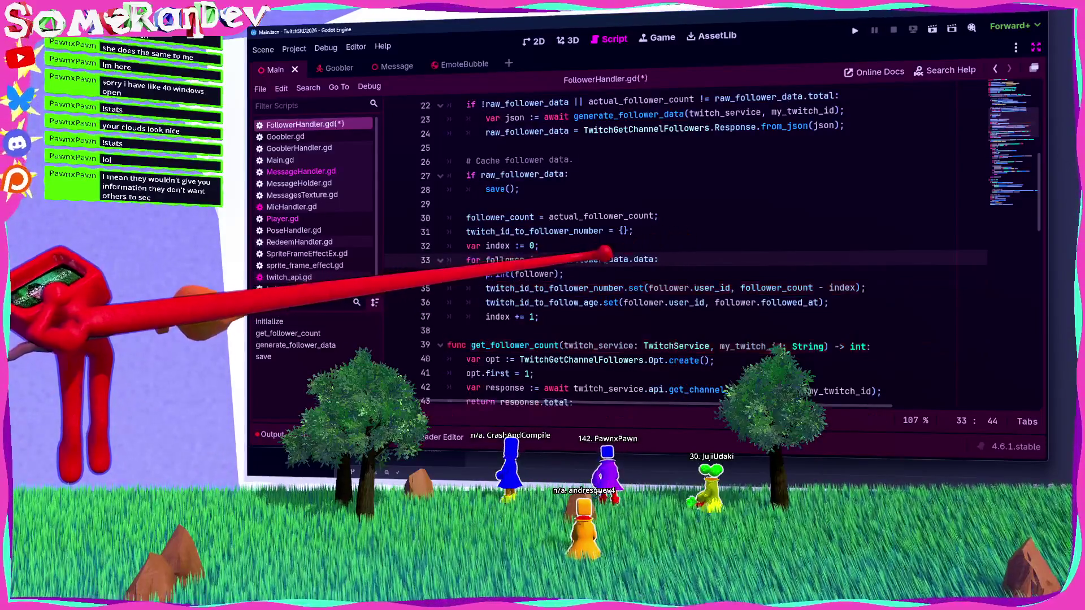
key("ctrl+s")
Check the follower, twitch_id_to_follow_age and followed_at names, then run the current scene with F6.
double_click(533, 273)
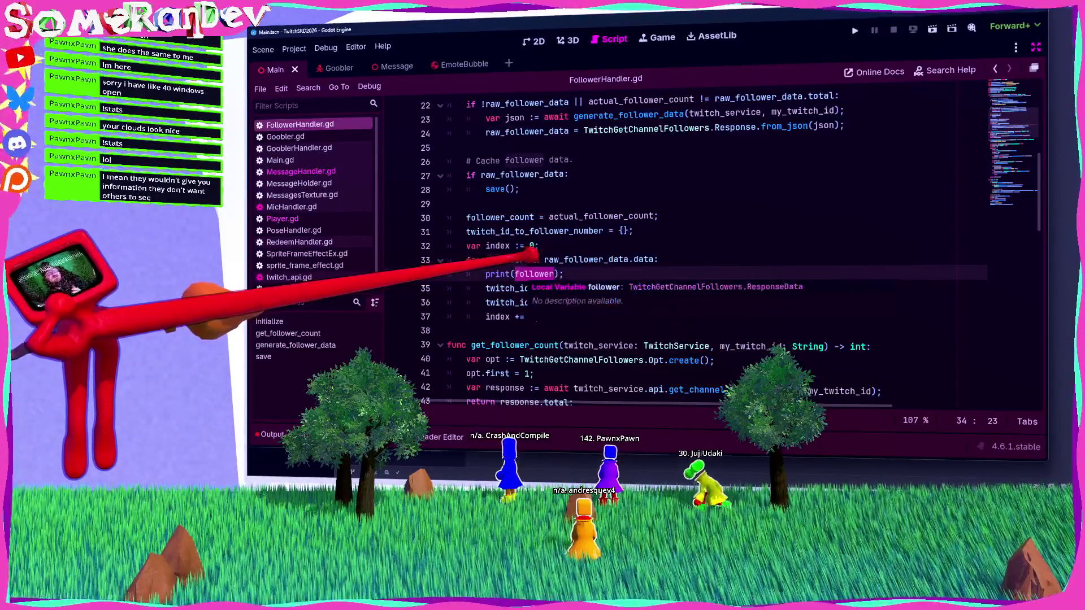
double_click(541, 302)
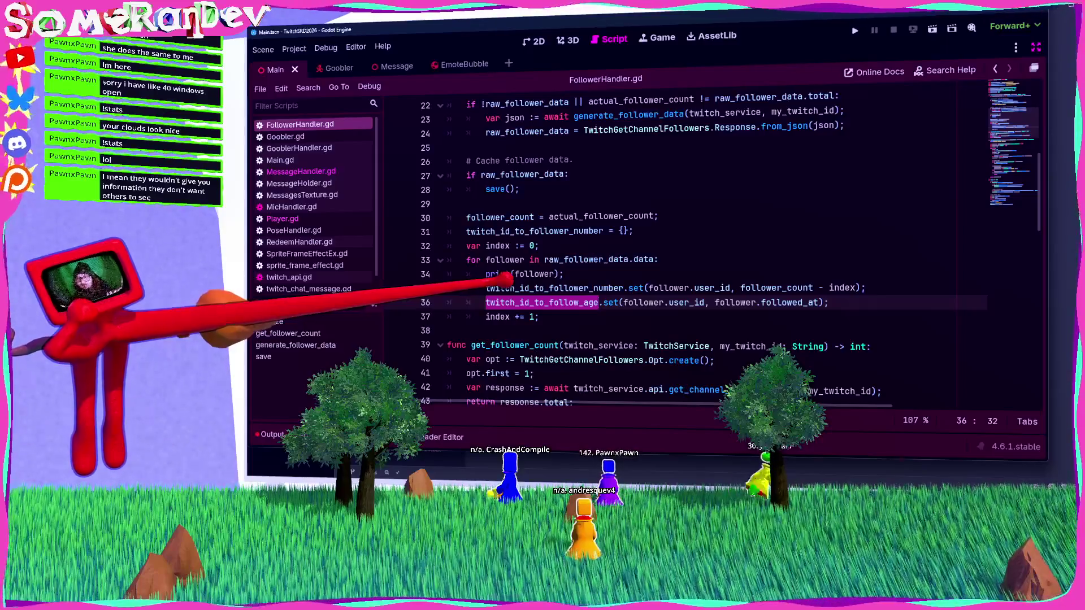
double_click(790, 302)
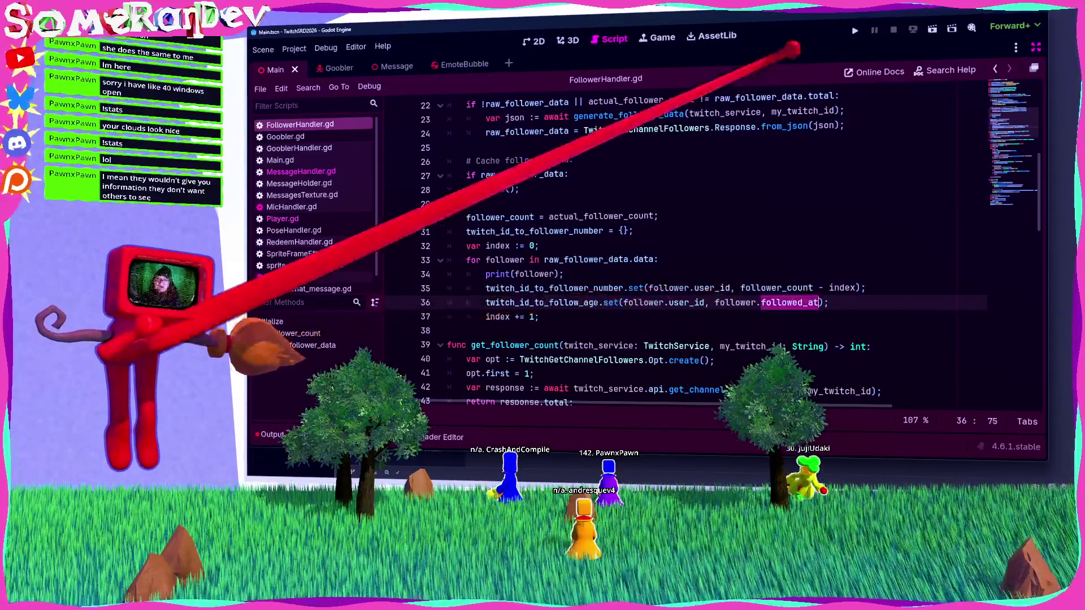
key("F6")
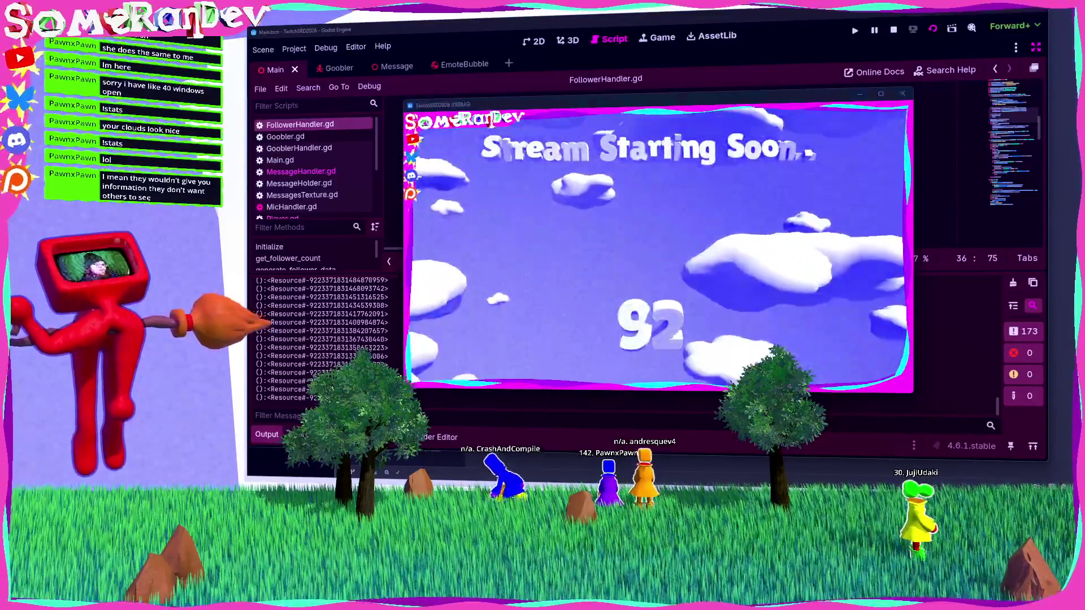
Consult the Twitch API reference, then return to FollowerHandler.gd's follower loop.
key("alt+Tab")
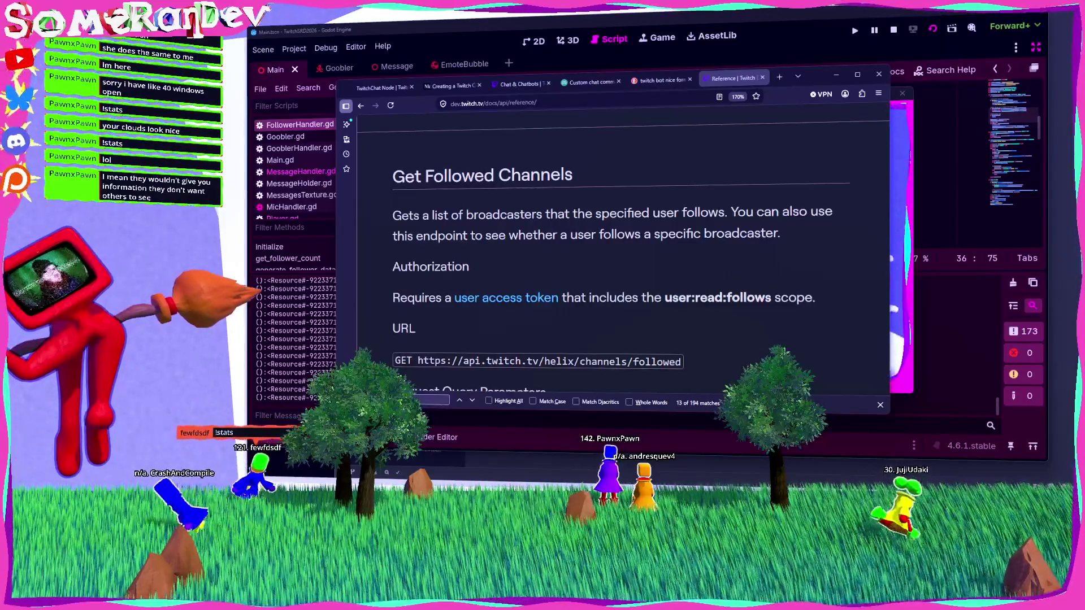
key("alt+Tab")
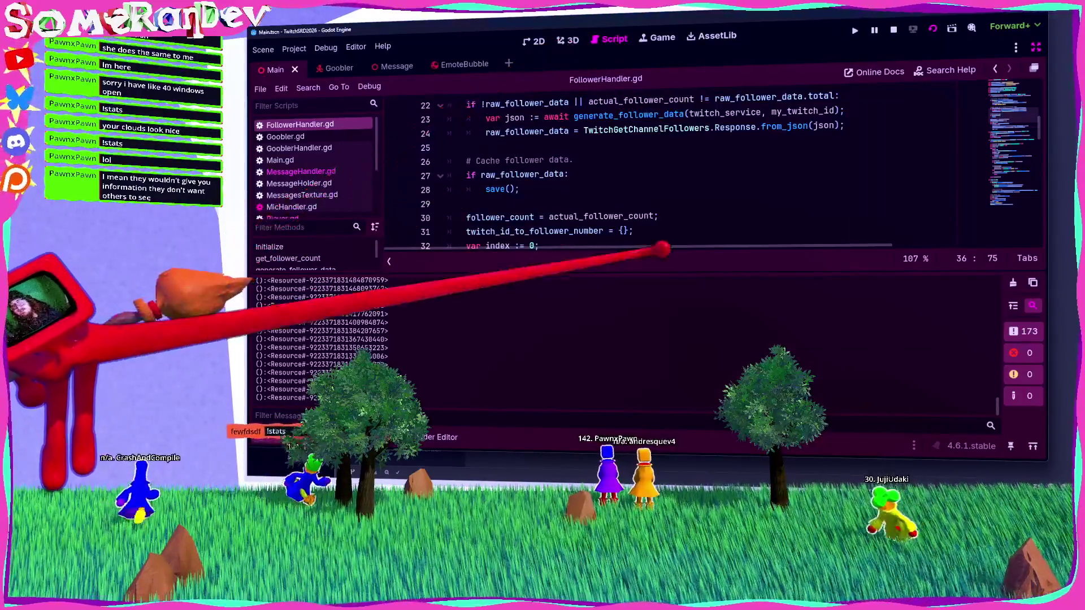
scroll(622, 170, "down", 3)
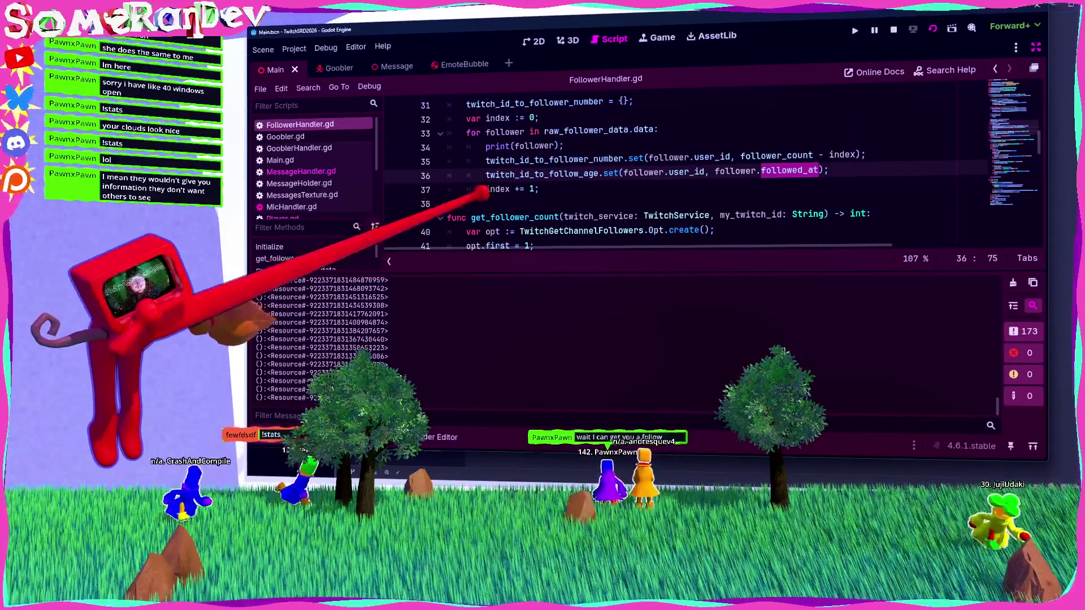
Hide Output and change the loop's print to print follower.followed_at, then save.
left_click(249, 427)
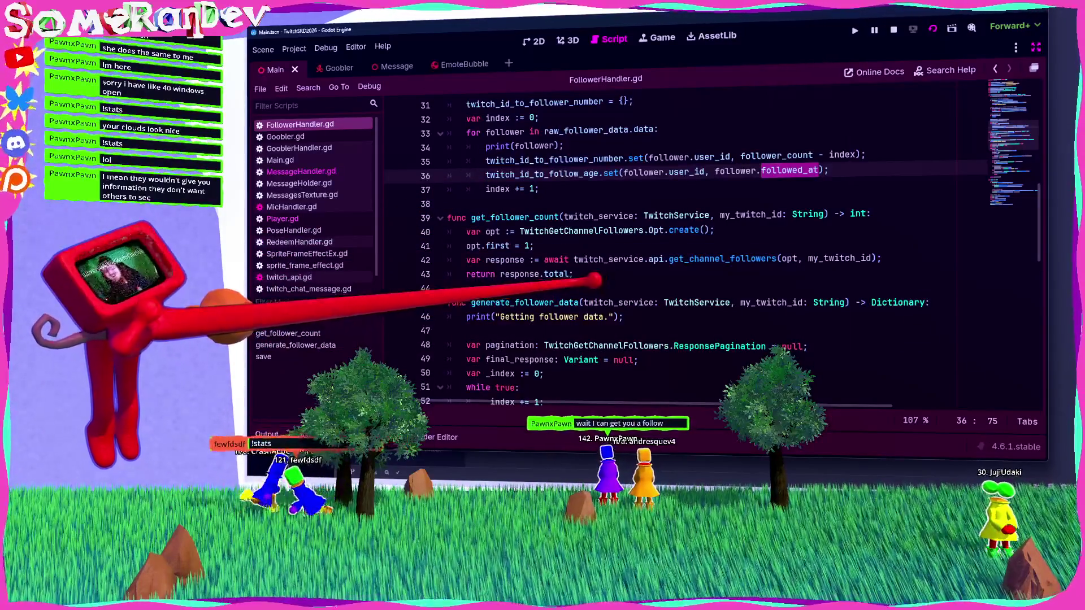
scroll(565, 260, "up", 3)
left_click(548, 273)
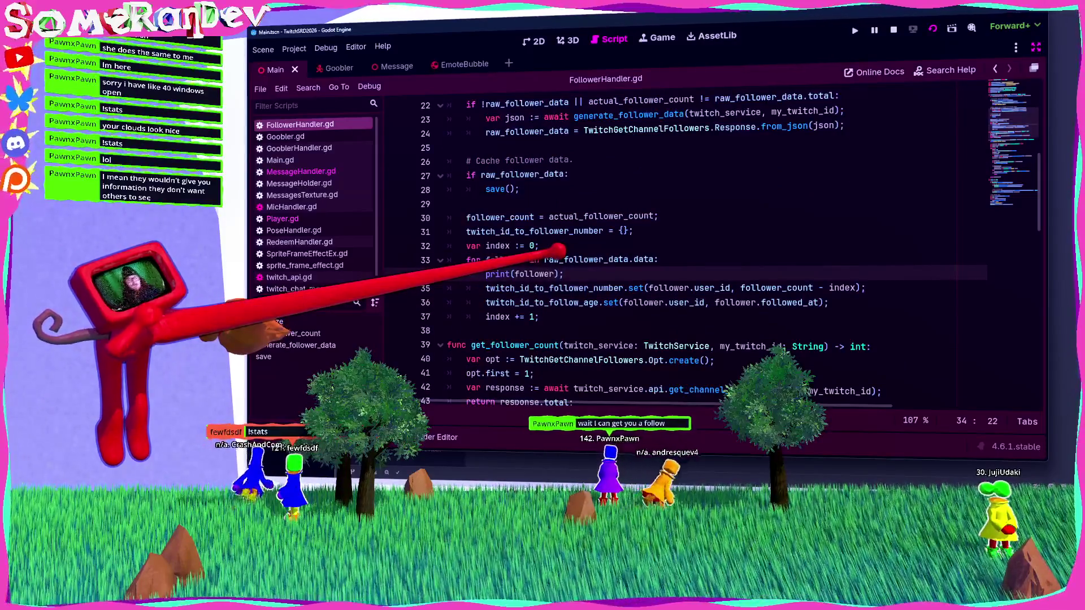
type(".")
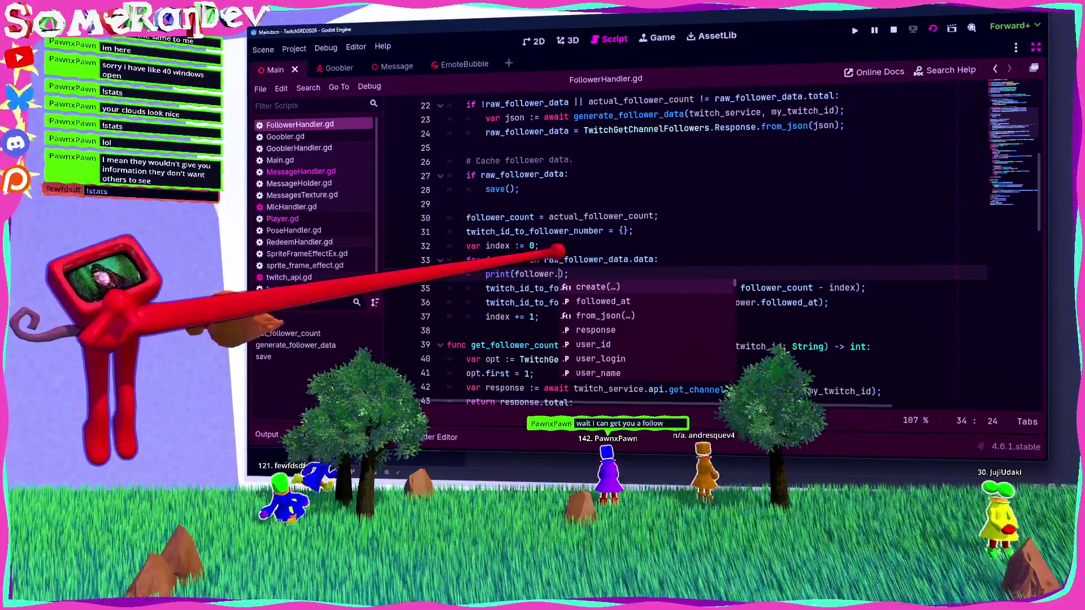
key("Down")
key("Down")
key("Down")
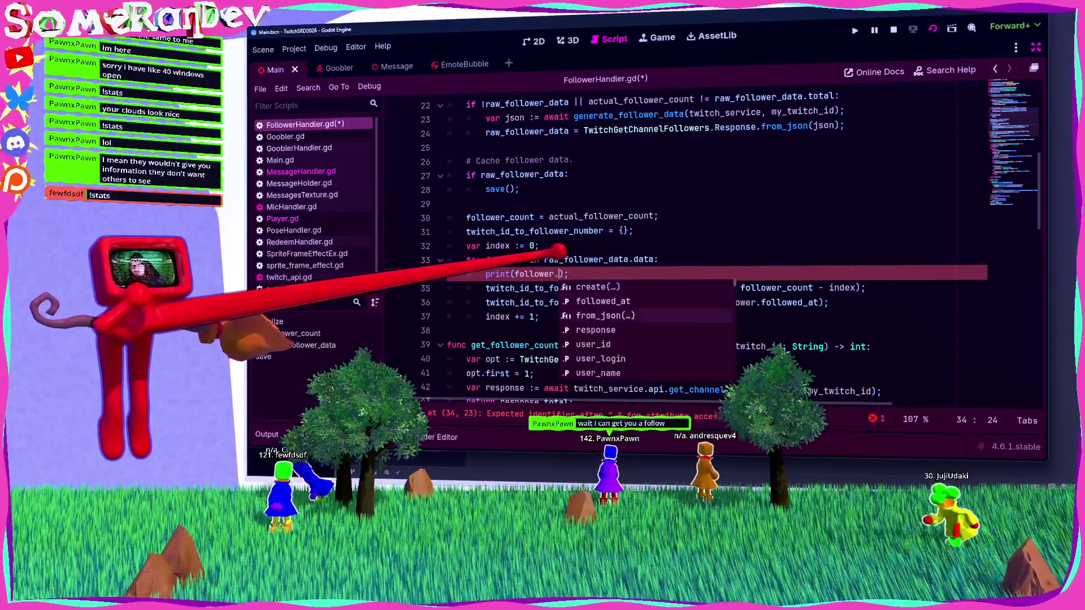
key("Up")
key("Up")
key("Up")
key("Up")
key("Up")
key("Up")
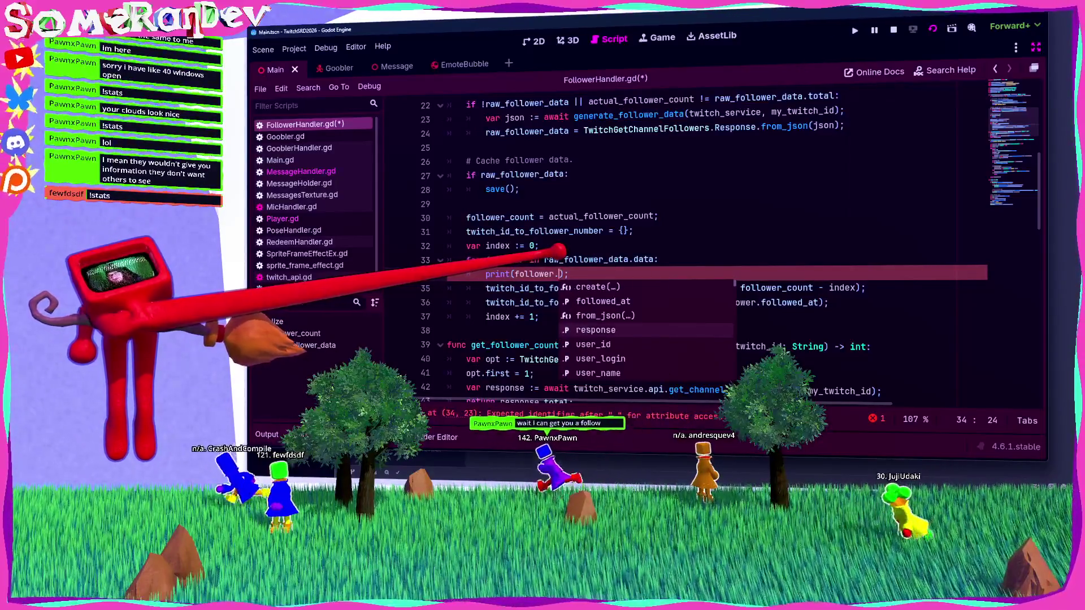
key("Return")
key("ctrl+s")
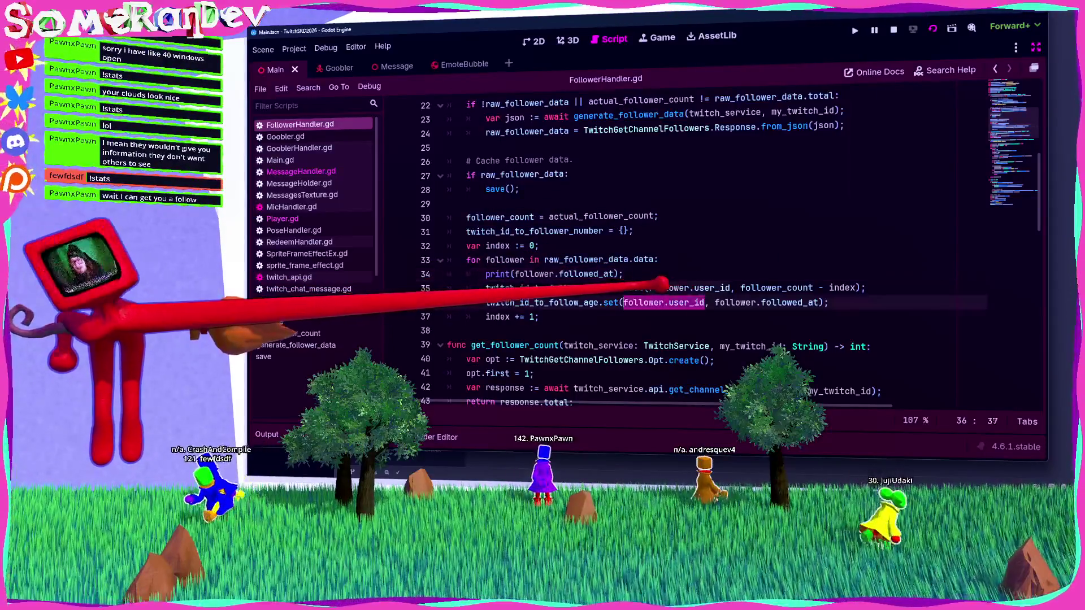
Prefix the print with follower.user_id and " ", save, then run and stop the game.
left_click(515, 274)
type("follower.user_id, \" \",")
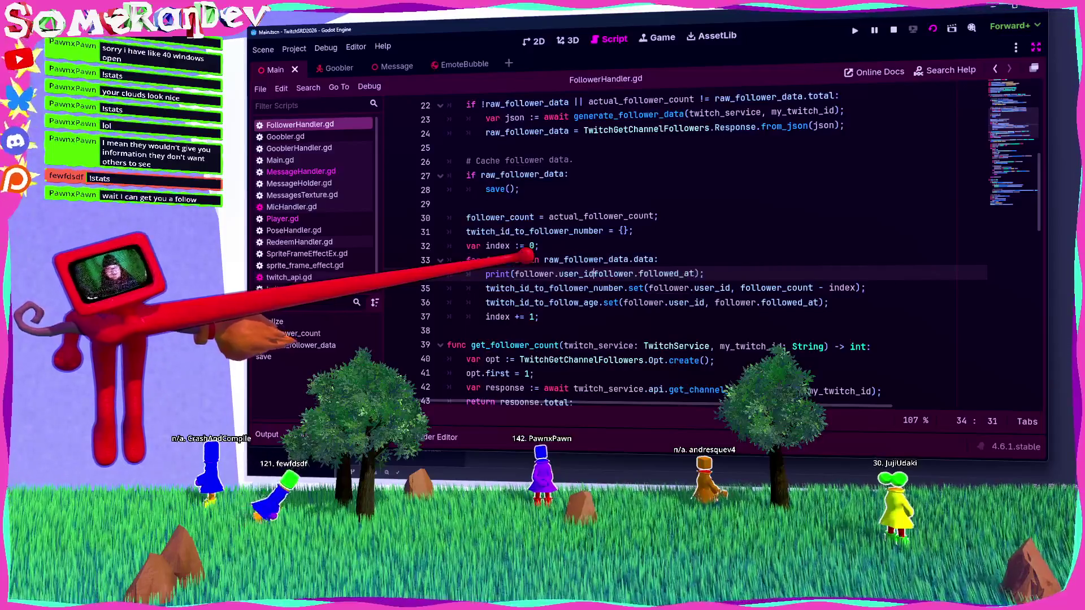
type("\",")
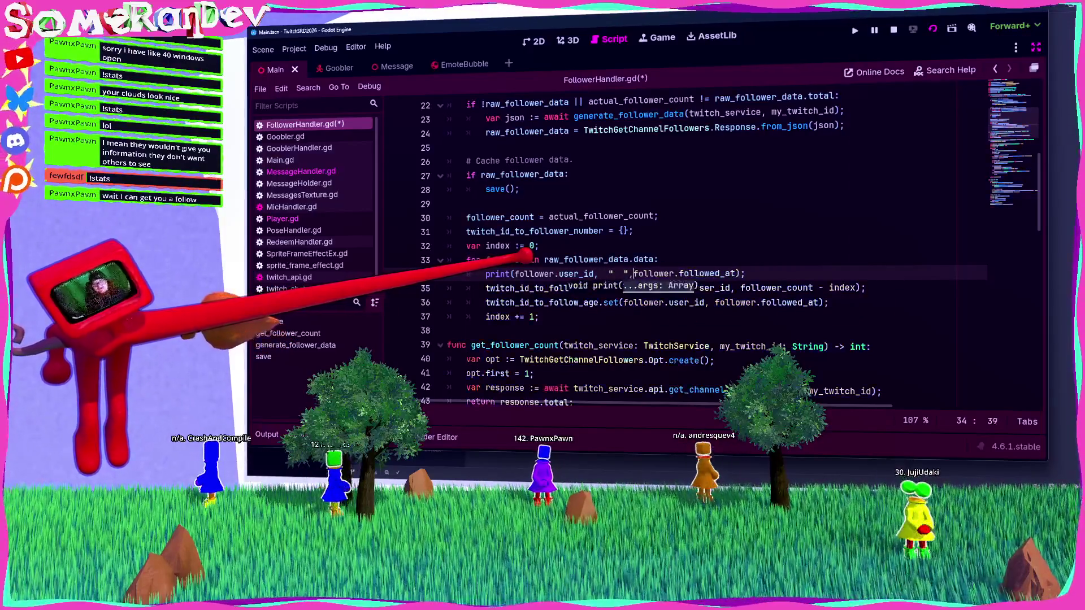
key("ctrl+s")
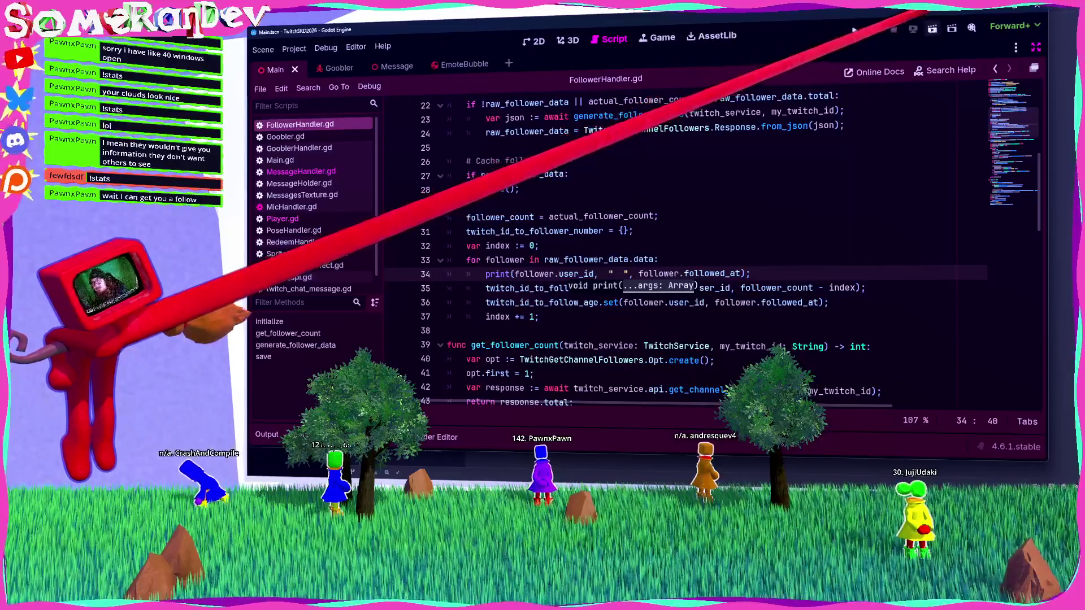
left_click(854, 30)
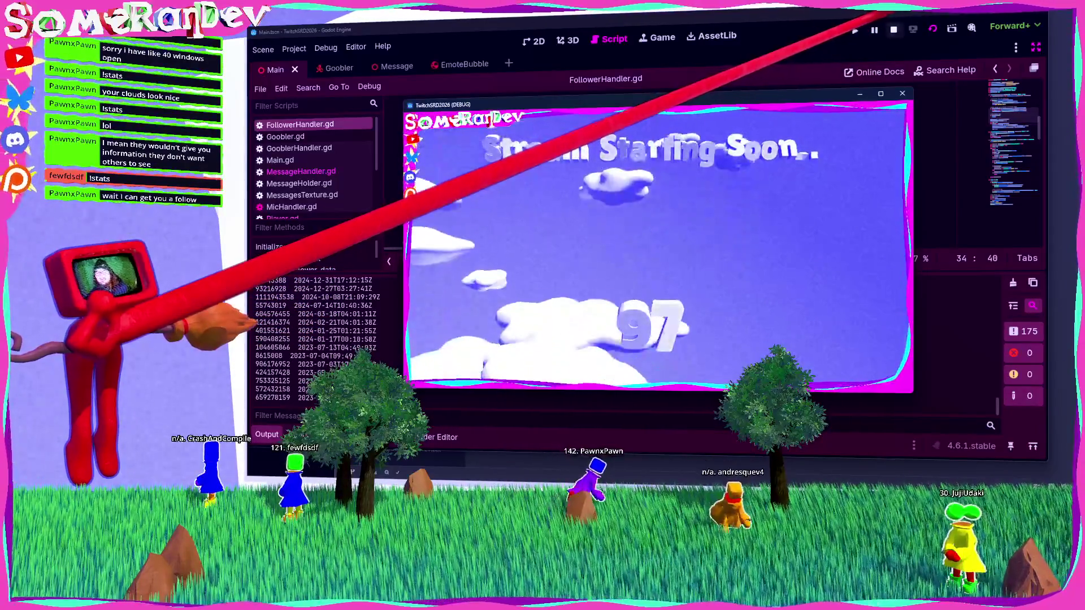
left_click(893, 29)
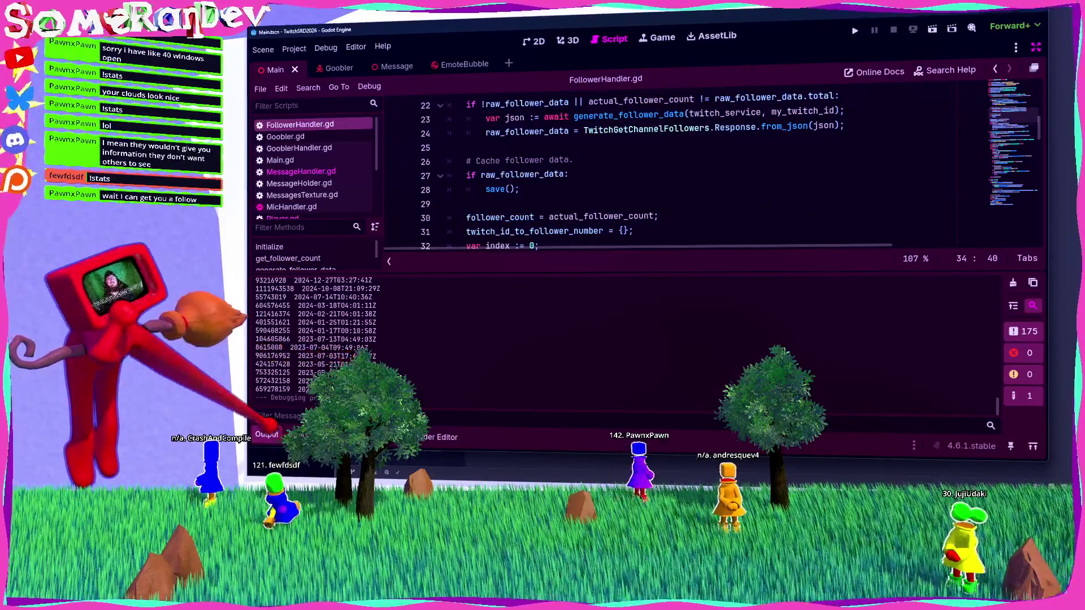
Hide Output, select twitch_id_to_follow_age on line 36, and switch to MessageHandler.gd.
left_click(267, 434)
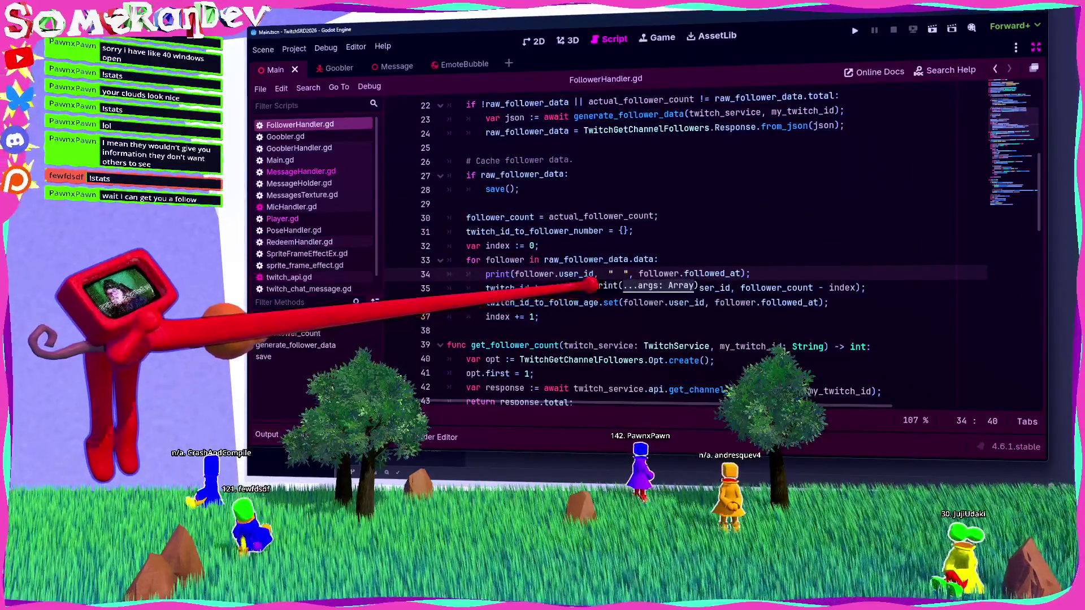
double_click(492, 300)
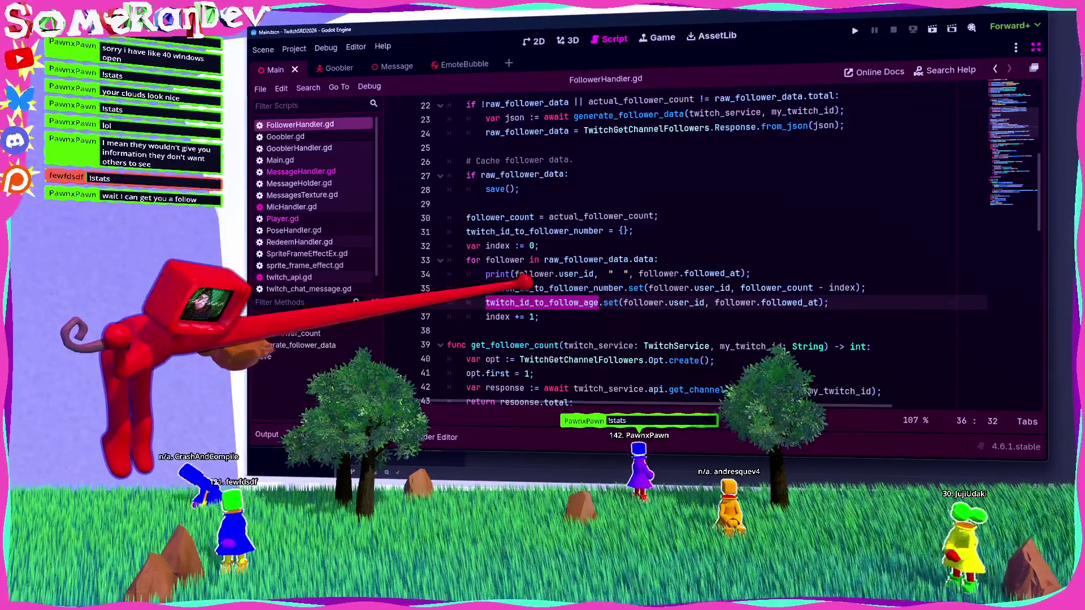
mouse_move(528, 281)
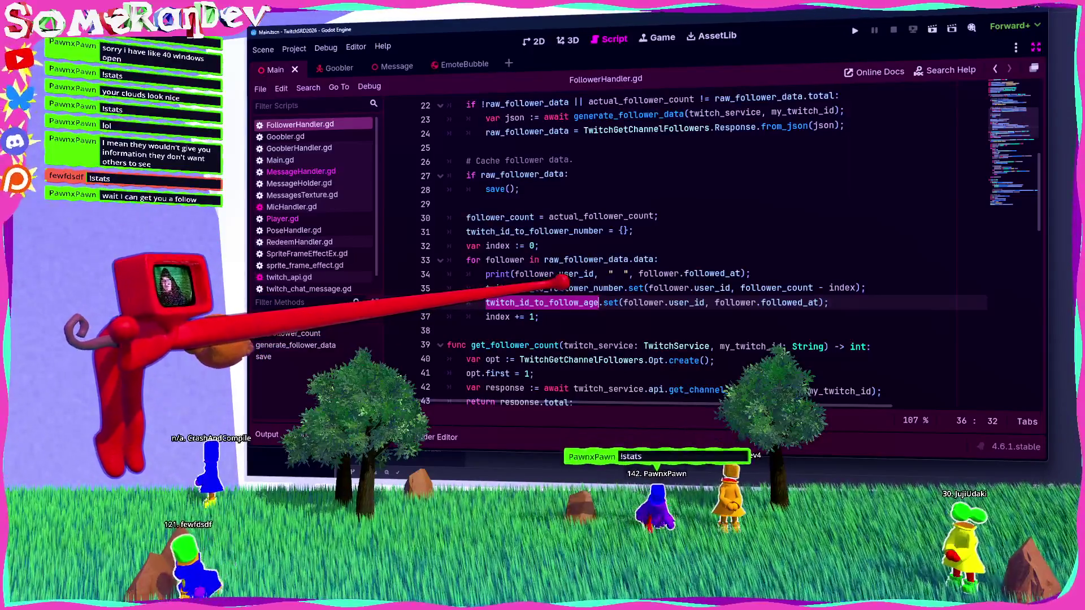
left_click(300, 171)
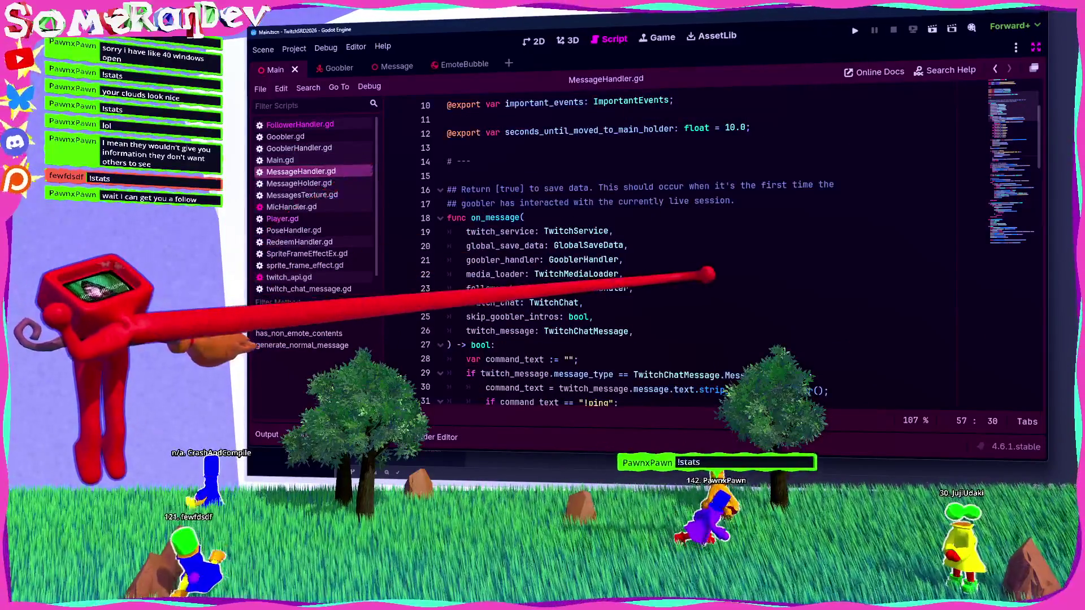
Jump from MessageHandler.gd to get_or_create_player_from_id's definition in GlobalSaveData.gd.
key("ctrl+f")
scroll(622, 237, "down", 10)
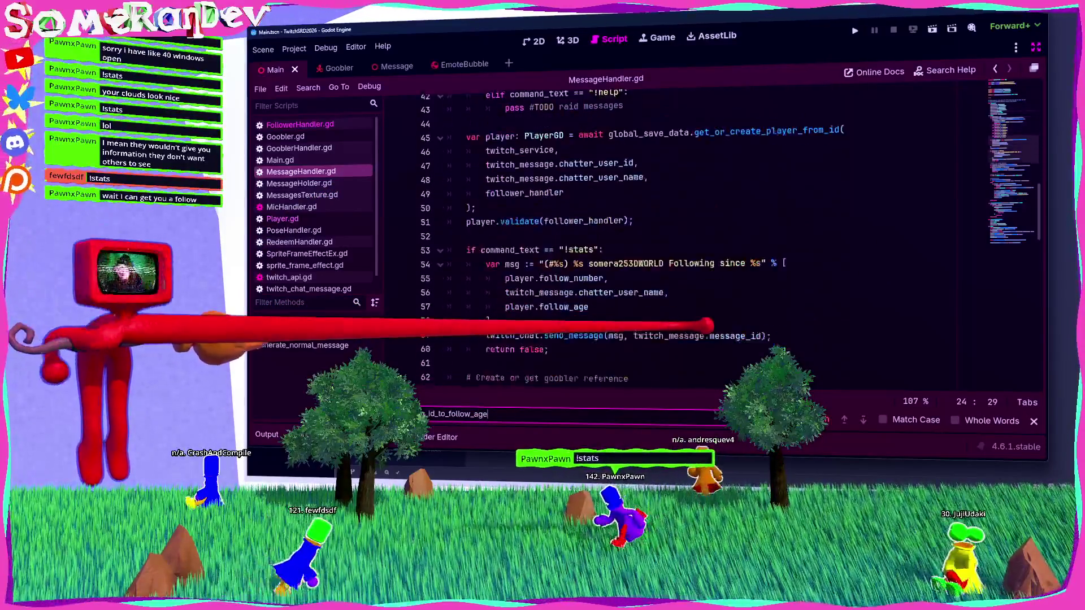
scroll(622, 237, "down", 6)
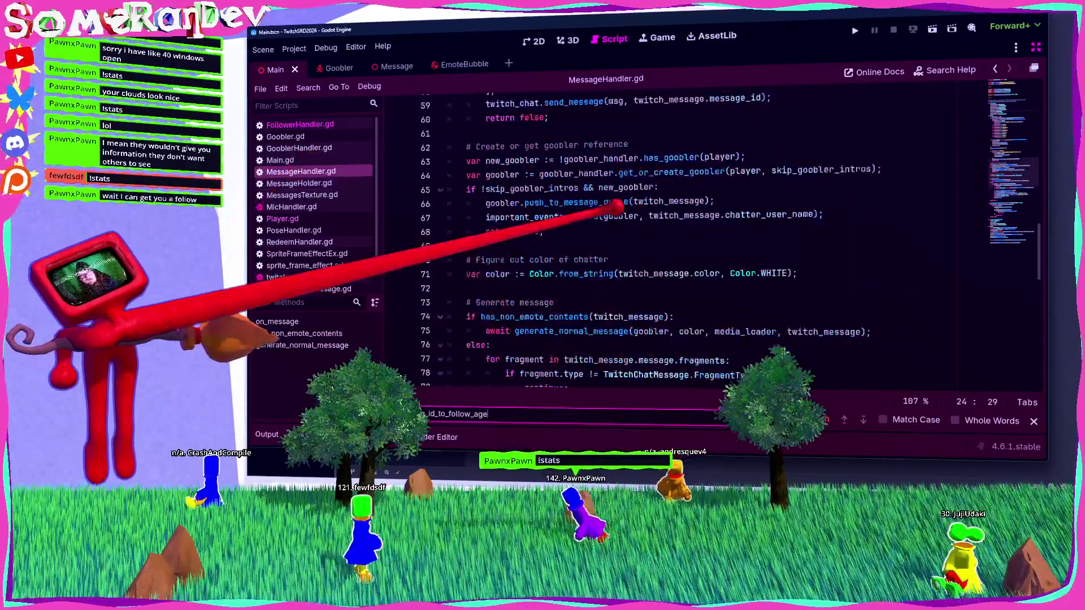
scroll(622, 238, "up", 7)
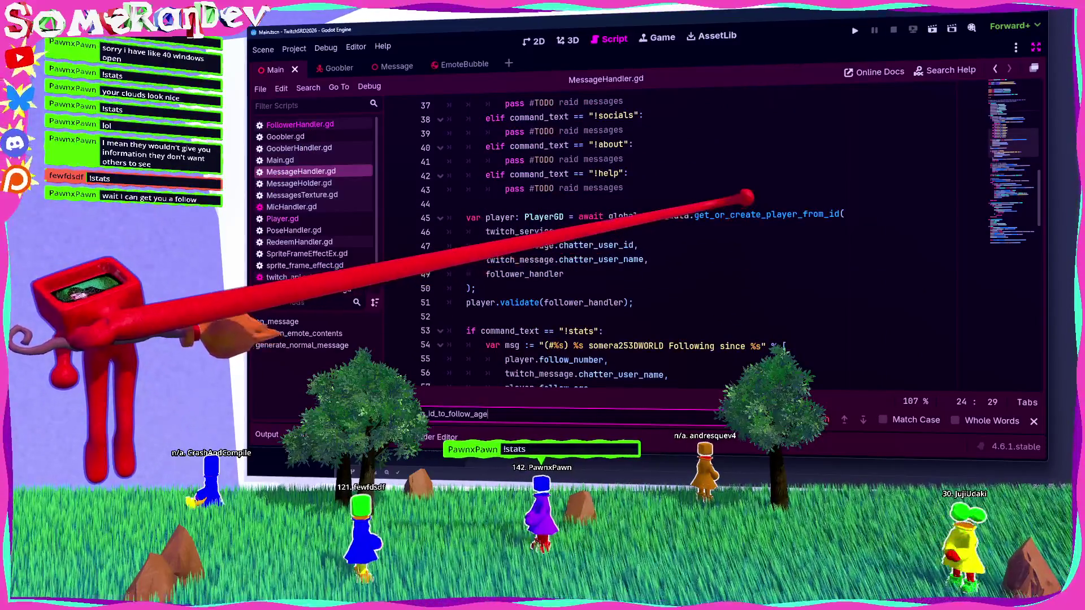
left_click(762, 215, "ctrl")
scroll(590, 201, "up", 2)
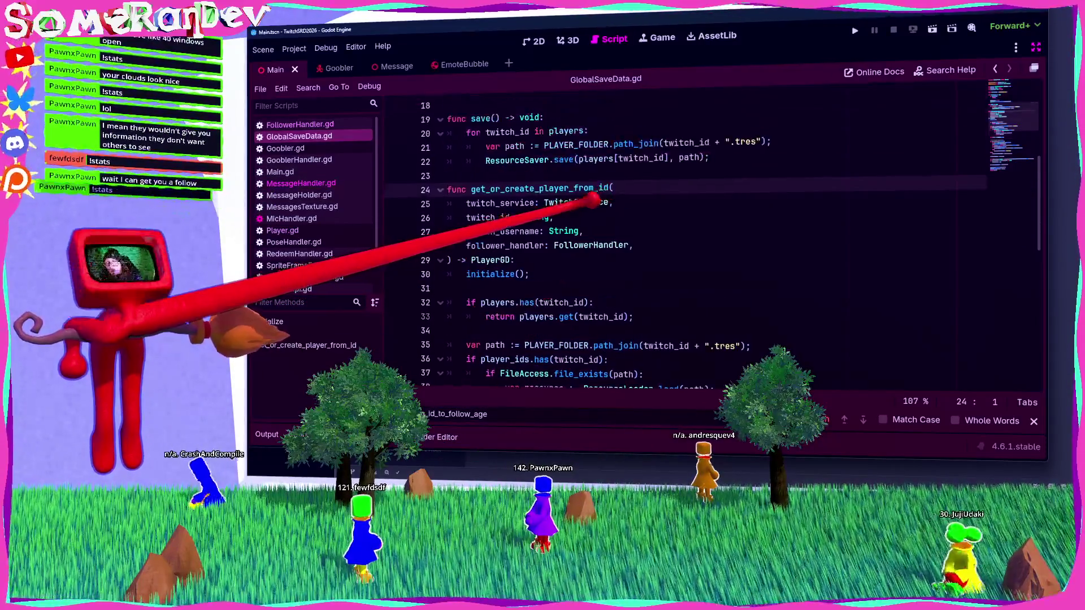
Review the initialize() call and the players dictionary in GlobalSaveData.gd's get_or_create_player_from_id.
scroll(543, 212, "down", 3)
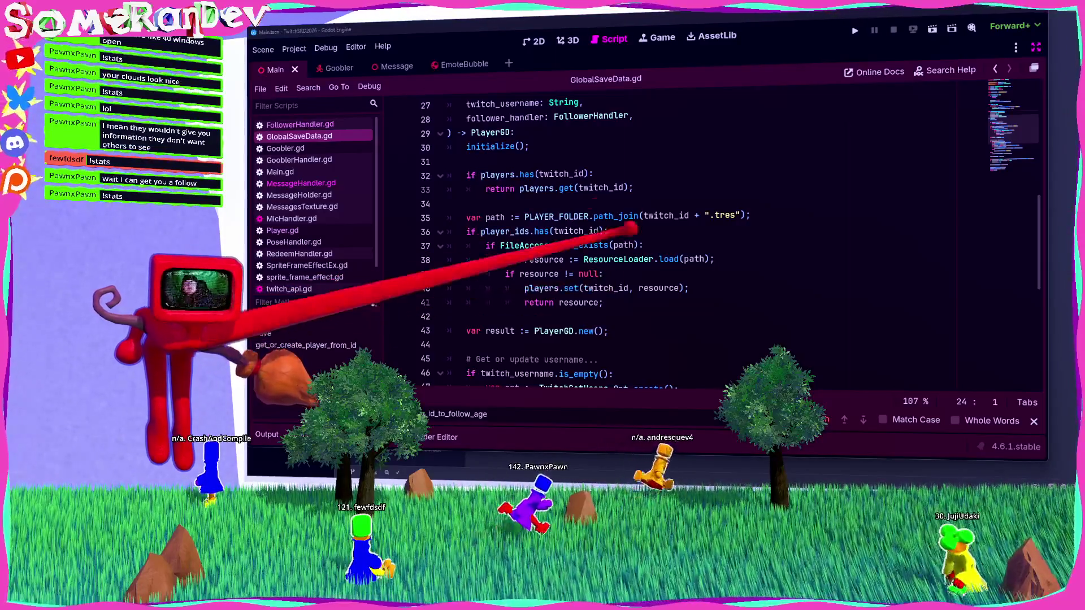
scroll(707, 237, "up", 1)
left_click(520, 187)
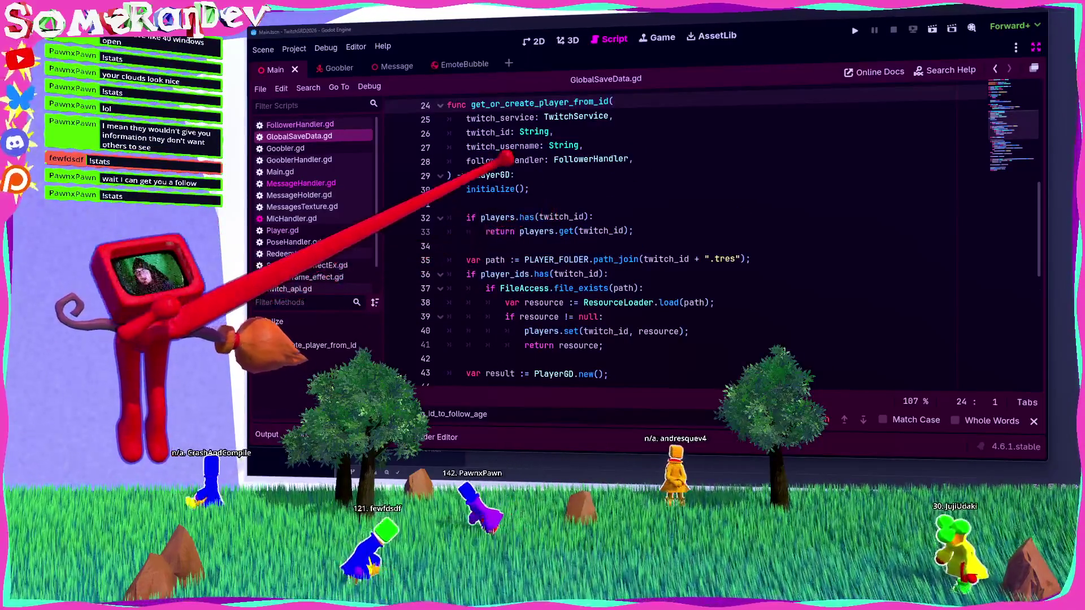
scroll(706, 238, "down", 5)
scroll(517, 206, "down", 2)
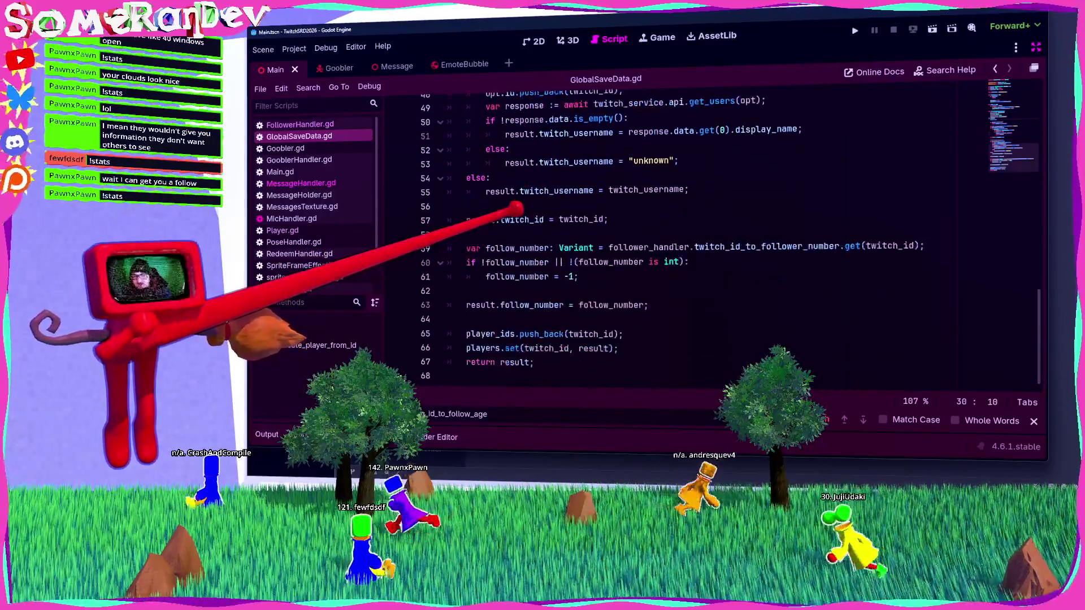
scroll(514, 226, "up", 12)
scroll(706, 237, "up", 3)
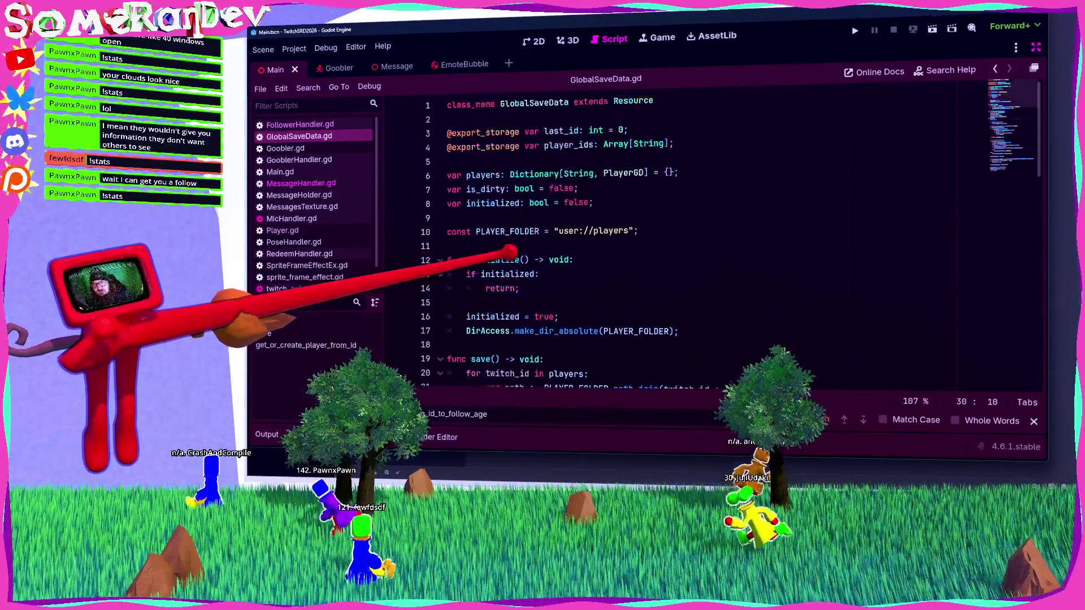
scroll(517, 187, "down", 9)
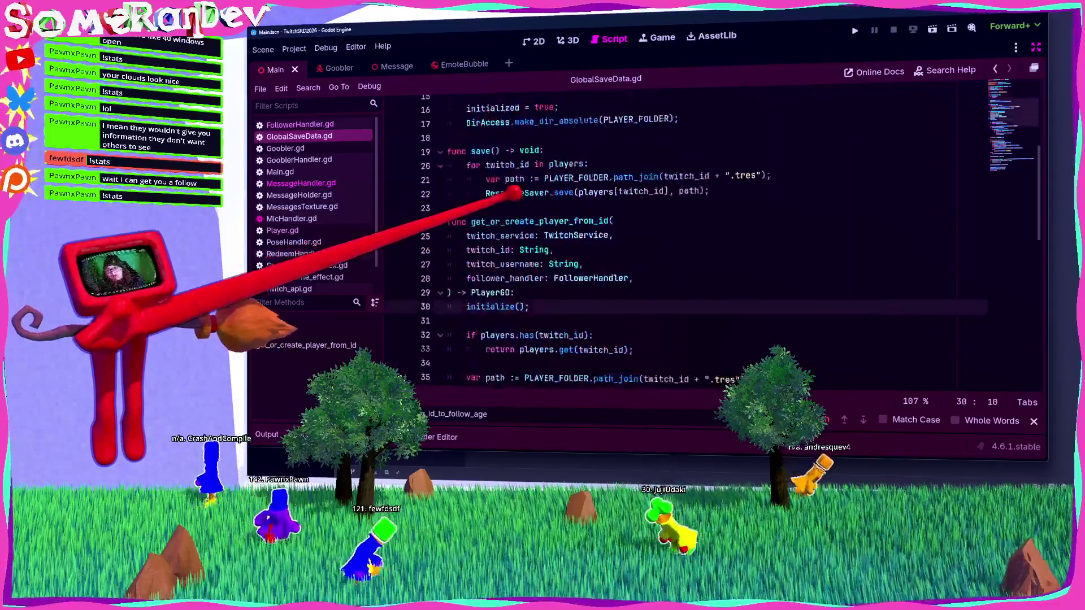
scroll(514, 189, "up", 1)
left_click(535, 216)
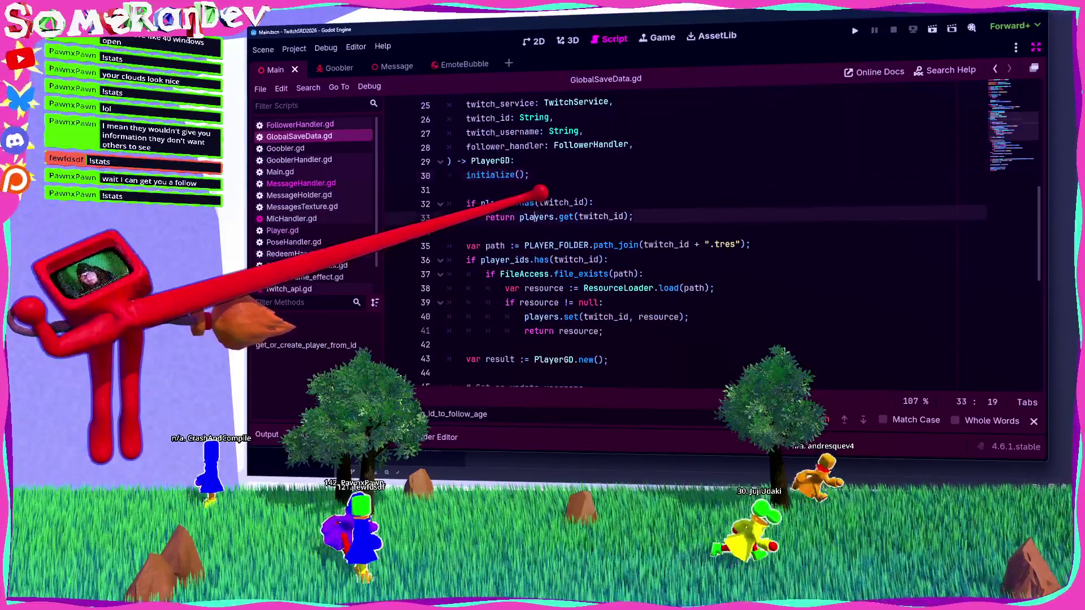
left_click(515, 203)
scroll(517, 204, "up", 5)
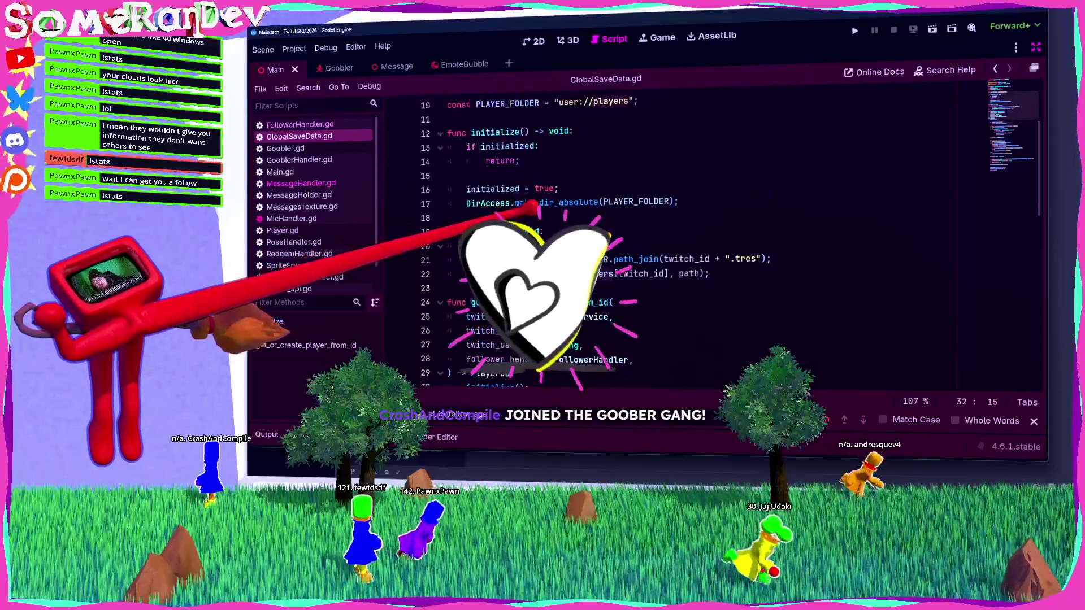
mouse_move(568, 273)
left_click(584, 245)
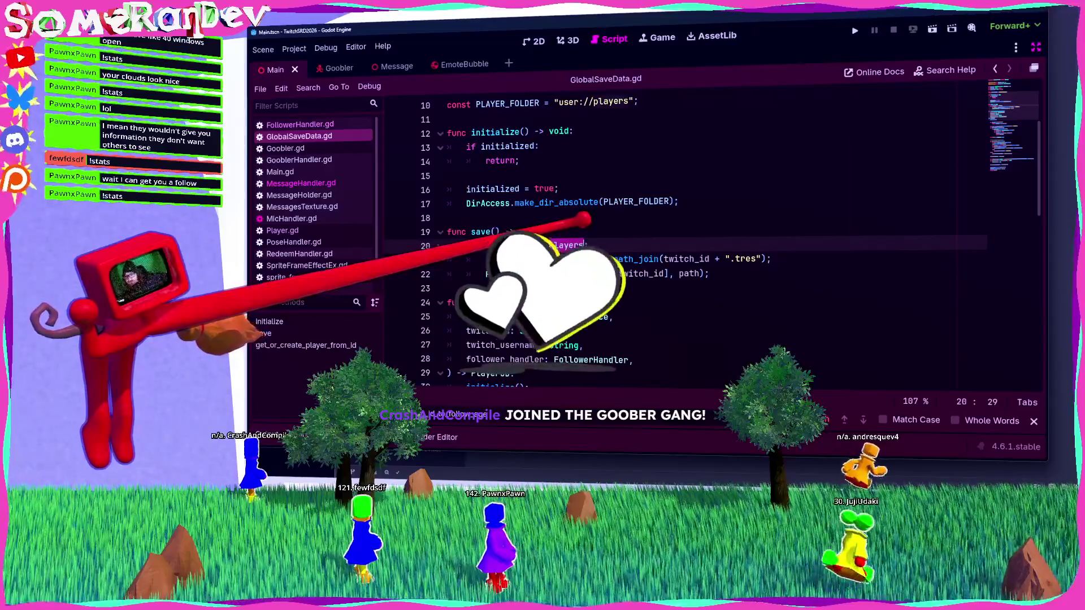
scroll(585, 245, "down", 5)
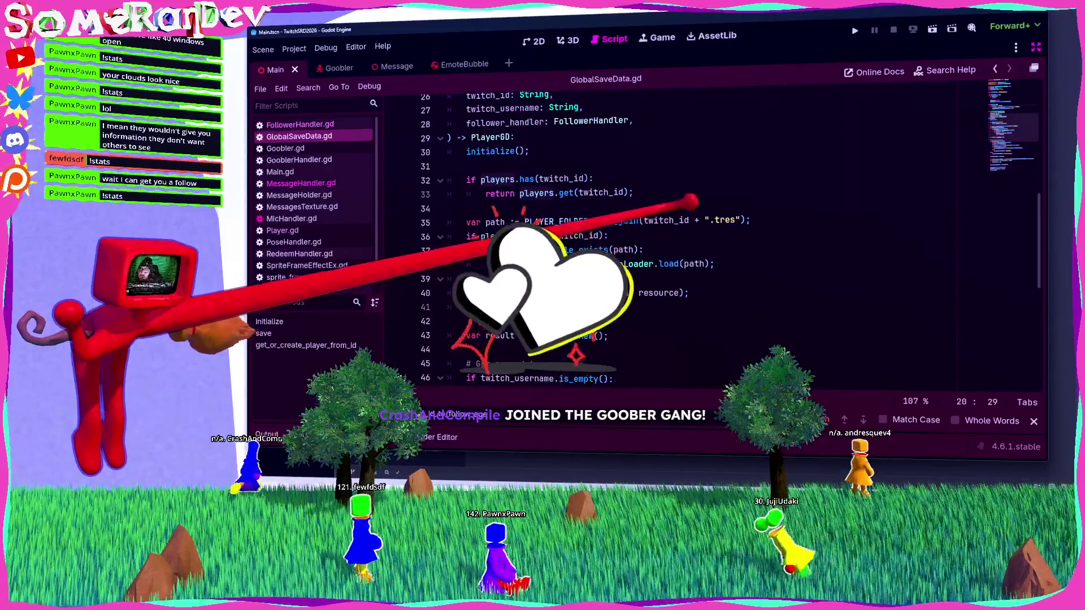
Examine the .tres save path, the player_ids check, players.set with twitch_id, and the loaded-resource return.
left_click_drag(644, 221, 735, 221)
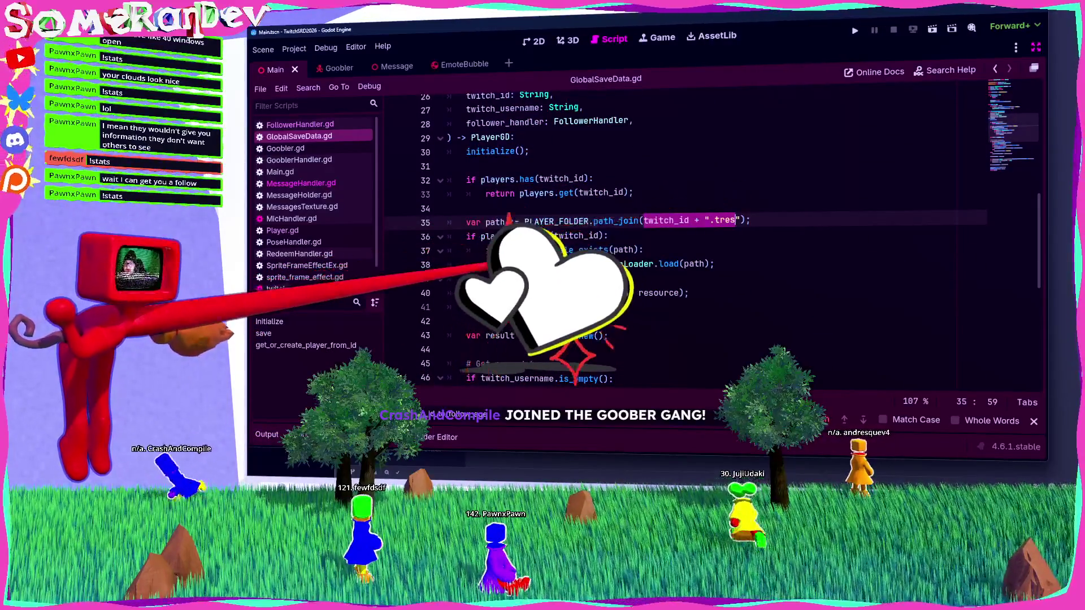
scroll(736, 221, "down", 2)
scroll(736, 221, "down", 1)
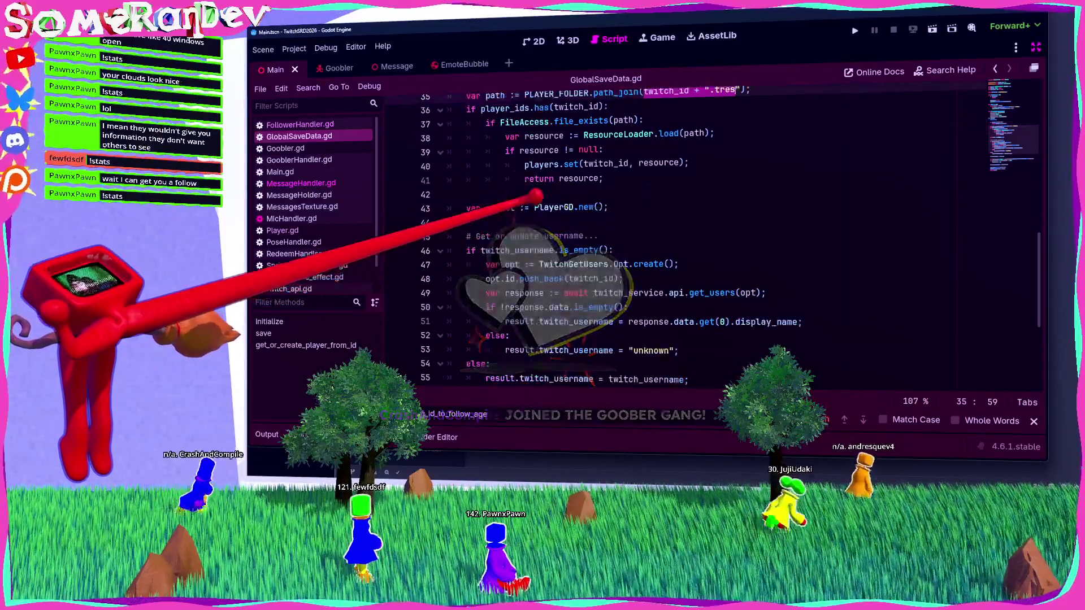
scroll(535, 196, "up", 1)
double_click(509, 150)
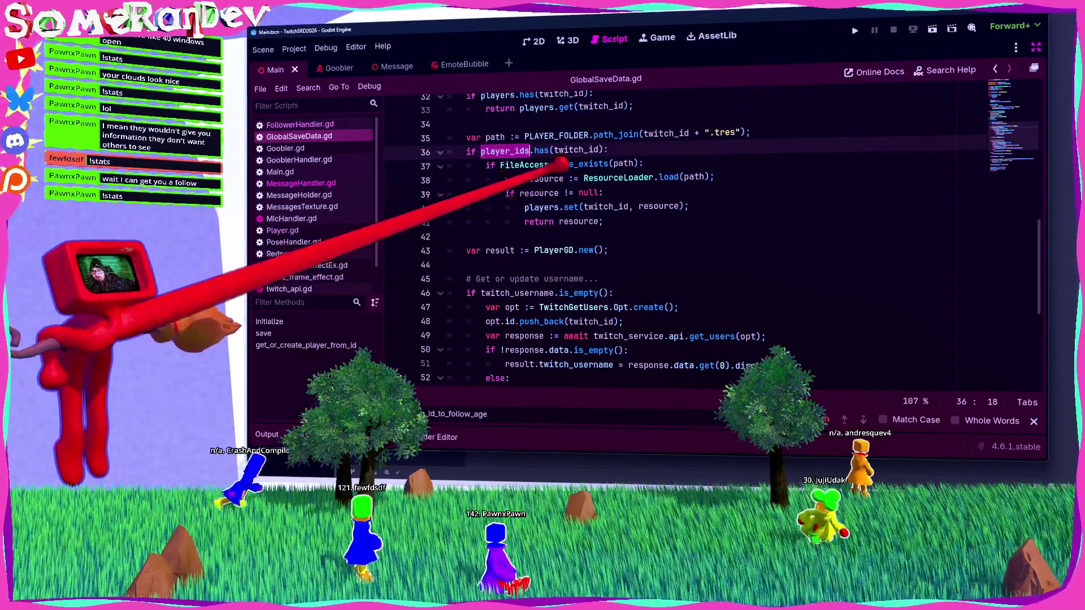
double_click(605, 207)
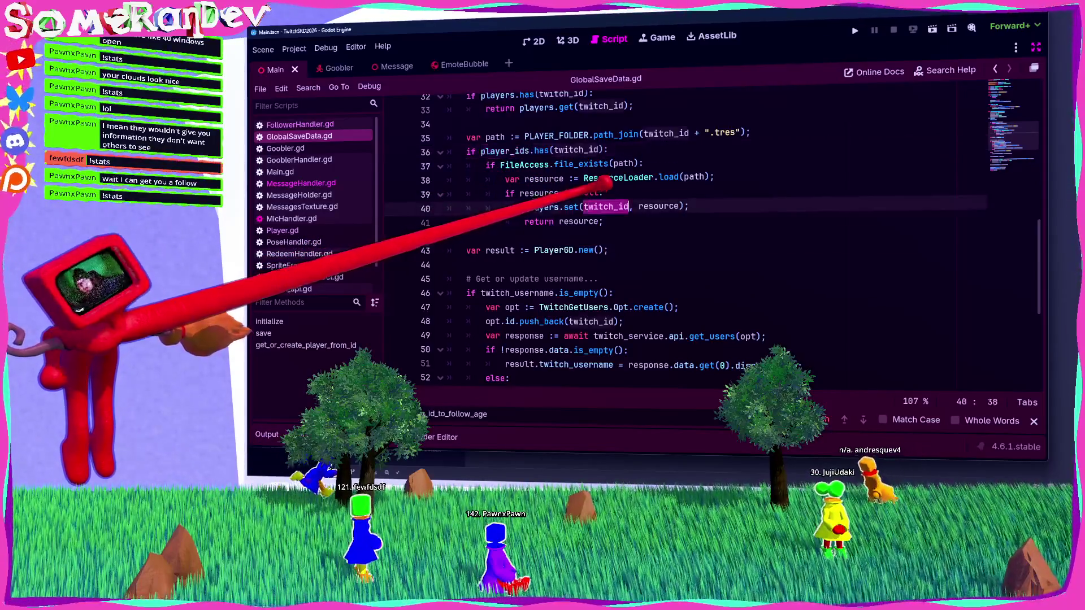
double_click(661, 207)
double_click(538, 221)
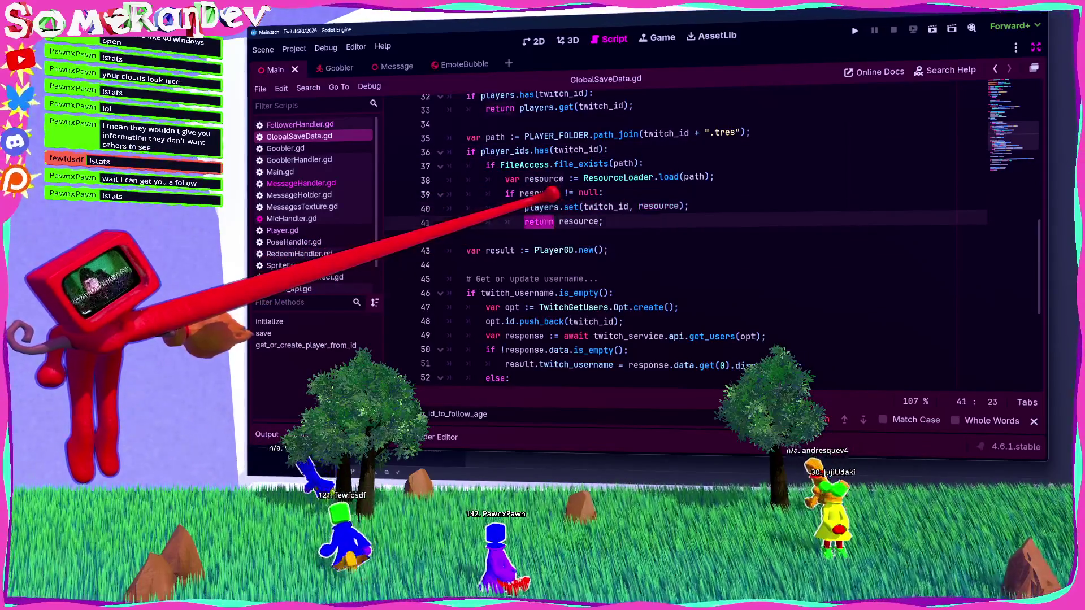
left_click(616, 221)
Inspect the twitch_id_to_follower_number lookup that stores follow_number, then bring up Player.gd.
scroll(631, 207, "down", 4)
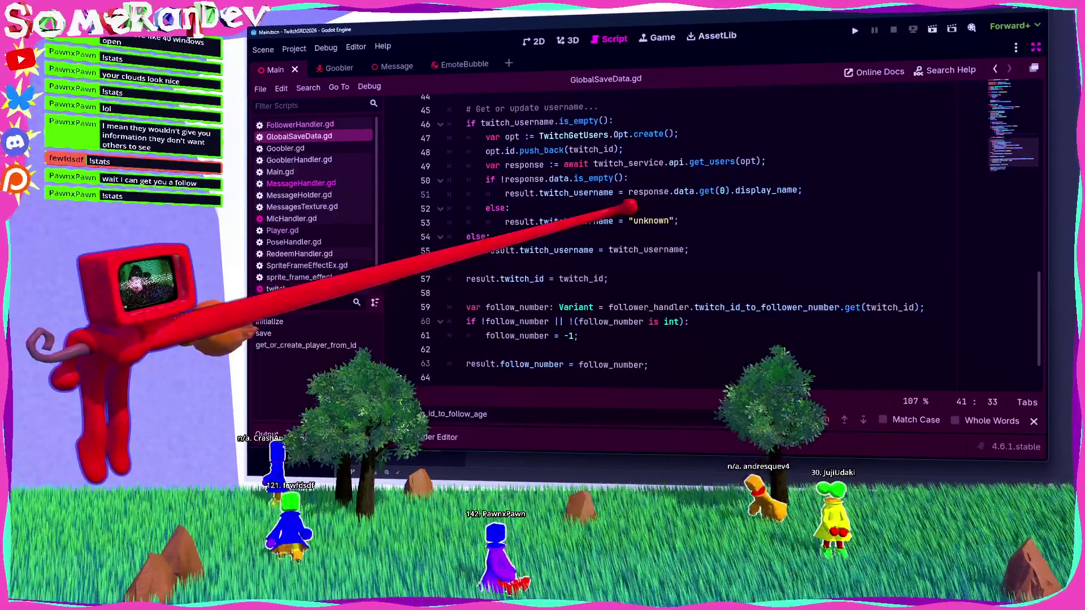
scroll(631, 206, "down", 1)
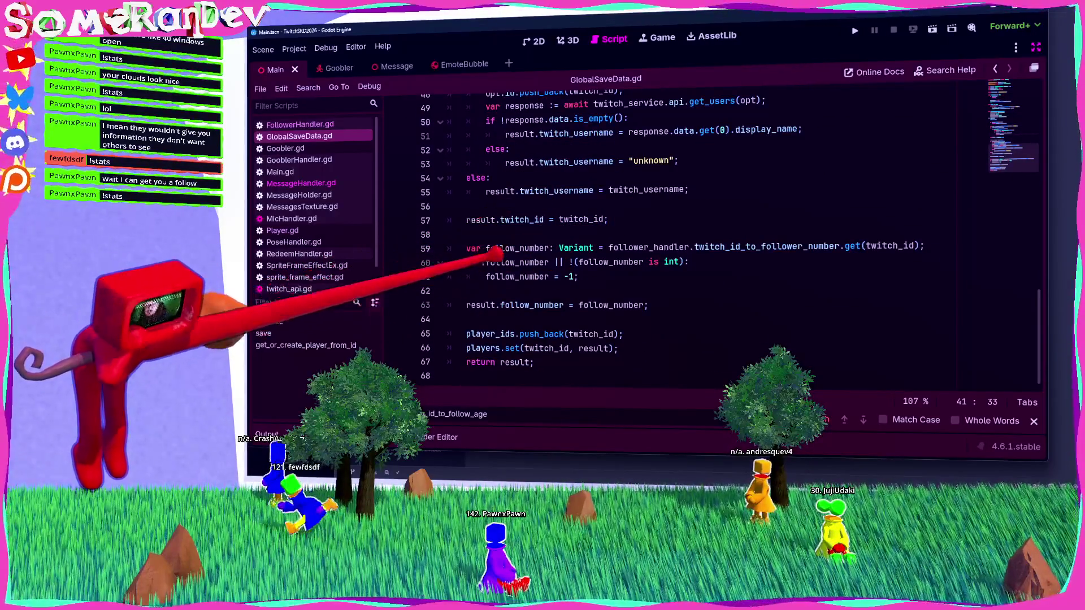
double_click(532, 305)
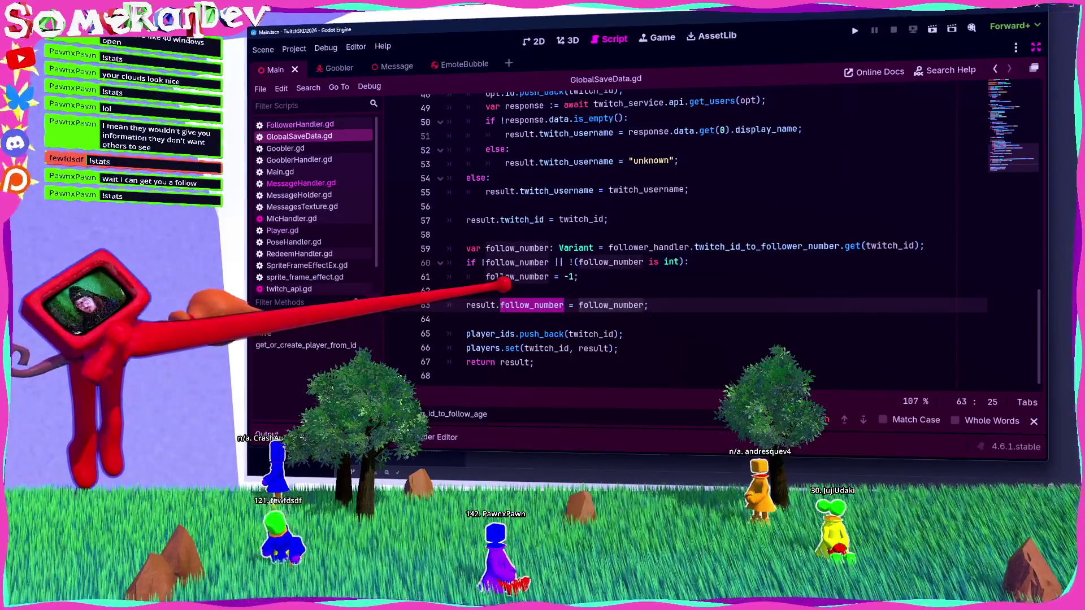
left_click(497, 291)
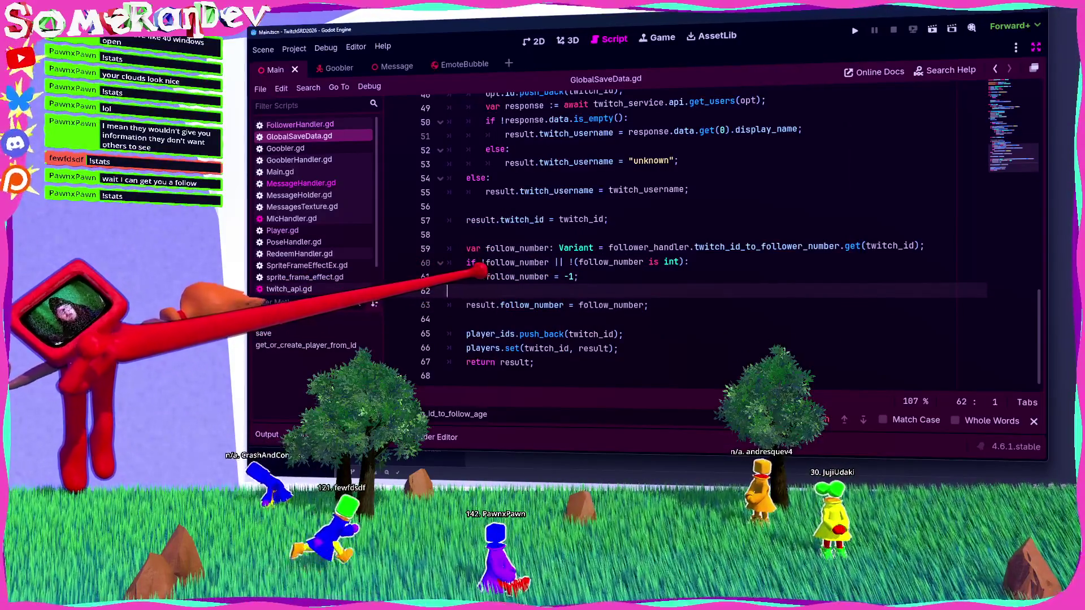
scroll(480, 272, "up", 4)
scroll(396, 210, "up", 4)
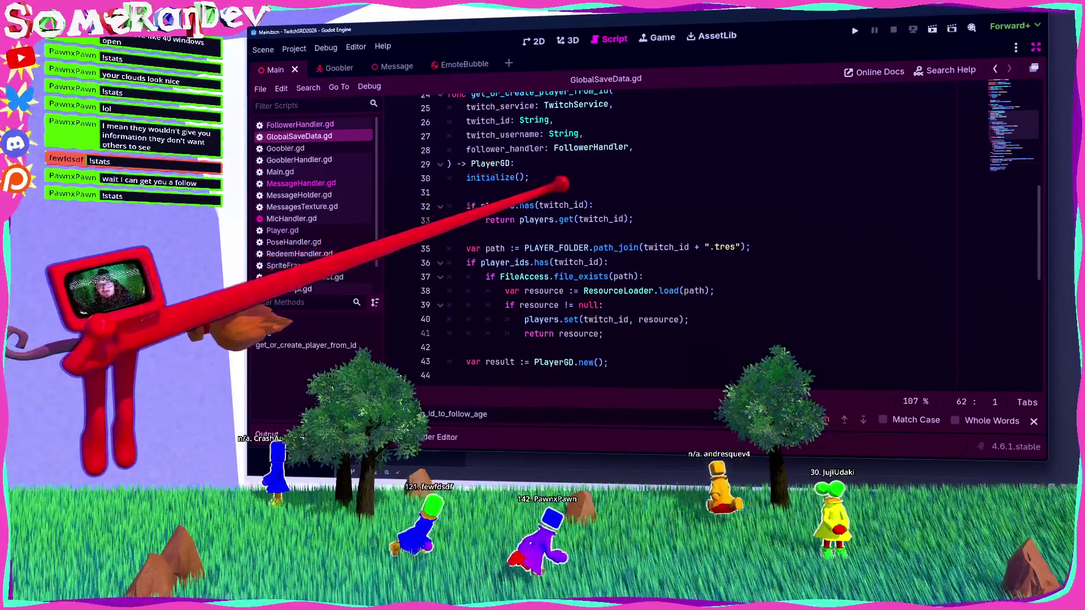
scroll(565, 186, "down", 8)
double_click(762, 246)
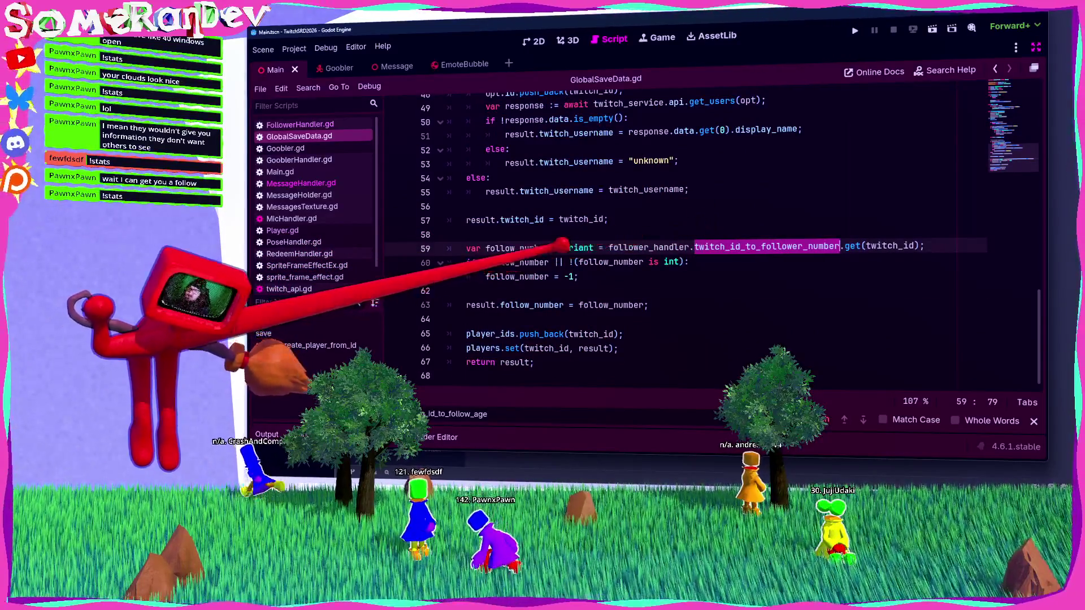
left_click_drag(577, 276, 466, 248)
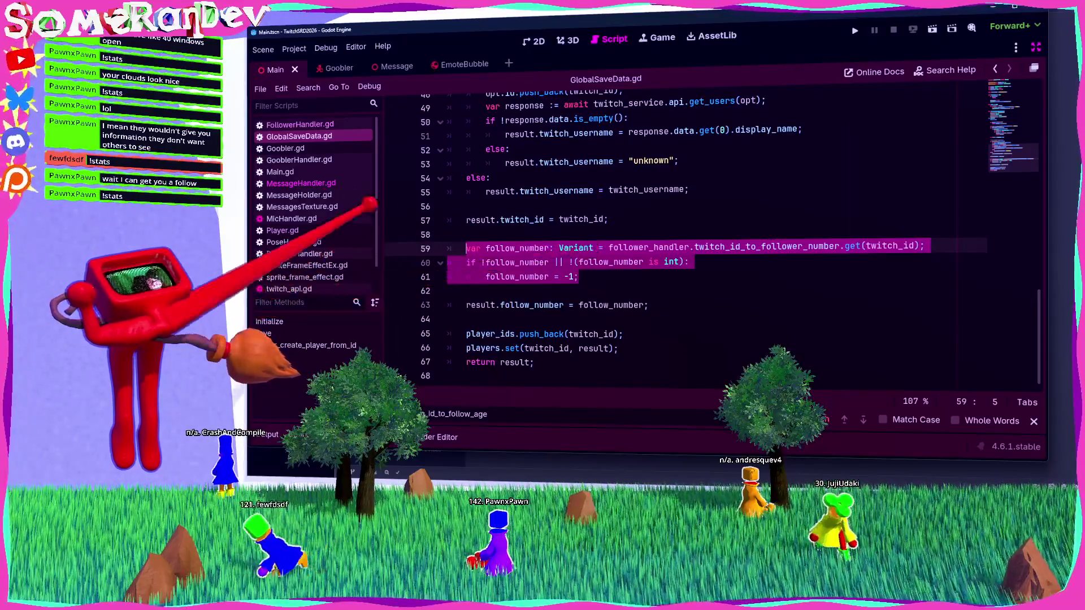
scroll(610, 247, "up", 7)
scroll(628, 247, "up", 2)
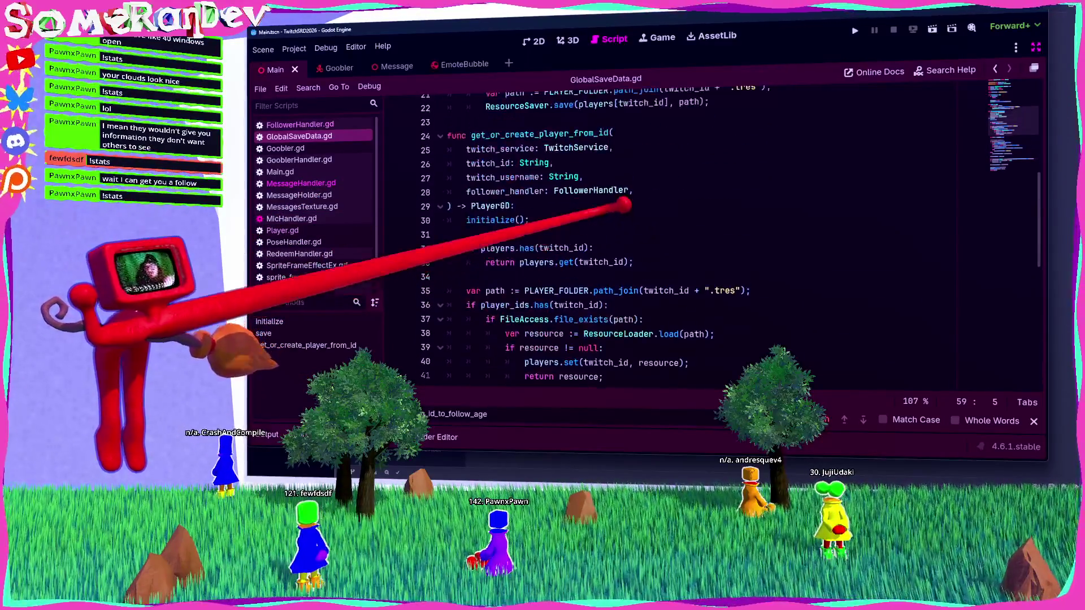
left_click(497, 199, "ctrl")
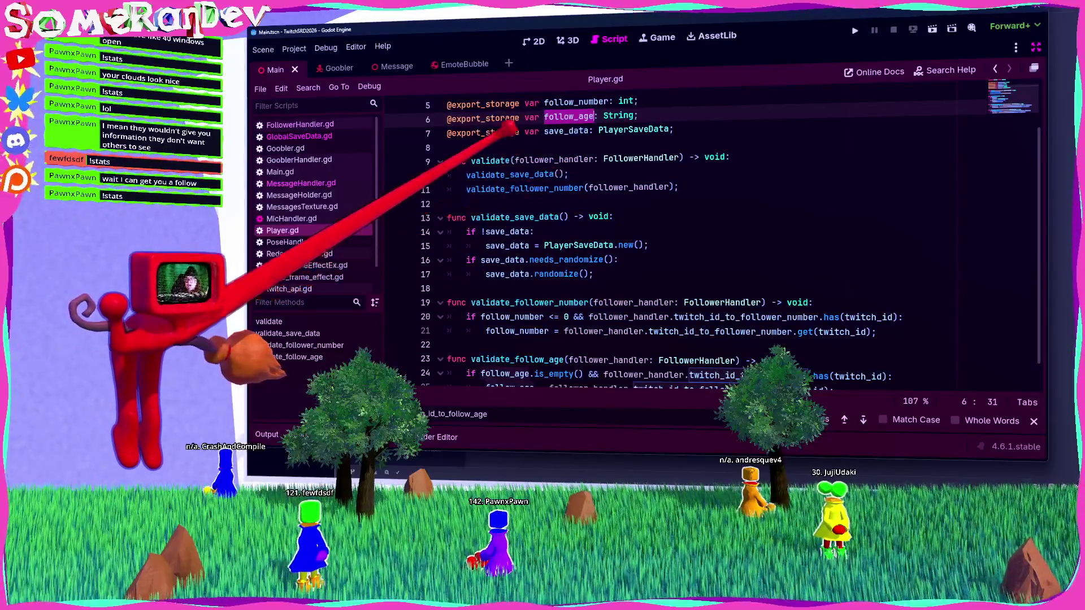
Add a validate_follow_age(follower_handler) call on line 12 of validate(), then run the project with F5.
double_click(489, 160)
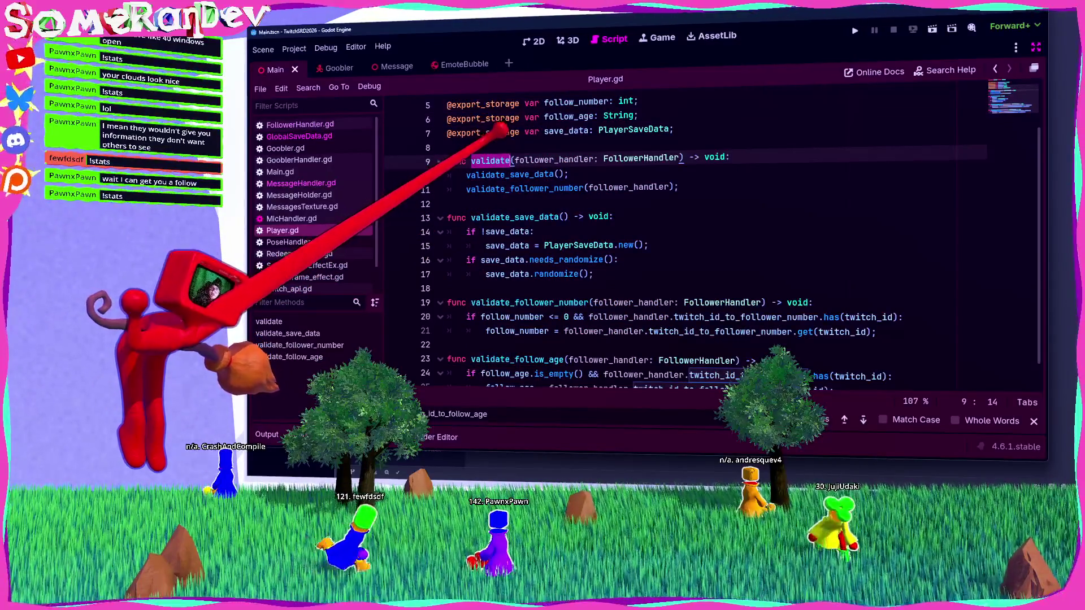
scroll(531, 317, "down", 2)
double_click(517, 333)
key("ctrl+c")
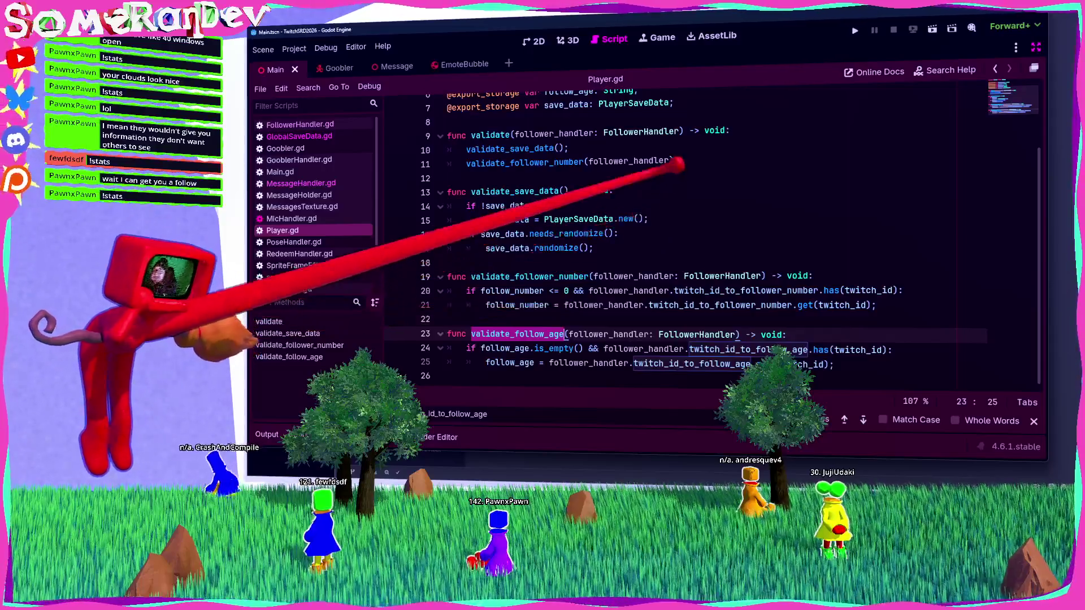
left_click(679, 161)
key("Return")
key("ctrl+v")
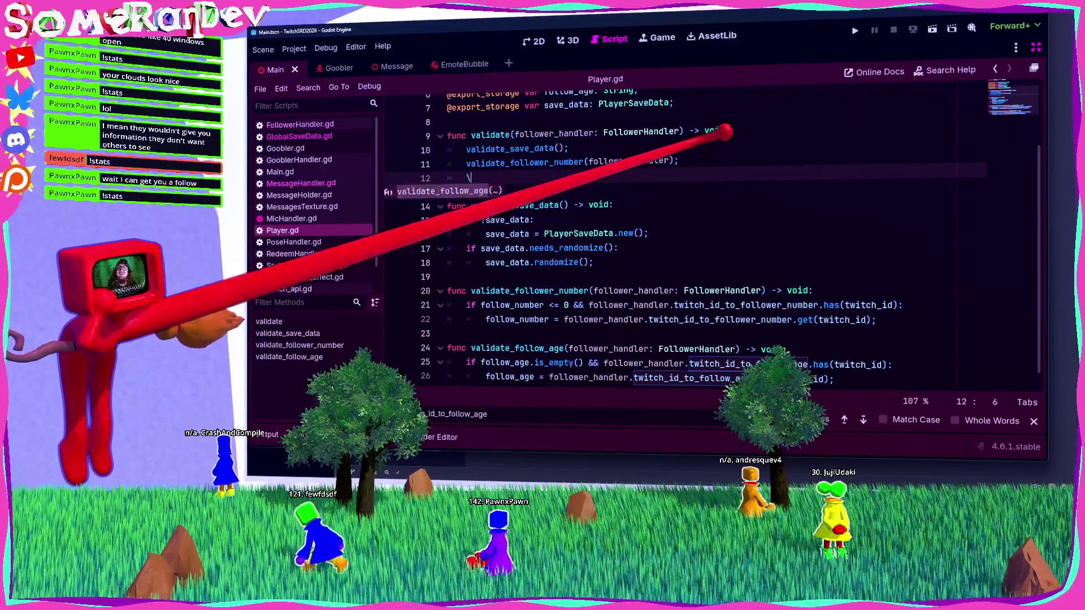
type("(f")
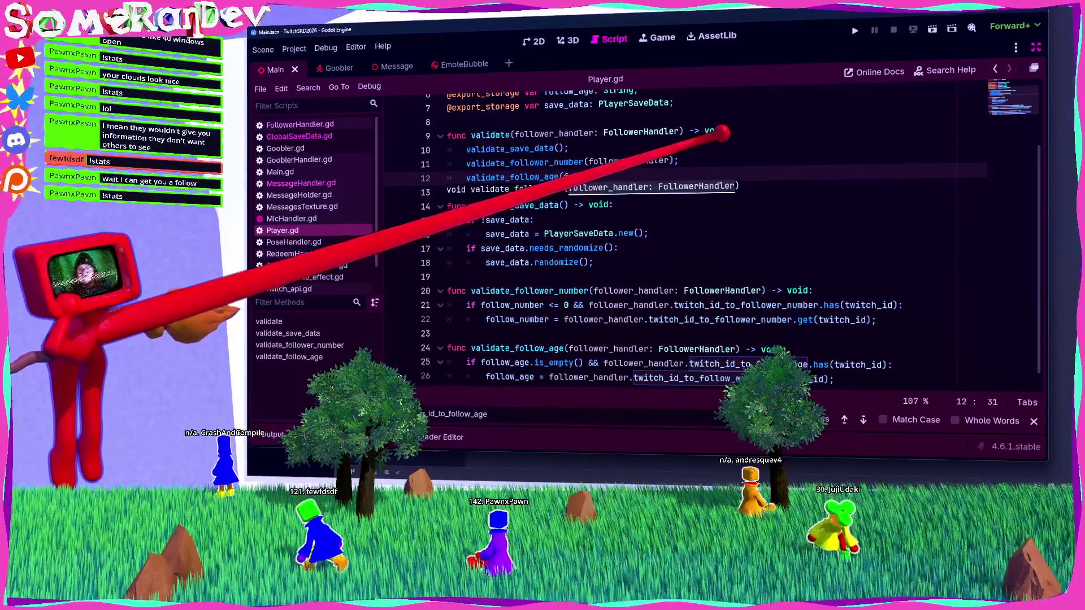
type("er_handler);")
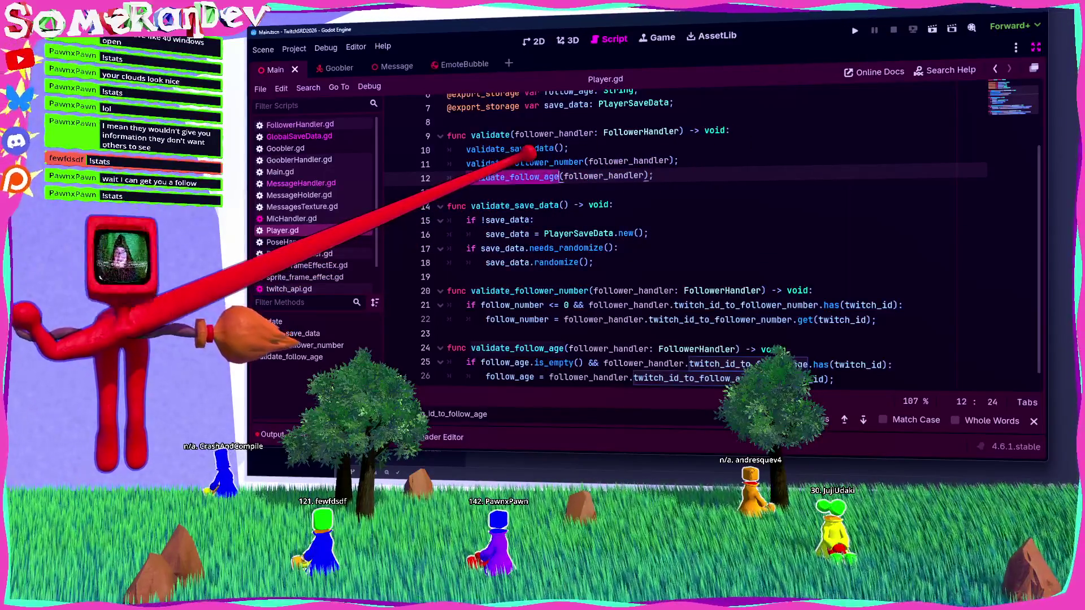
scroll(642, 237, "down", 1)
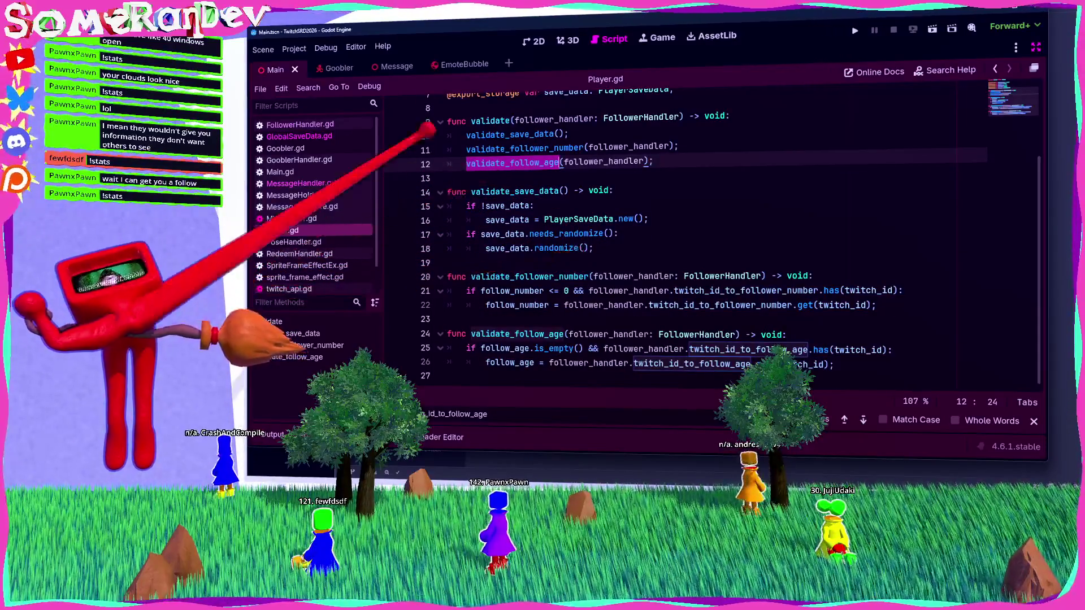
key("F5")
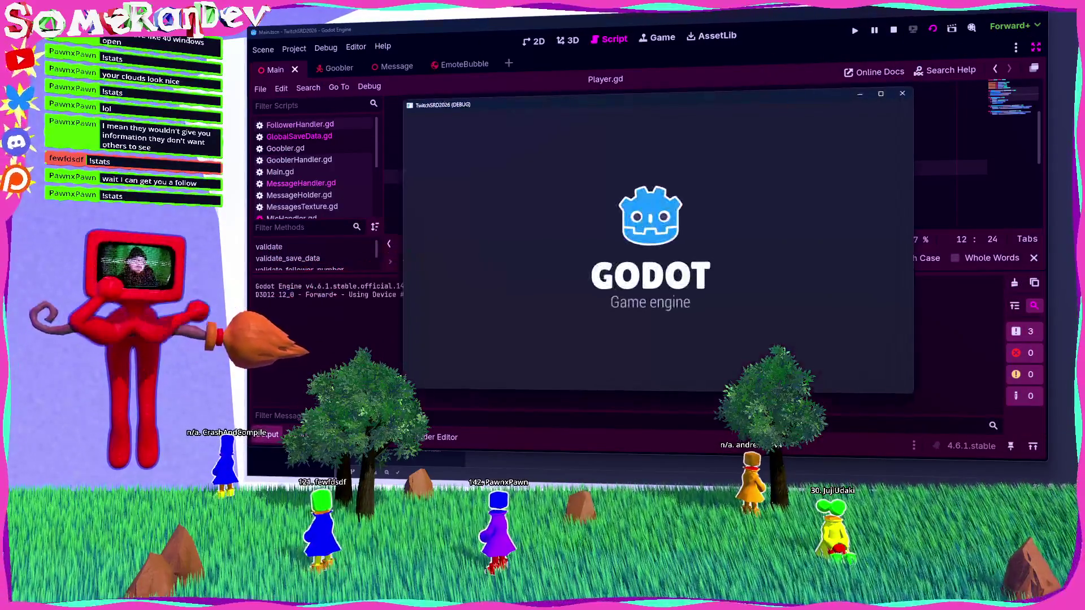
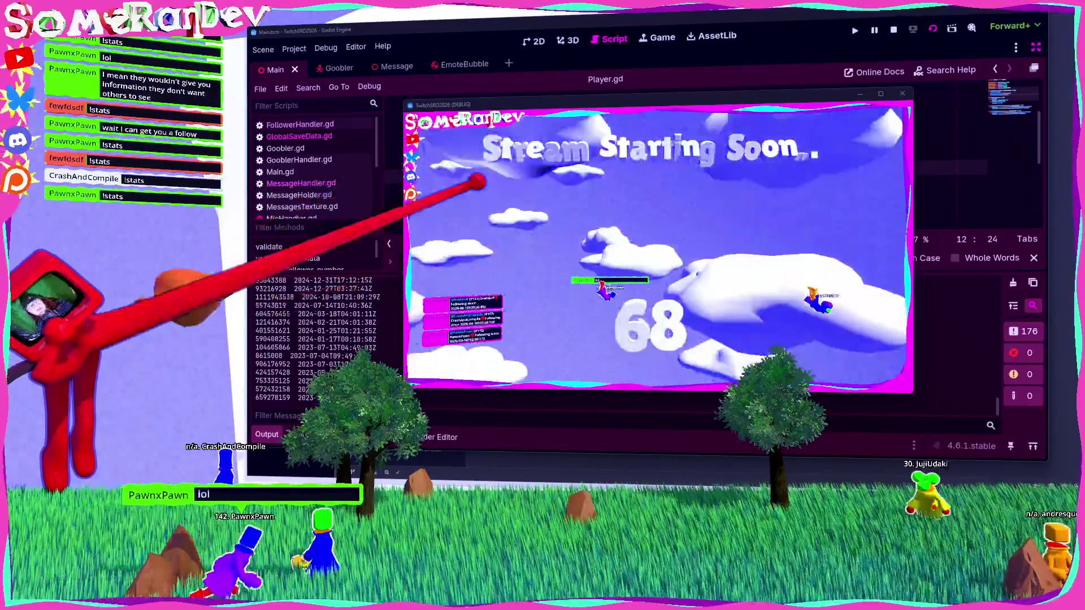
Stop the running bot game and bring Player.gd's validate functions into view.
key("F8")
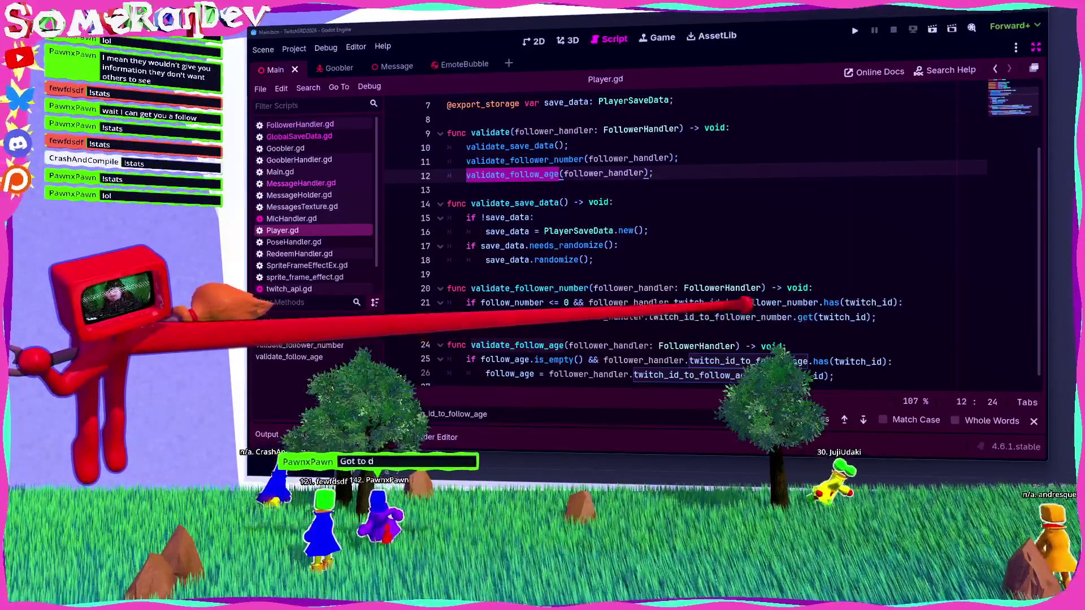
scroll(656, 236, "down", 1)
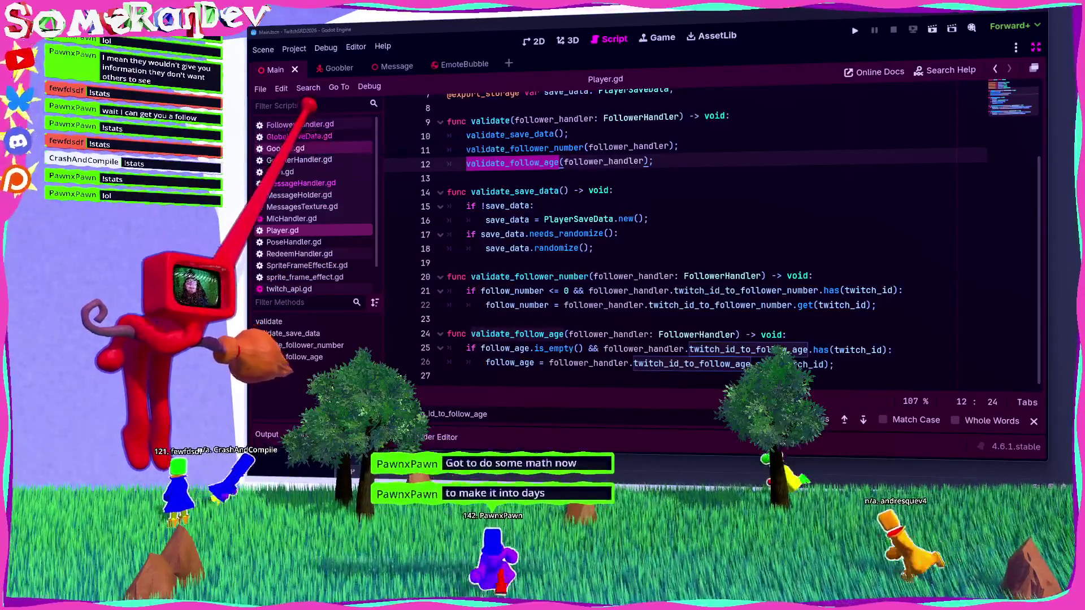
Review the !stats handler in MessageHandler.gd around line 44.
left_click(302, 183)
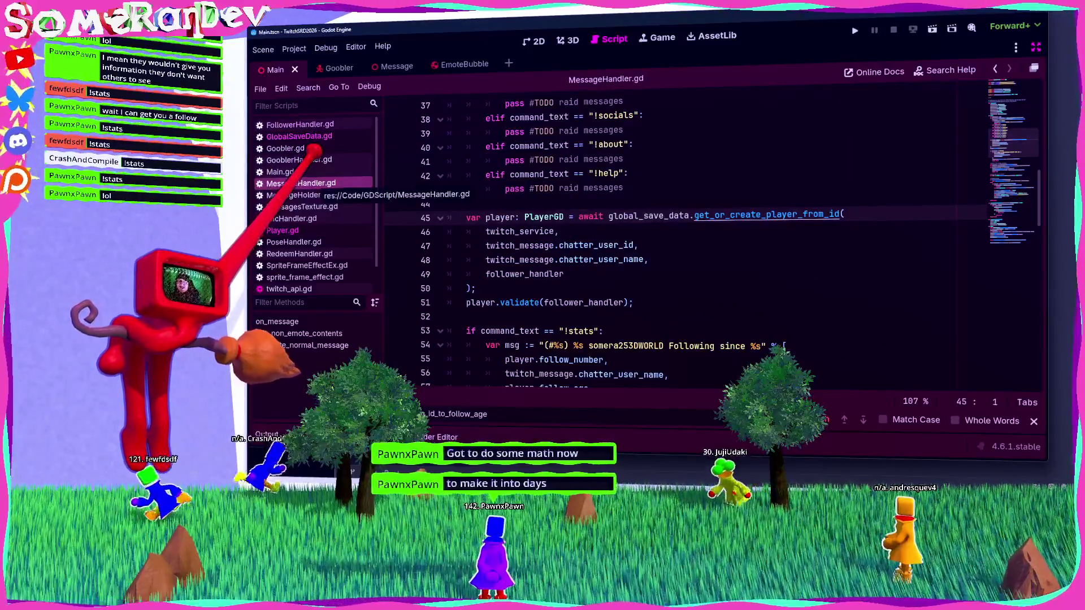
mouse_move(627, 216)
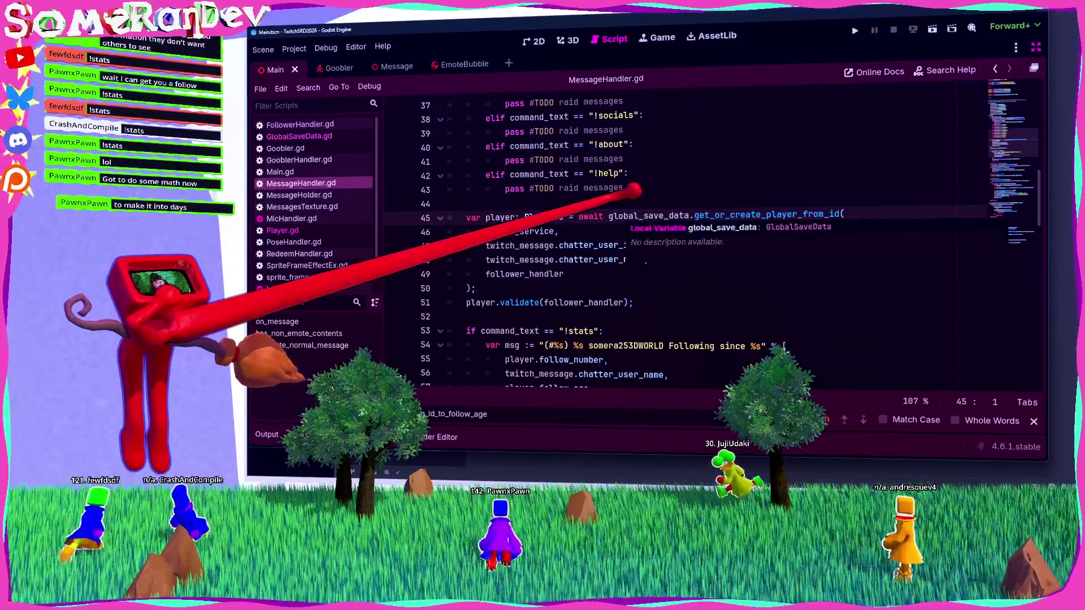
key("Up")
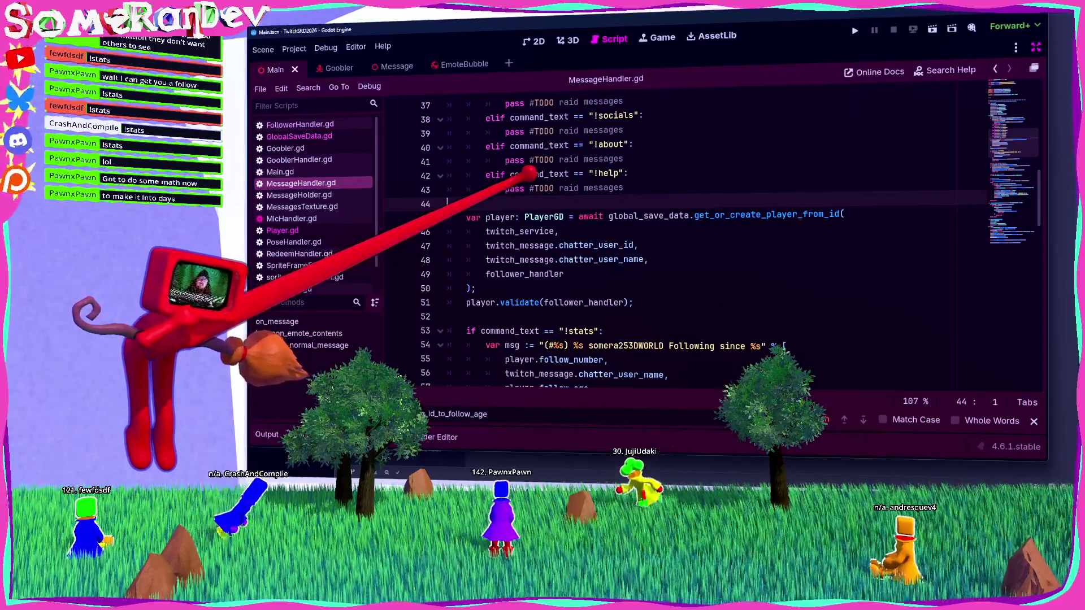
scroll(678, 243, "down", 4)
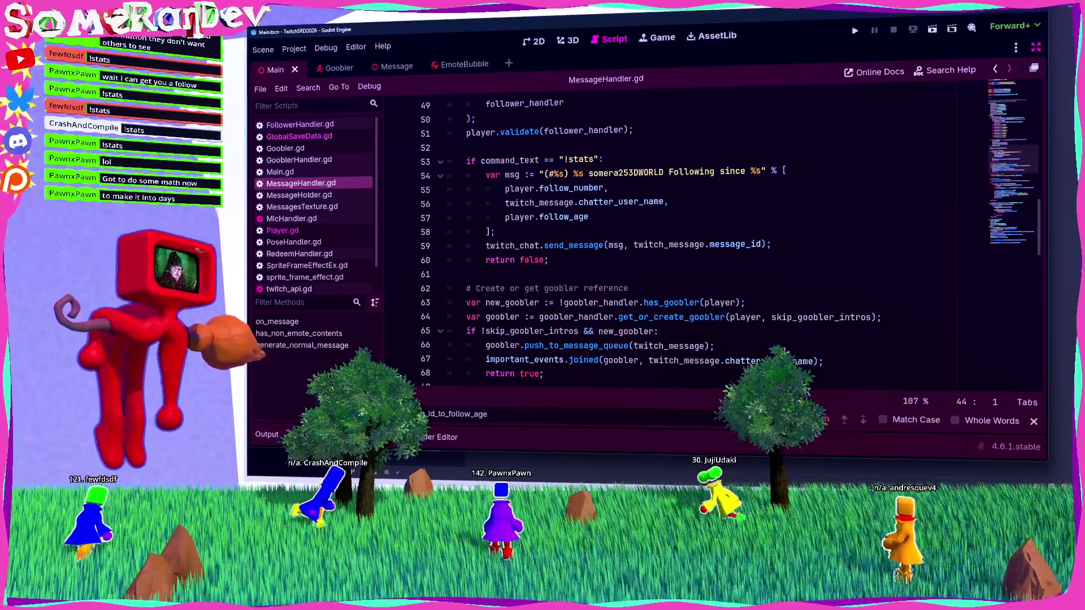
Bring up the Twitch Get Followed Channels API reference in the browser.
key("alt+Tab")
scroll(622, 249, "down", 10)
scroll(493, 231, "up", 1)
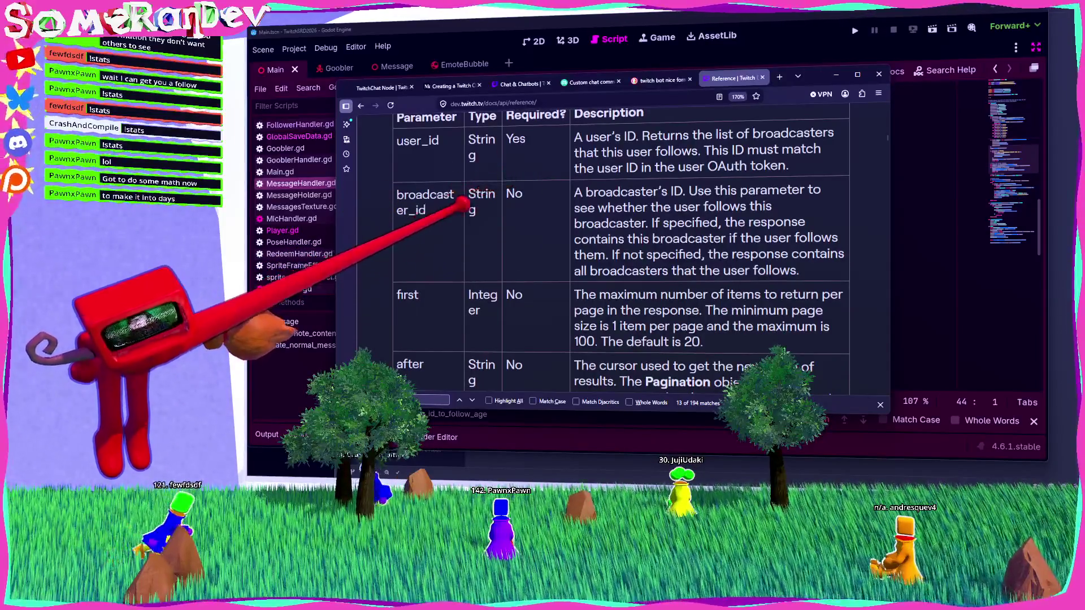
Find followed_at on the Twitch docs and select 'UTC timestamp' in its description.
scroll(462, 205, "up", 4)
scroll(508, 235, "down", 5)
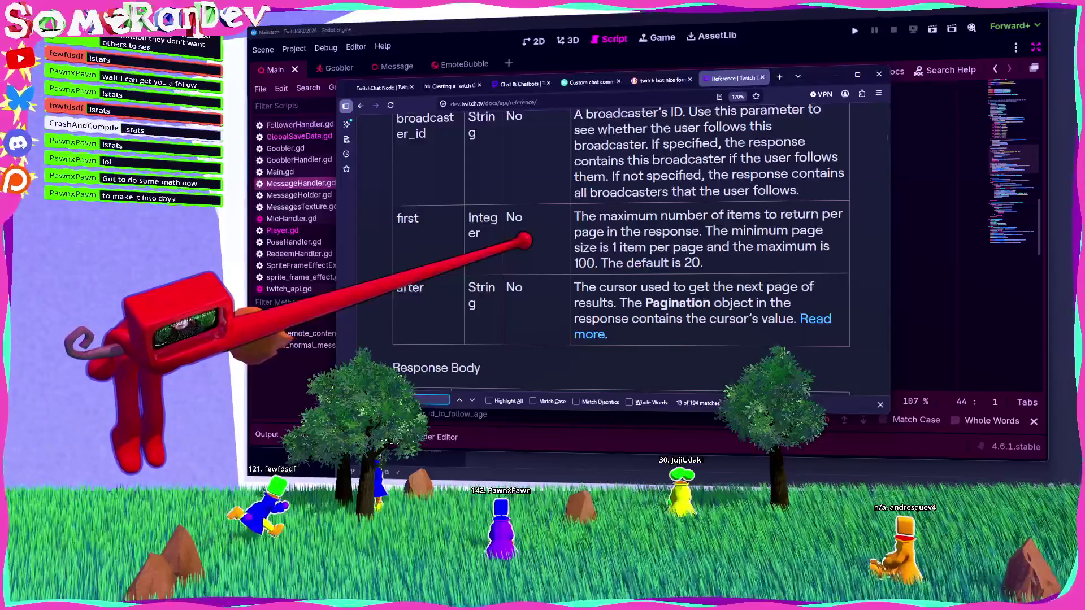
type("followed")
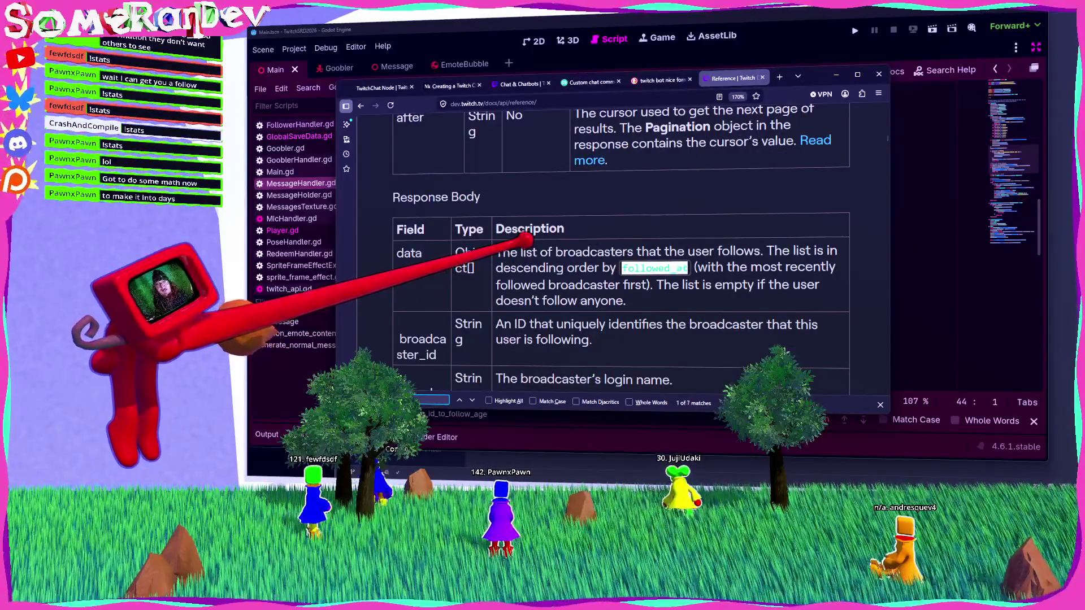
left_click(472, 400)
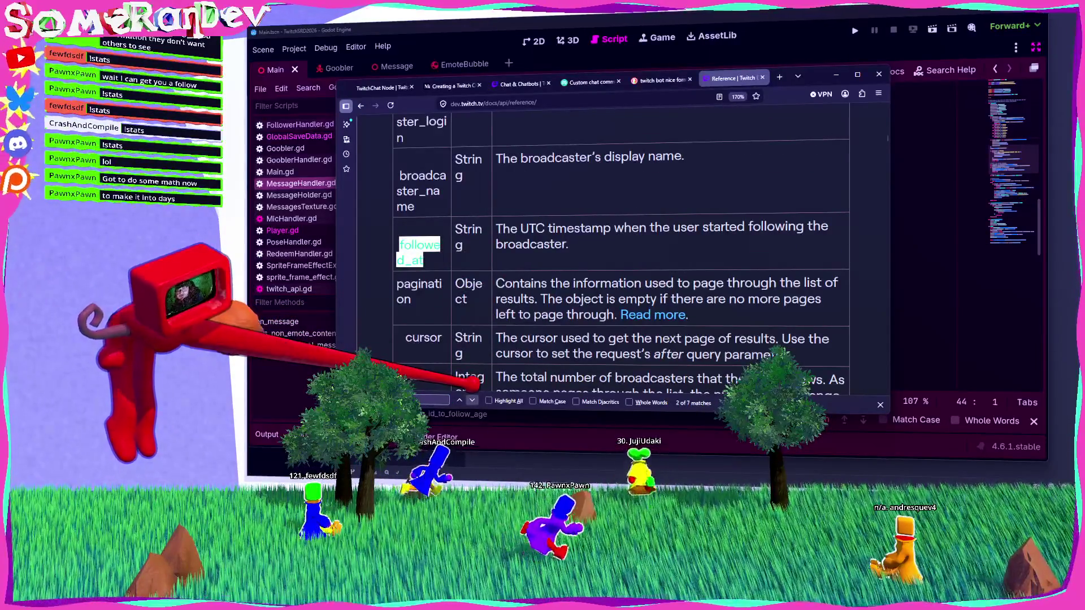
left_click_drag(547, 228, 613, 228)
key("ctrl+c")
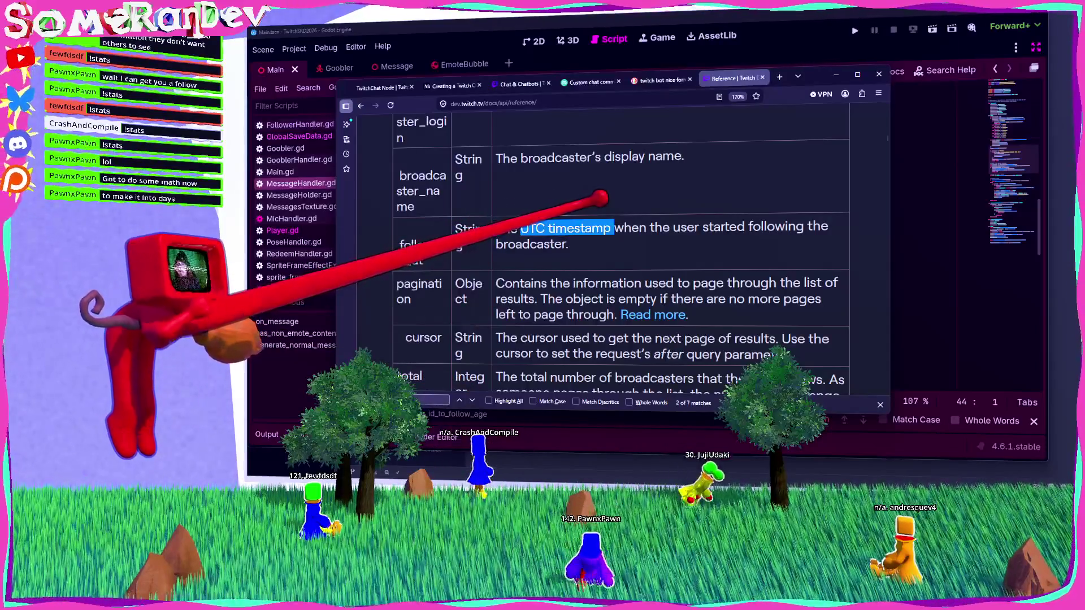
Search 'gdscript how to parse UTC timestamp' in a new tab and open the Godot Time class result.
left_click(779, 77)
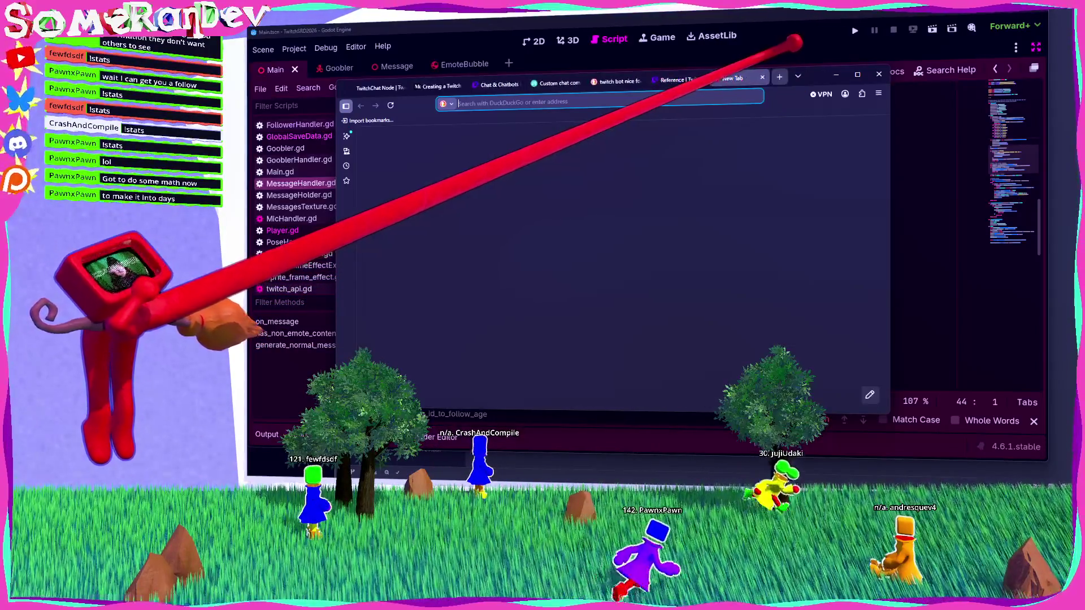
type("gdscript how to parse")
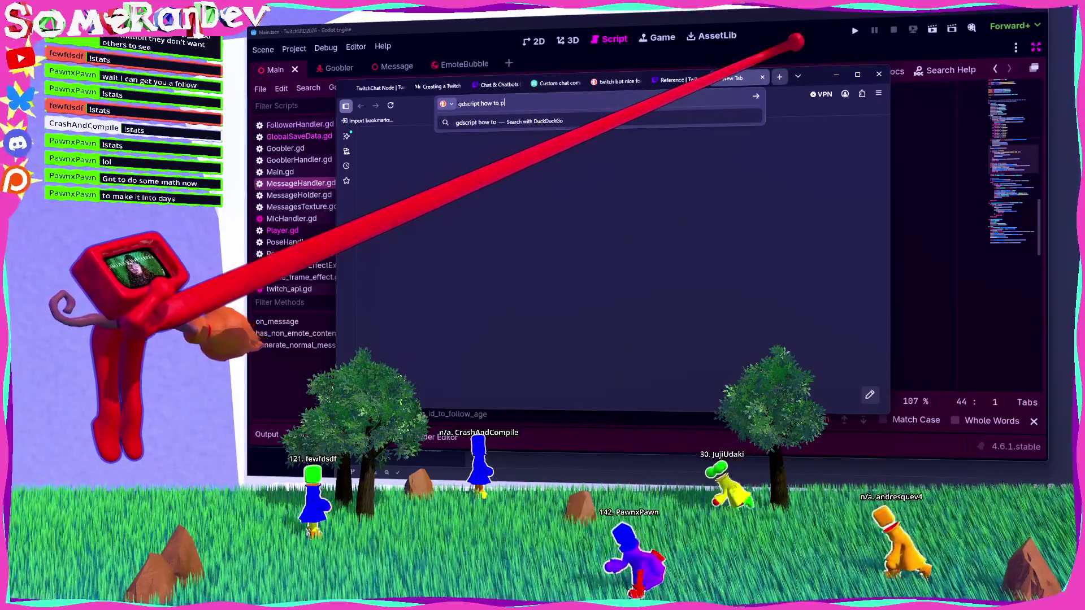
key("ctrl+v")
key("Return")
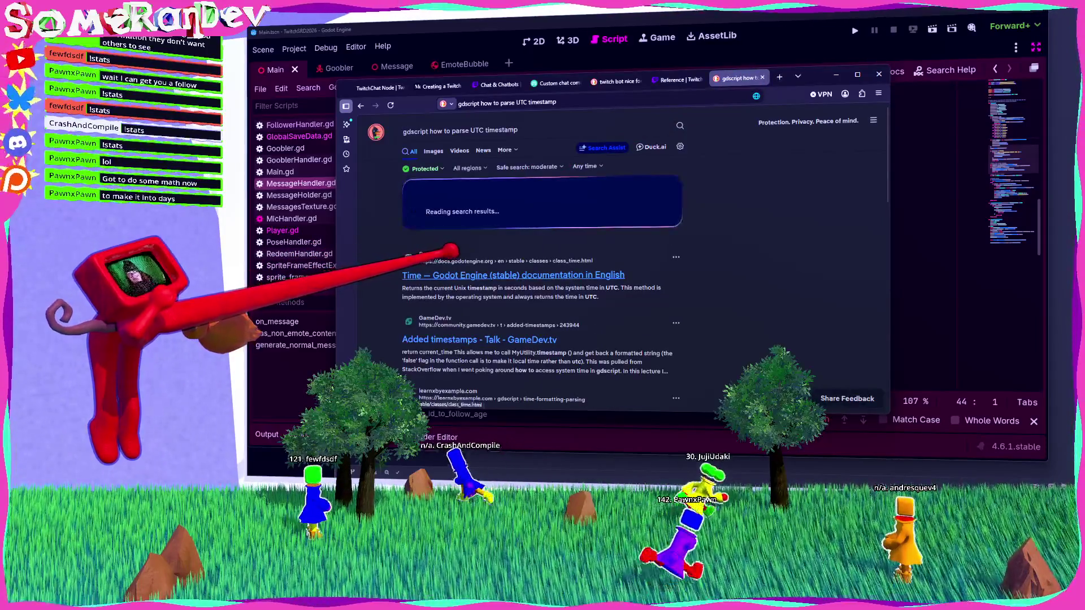
left_click(469, 221)
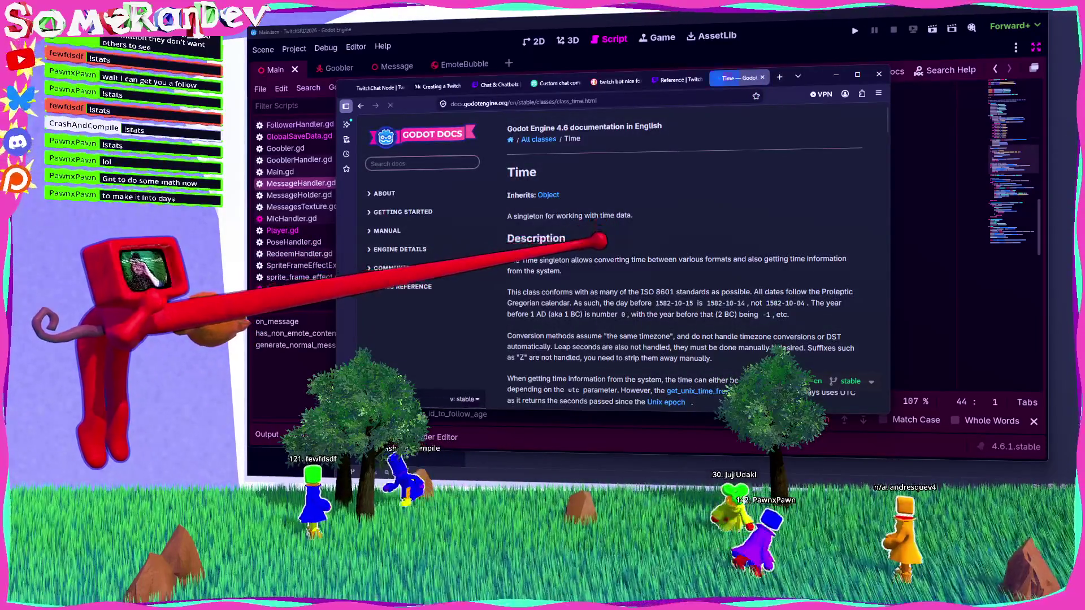
Scan the Time class Methods table and search the page for 'utc'.
scroll(598, 241, "down", 5)
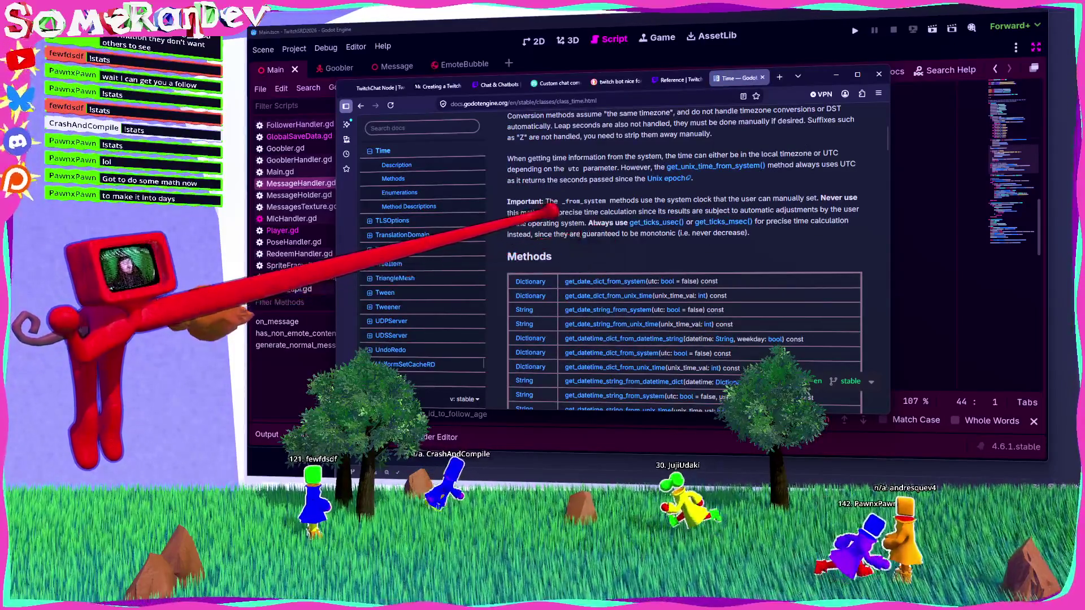
scroll(684, 254, "up", 3)
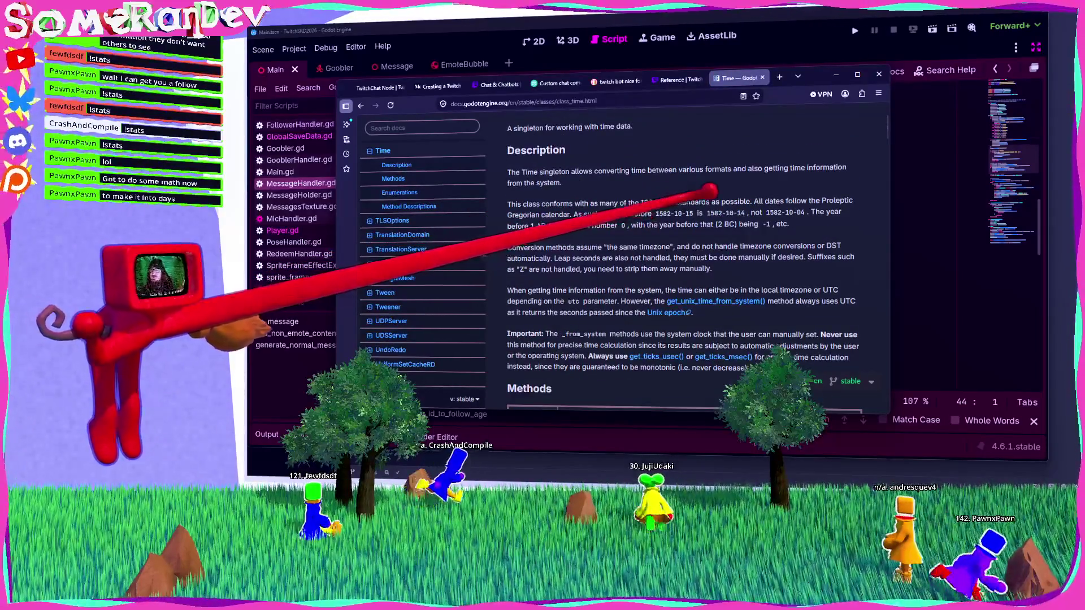
scroll(684, 266, "down", 4)
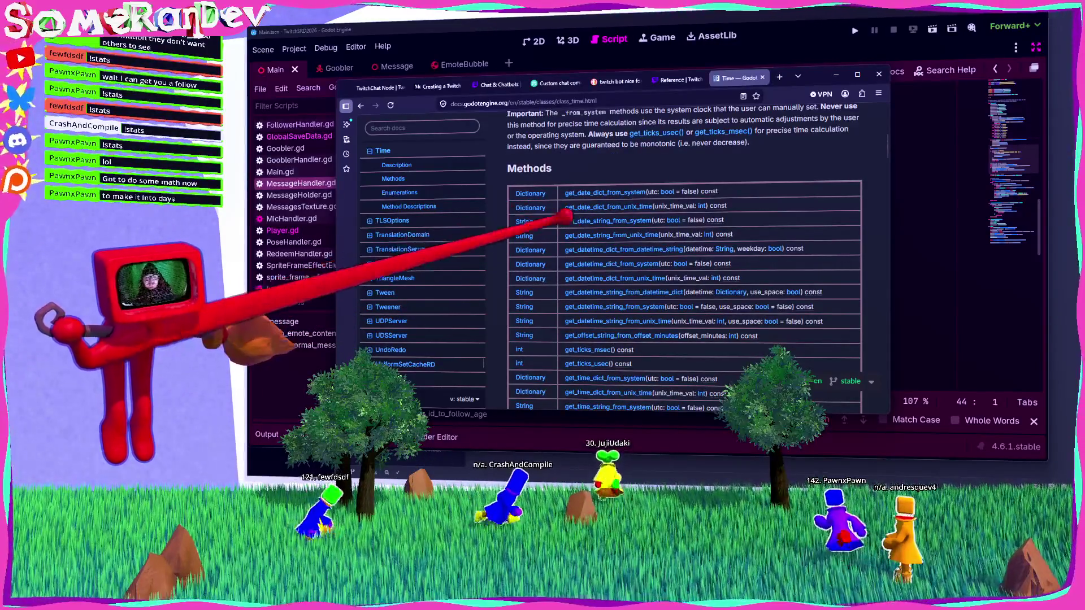
scroll(683, 254, "up", 2)
key("ctrl+f")
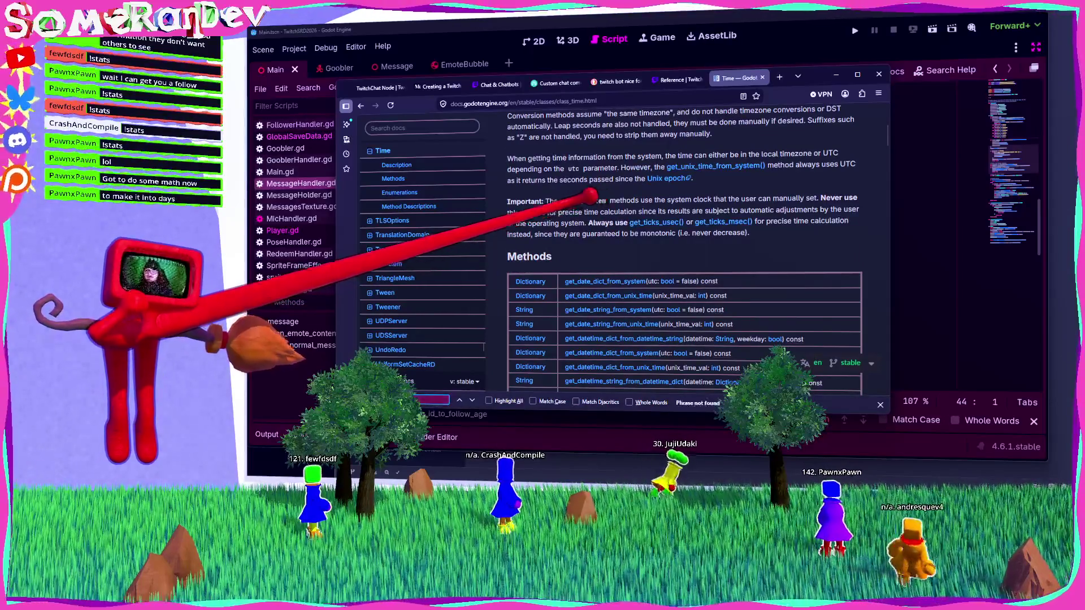
scroll(684, 254, "down", 3)
key("BackSpace")
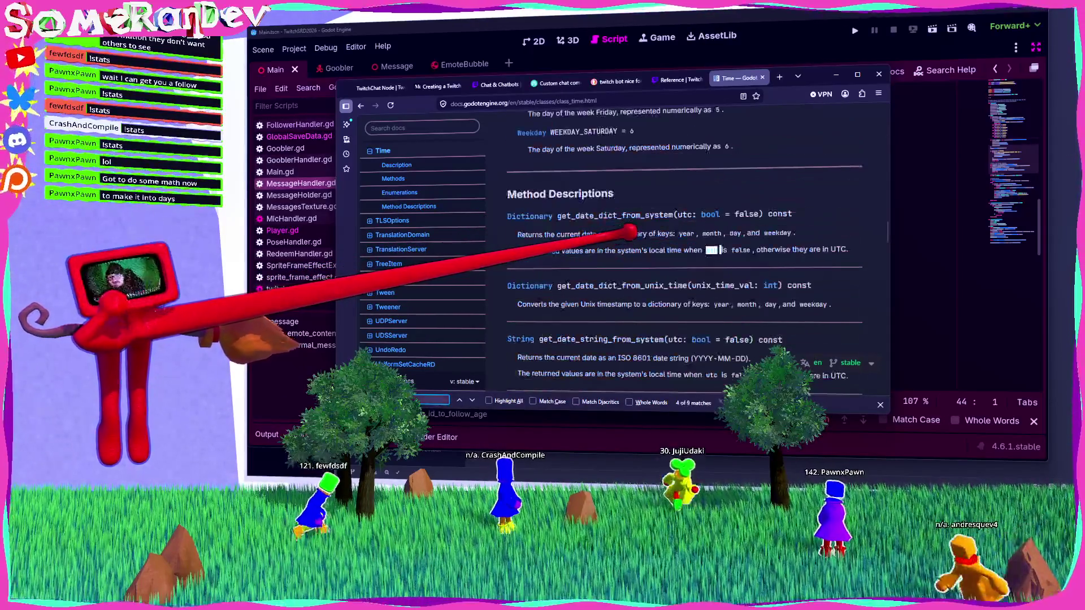
scroll(636, 230, "up", 10)
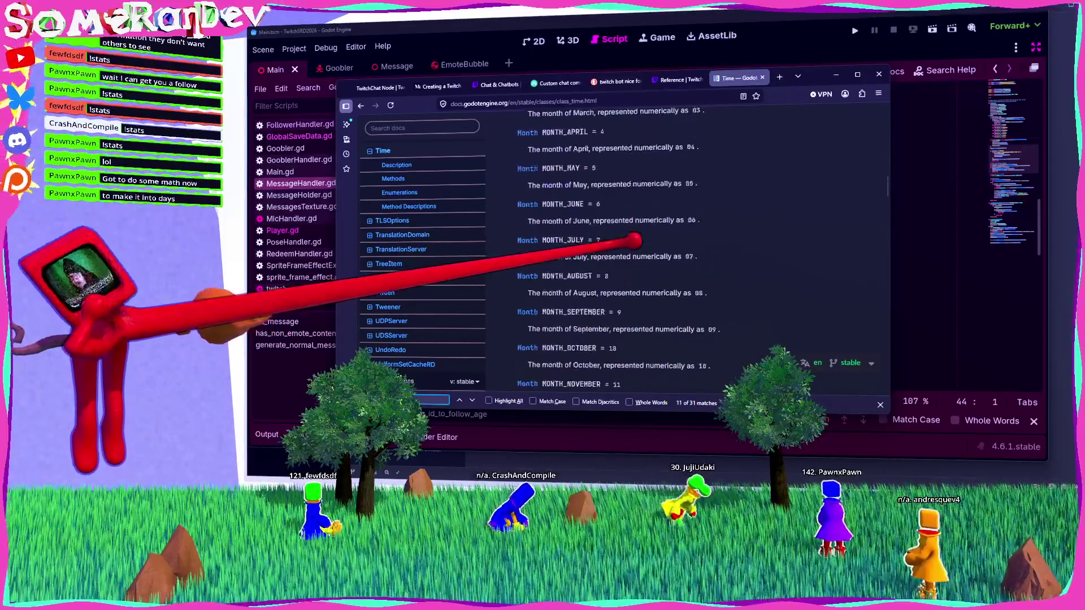
scroll(636, 240, "up", 3)
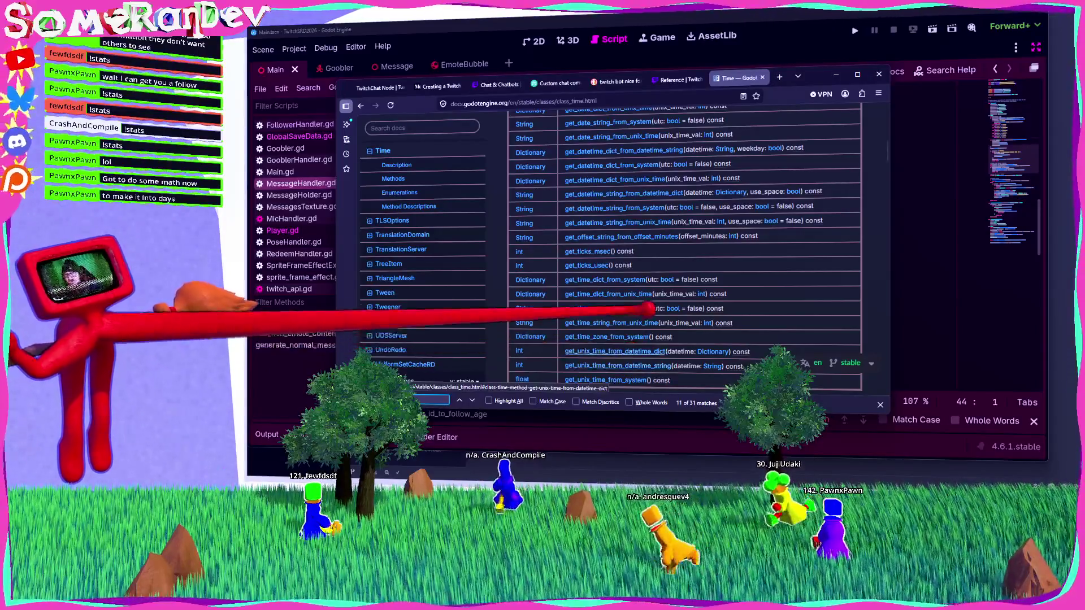
scroll(662, 289, "up", 3)
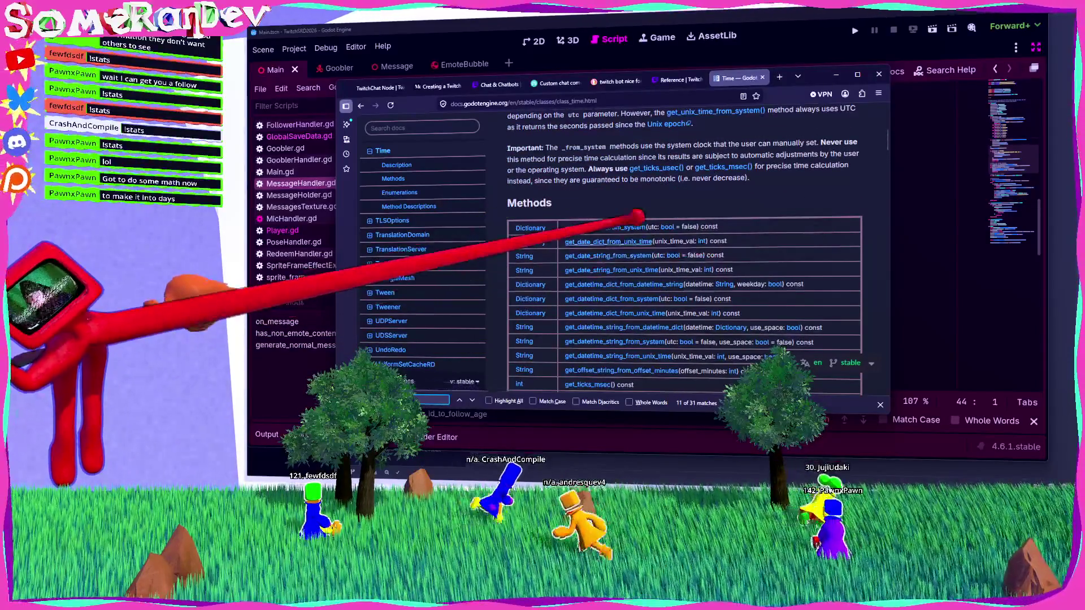
left_click(691, 226)
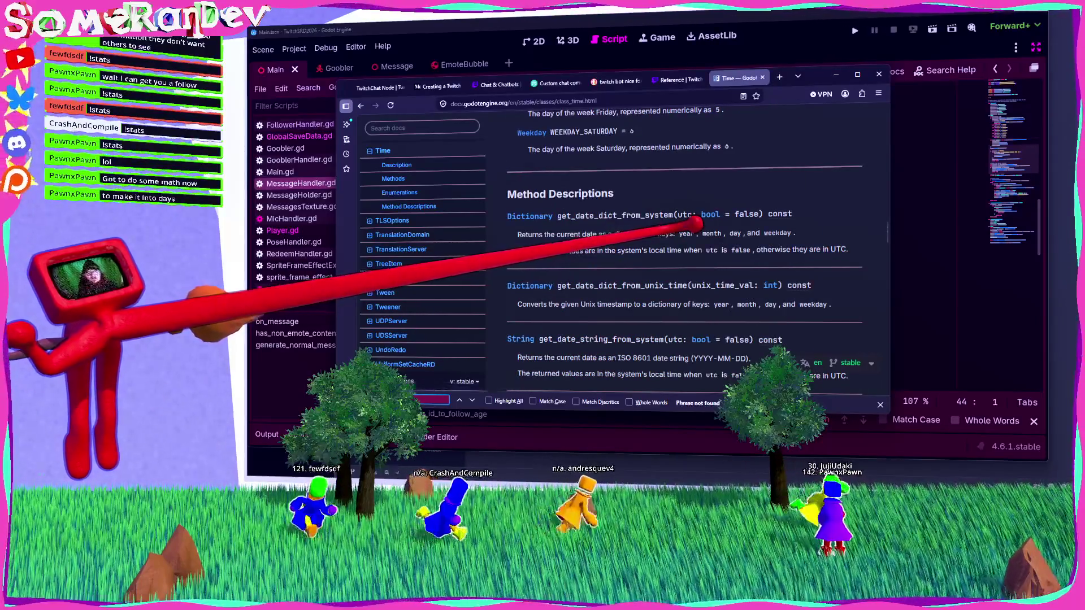
Step through 'string' matches to reach get_datetime_dict_from_datetime_string's datetime parameter.
scroll(723, 234, "up", 10)
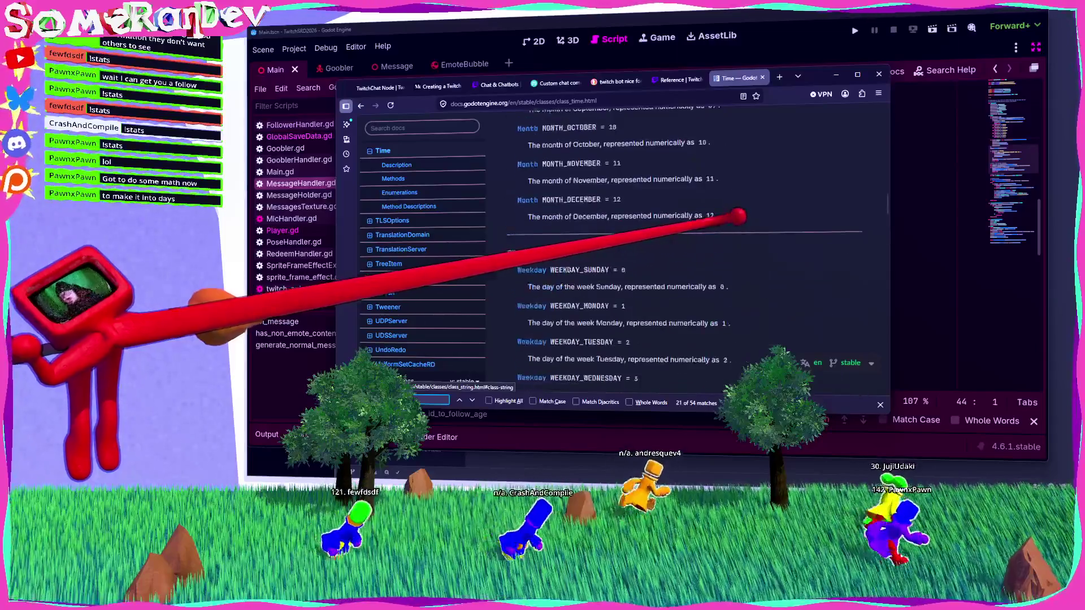
scroll(742, 246, "up", 5)
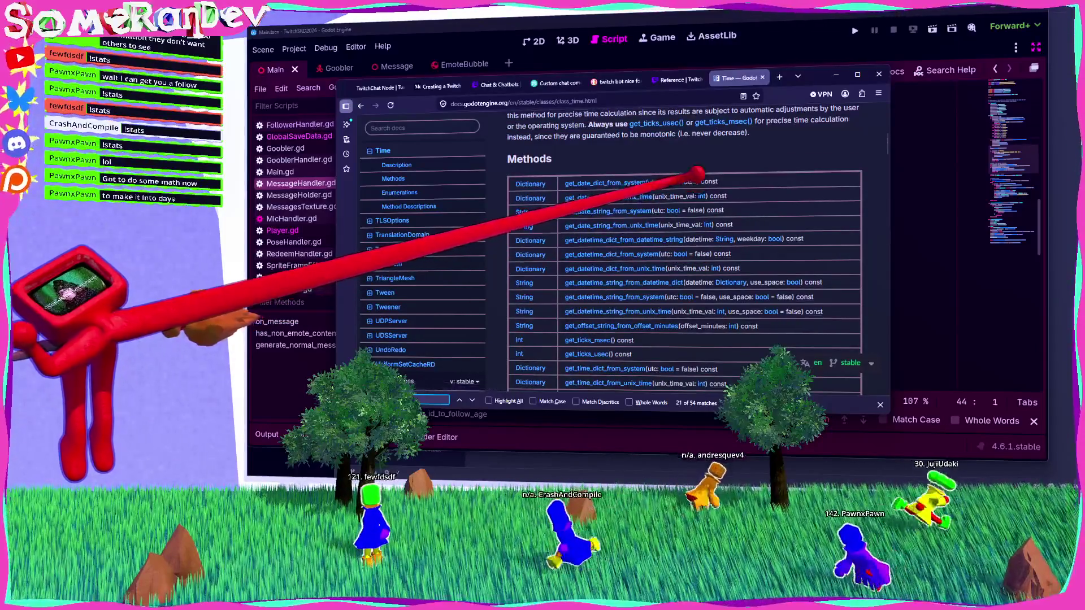
scroll(718, 203, "down", 5)
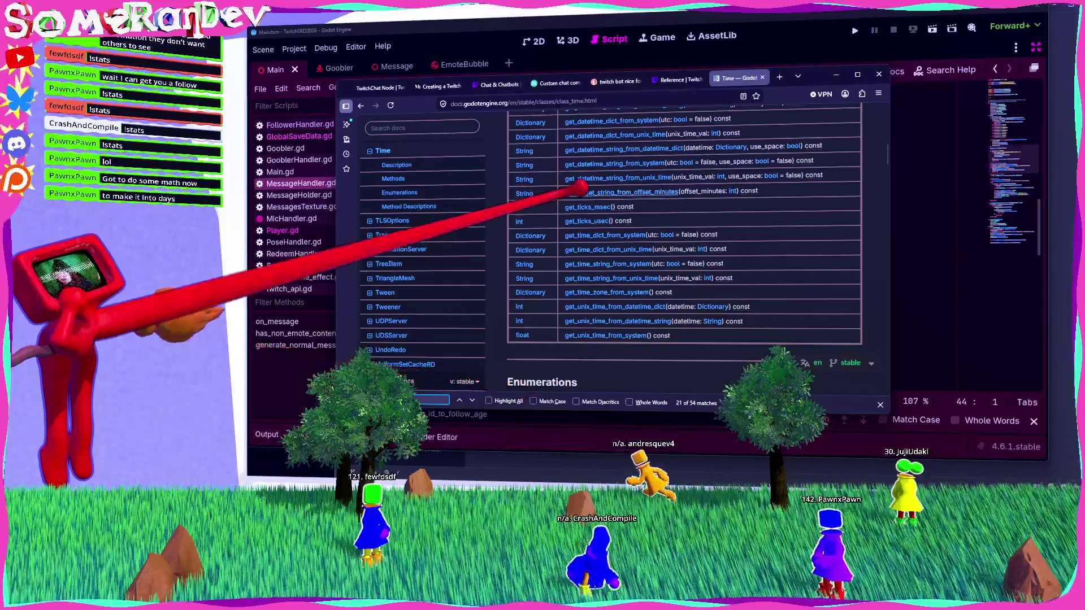
scroll(587, 159, "up", 5)
left_click(472, 400)
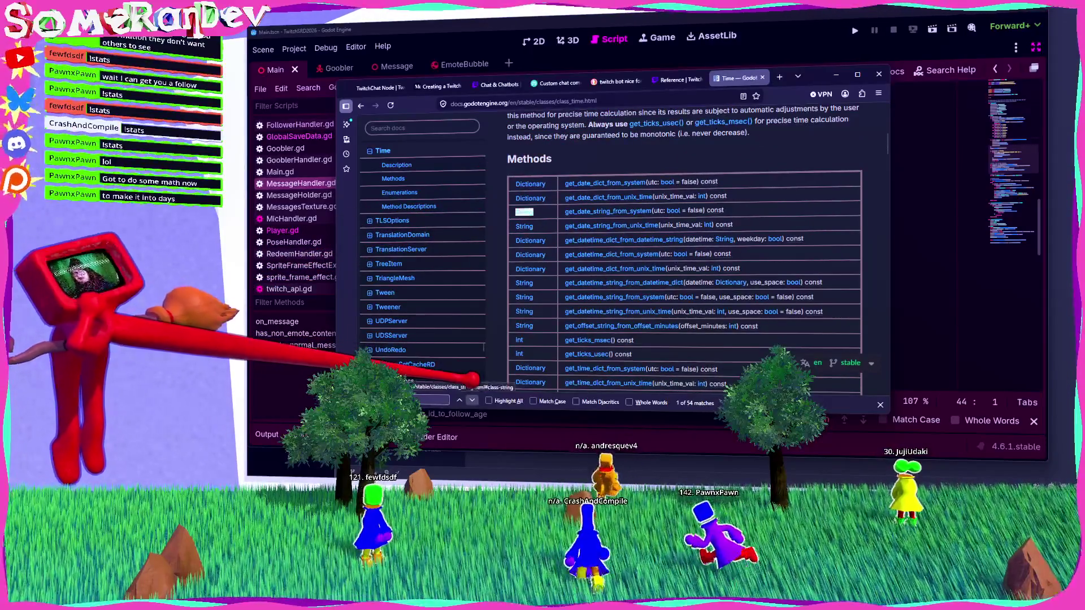
left_click(472, 400)
left_click(472, 400)
left_click(472, 400)
left_click(472, 400)
left_click(472, 400)
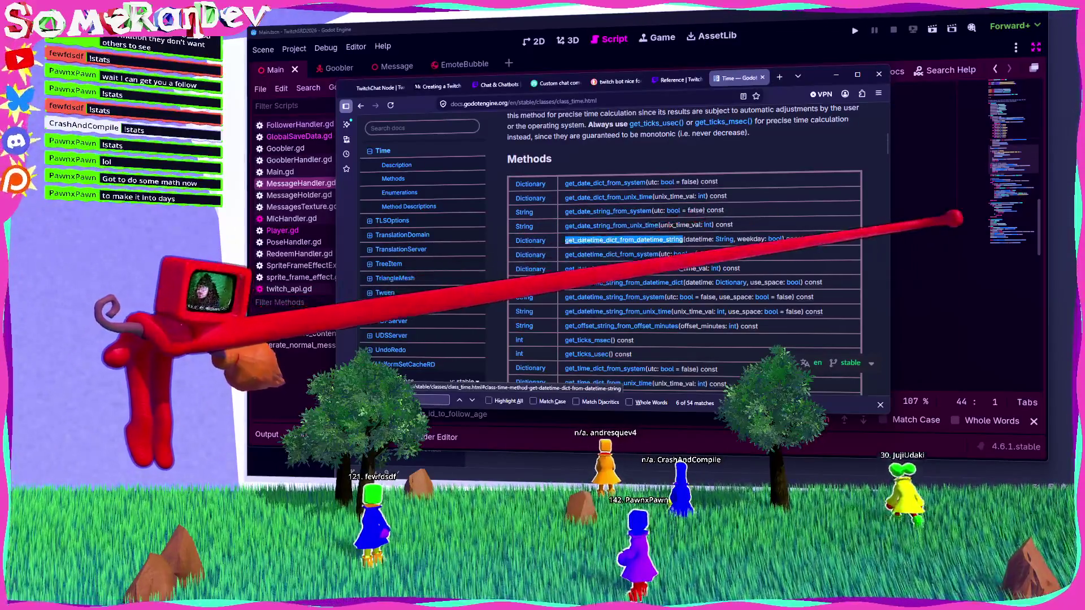
left_click(958, 244)
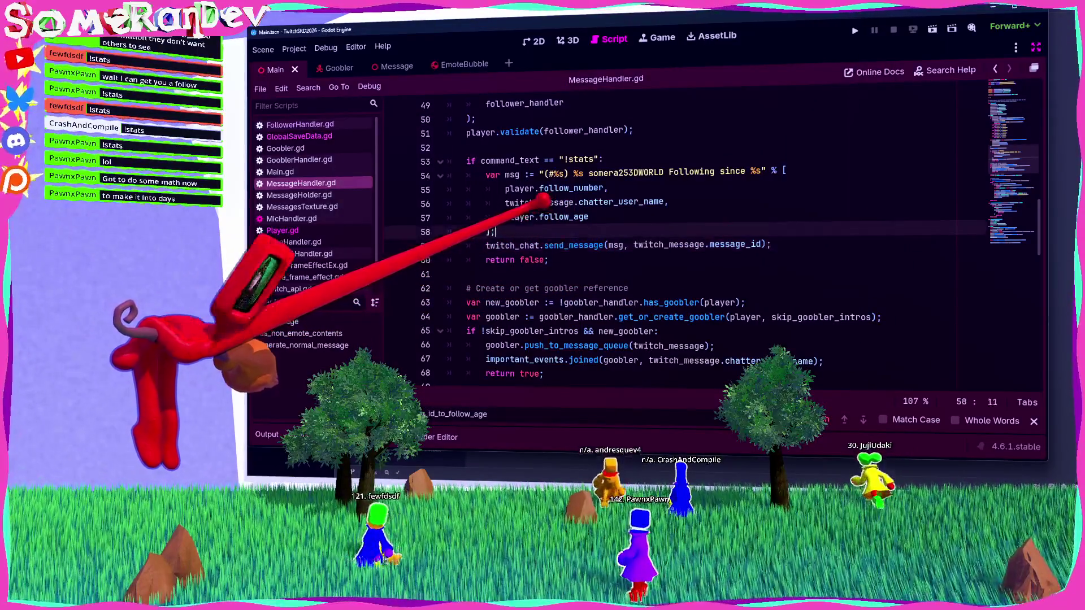
Add line 59 calling Time.get_datetime_dict_from_datetime_string(player.follow_age, true) and save.
key("ctrl+shift+Return")
type("Time.get_datetime_dict_from_datetime_string(")
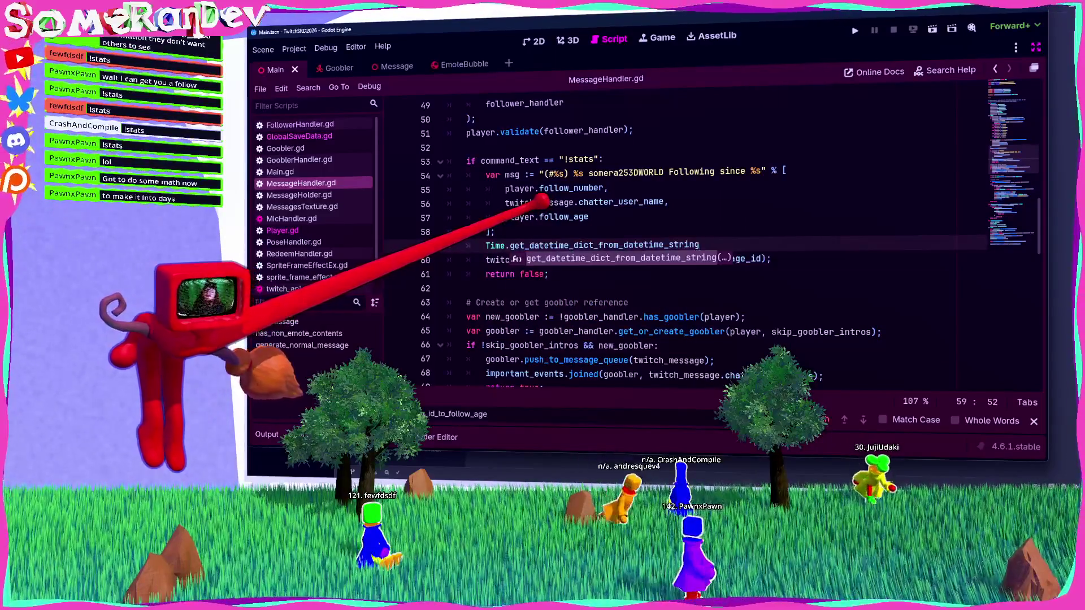
left_click(589, 217)
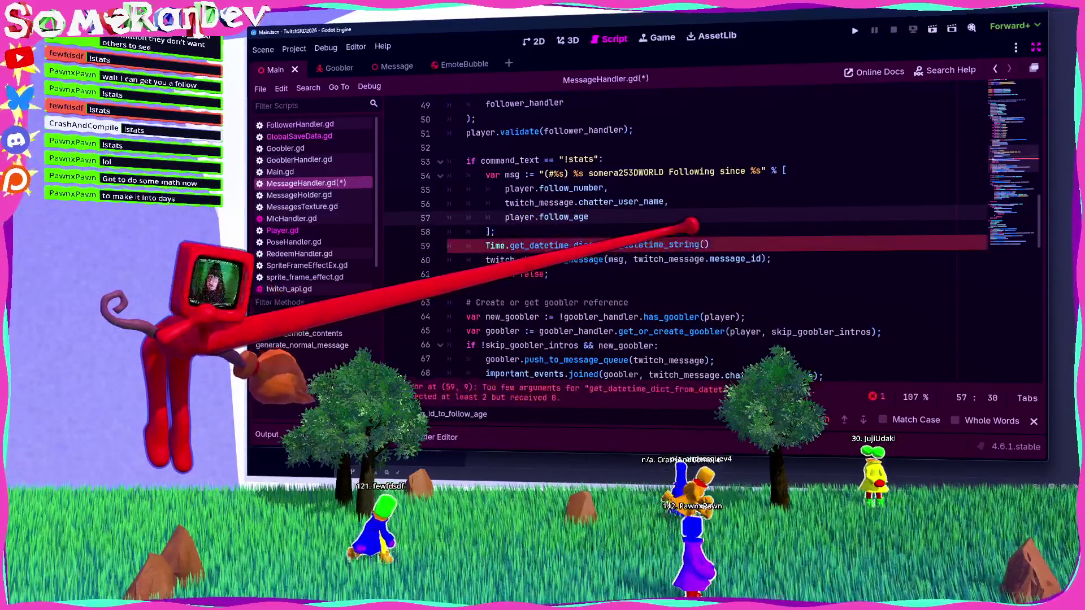
key("shift+Home")
key("ctrl+c")
left_click(700, 244)
key("ctrl+v")
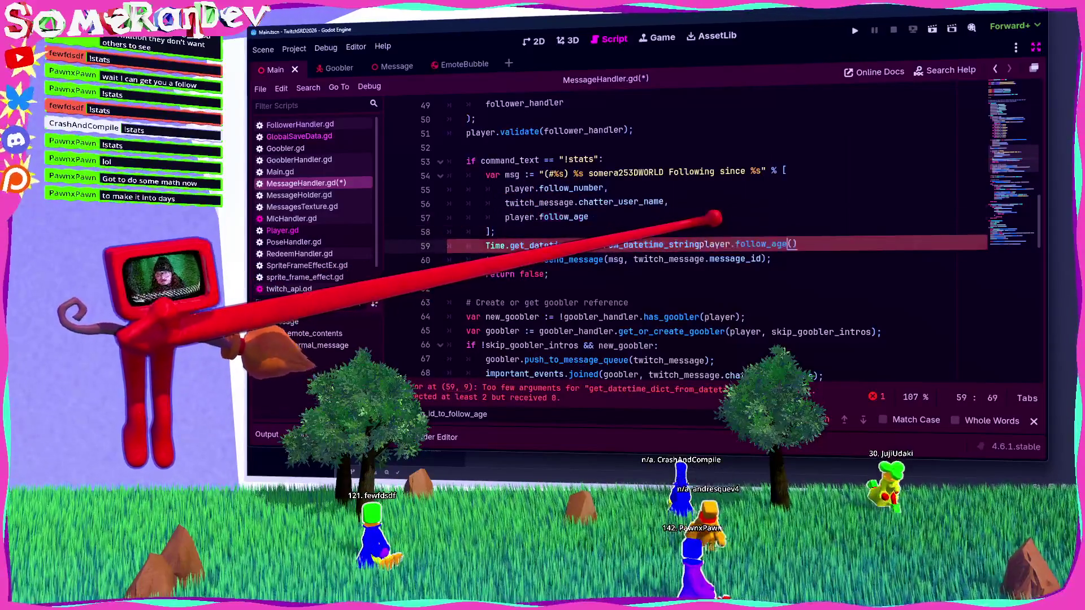
key("ctrl+v")
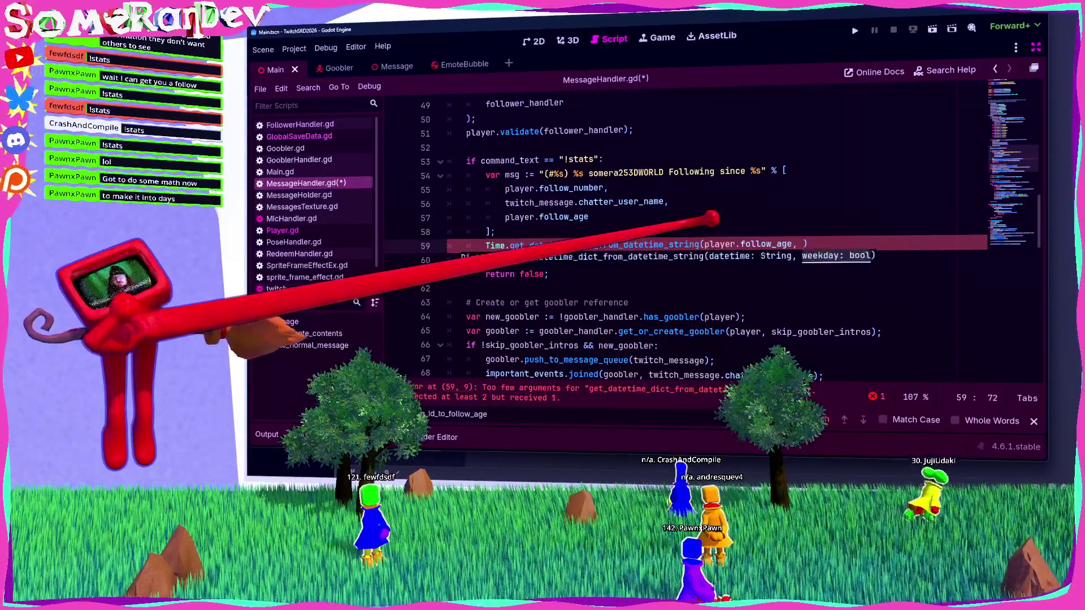
type(");")
key("ctrl+s")
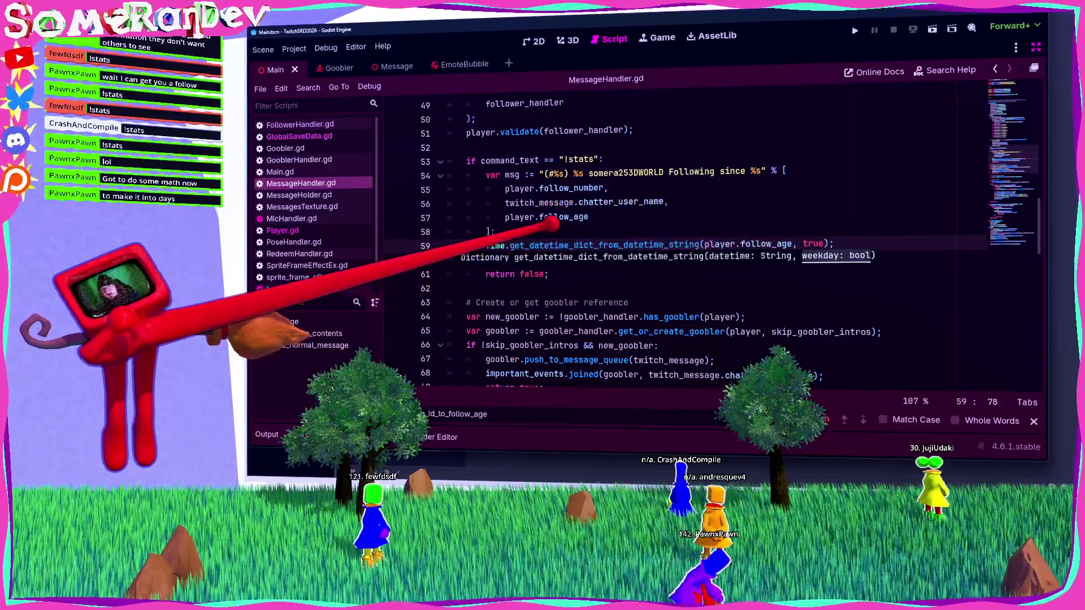
Wrap the Time.get_datetime_dict_from_datetime_string call in print().
mouse_move(552, 245)
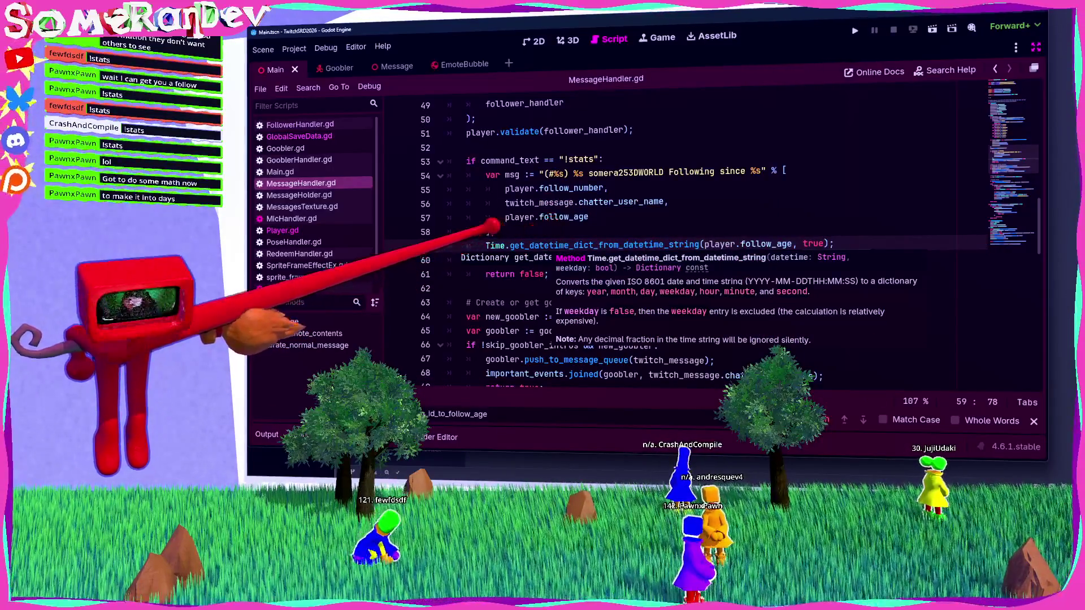
left_click(485, 245)
type("print(")
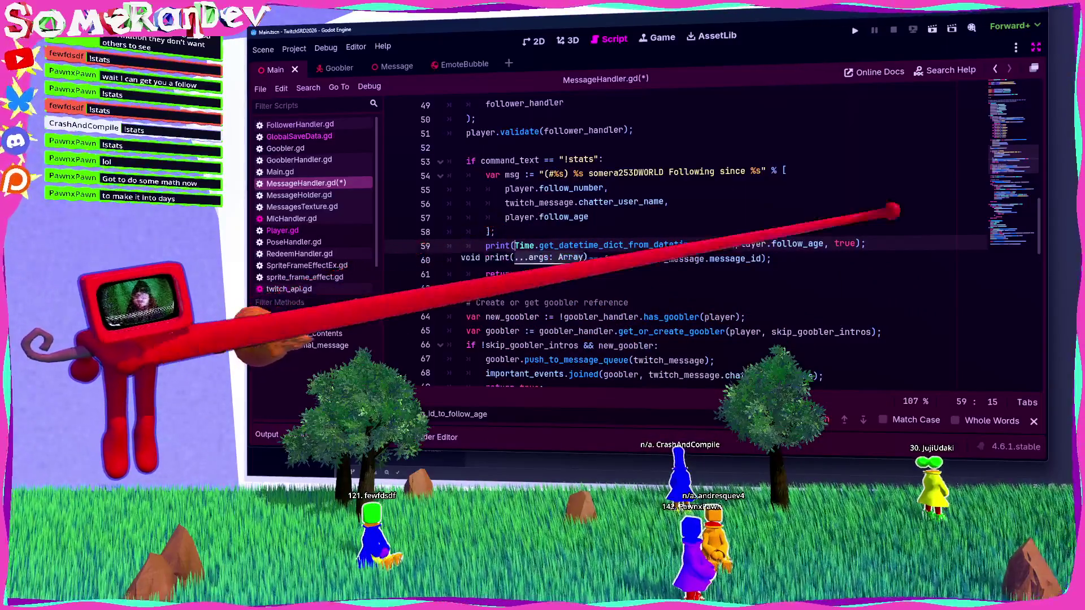
type(")")
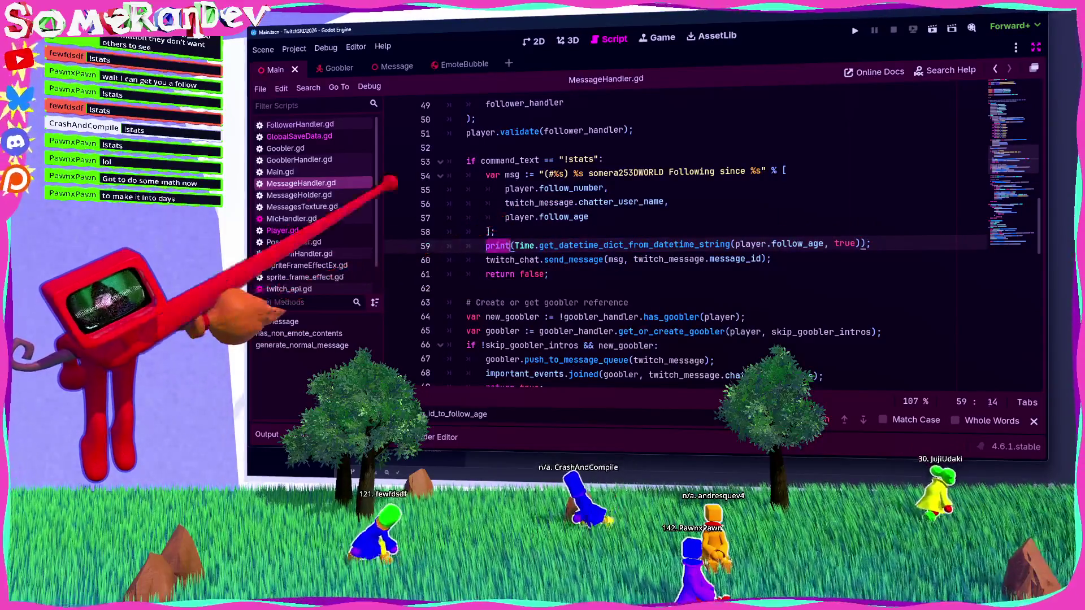
left_click(339, 125)
Delete FollowerHandler.gd's follower-id and got-followers-data print lines and save the script.
scroll(641, 182, "down", 1)
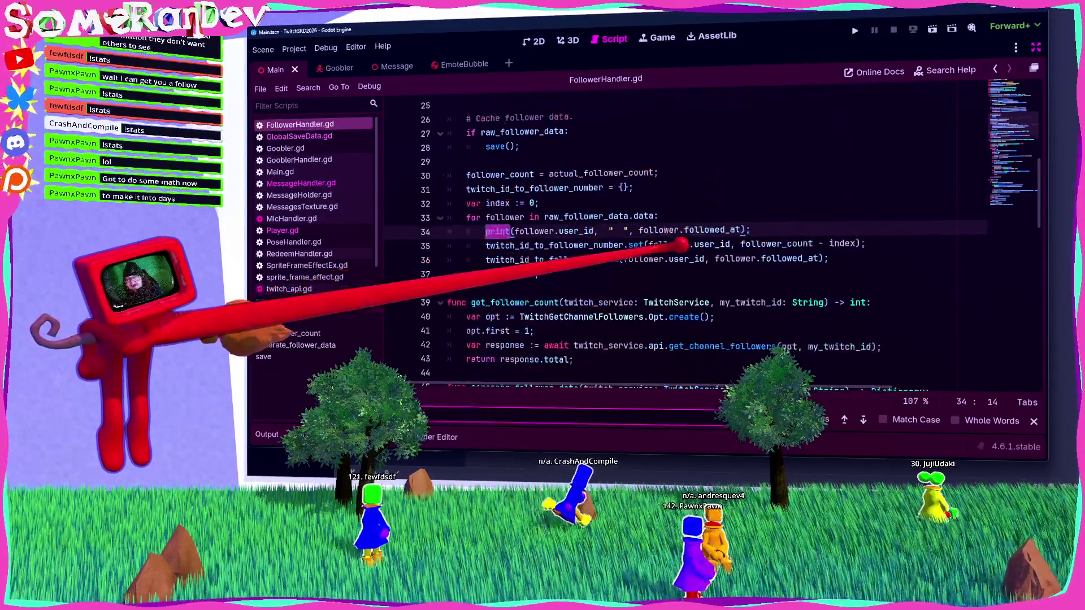
left_click_drag(752, 230, 466, 231)
key("BackSpace")
key("BackSpace")
key("BackSpace")
scroll(520, 225, "up", 4)
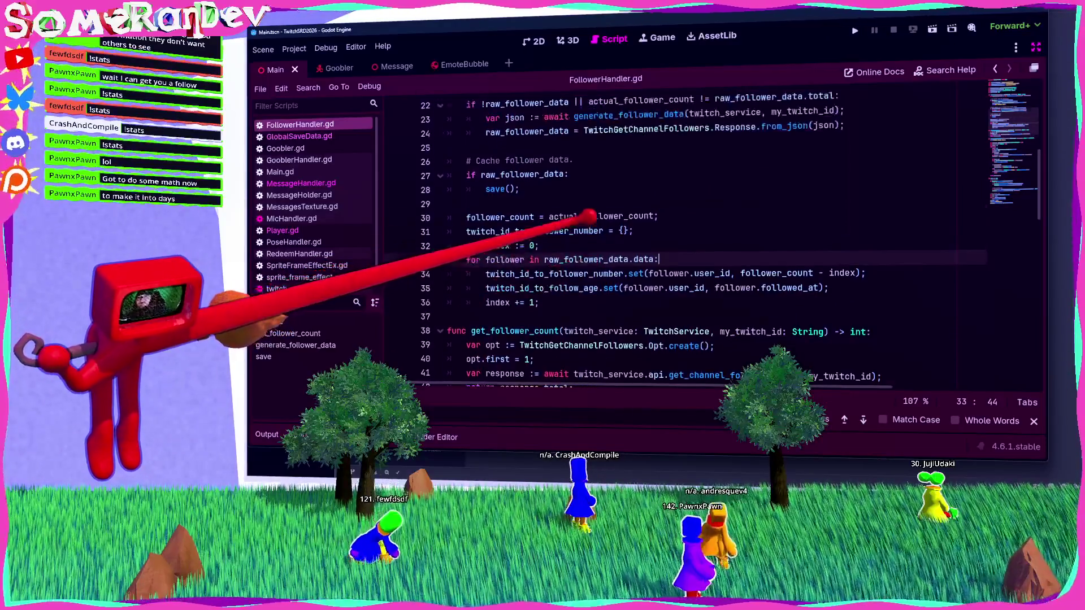
left_click_drag(485, 189, 623, 188)
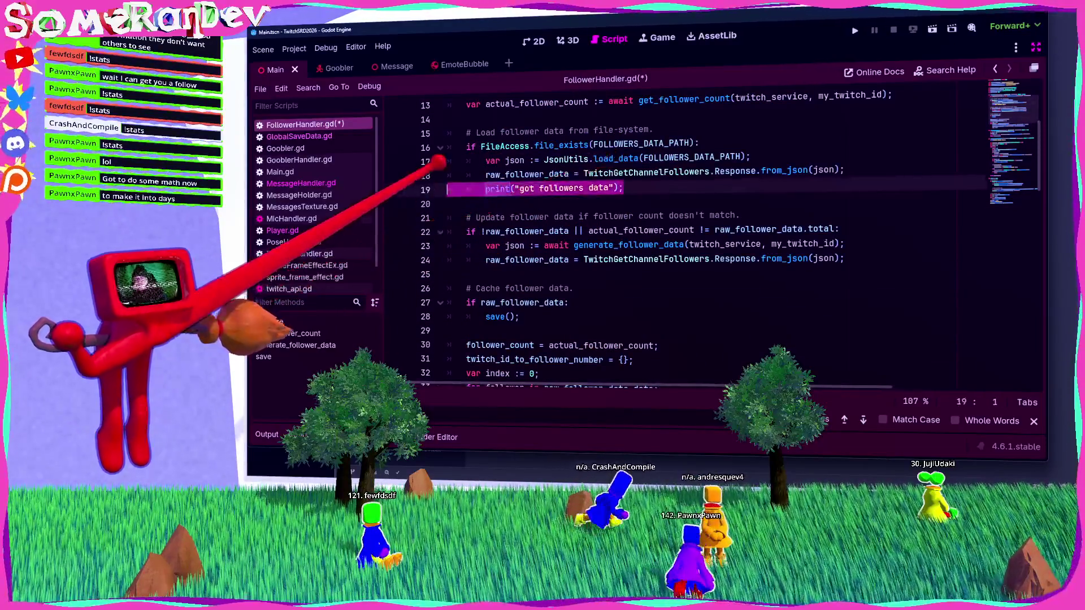
key("BackSpace")
key("BackSpace")
key("BackSpace")
scroll(515, 181, "up", 2)
left_click(517, 203)
key("ctrl+s")
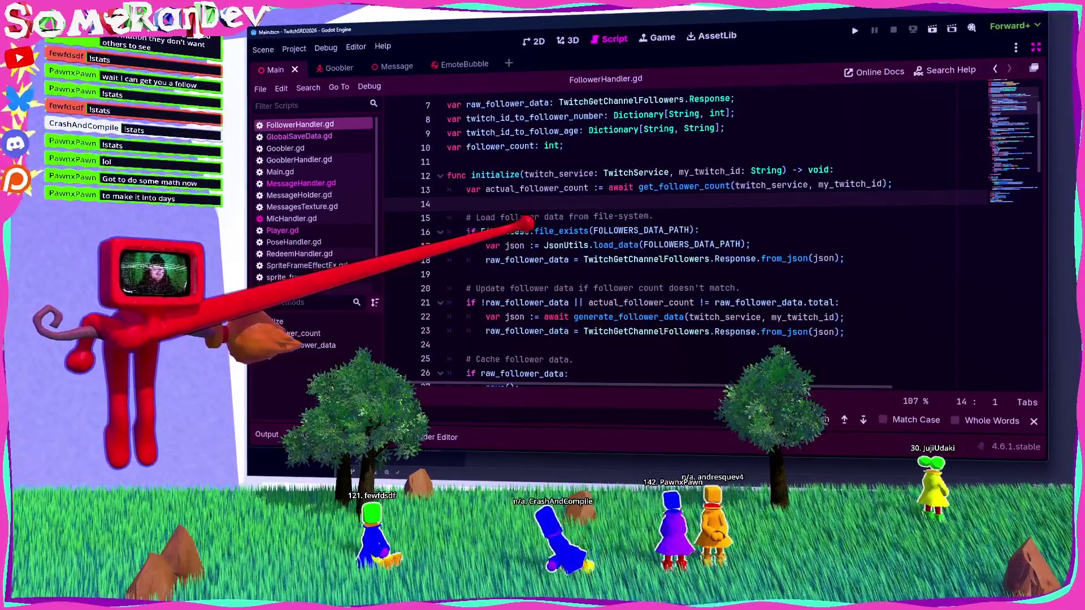
Look over the follower loop and close the text search bar.
scroll(523, 220, "down", 5)
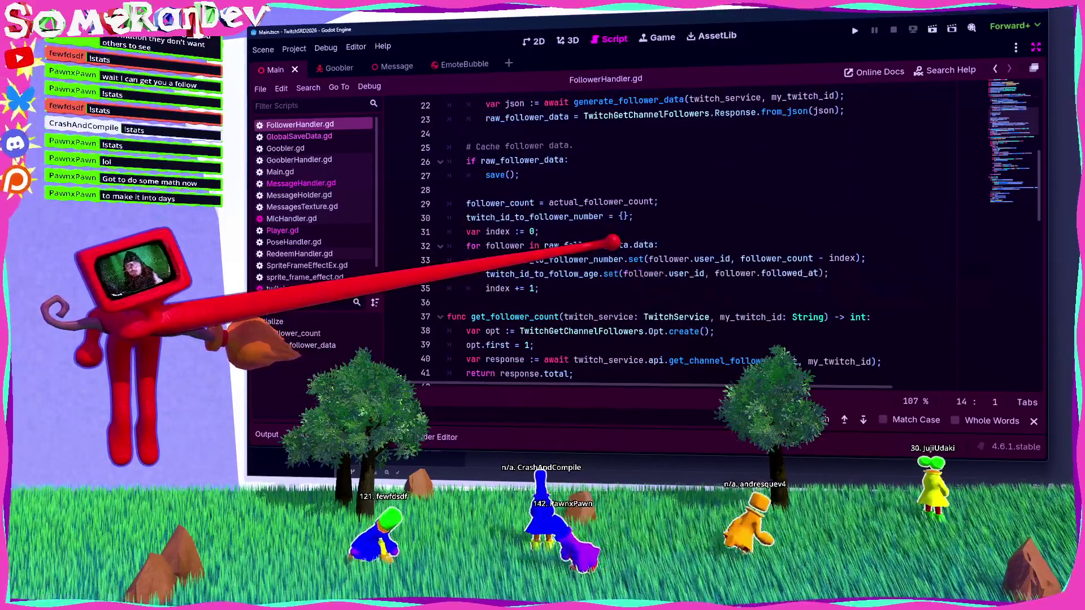
scroll(542, 249, "up", 2)
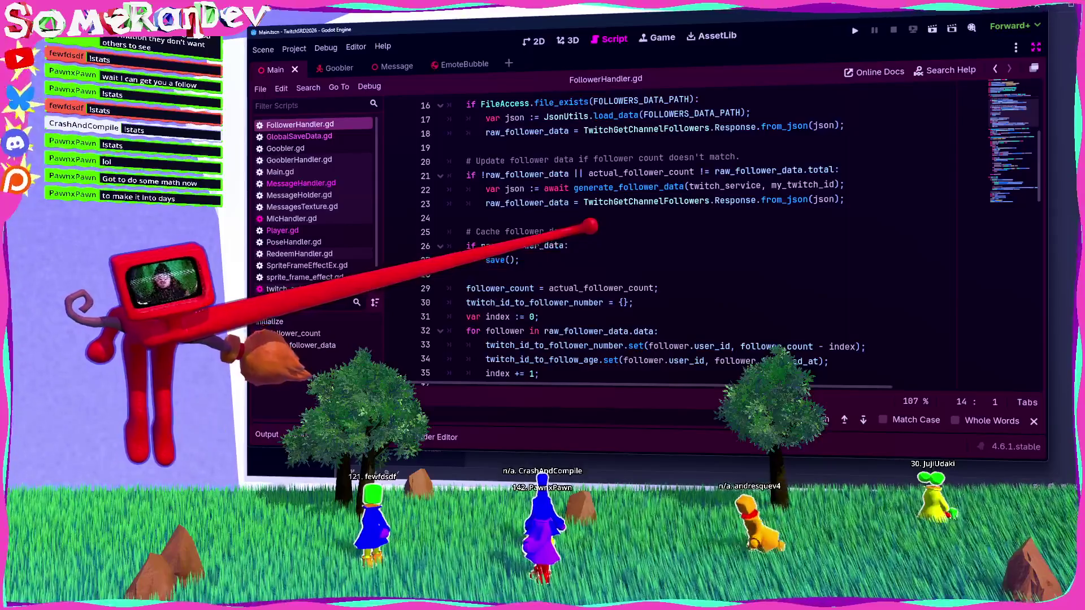
key("Escape")
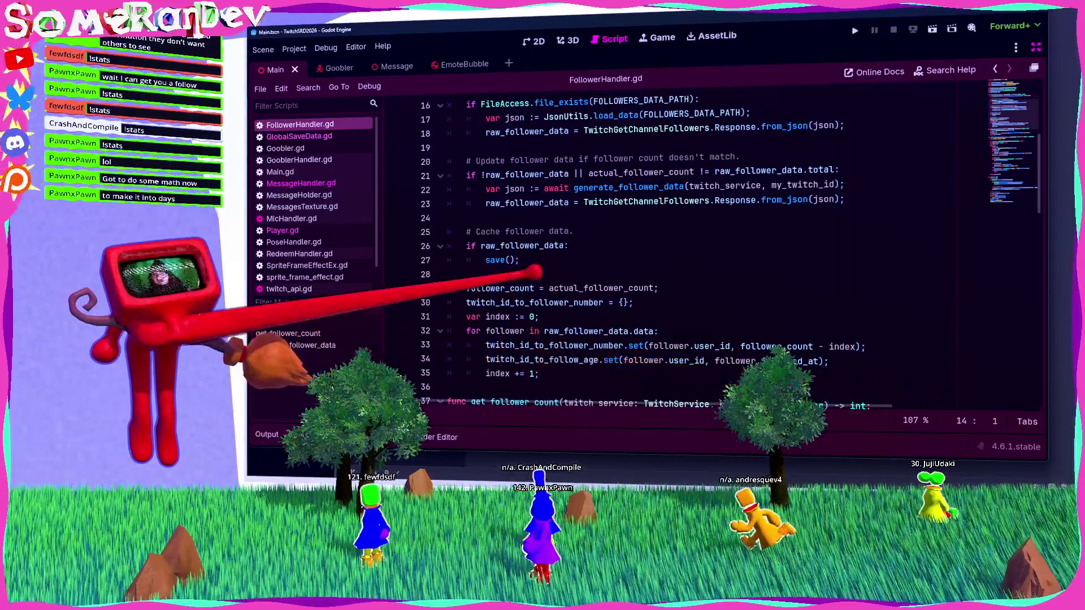
left_click(486, 274)
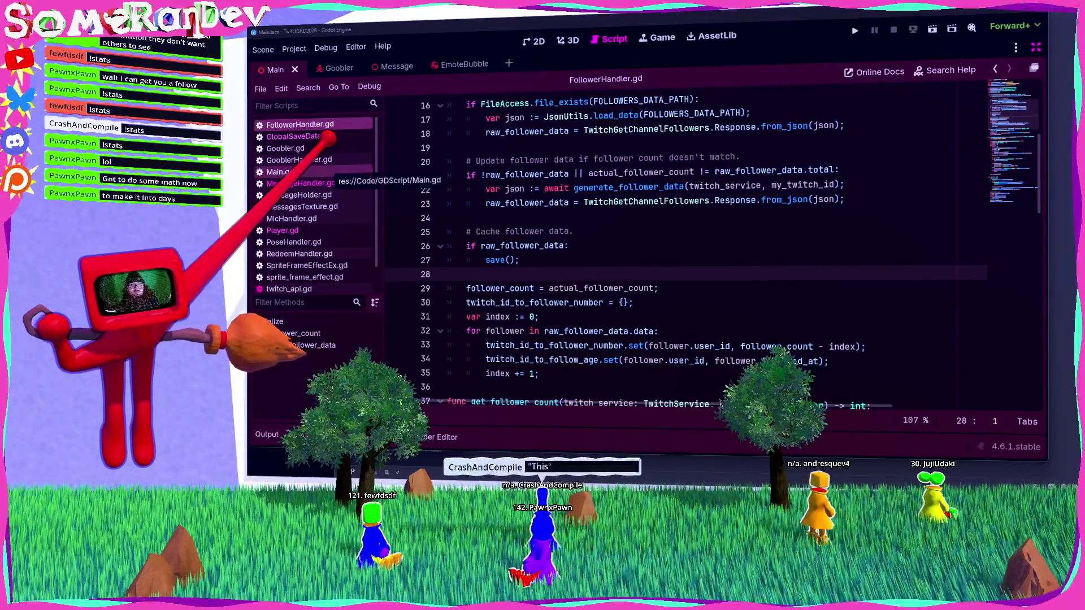
Return to MessageHandler.gd's !stats handler, show the Output log, and run the project.
left_click(282, 172)
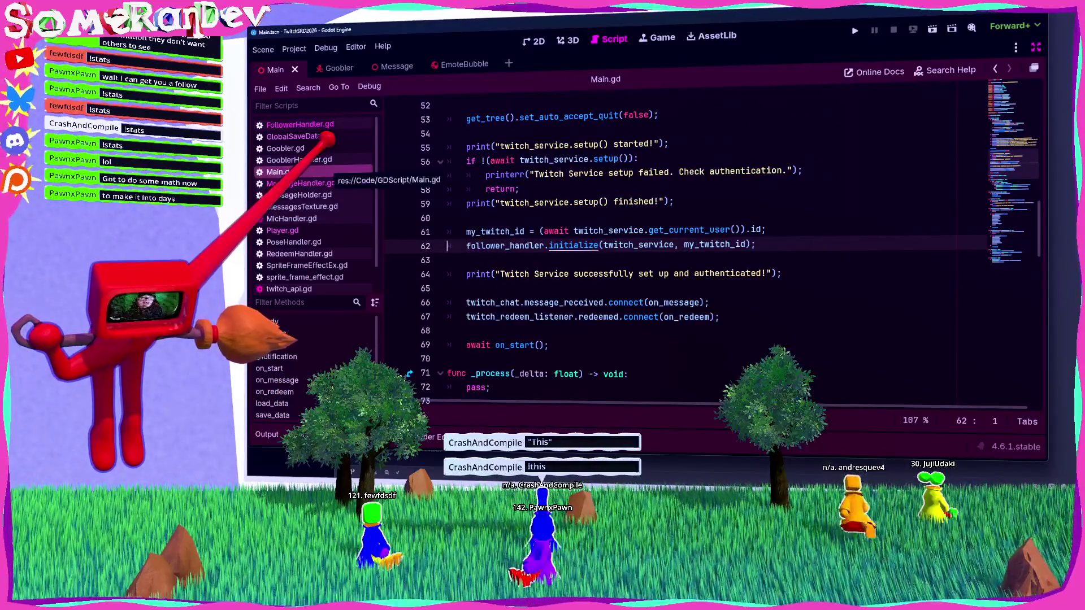
left_click(301, 183)
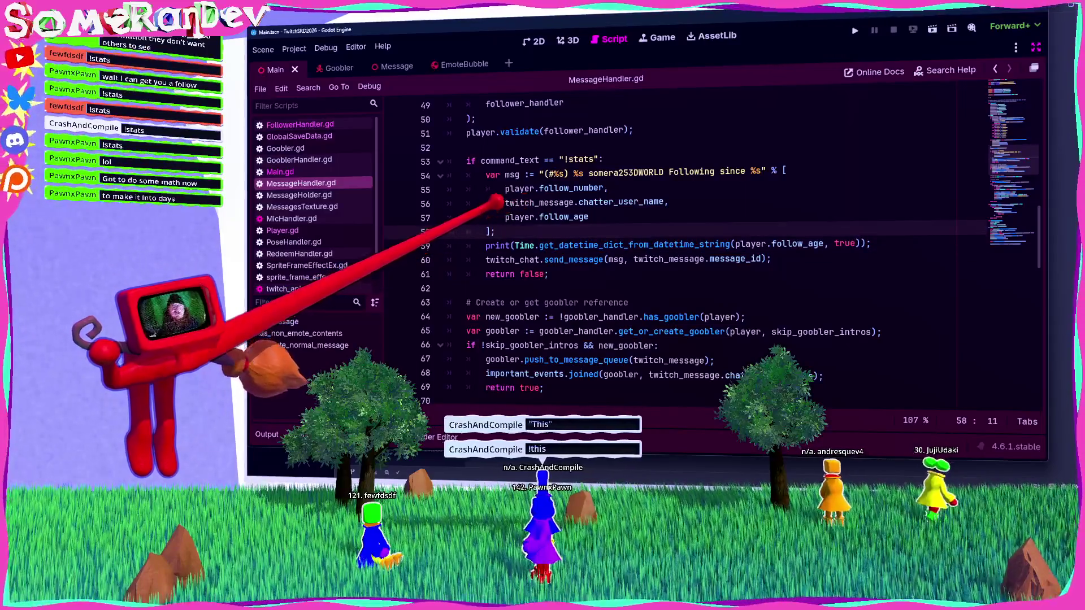
left_click(491, 232)
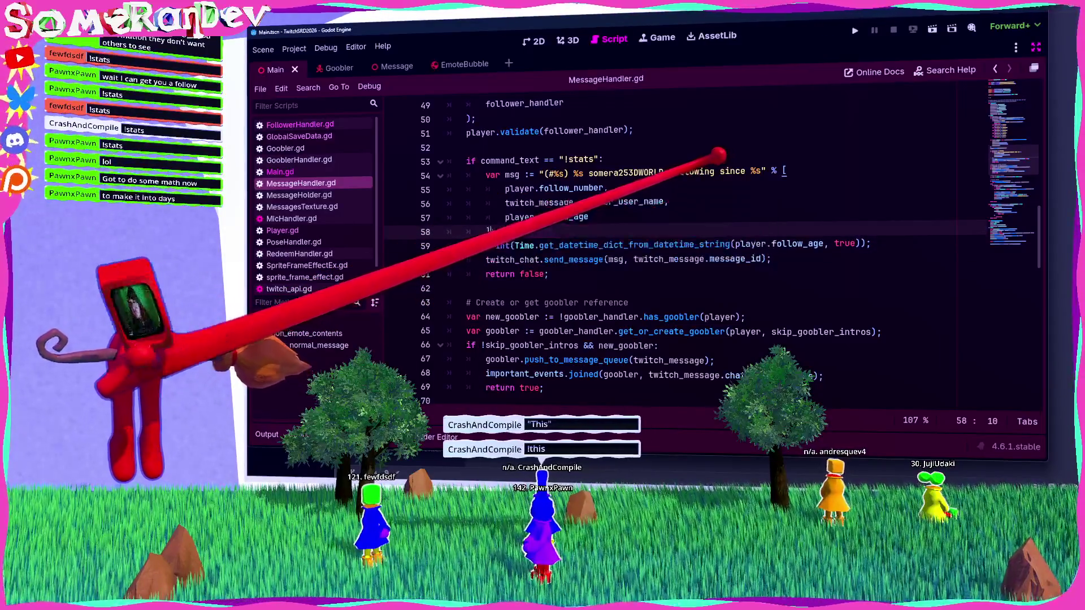
left_click(266, 434)
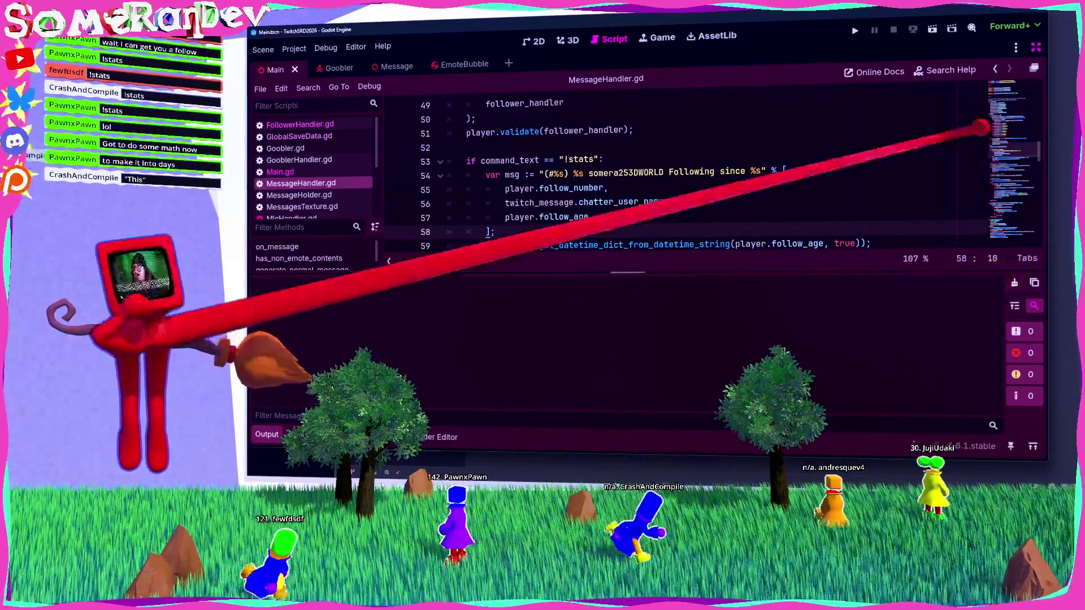
left_click(933, 30)
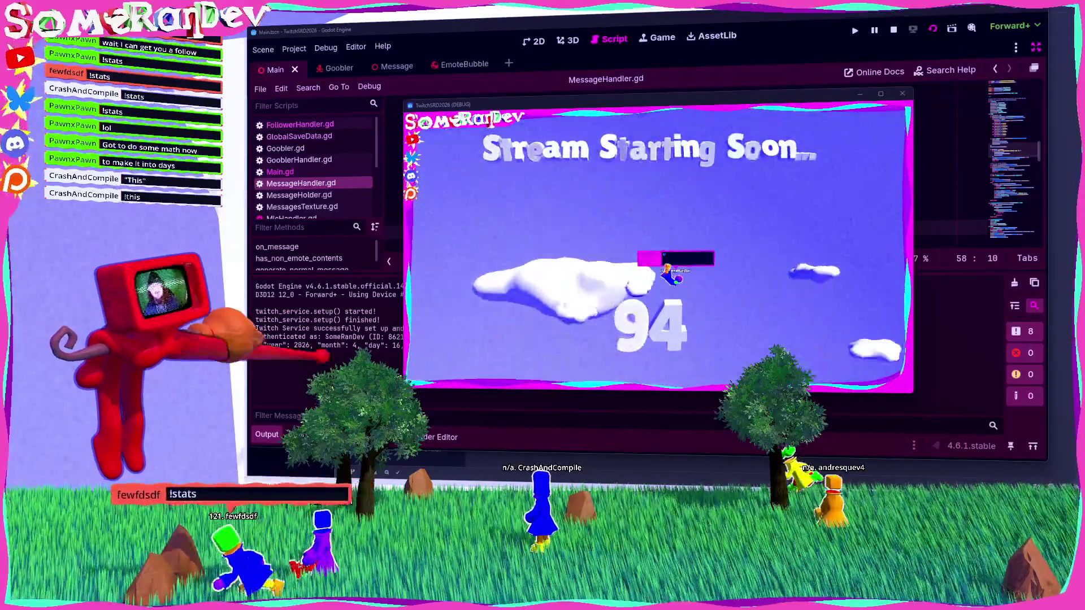
Inspect the two printed follow-date dictionaries for 2026-04-16 in the Output log.
key("alt+Tab")
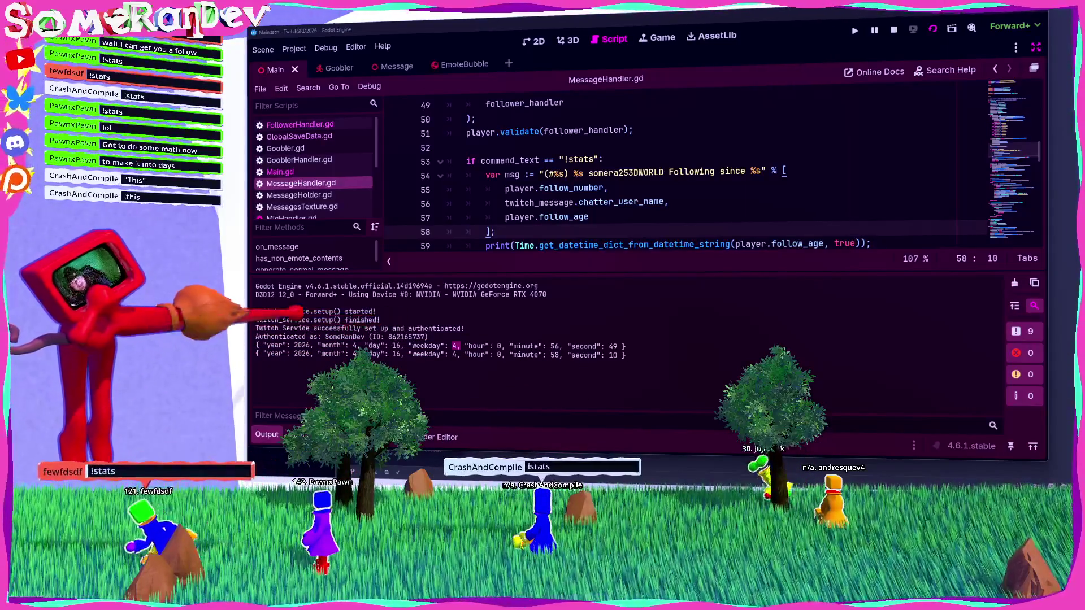
left_click_drag(625, 346, 257, 347)
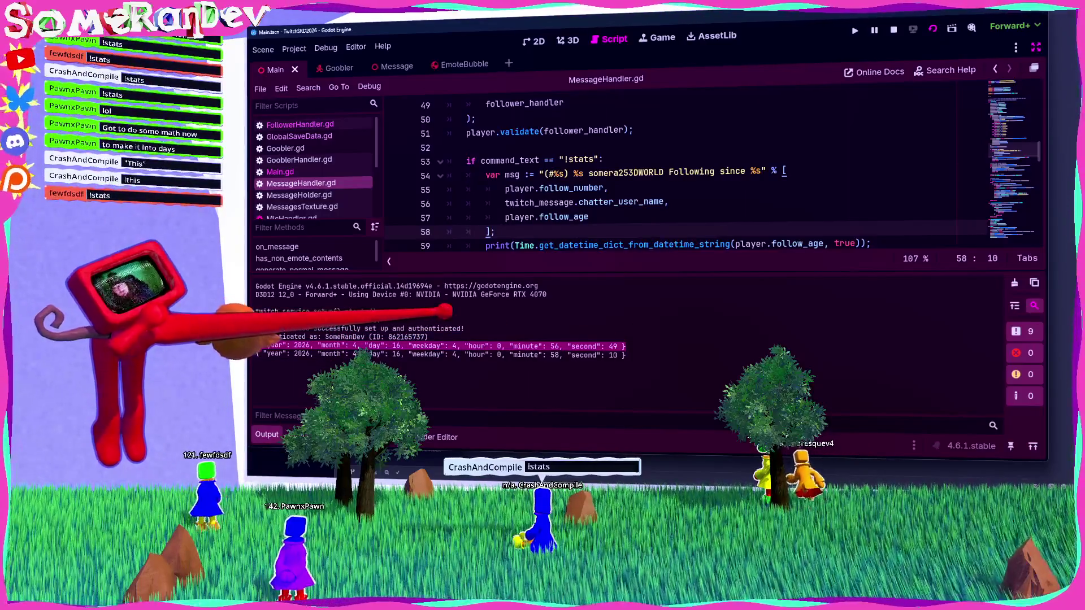
left_click(446, 310)
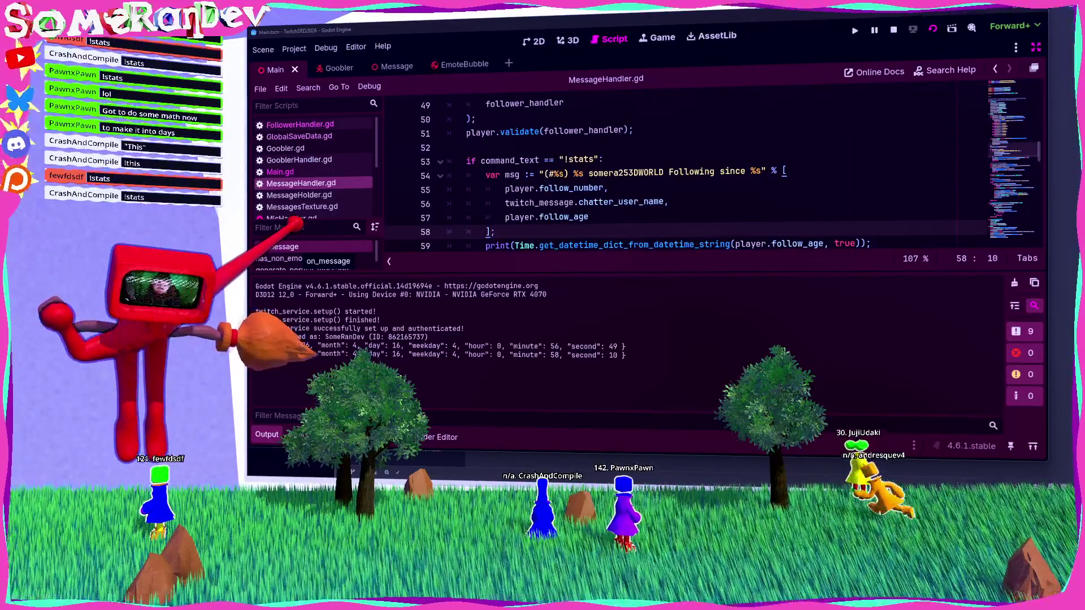
triple_click(452, 346)
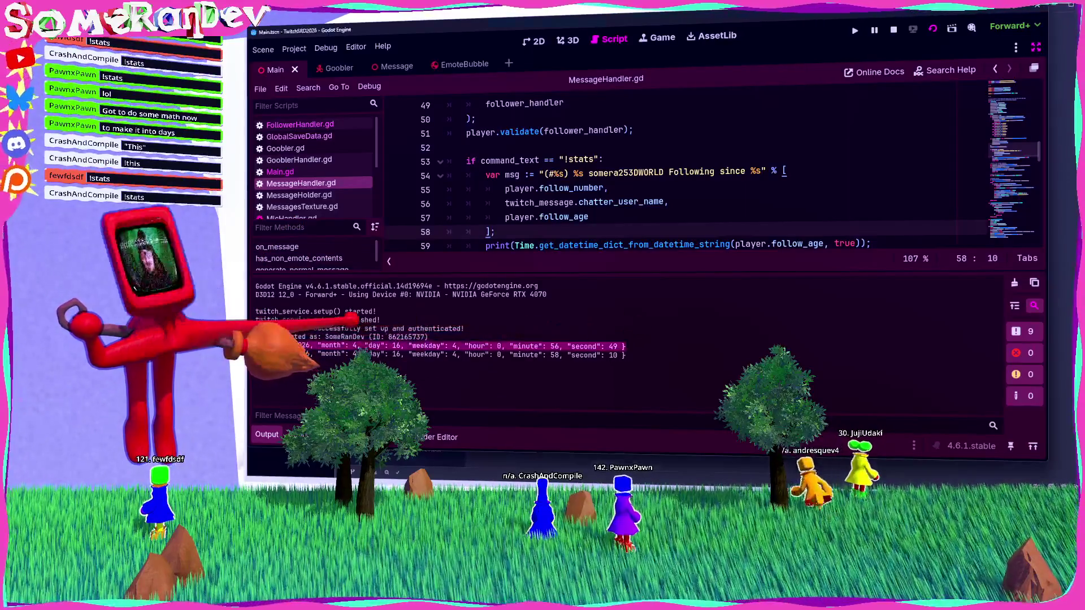
left_click(481, 307)
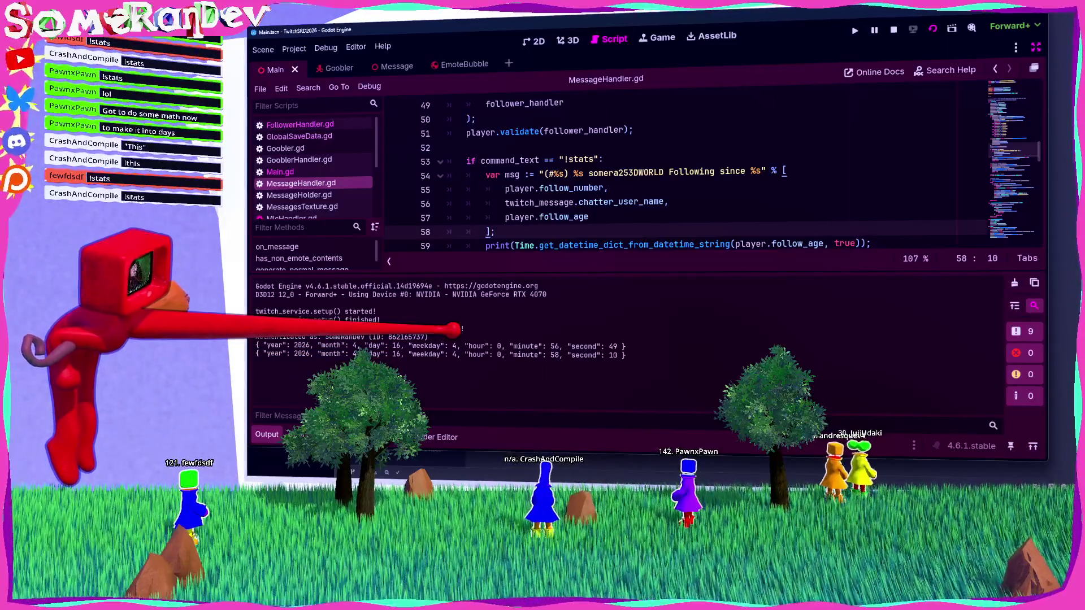
scroll(678, 176, "down", 2)
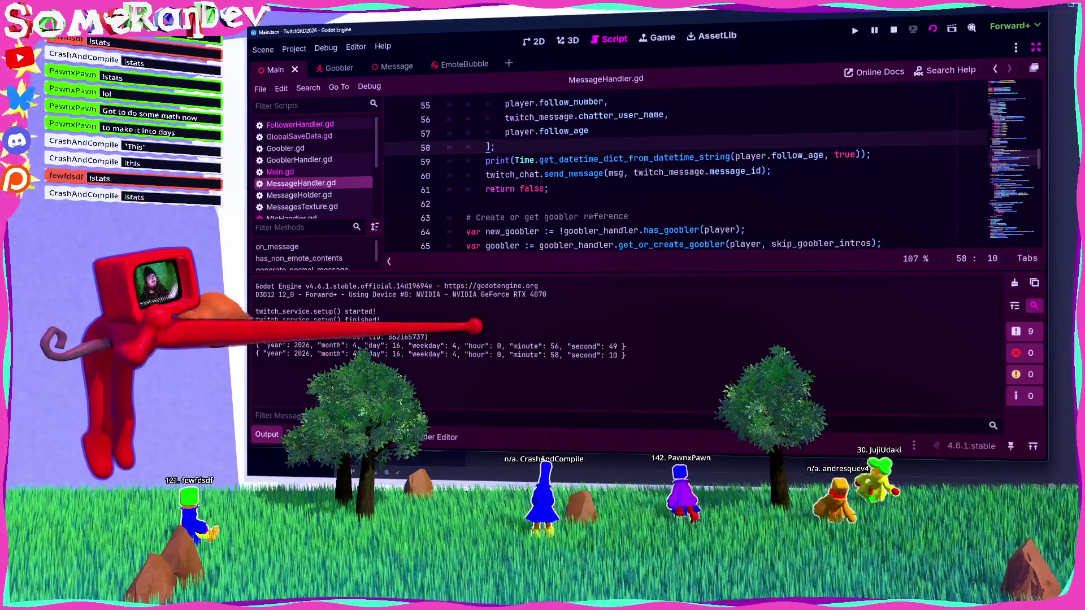
left_click(873, 155)
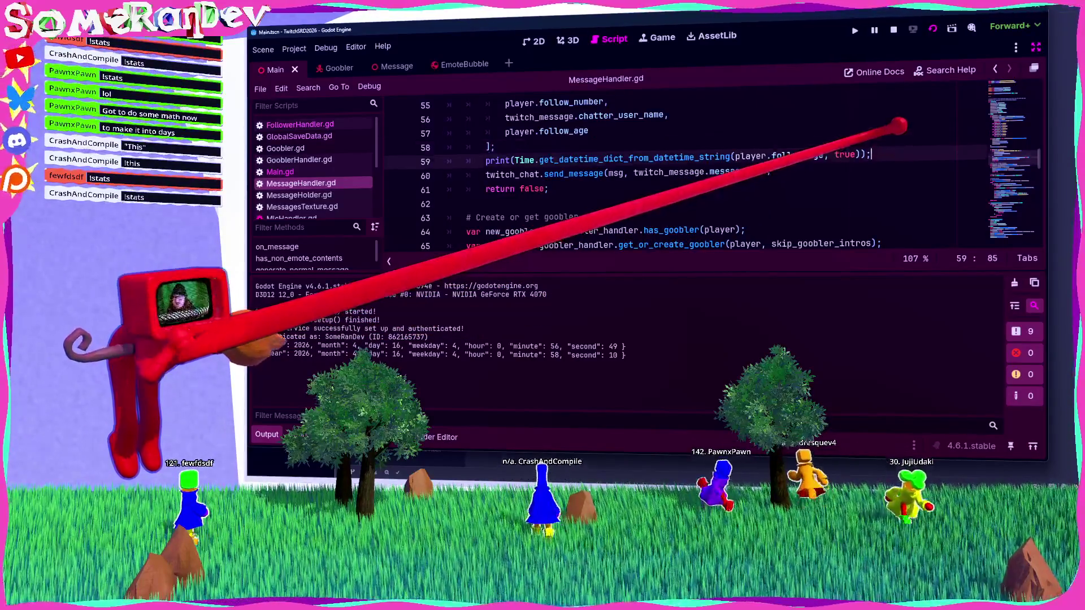
Start an unfinished line 60 reading Time.get below the print call, then revisit the Time docs.
key("Return")
type("Time.get_")
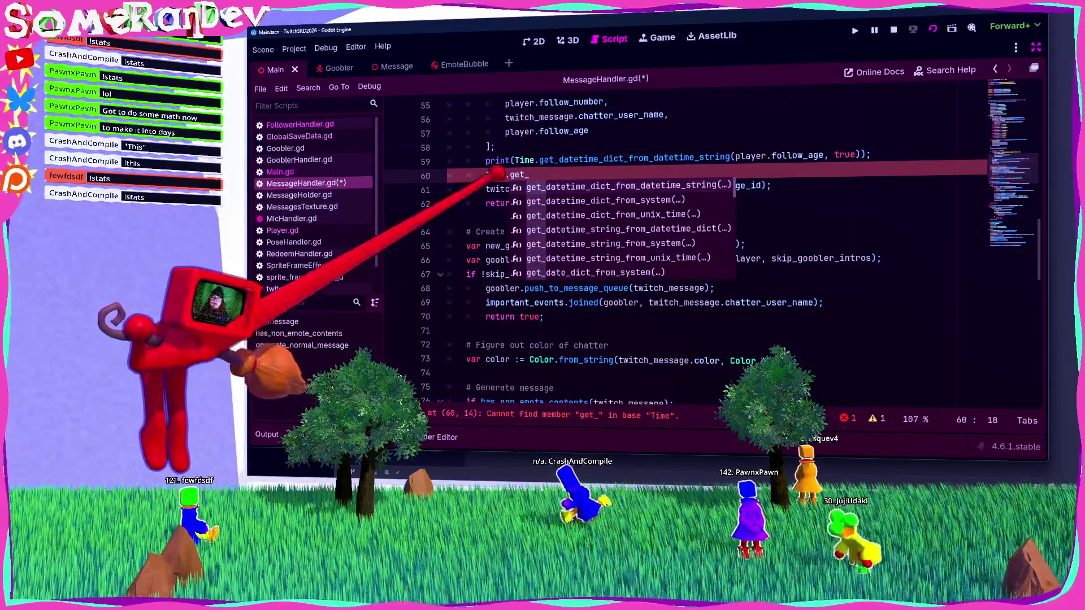
key("Escape")
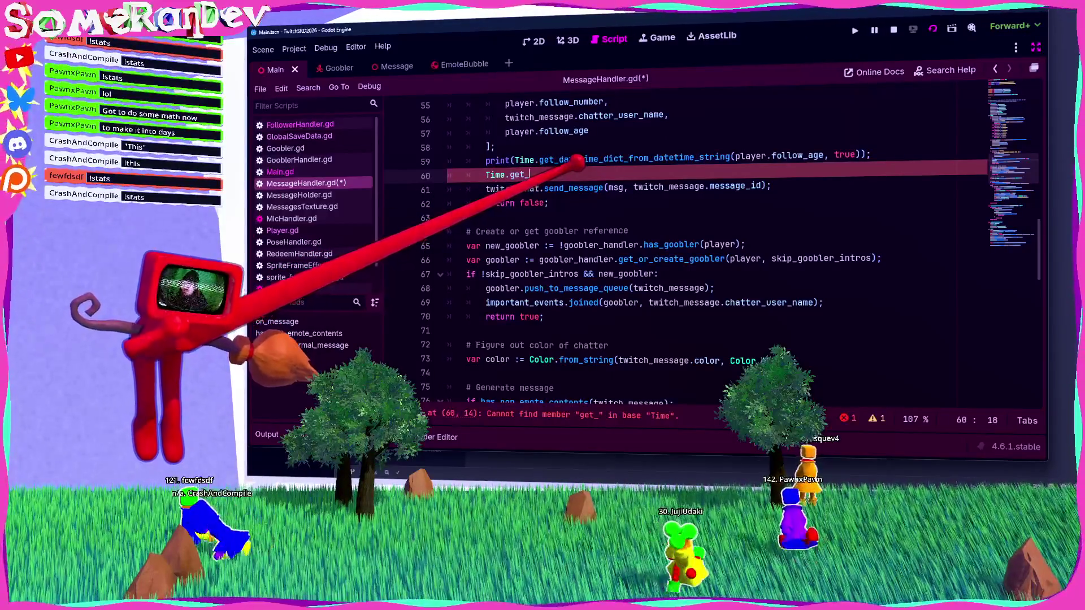
mouse_move(576, 188)
key("BackSpace")
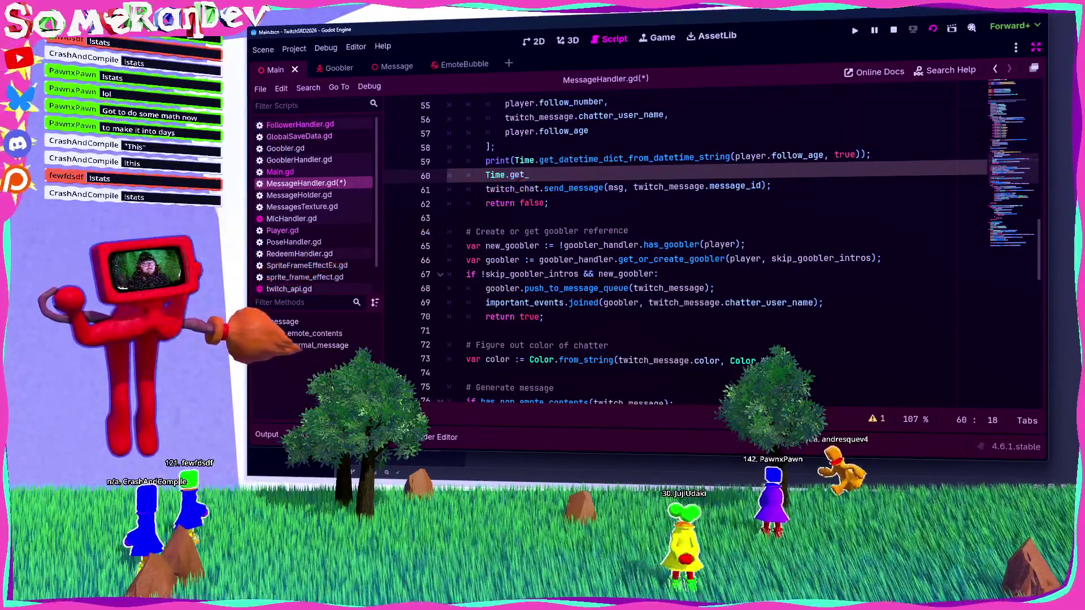
key("alt+Tab")
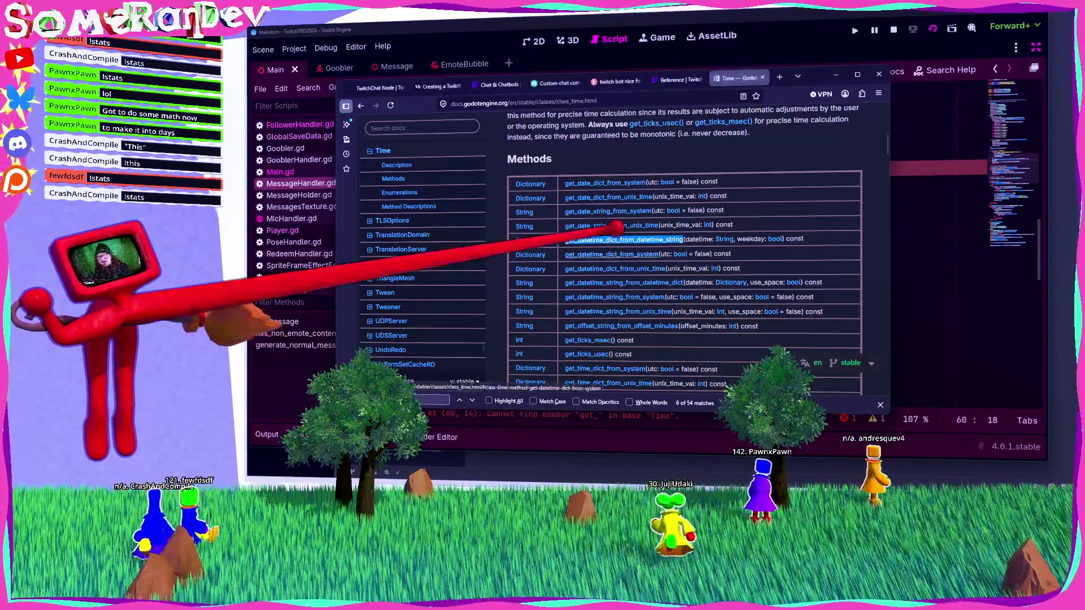
Read the get_time_* method descriptions and select the get_time_dict_from_system name.
scroll(611, 317, "down", 3)
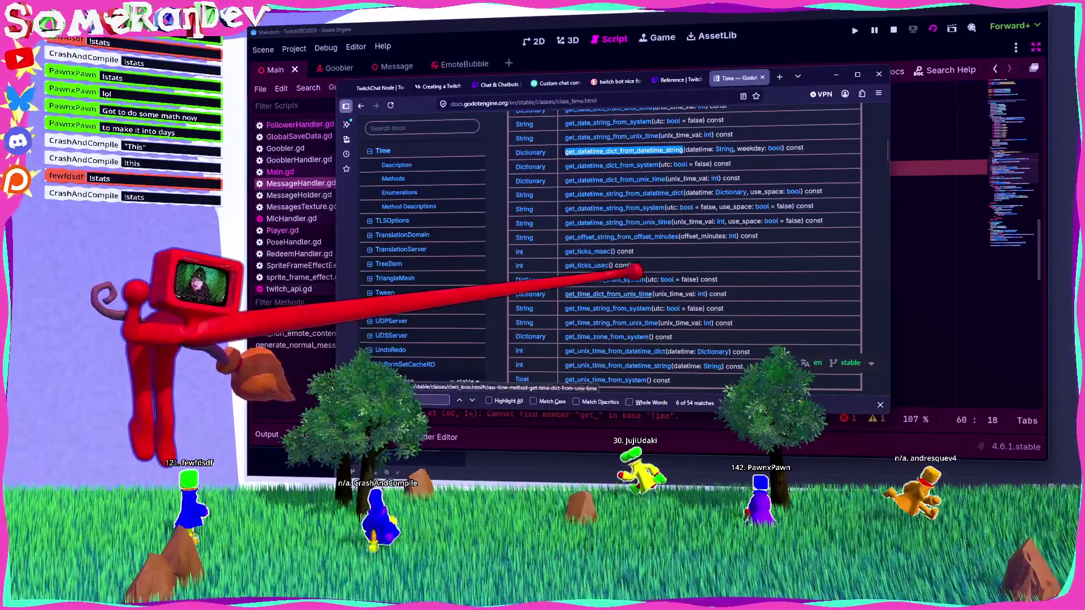
left_click_drag(655, 294, 705, 294)
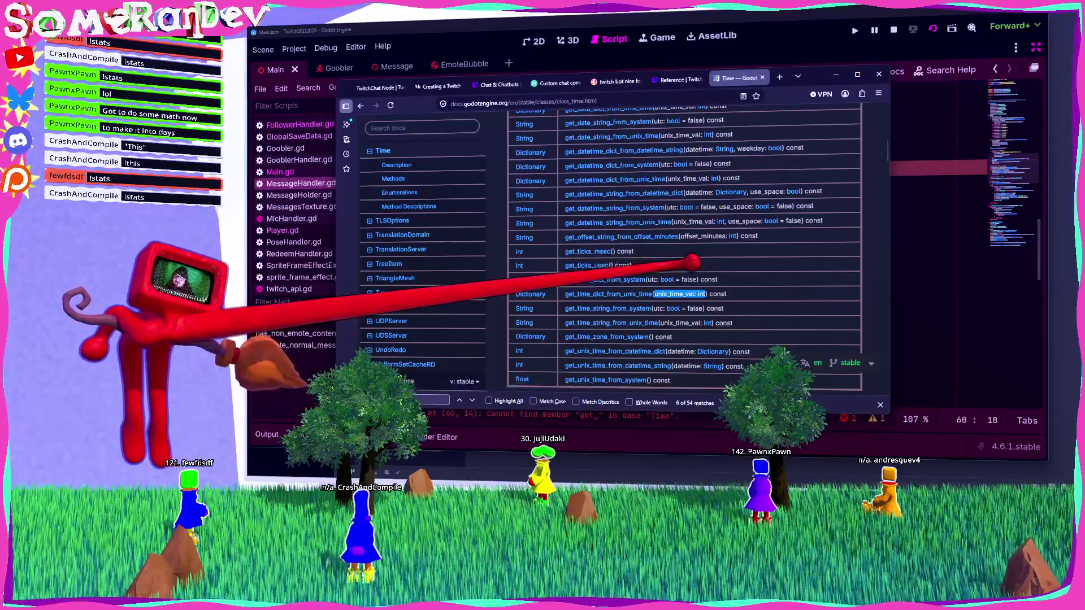
left_click(605, 280)
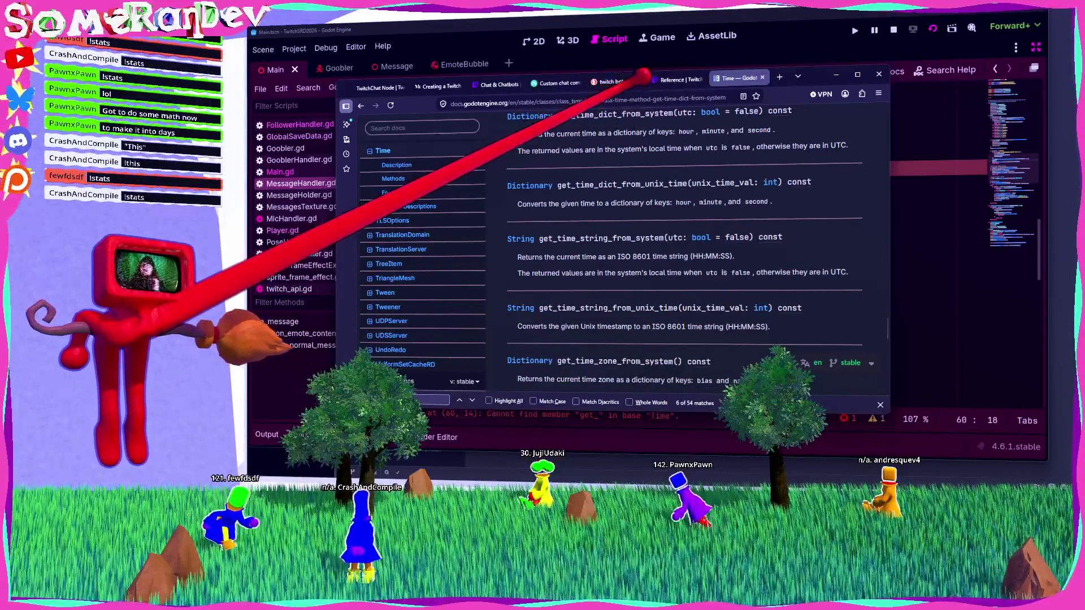
double_click(616, 114)
key("ctrl+c")
key("alt+Tab")
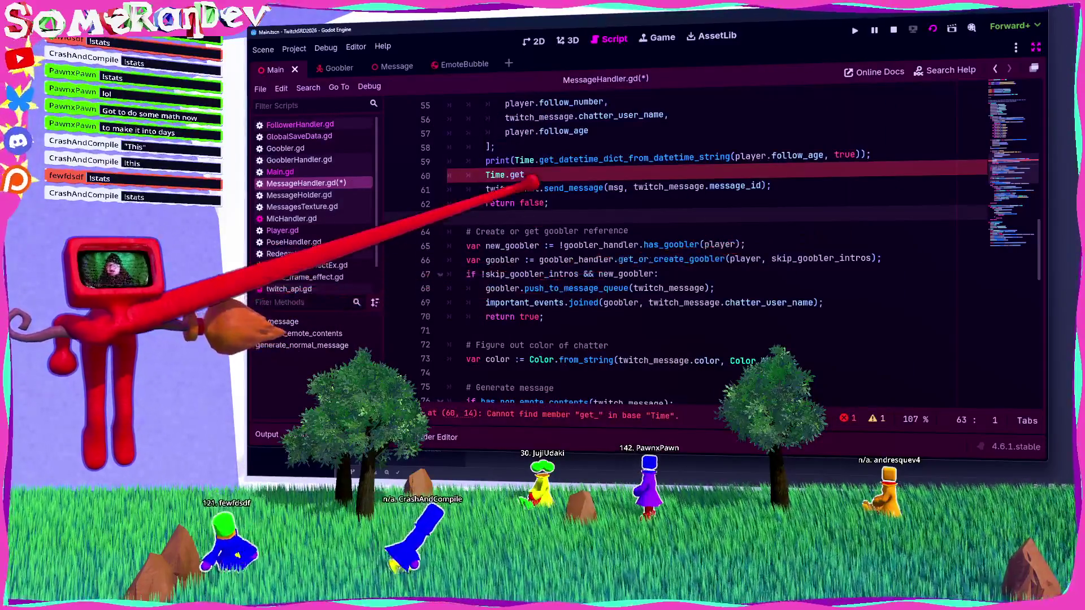
Rewrite line 60 as var current_time = Time.get_time_dict_from_system(true).
key("Home")
key("shift+End")
type("var ")
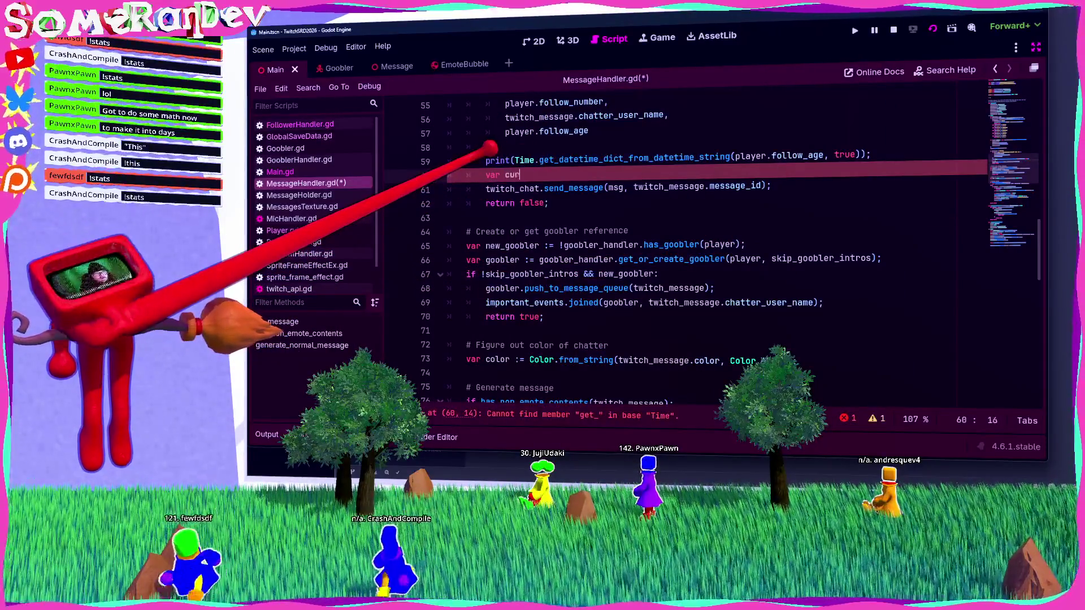
type("me.")
key("ctrl+v")
key("Return")
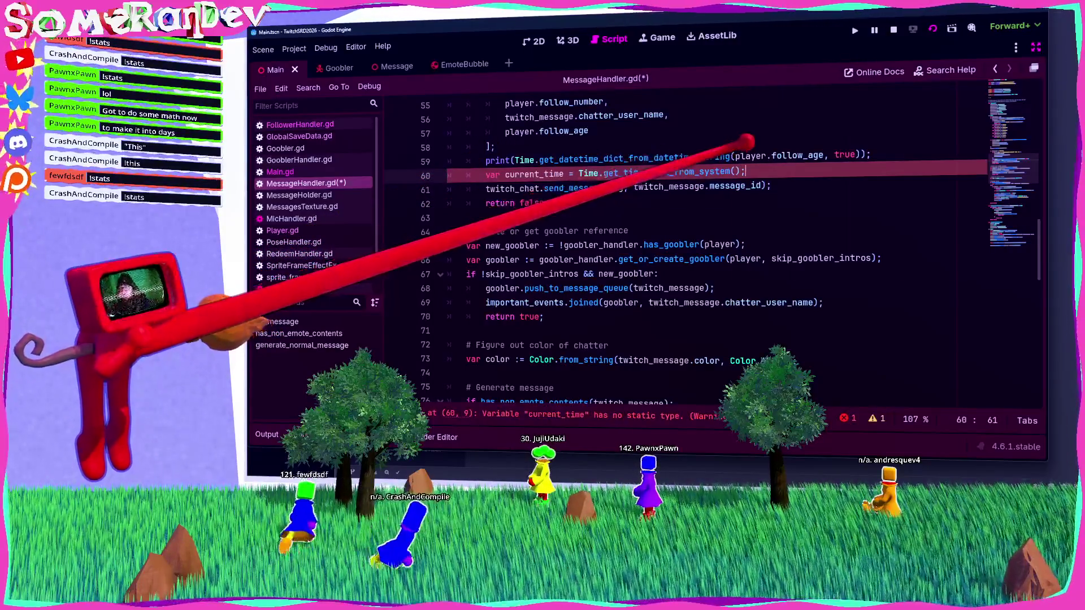
type("true")
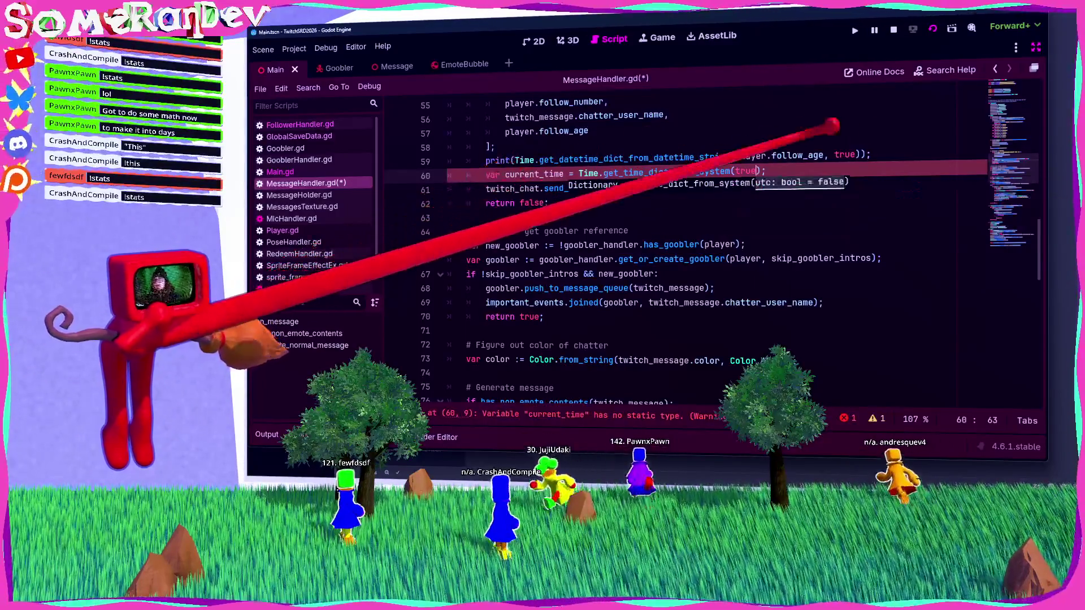
Replace line 59's print with var follow_time := Time.get_datetime_dict_from_datetime_string(...).
left_click_drag(515, 161, 866, 154)
key("ctrl+c")
key("BackSpace")
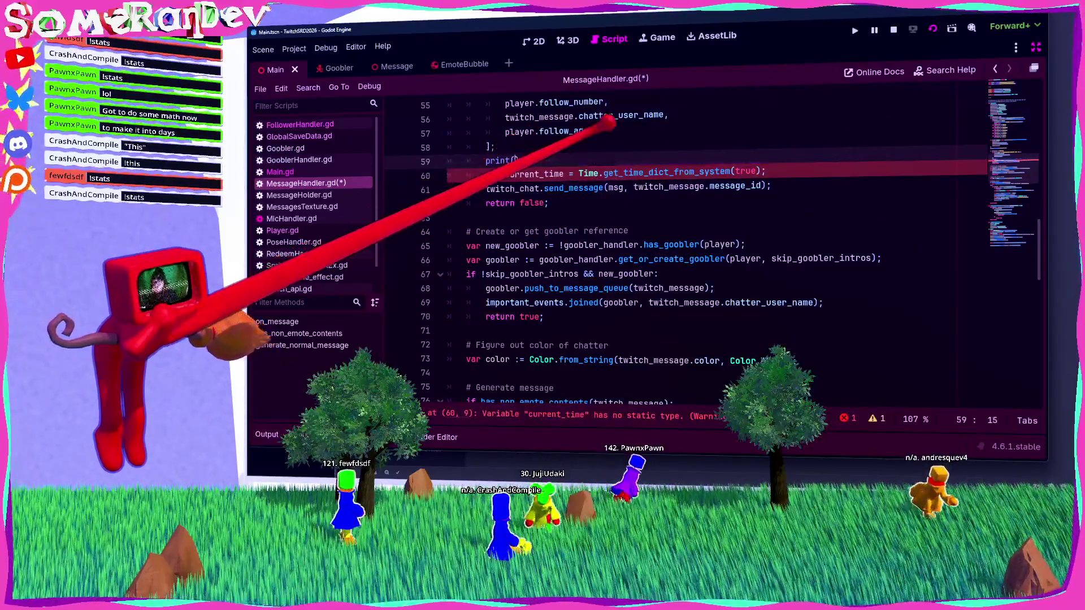
type(");")
key("shift+Home")
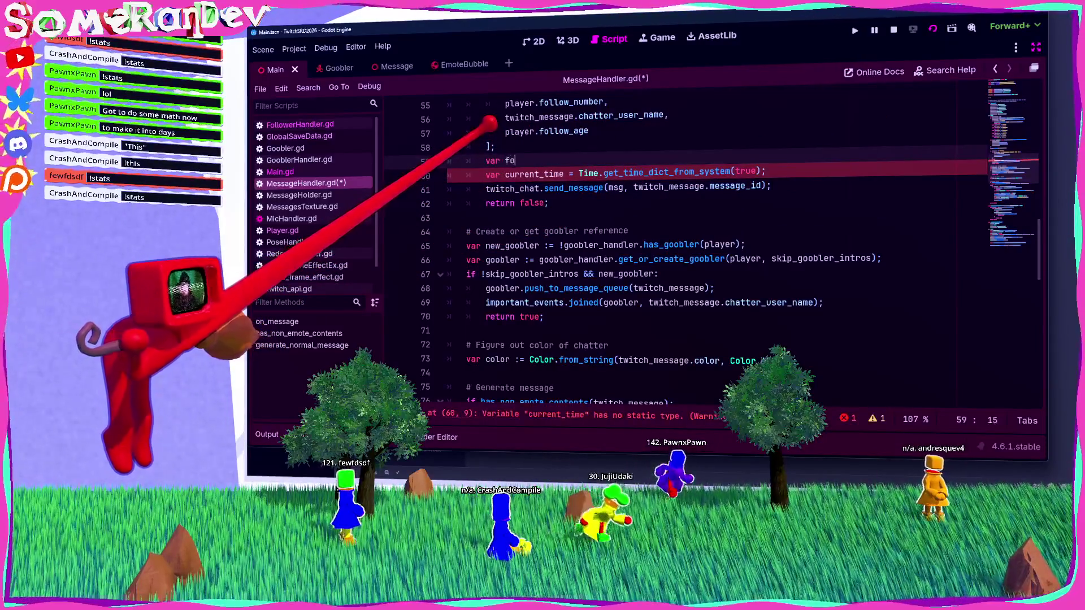
type("=")
key("ctrl+v")
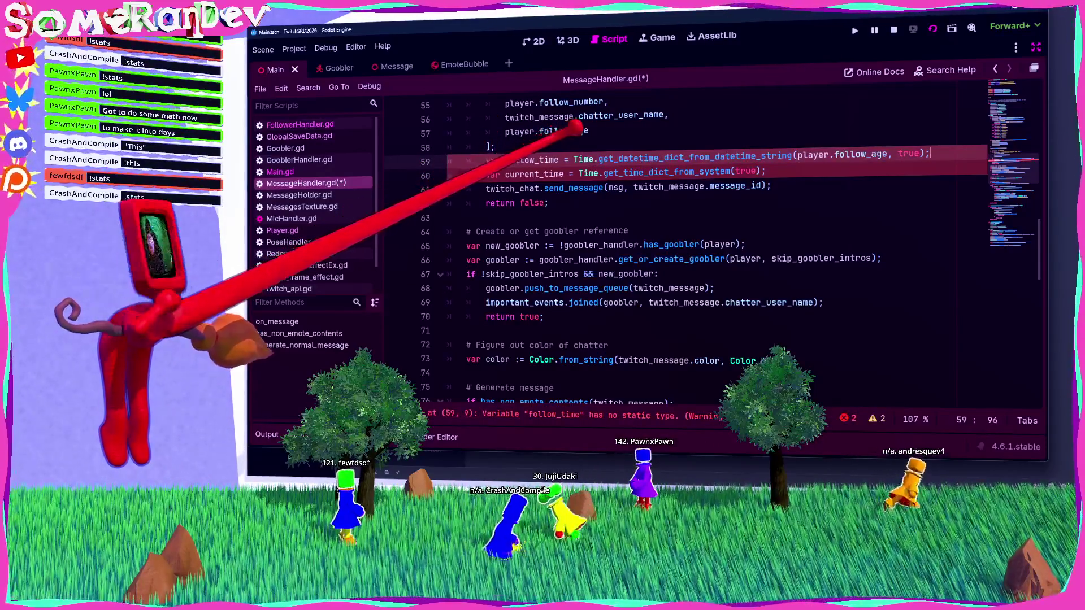
left_click(570, 159)
type(":")
Make current_time a typed := assignment and save MessageHandler.gd.
key("Down")
type(":")
key("Up")
key("Up")
key("ctrl+s")
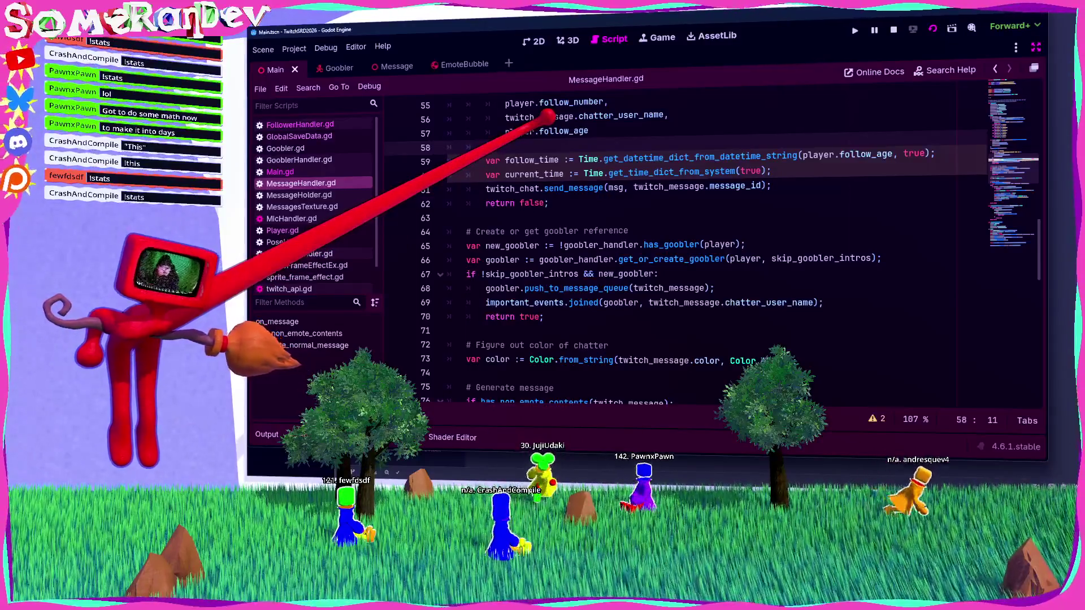
Glance at the Output log, then return to the Godot Time docs.
scroll(678, 254, "up", 2)
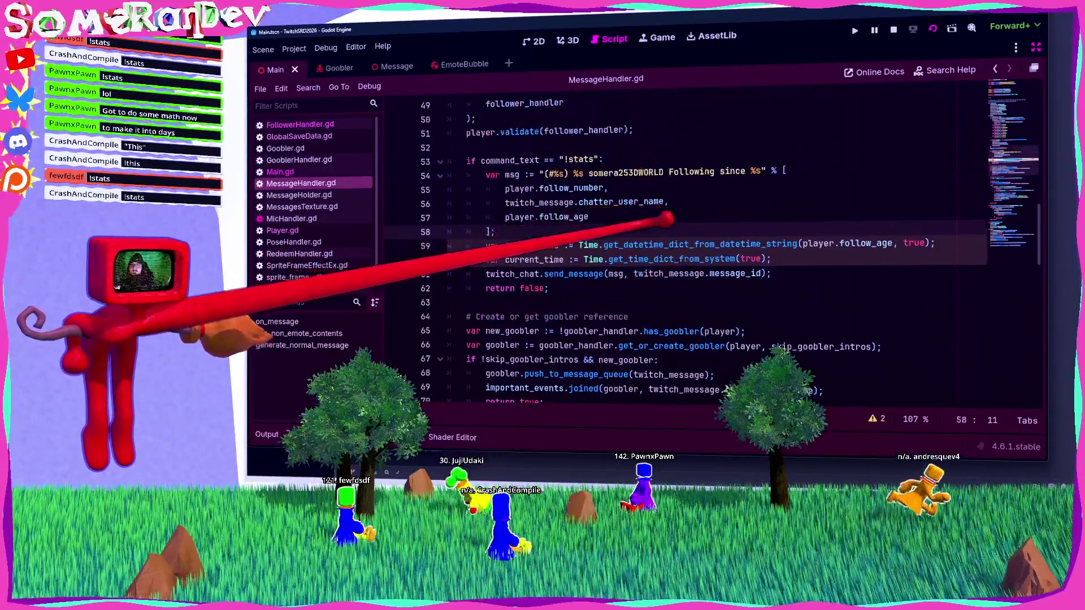
left_click(267, 434)
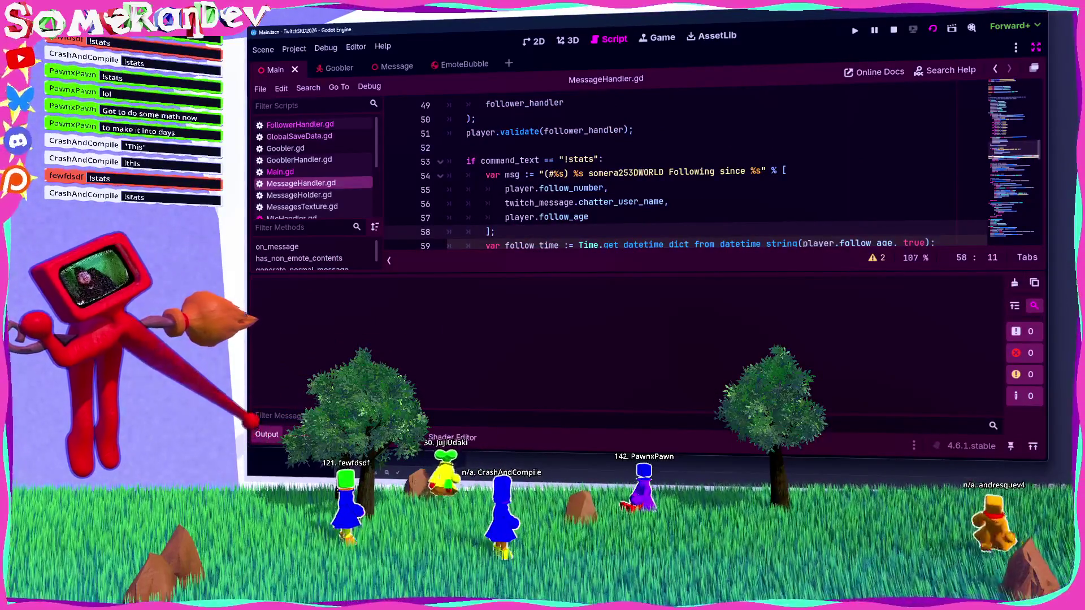
left_click(266, 434)
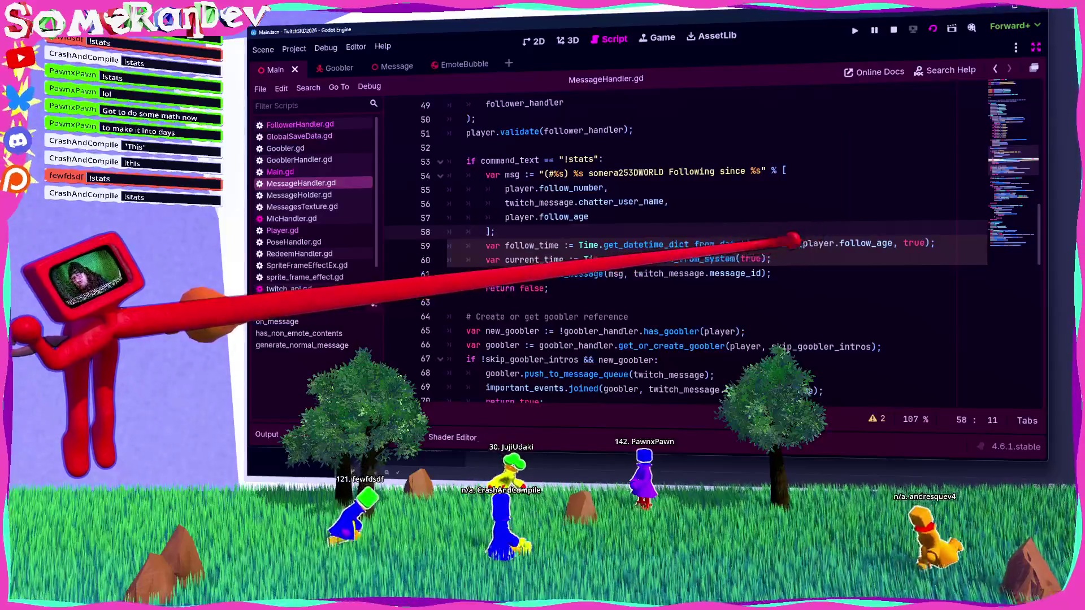
left_click(791, 258)
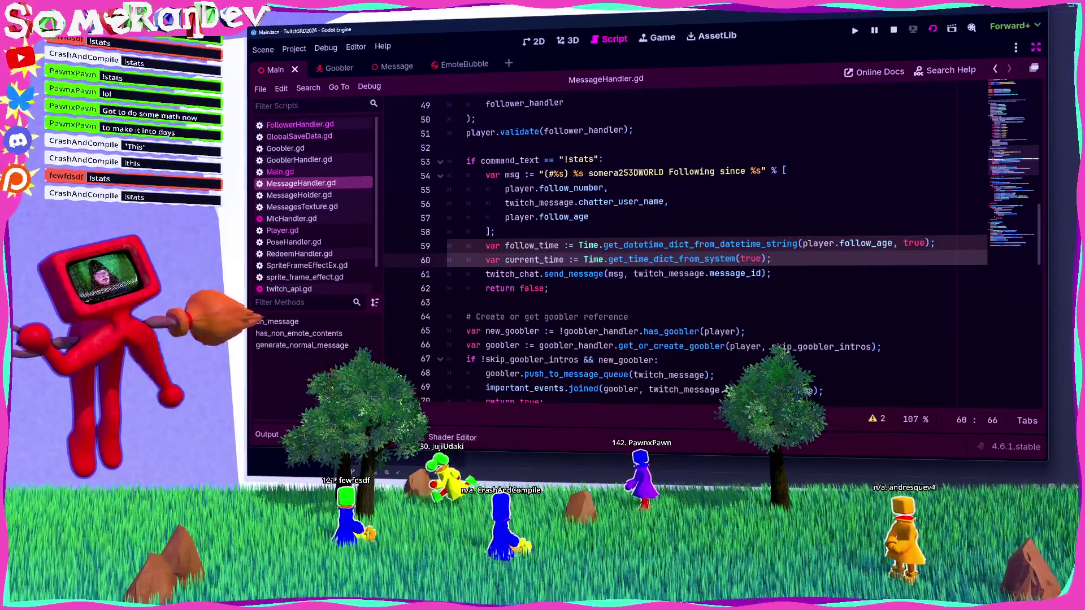
key("alt+Tab")
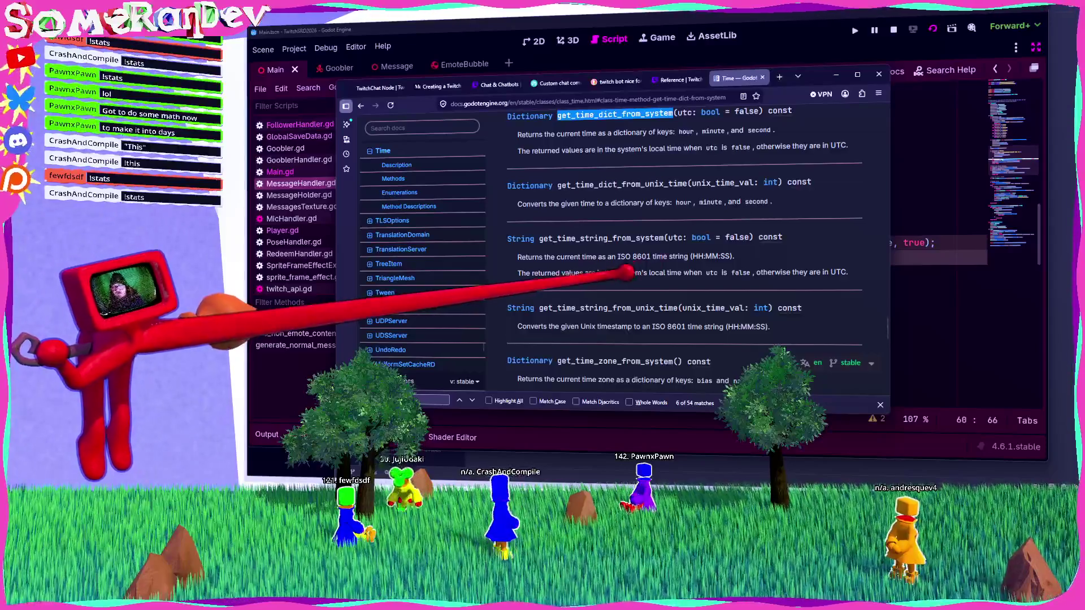
scroll(609, 282, "up", 5)
scroll(609, 283, "up", 15)
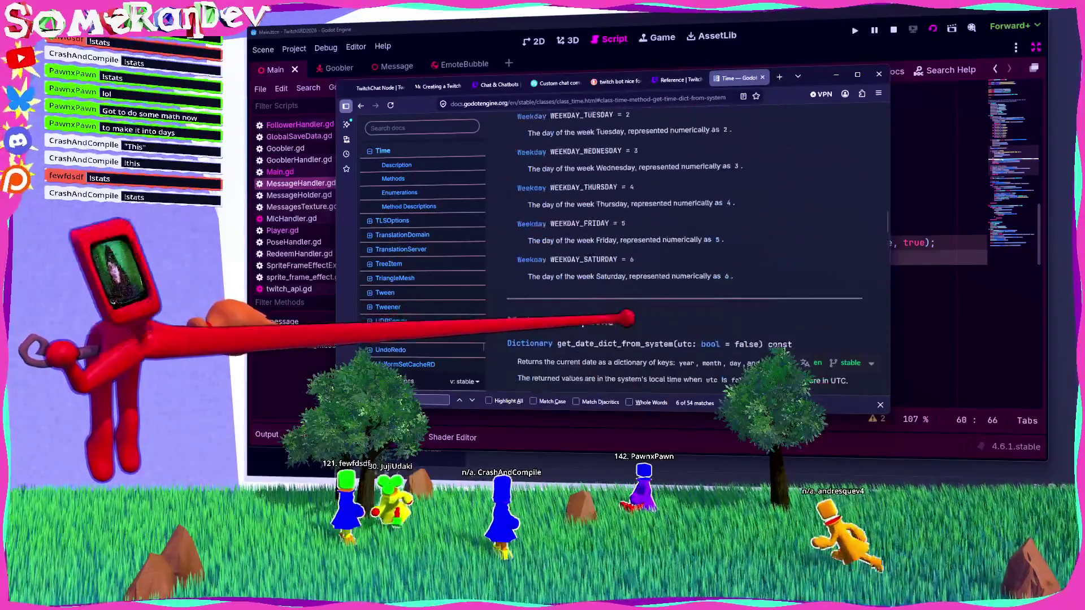
scroll(627, 310, "down", 3)
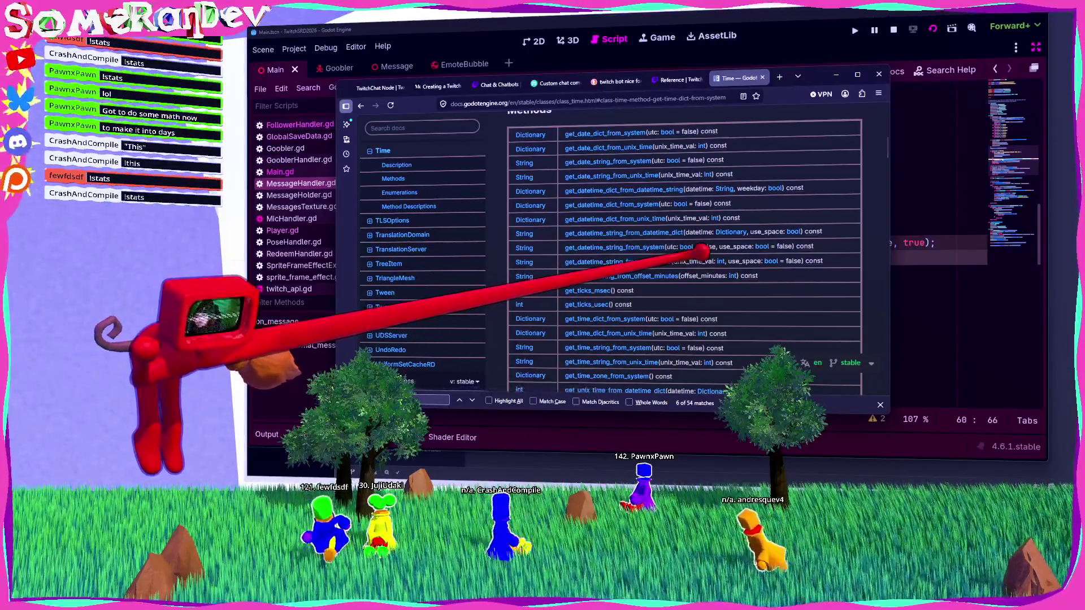
scroll(610, 249, "down", 5)
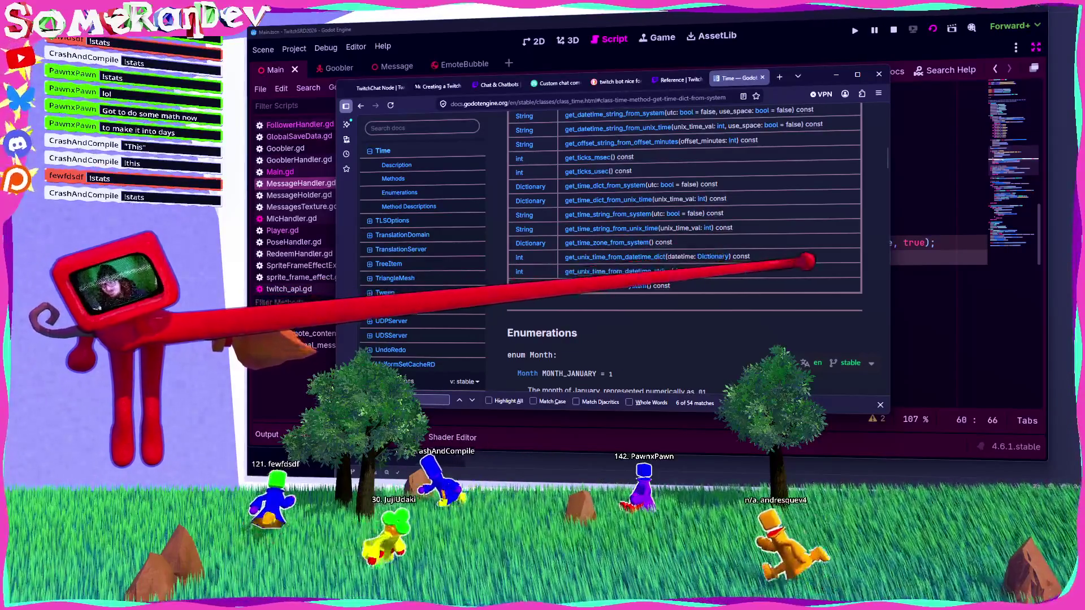
scroll(796, 262, "up", 5)
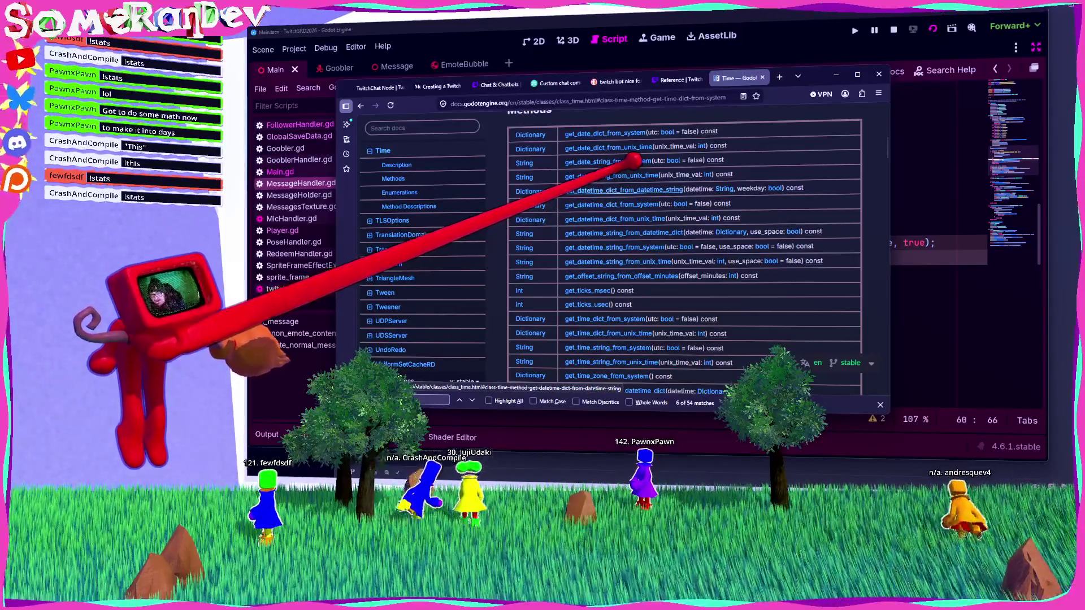
scroll(628, 164, "down", 3)
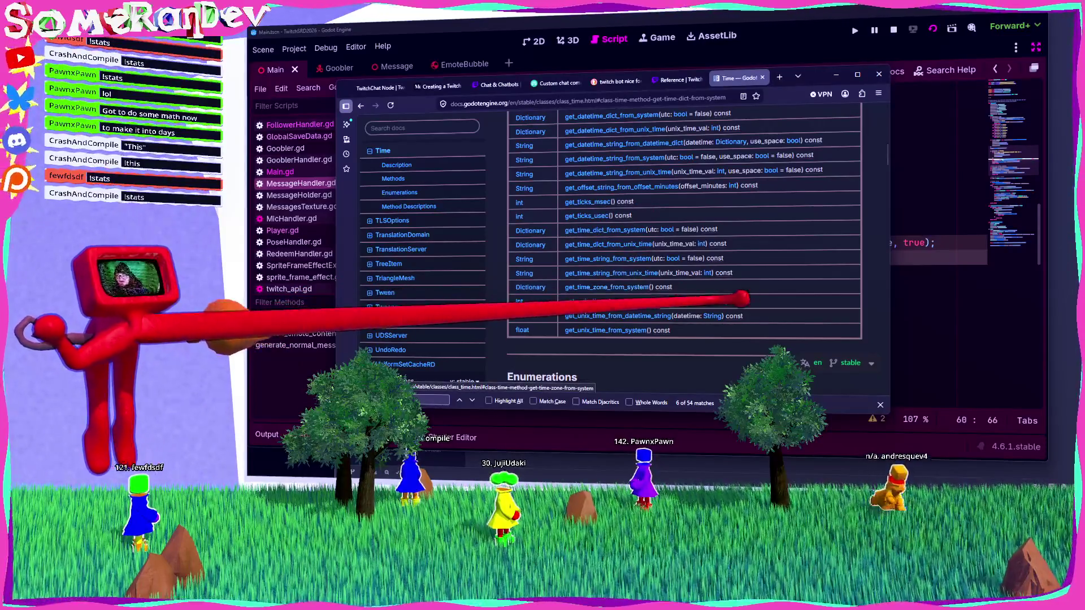
scroll(622, 288, "down", 10)
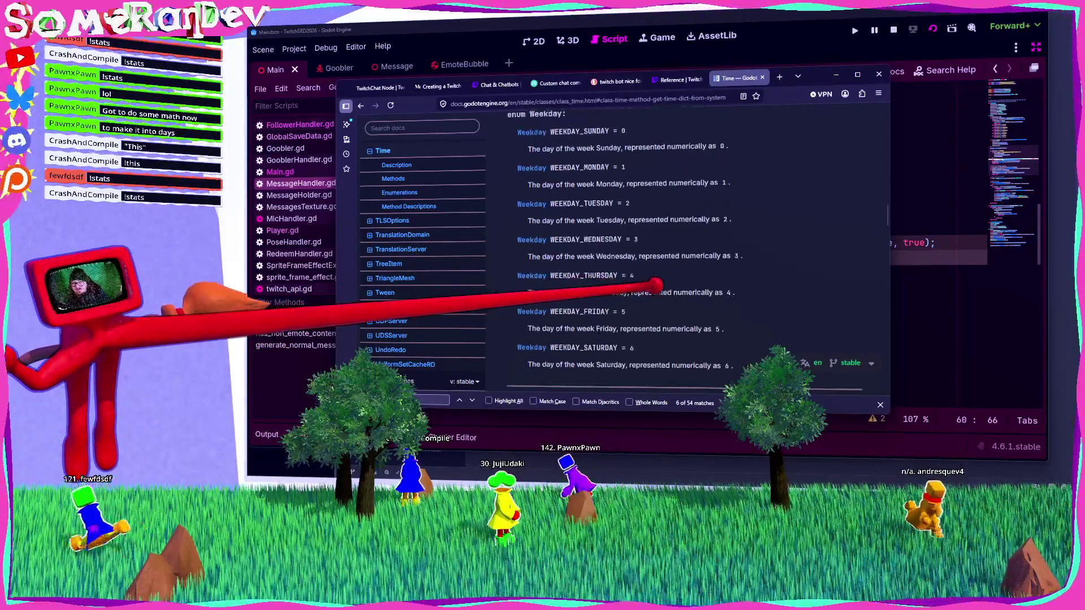
scroll(683, 249, "down", 5)
scroll(666, 283, "up", 15)
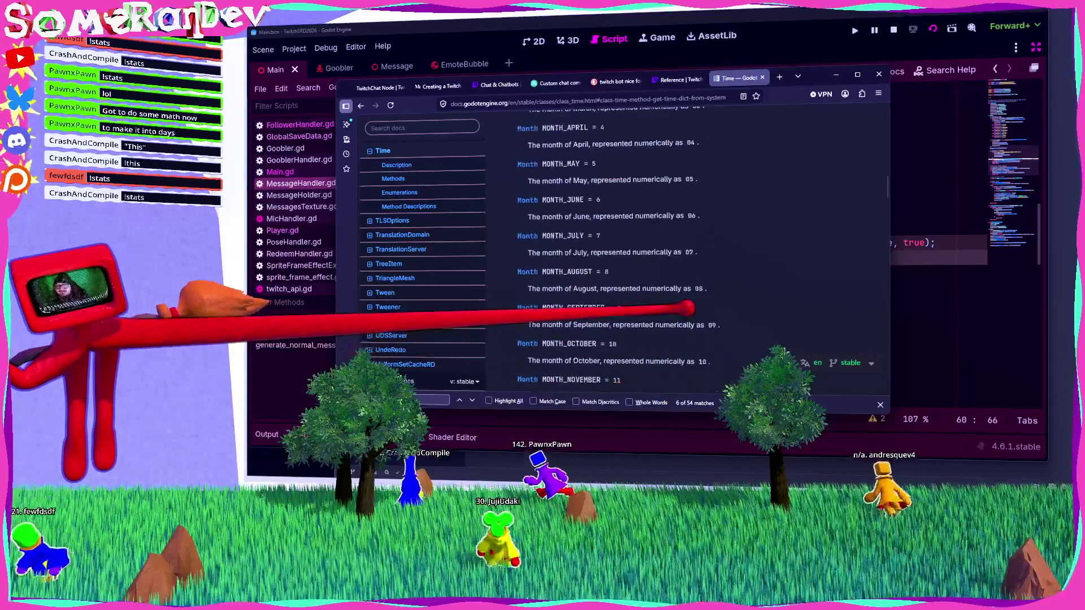
scroll(684, 254, "up", 10)
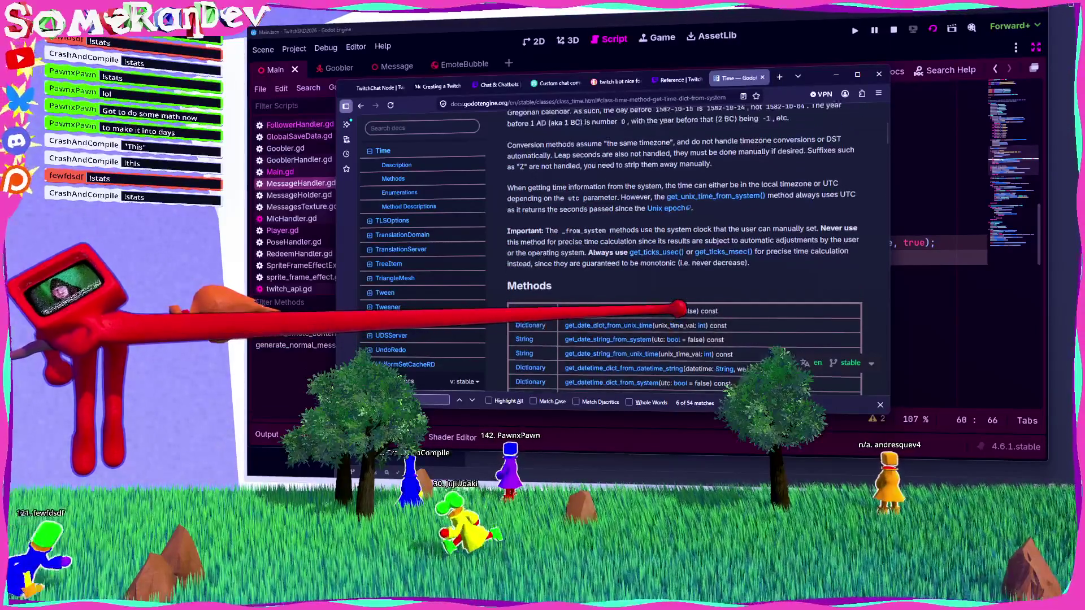
scroll(684, 249, "down", 3)
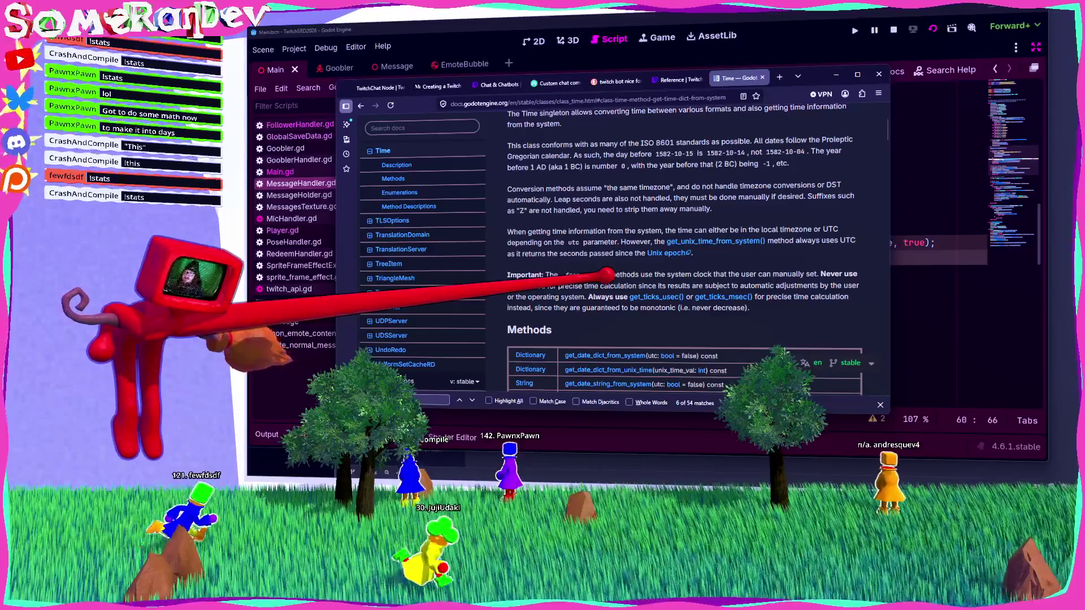
scroll(608, 275, "up", 10)
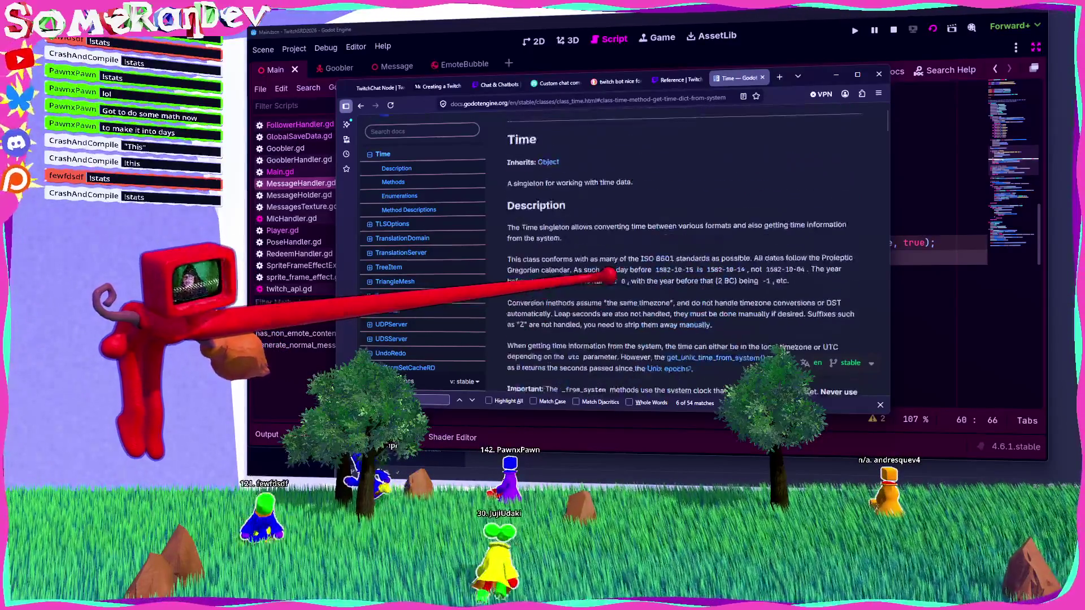
left_click(852, 40)
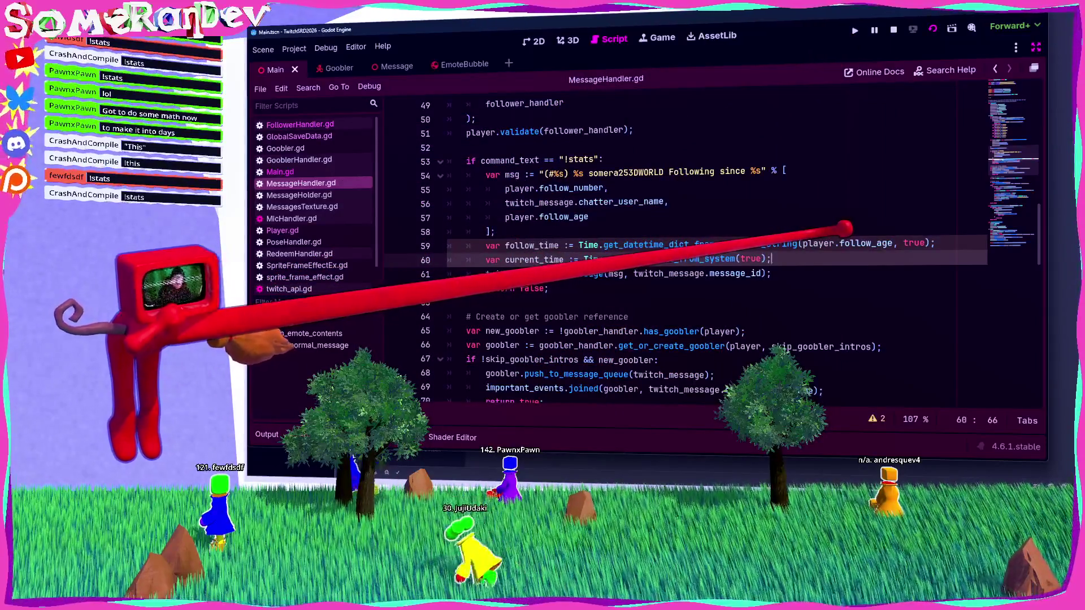
Start a time_since dictionary below current_time with a "years" entry using .get("years") -.
key("Return")
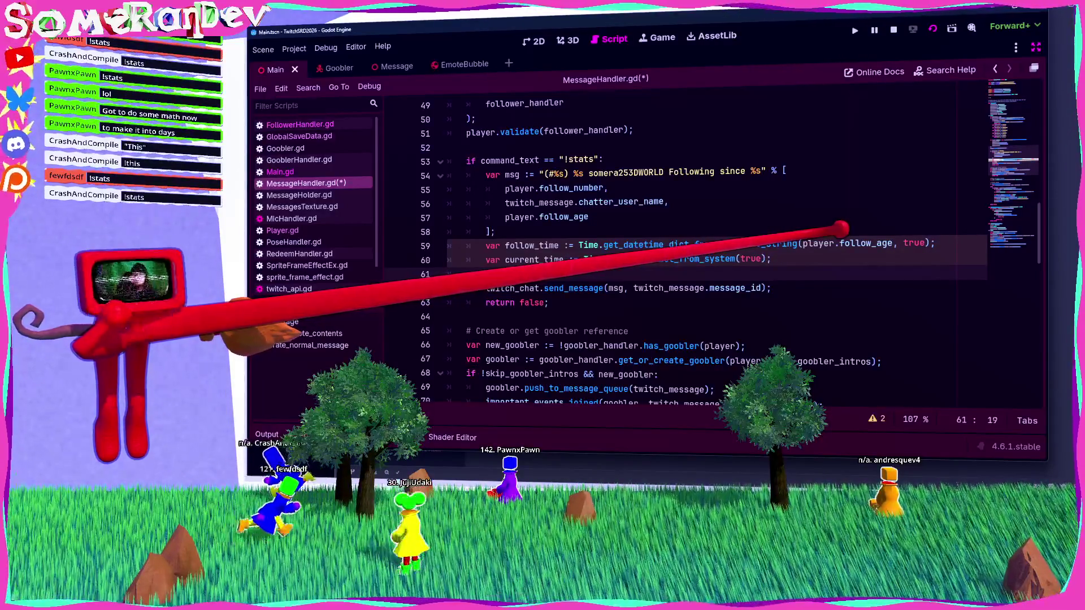
key("Return")
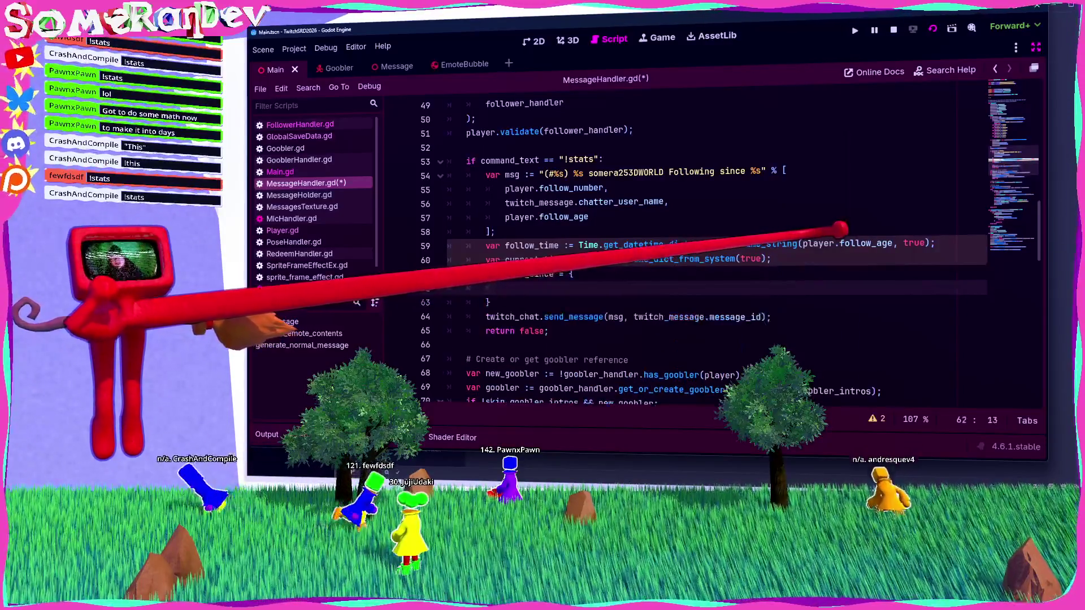
type("\"years\"")
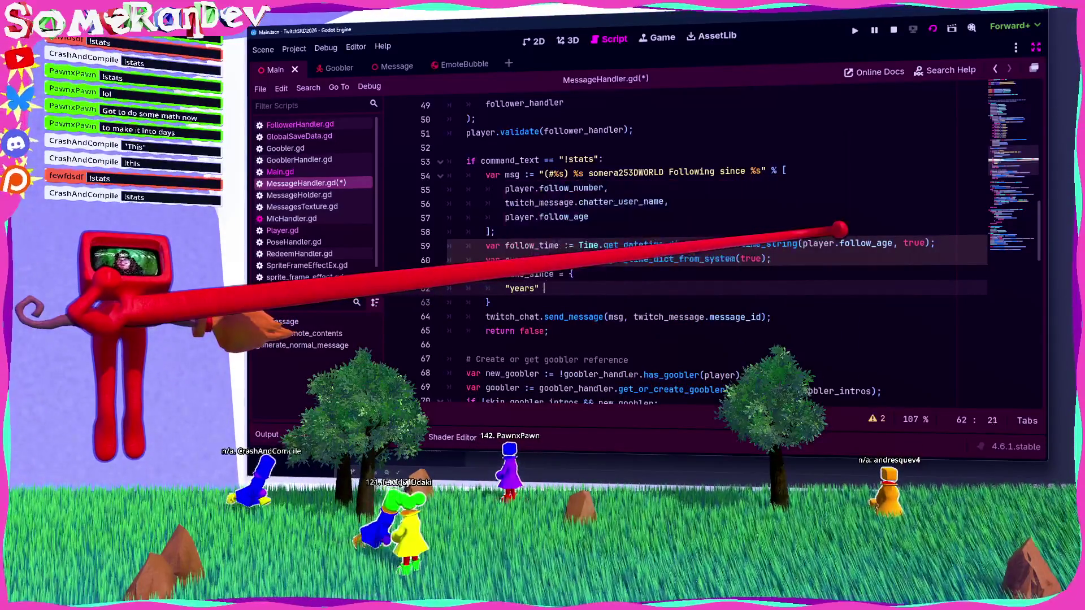
double_click(531, 245)
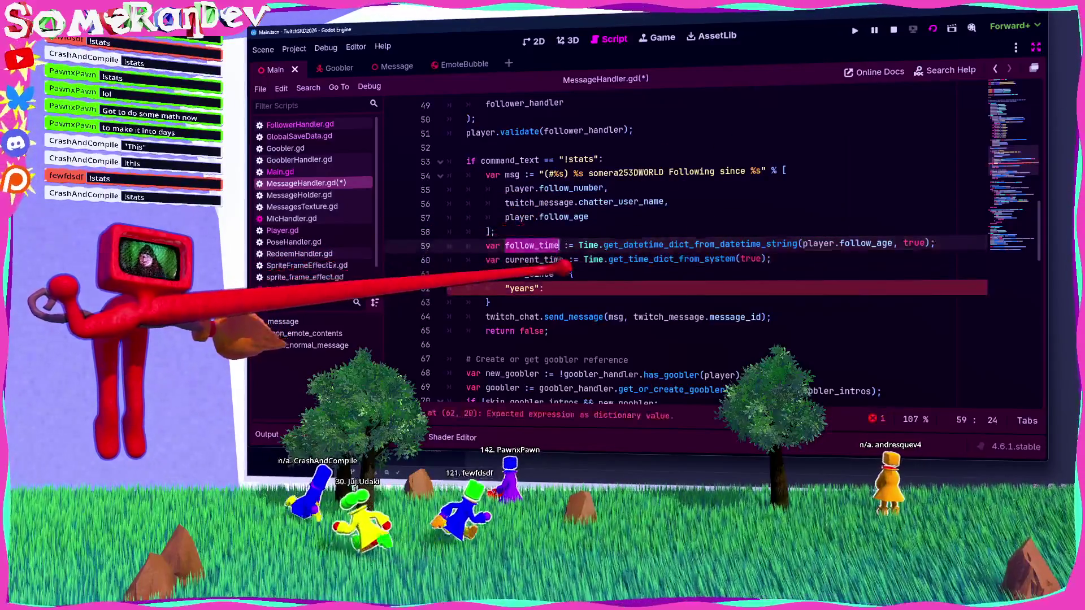
key("Down")
key("Down")
key("Down")
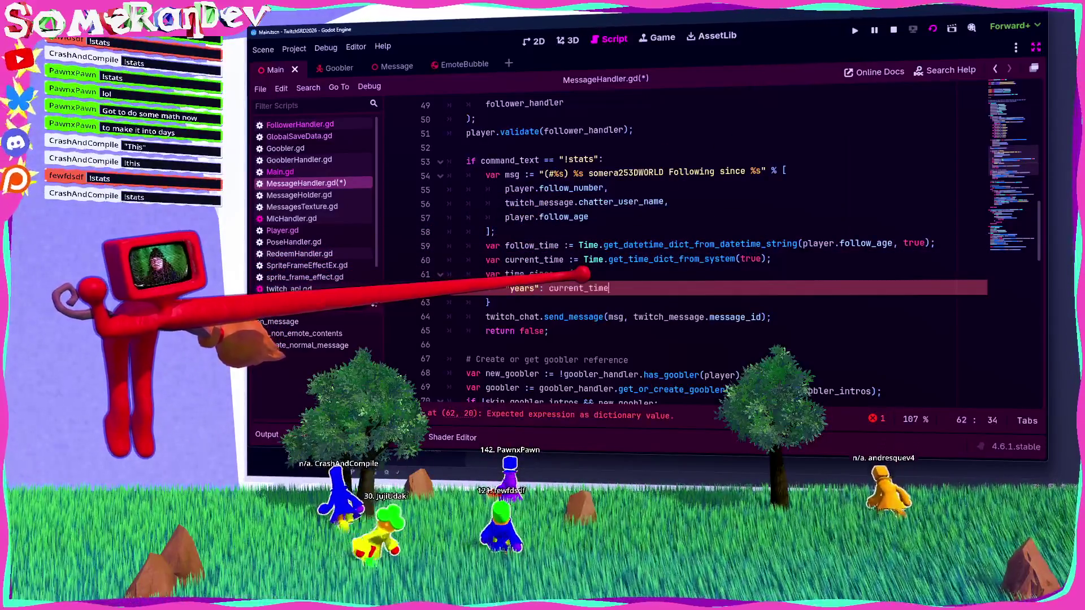
type("/")
key("BackSpace")
type(".get(\"years\") -")
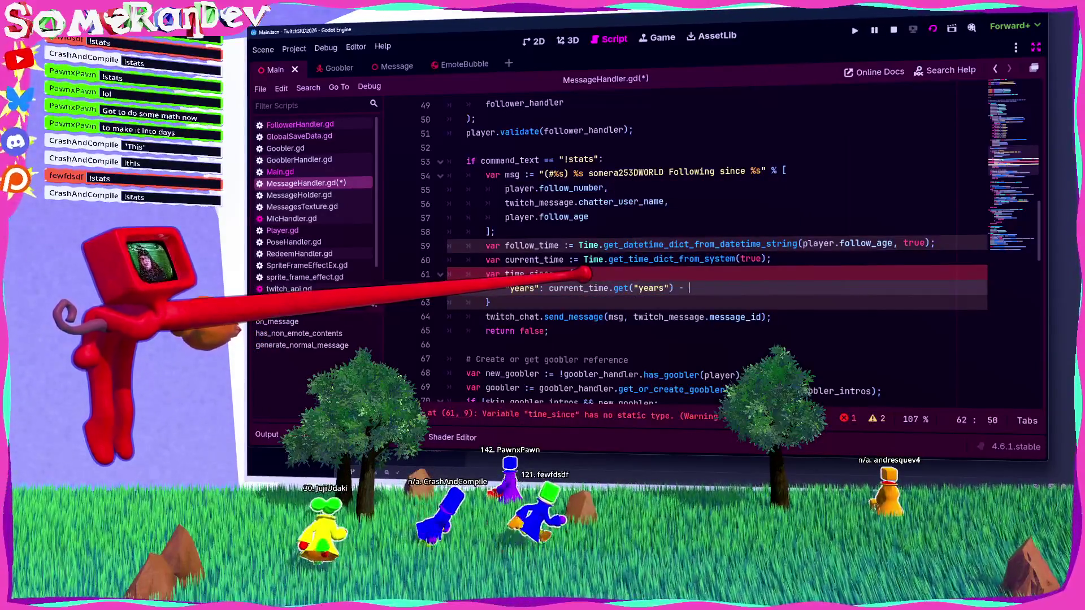
Check Main.gd, then finish the years entry with follow_time.get("years").
left_click(280, 172)
scroll(678, 248, "up", 5)
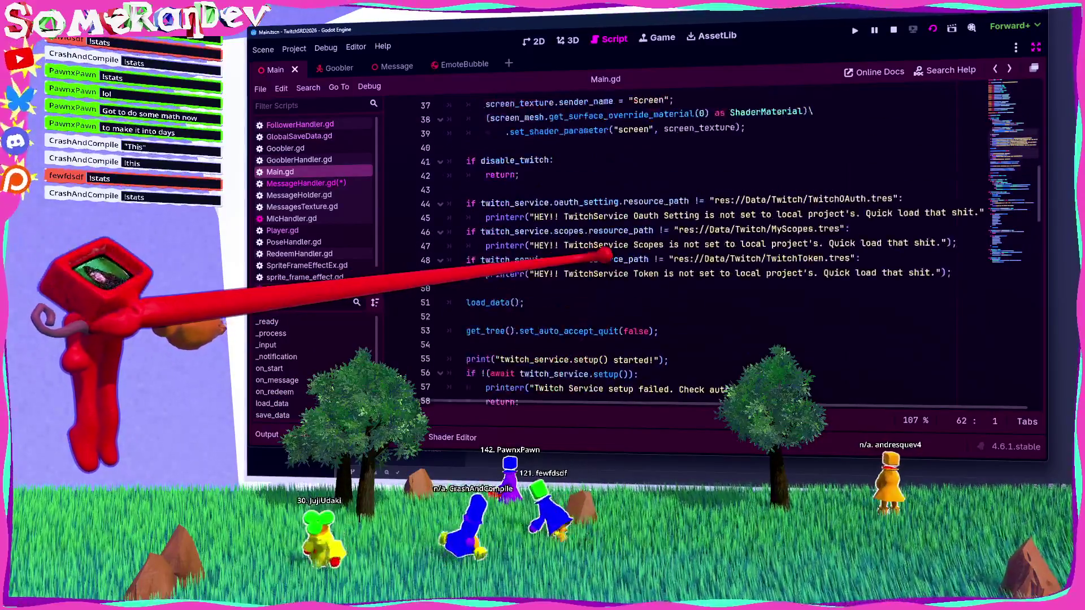
scroll(622, 255, "down", 14)
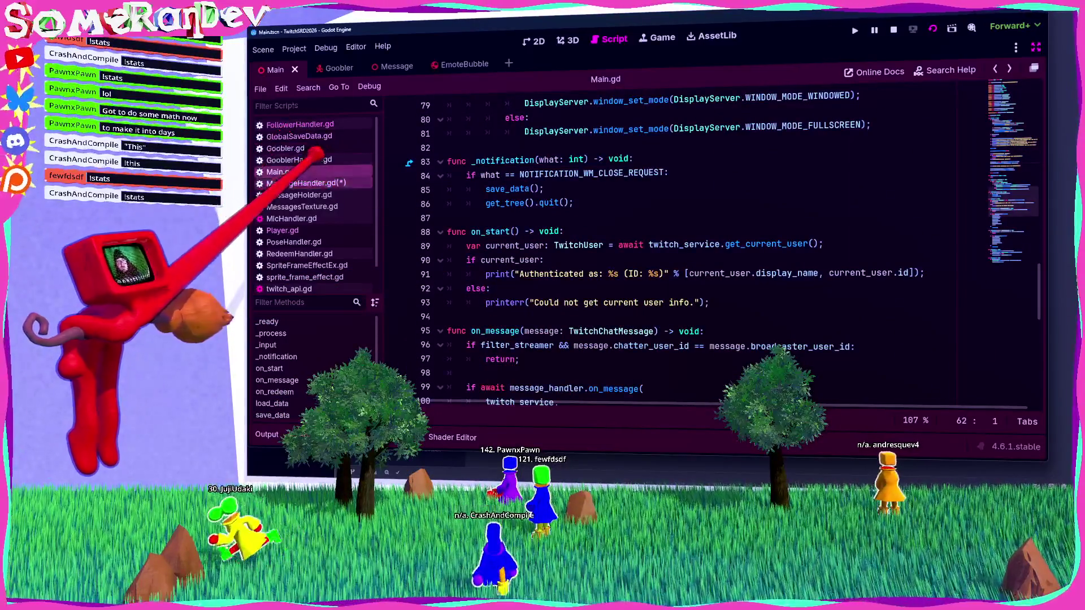
left_click(306, 183)
left_click(539, 245)
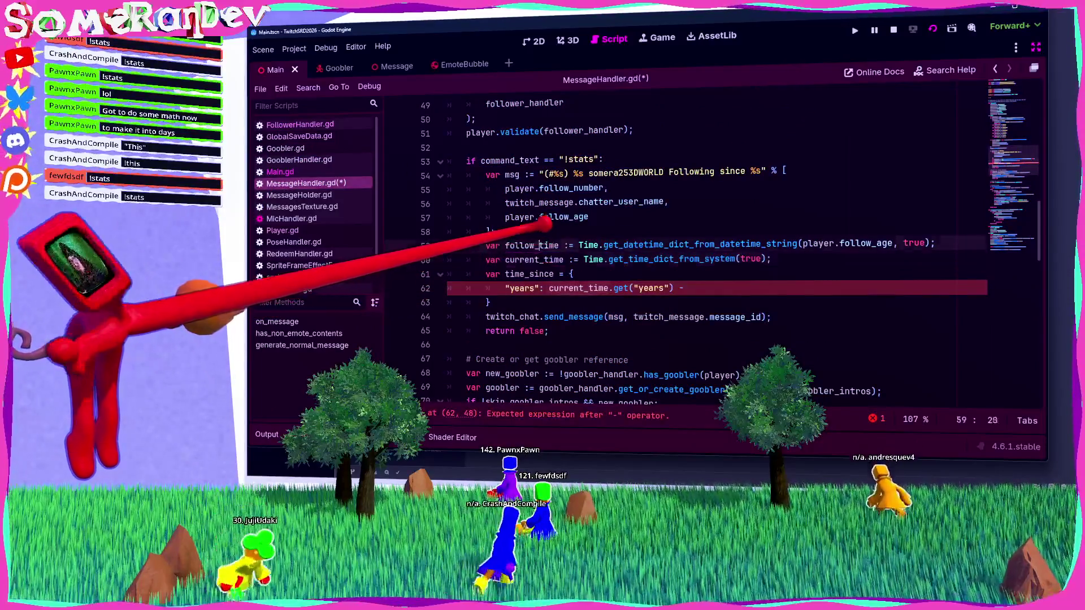
left_click(685, 288)
type("follow_time.get(\"")
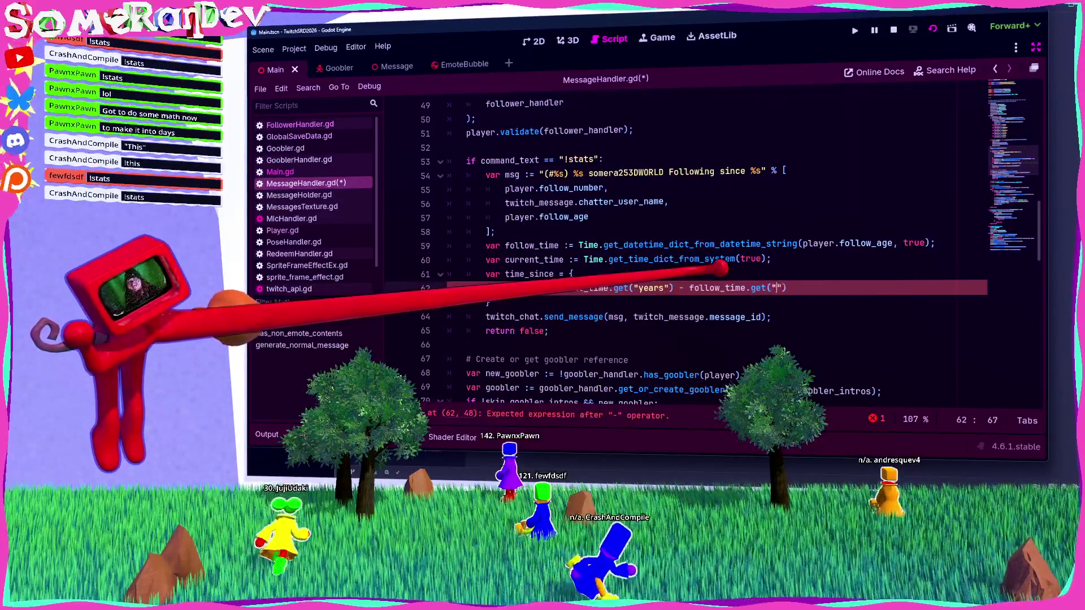
type("years\"),")
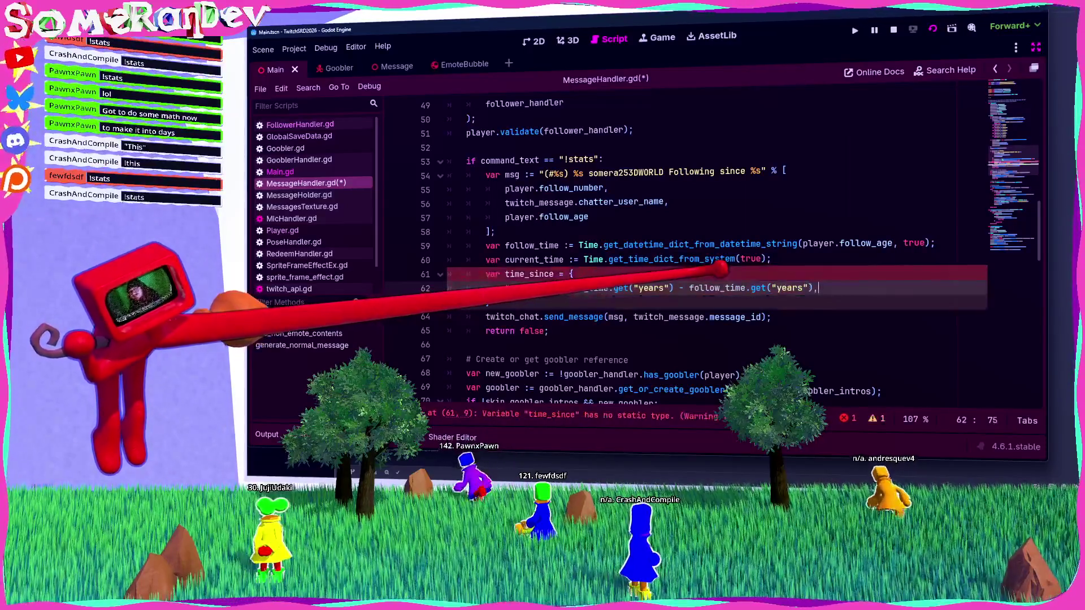
Make time_since a typed := dictionary, save, and select the years entry.
key("Return")
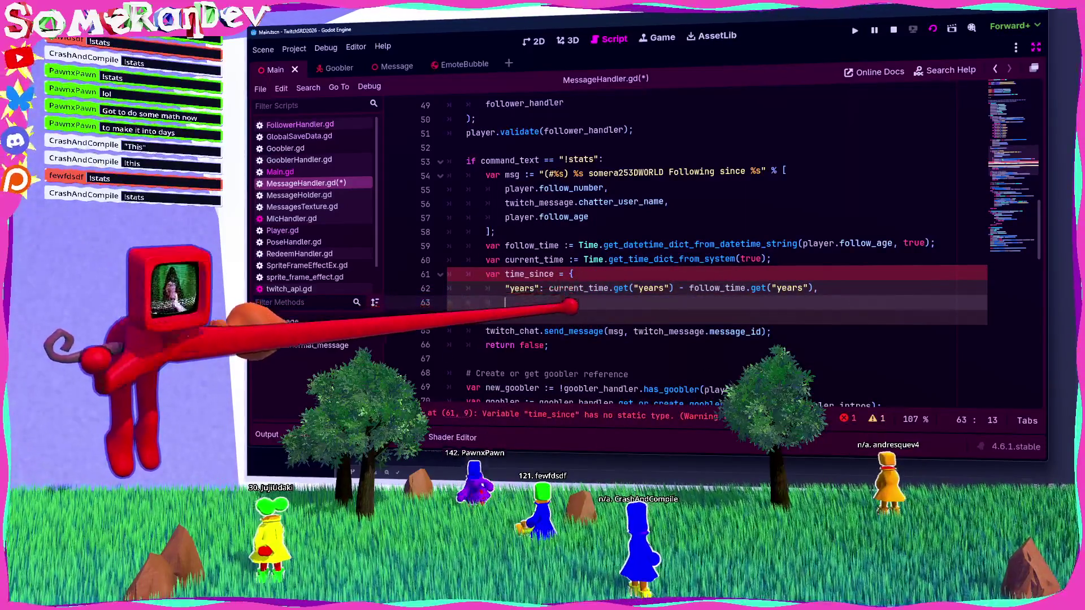
left_click(560, 274)
type(":")
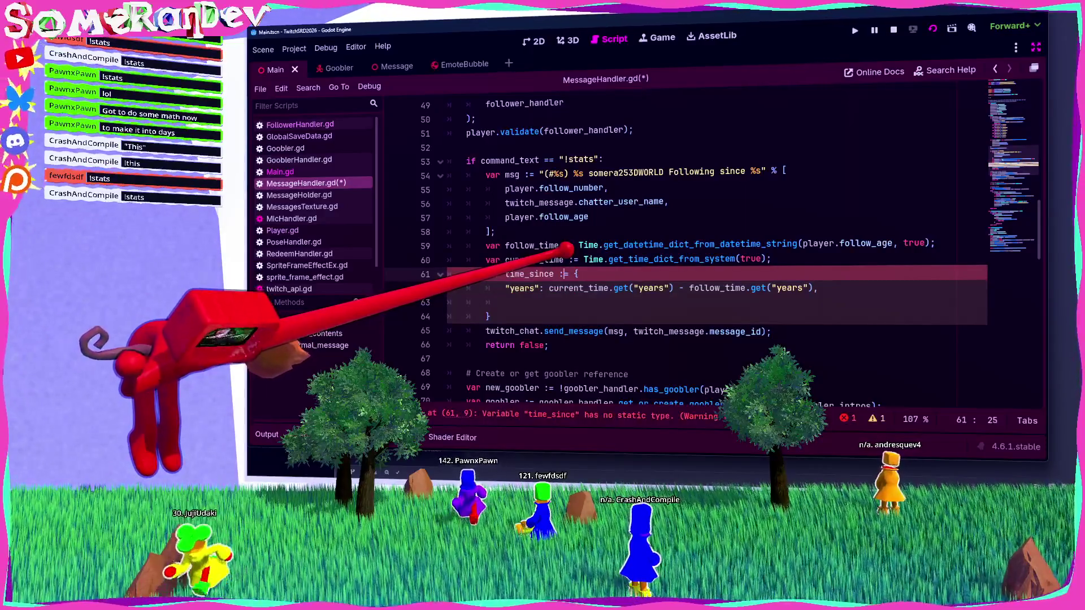
key("ctrl+s")
left_click_drag(818, 288, 505, 288)
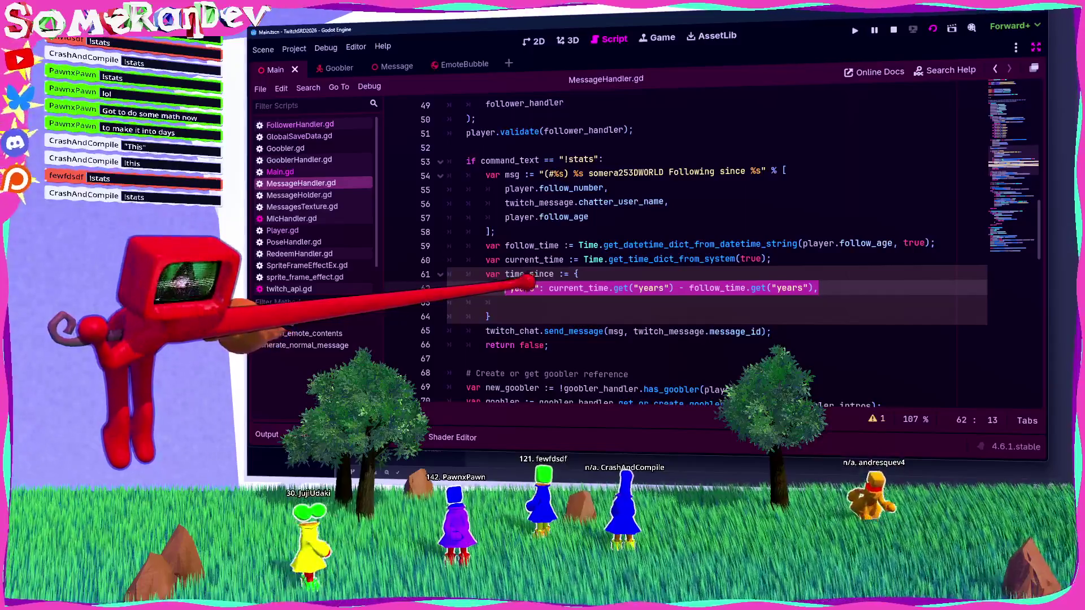
Duplicate the years entry as a "months" entry in time_since.
key("ctrl+c")
key("Down")
key("ctrl+v")
type("months")
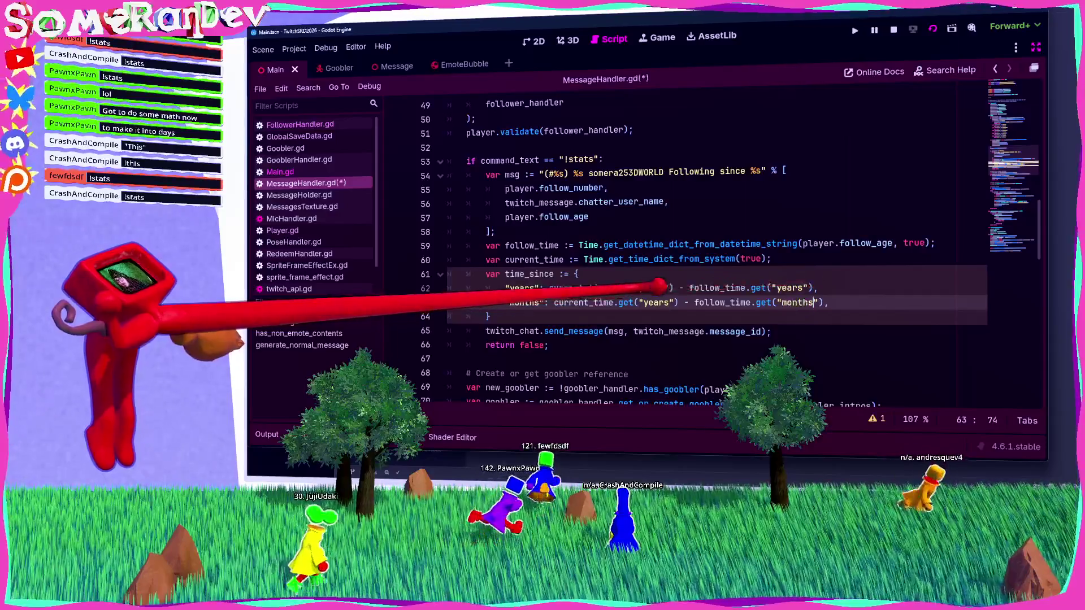
type("monthsmonths")
key("shift+Home")
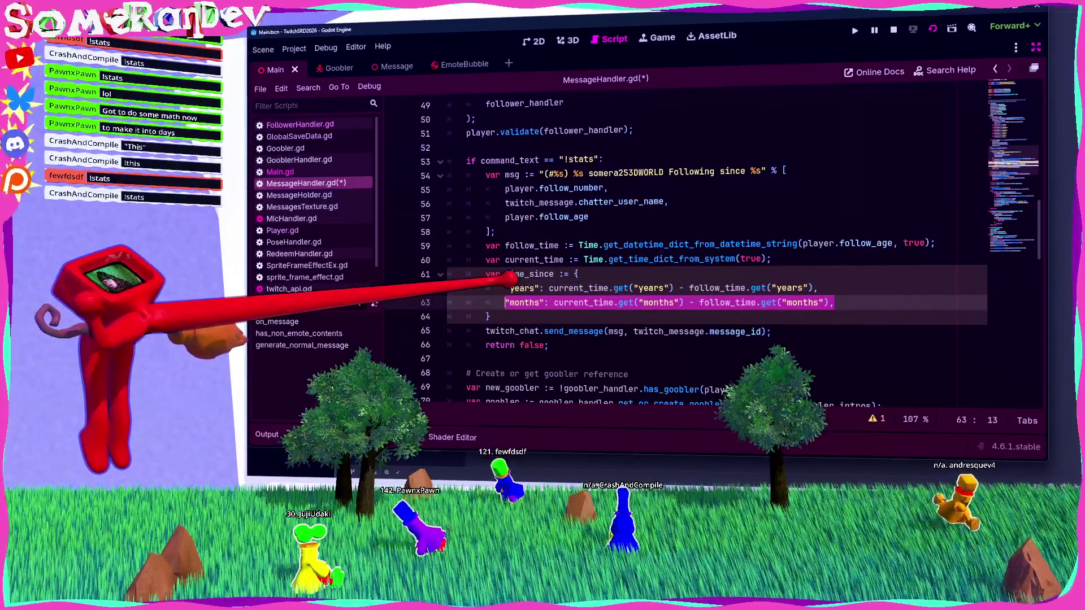
Duplicate the months entry as a "days" entry.
key("ctrl+c")
key("End")
key("Return")
key("ctrl+v")
type("days")
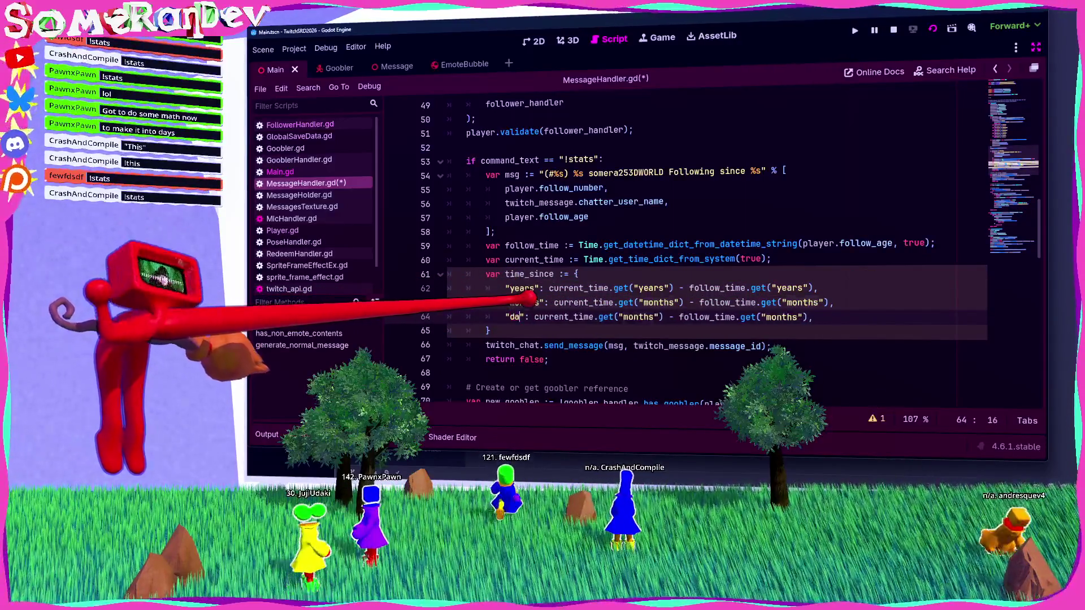
left_click(648, 317)
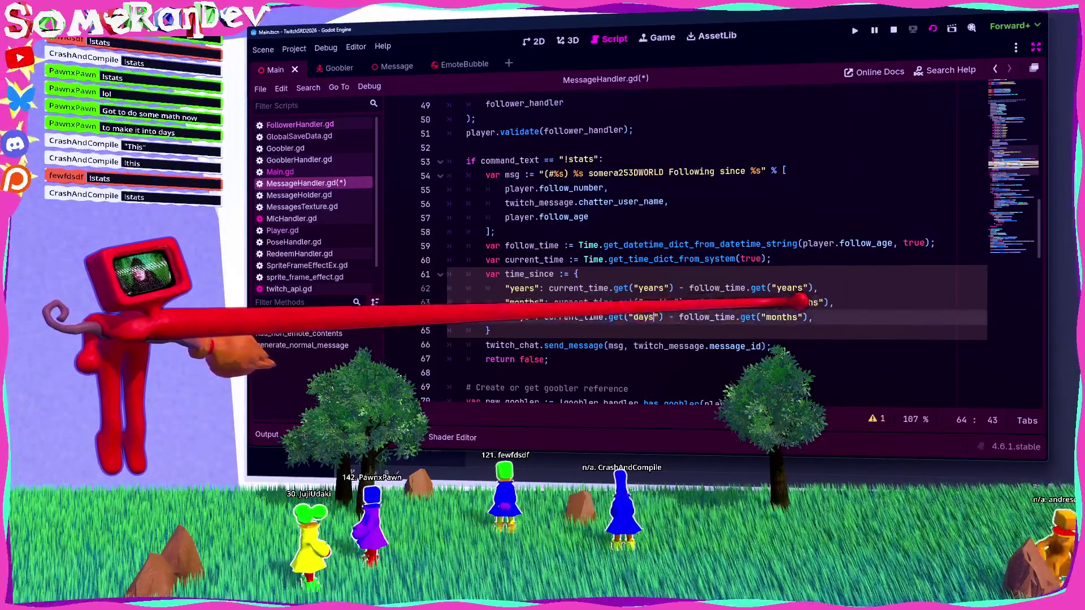
type("daysdays")
Duplicate the days entry as an "hours" entry with hours in both lookups.
key("shift+Home")
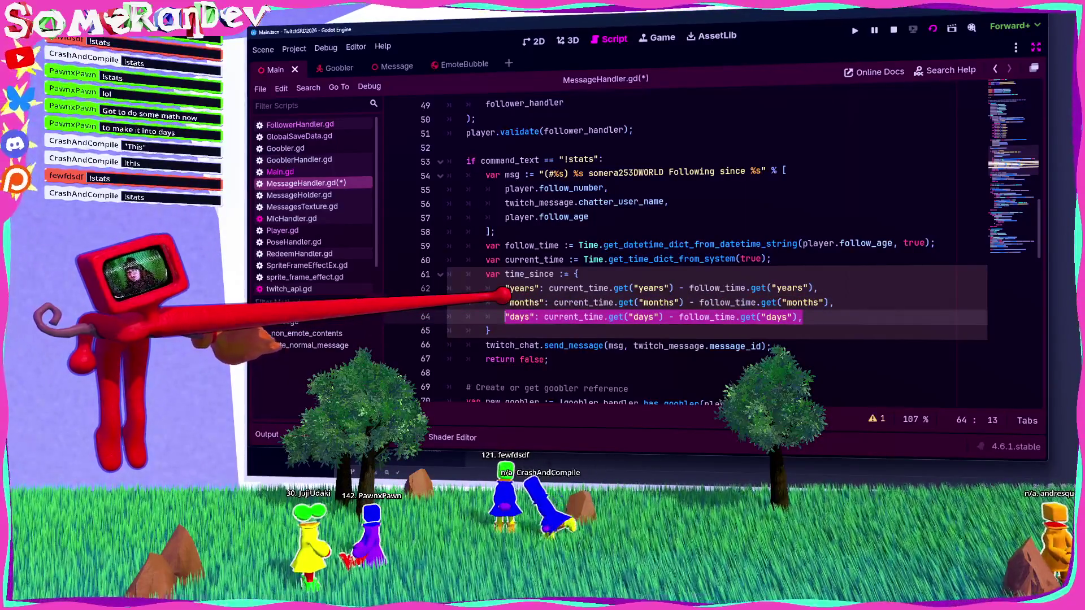
key("ctrl+c")
key("End")
key("Return")
key("ctrl+v")
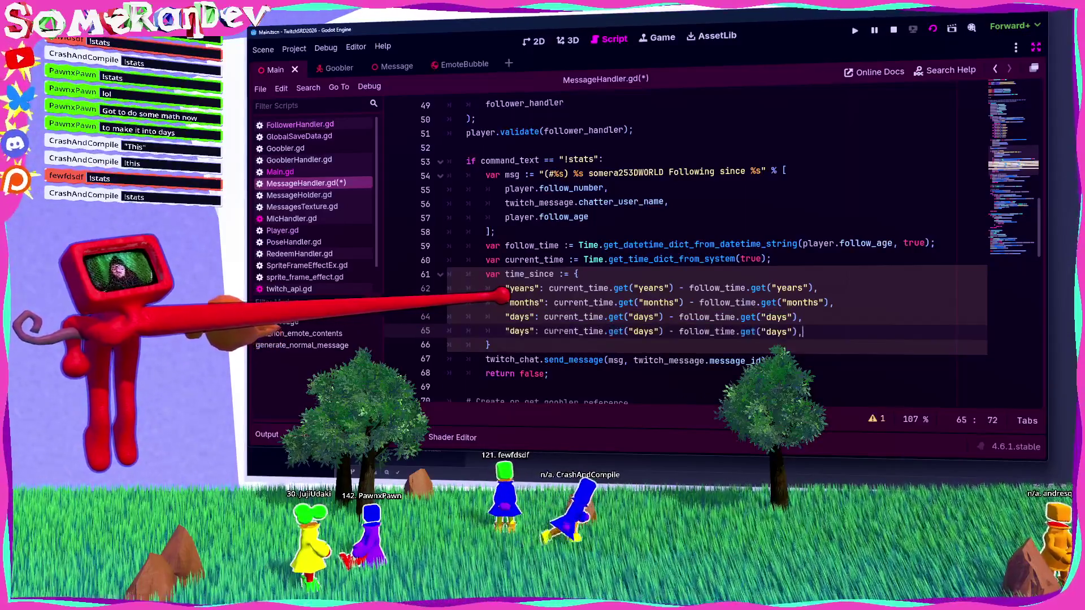
double_click(518, 331)
type("hours")
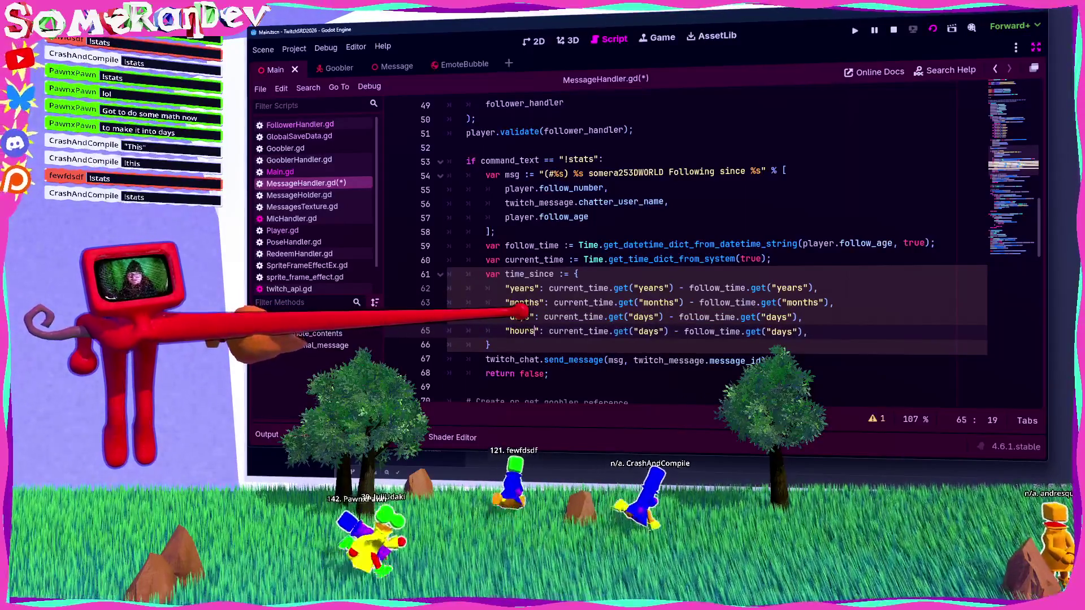
double_click(650, 331)
type("hours")
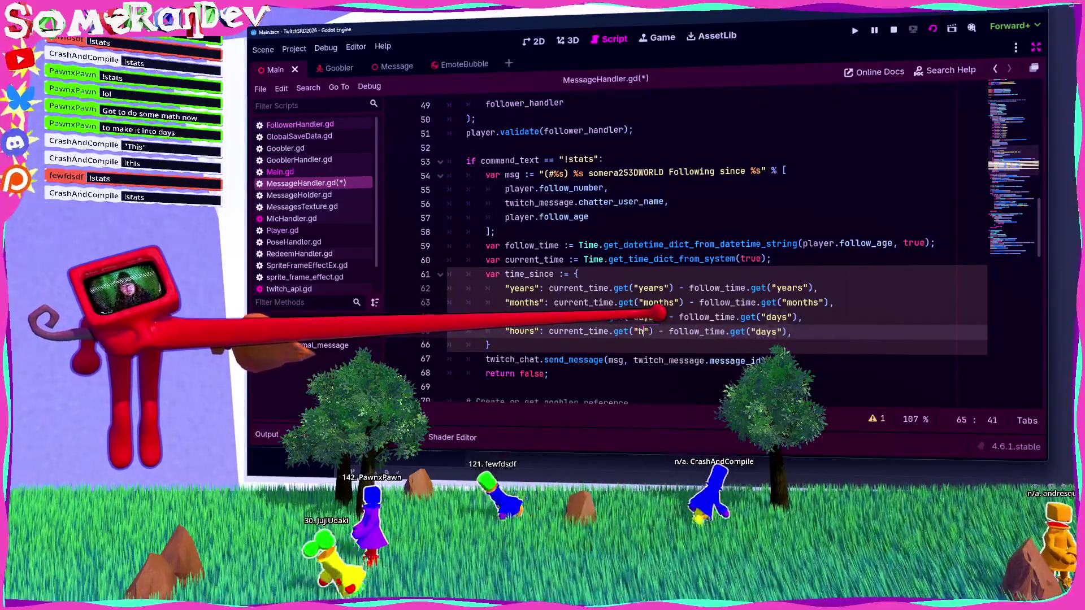
double_click(785, 331)
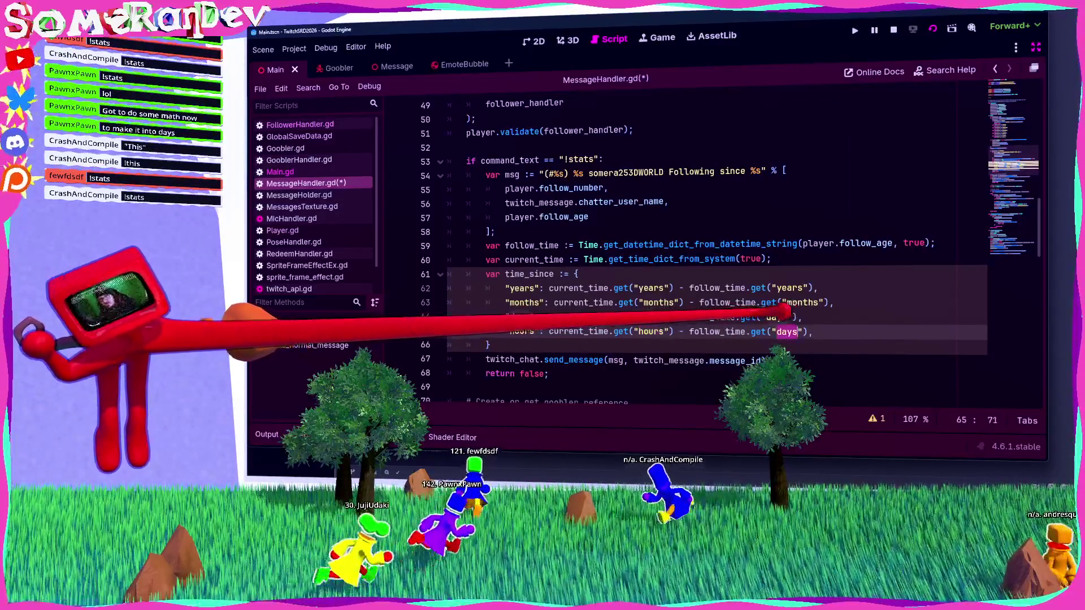
type("hours")
Add print(time_since); below the dictionary, save, and run the project.
left_click(489, 344)
type(";")
key("ctrl+s")
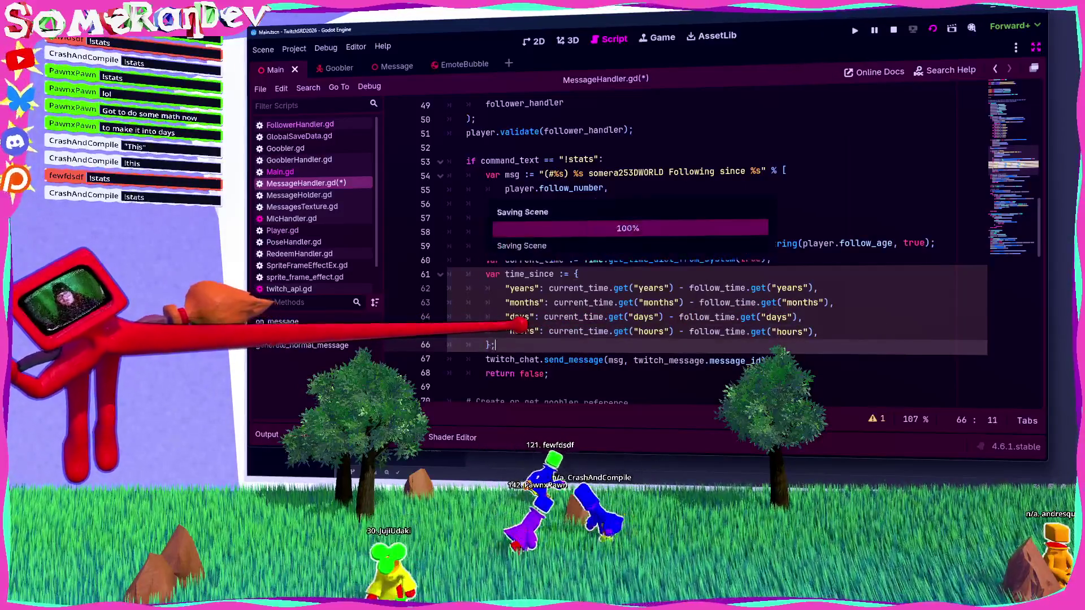
key("Return")
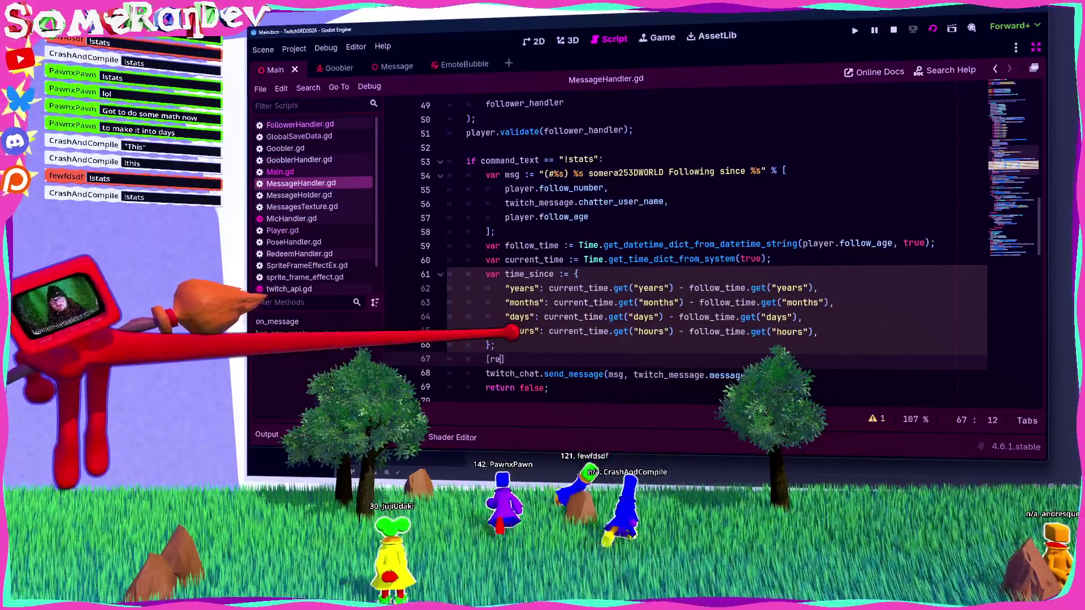
type("print(")
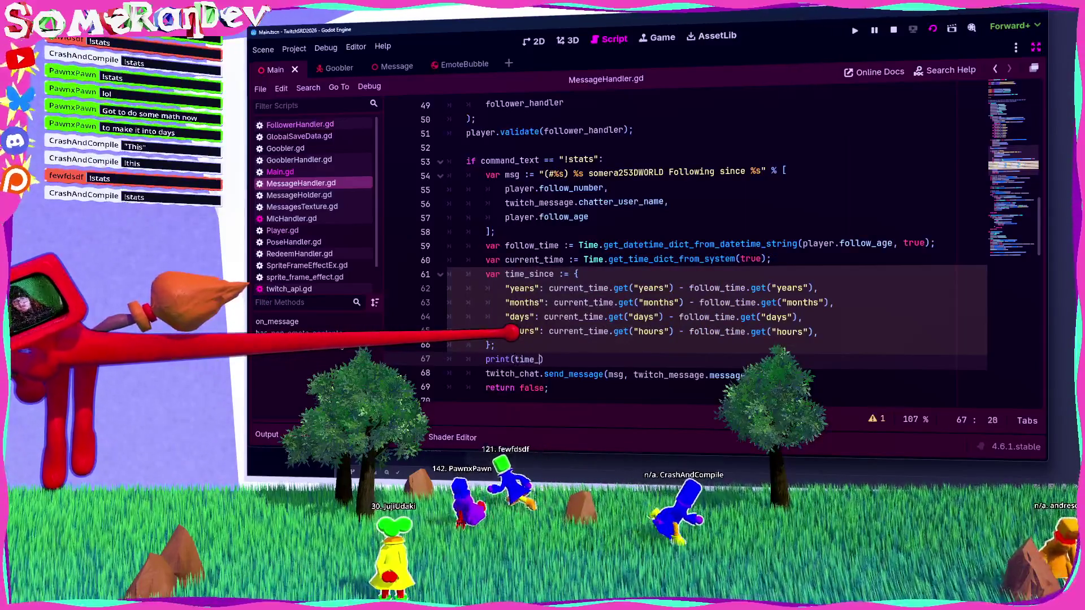
type("time_since);")
key("ctrl+s")
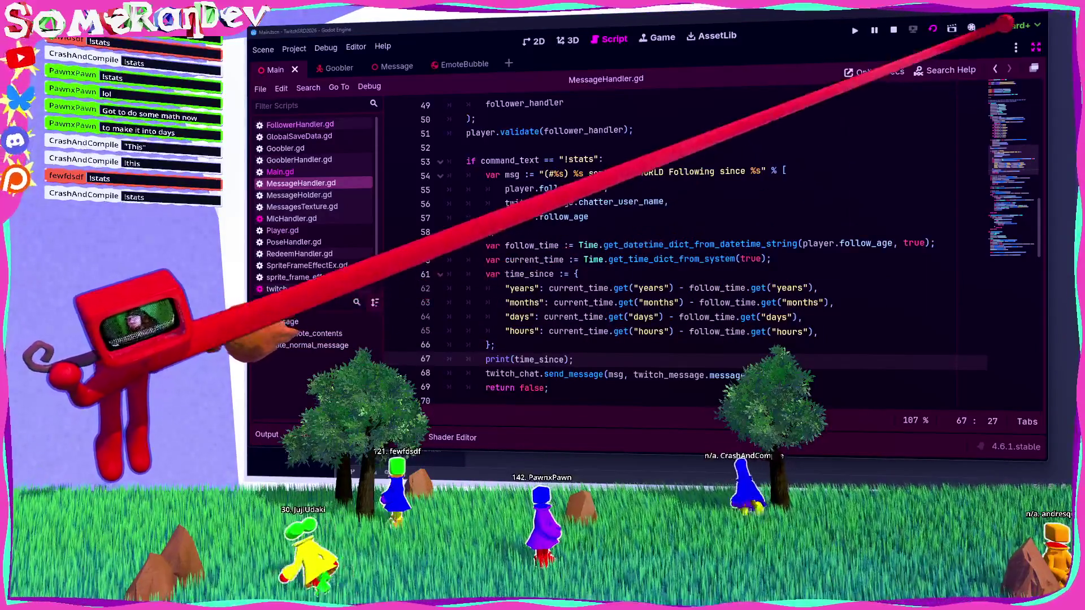
key("F5")
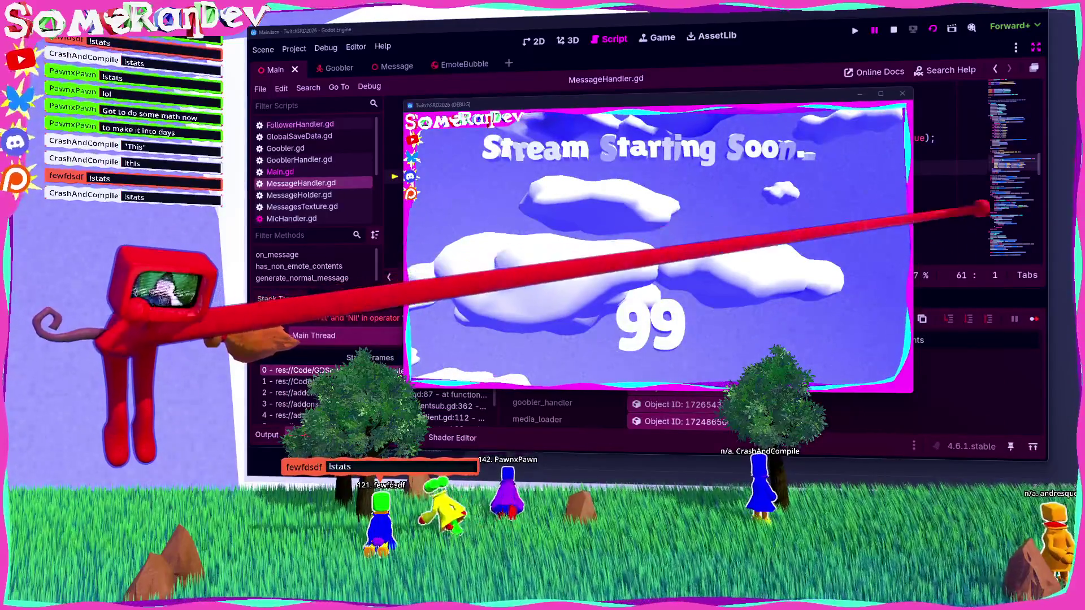
Inspect the stack frames of the Nil operands error at line 61, then stop the game.
left_click(802, 215)
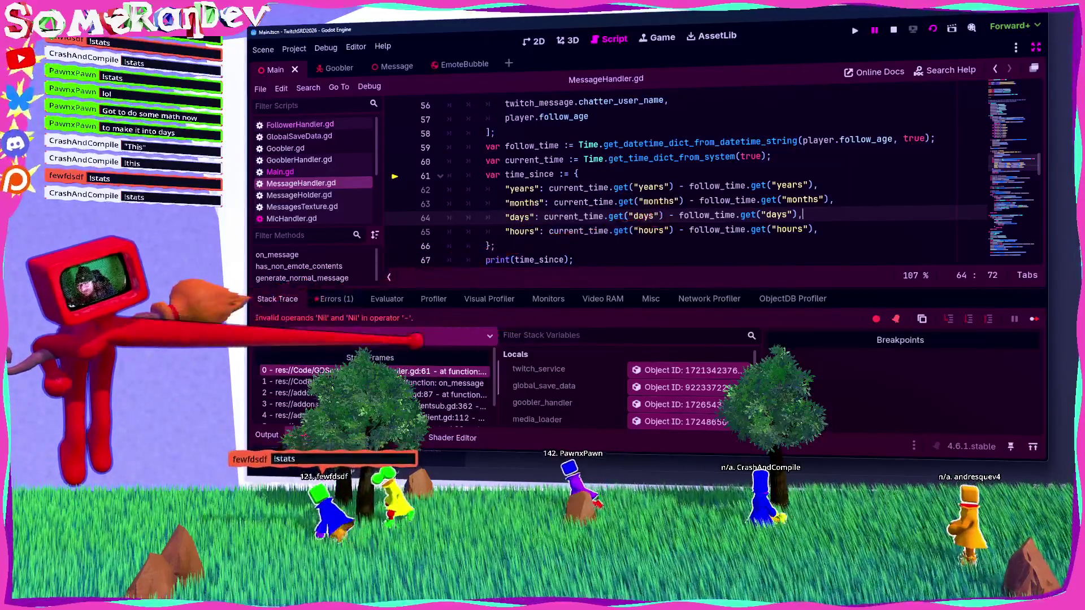
left_click(446, 383)
left_click(446, 371)
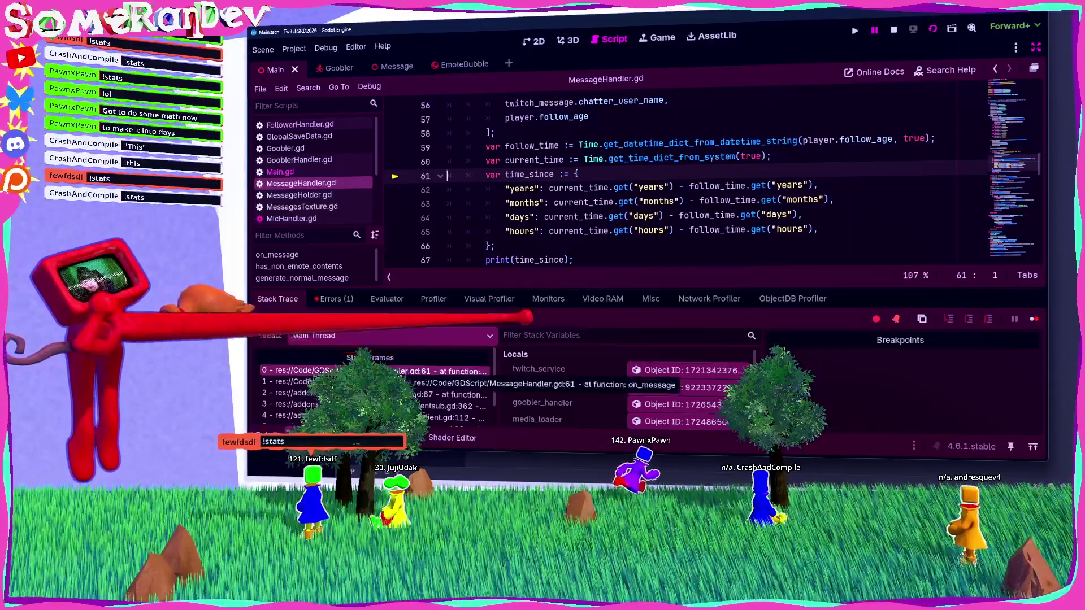
key("F8")
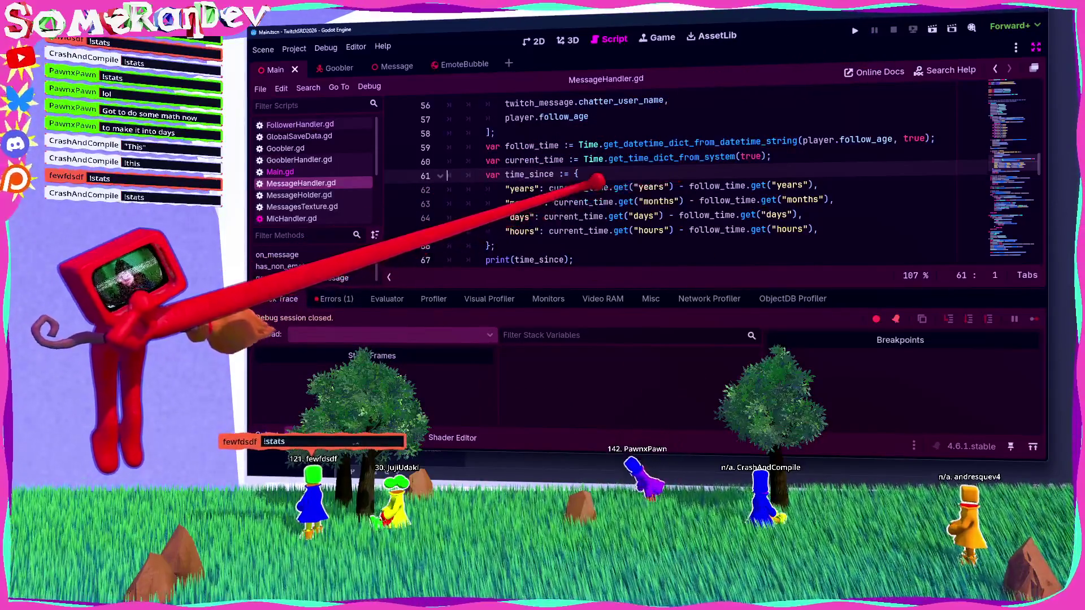
left_click(960, 139)
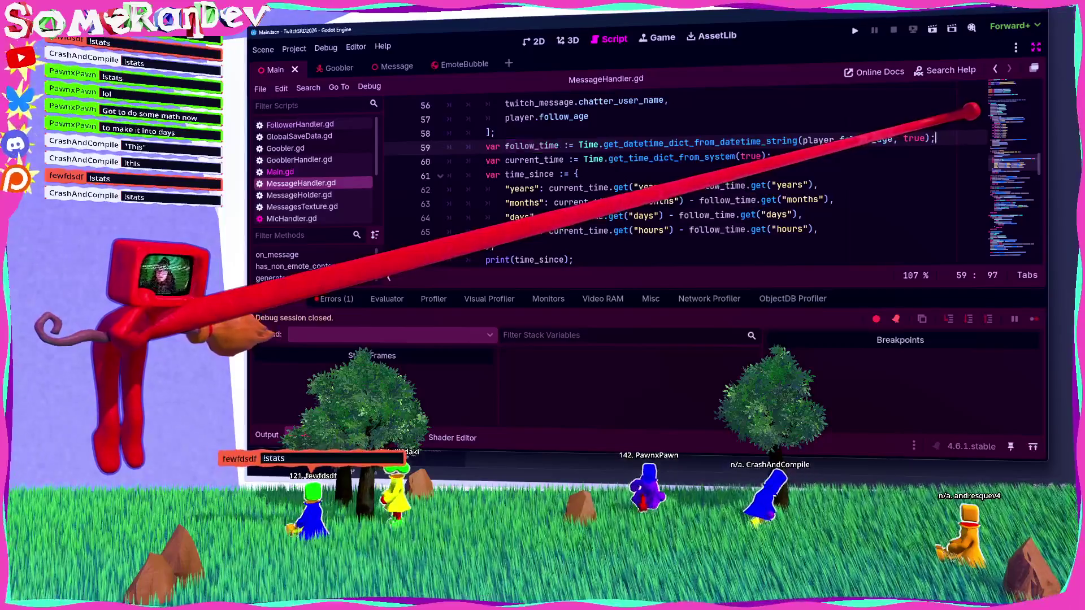
Add a print of follow_time after line 59, then rerun and stop the game to check its keys.
key("Return")
type("print(")
type(");")
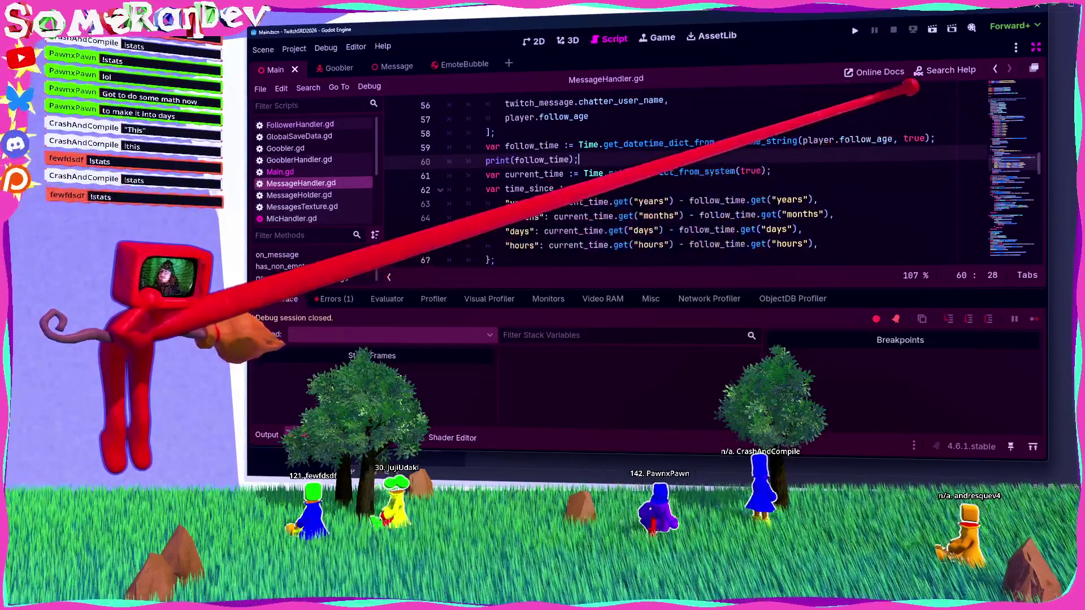
key("F5")
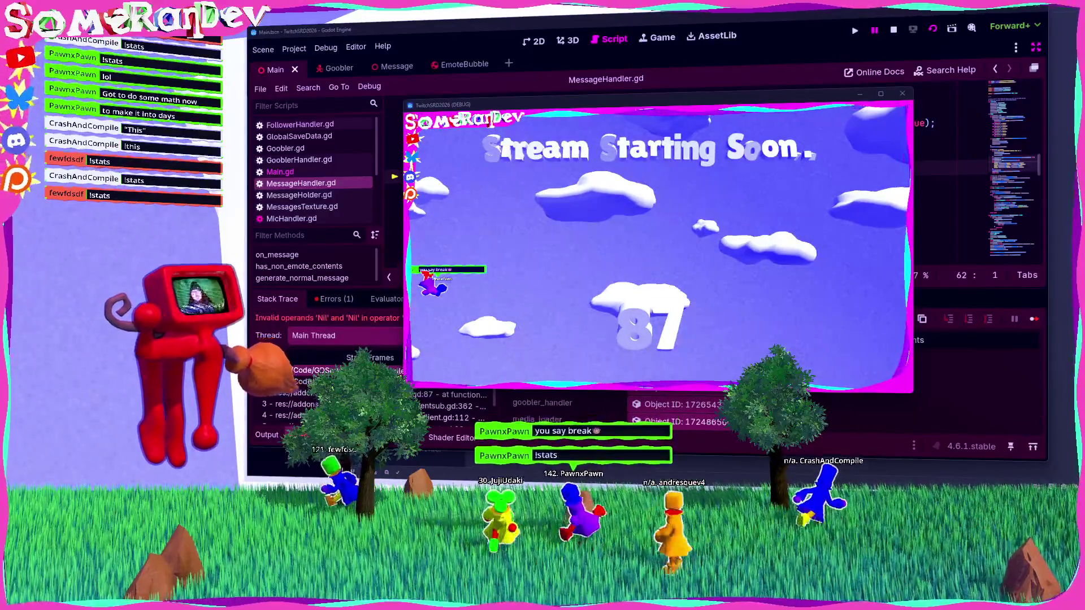
key("F8")
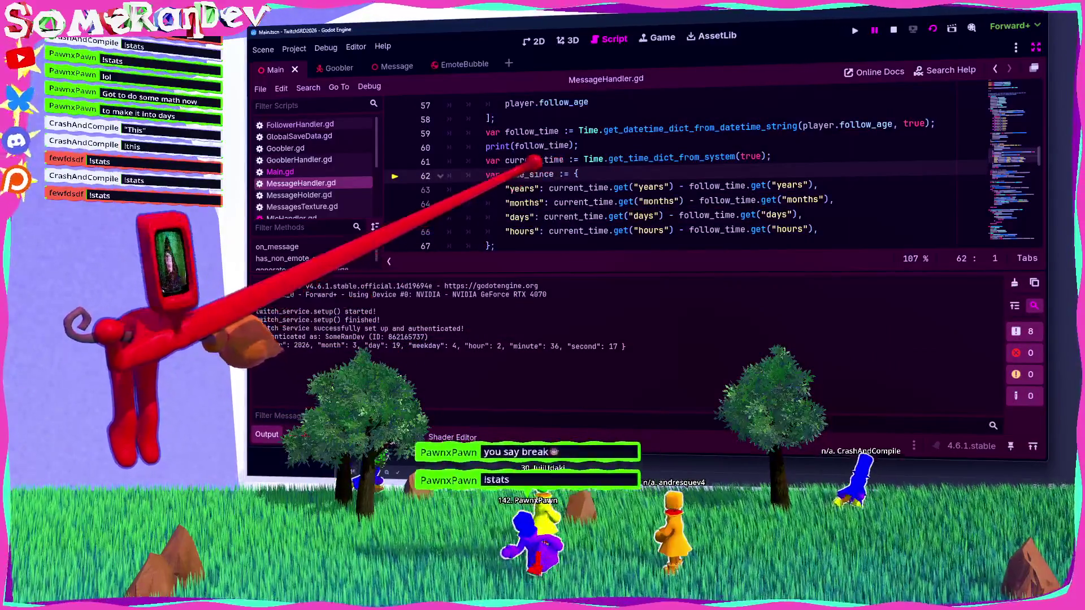
Change the years key and follow_time lookup to singular "year".
left_click(530, 188)
key("BackSpace")
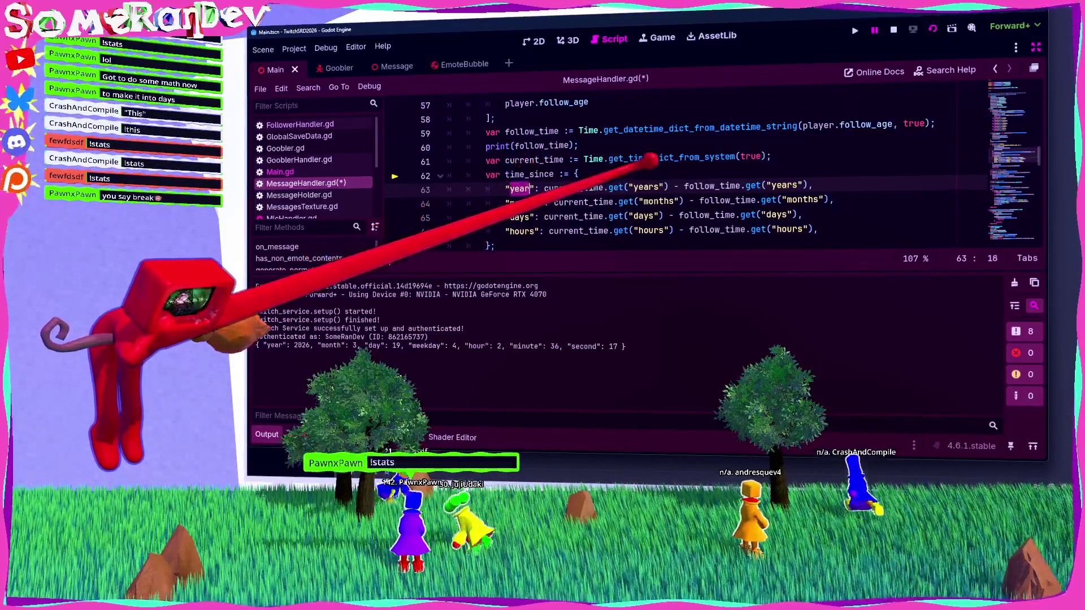
left_click(696, 186)
left_click(794, 186)
key("BackSpace")
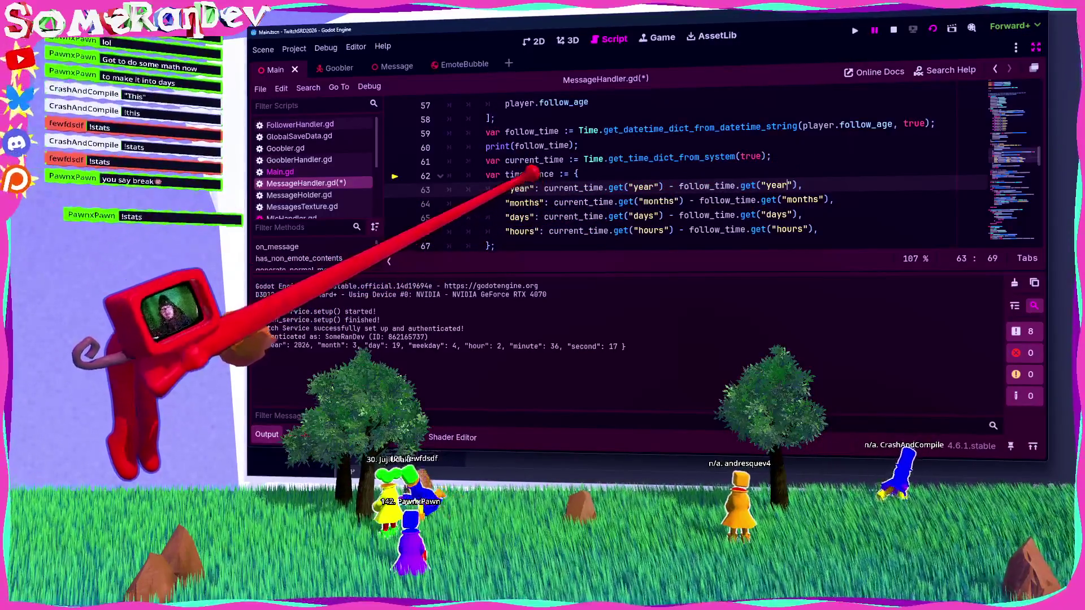
Change the months key and both lookups to singular "month".
left_click(535, 202)
key("Delete")
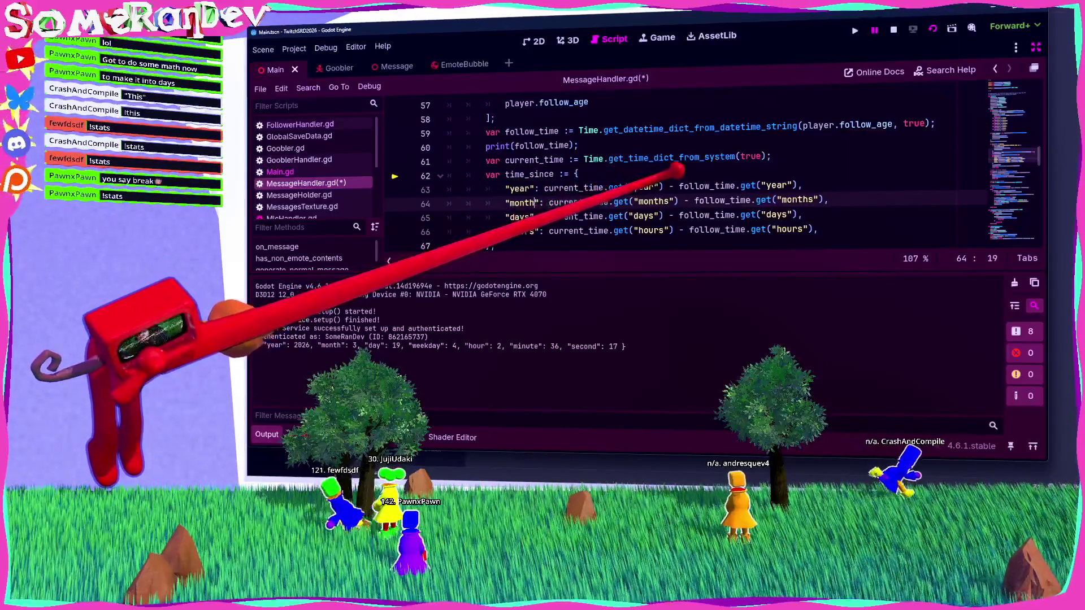
left_click(669, 201)
key("BackSpace")
left_click(809, 199)
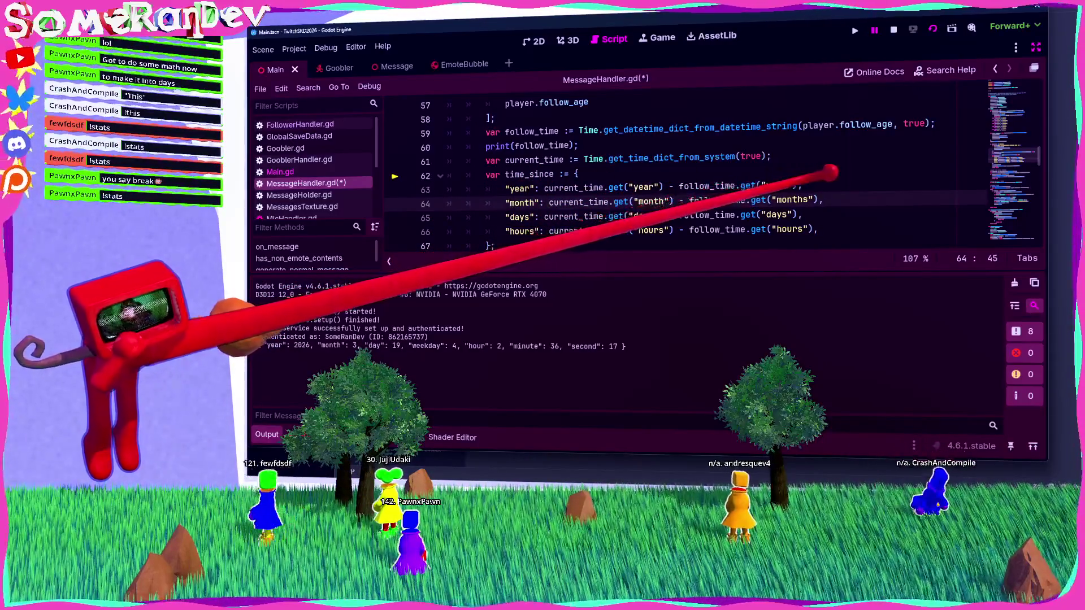
key("BackSpace")
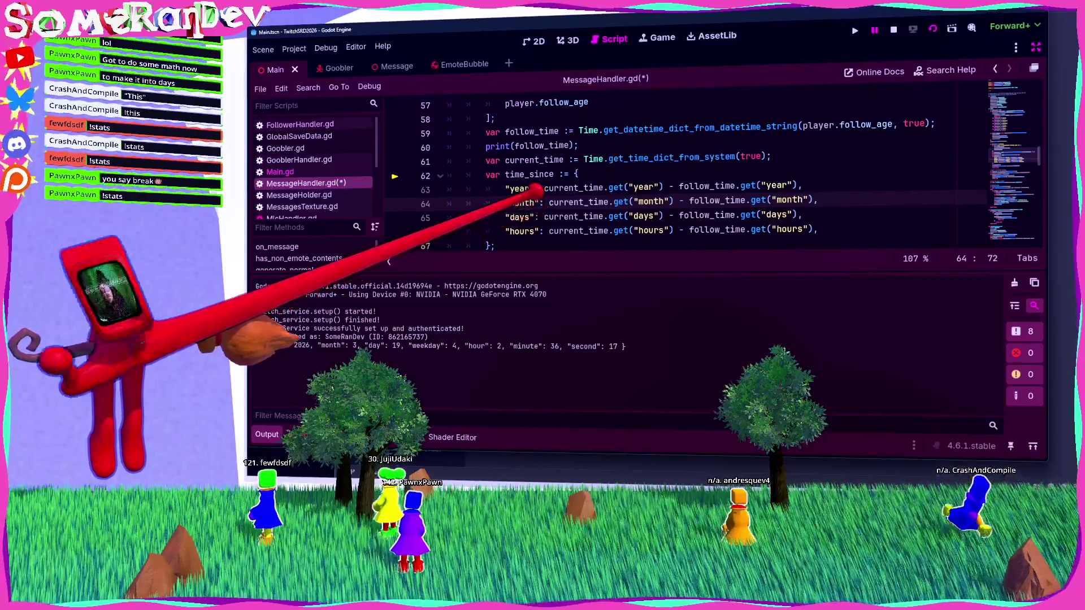
Change the days key and both lookups to singular "day".
left_click(530, 217)
key("BackSpace")
left_click(653, 216)
key("BackSpace")
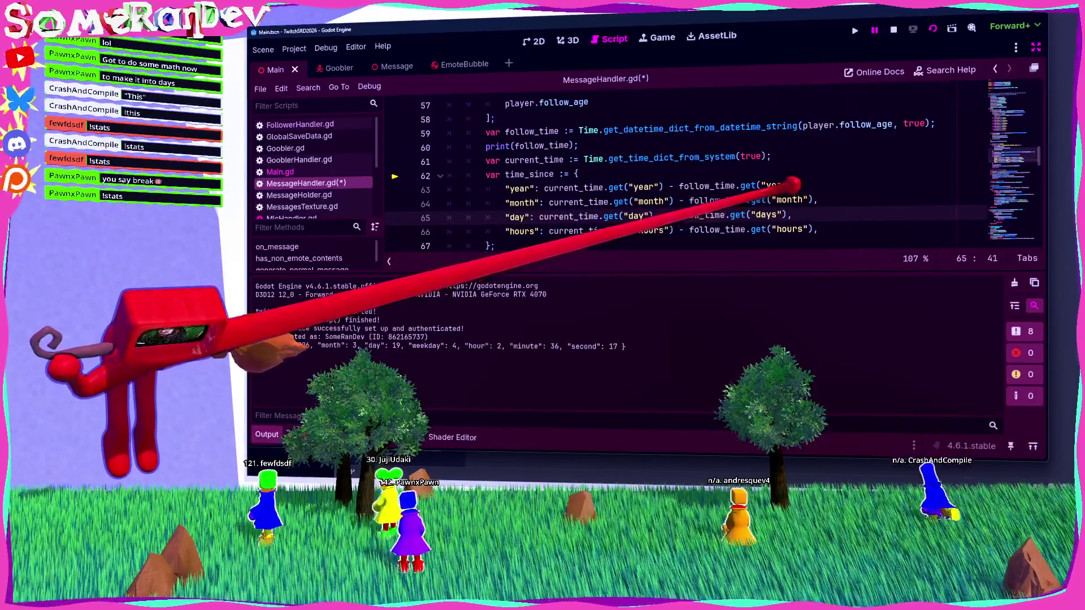
key("BackSpace")
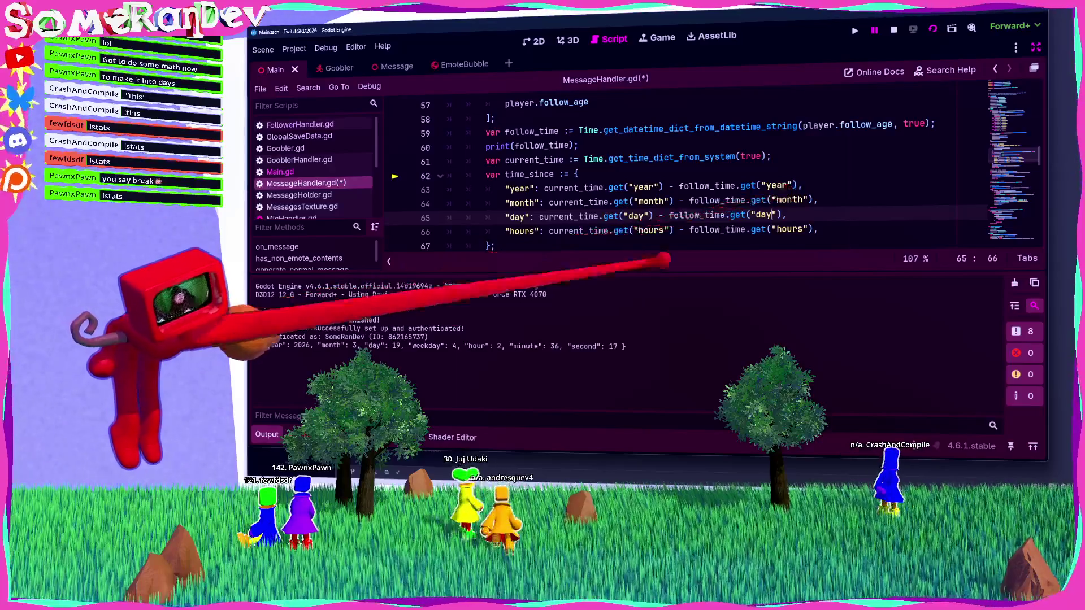
key("alt+Tab")
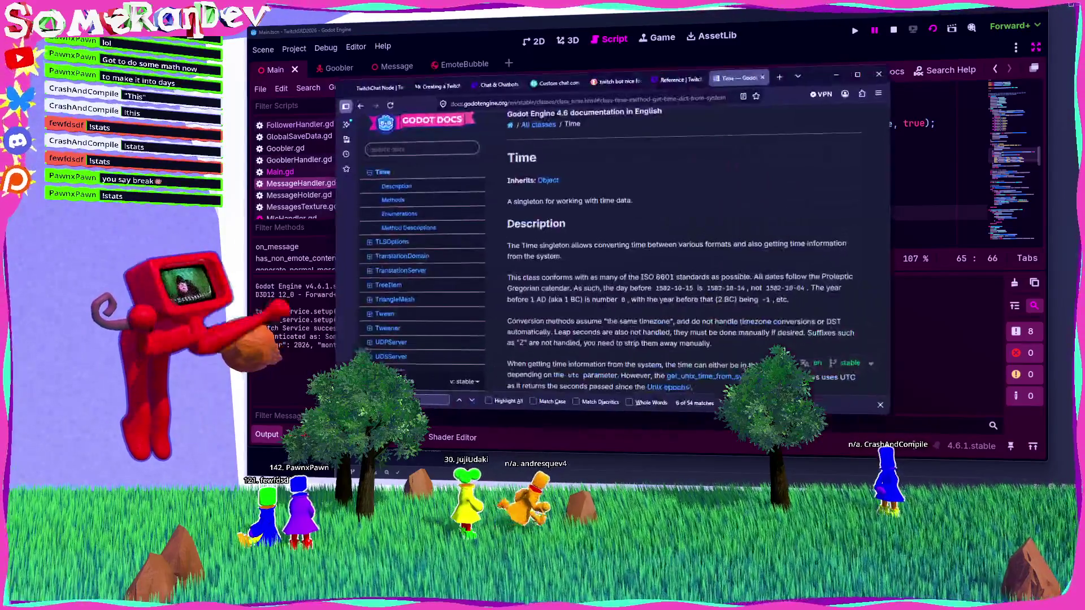
Search the web for getting a Rust time offset from timestamps and open docs.rs OffsetDateTime.
left_click(779, 76)
type("rust get time offs")
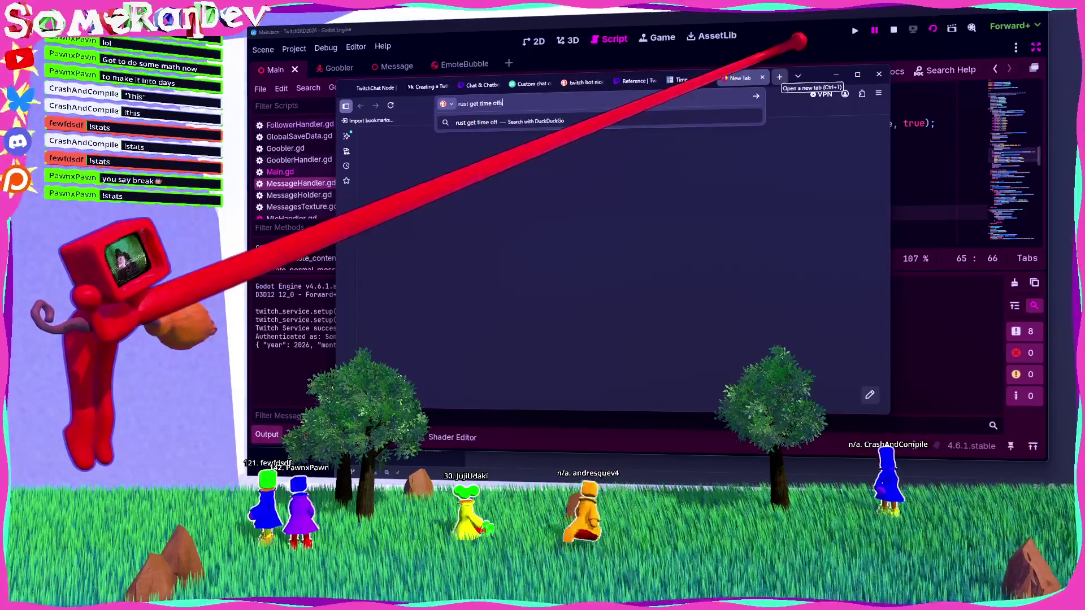
type("v")
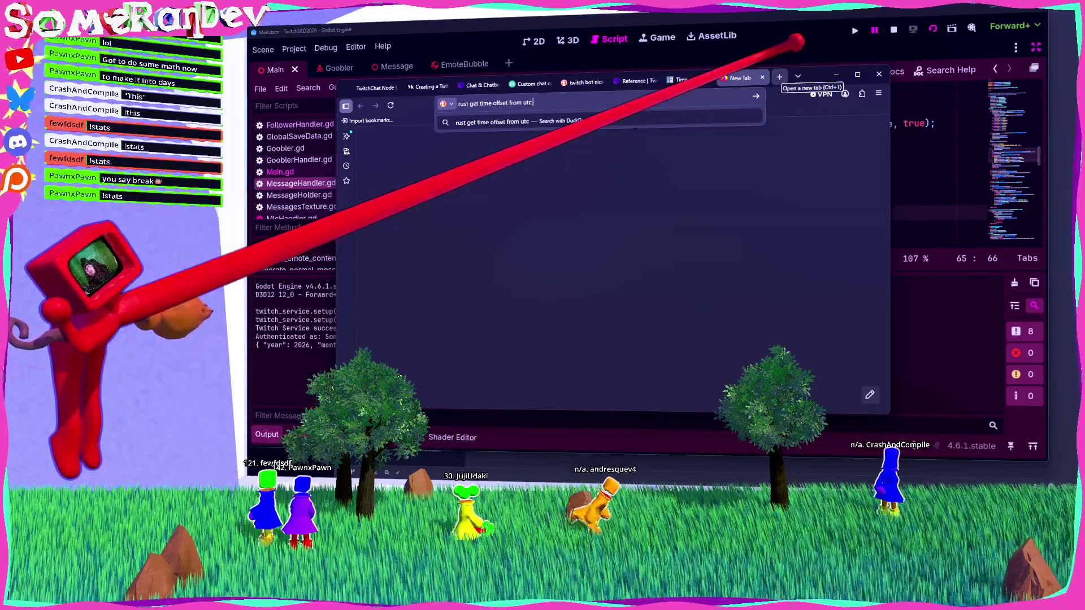
type("tamps")
key("Return")
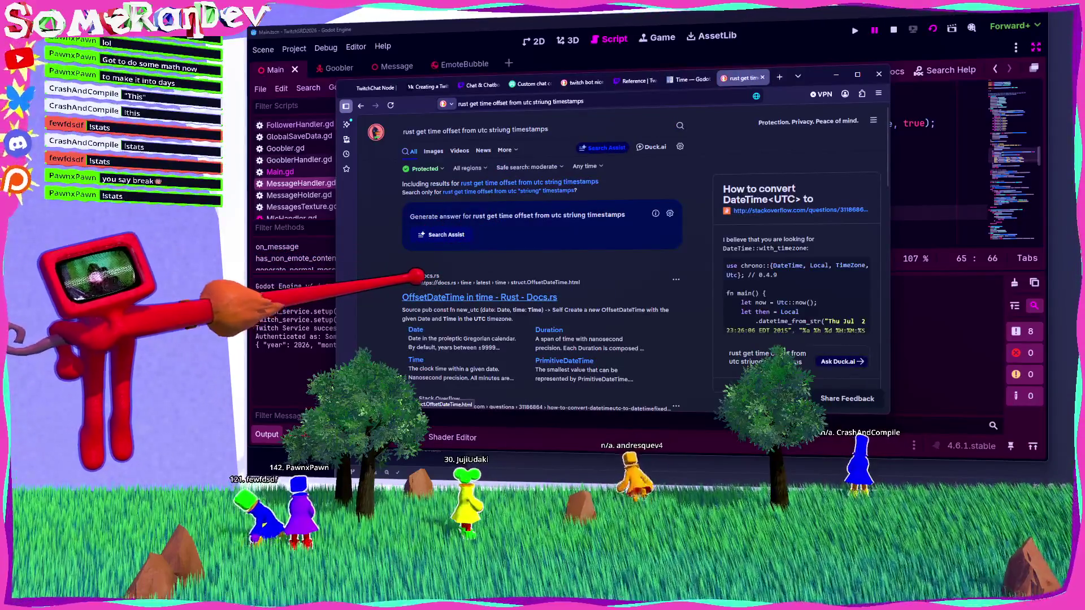
left_click(417, 277)
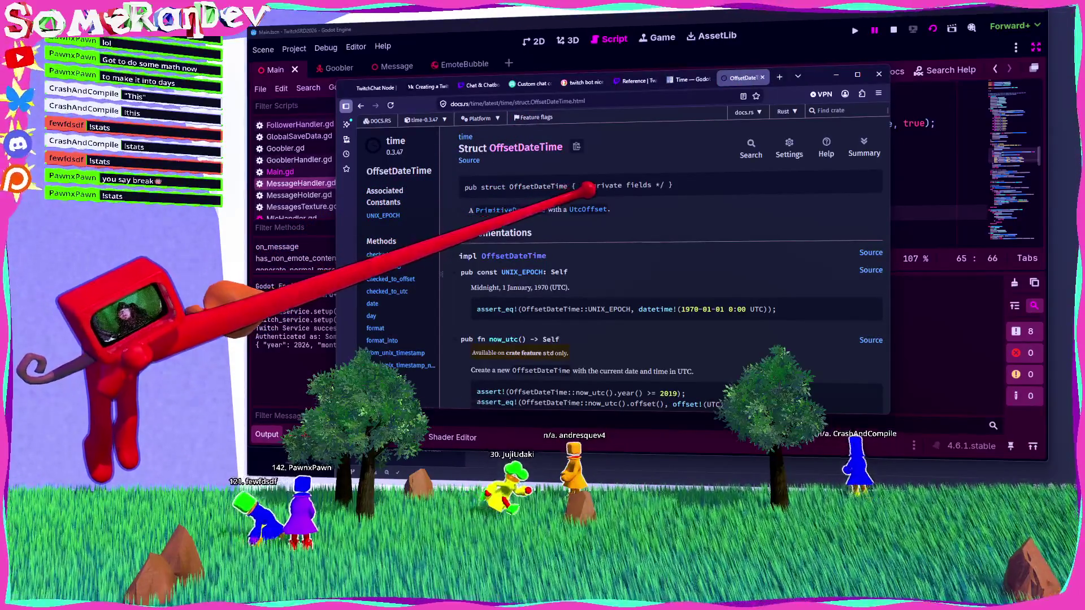
Read OffsetDateTime's new_utc method, then open the Date struct documentation.
scroll(570, 192, "down", 10)
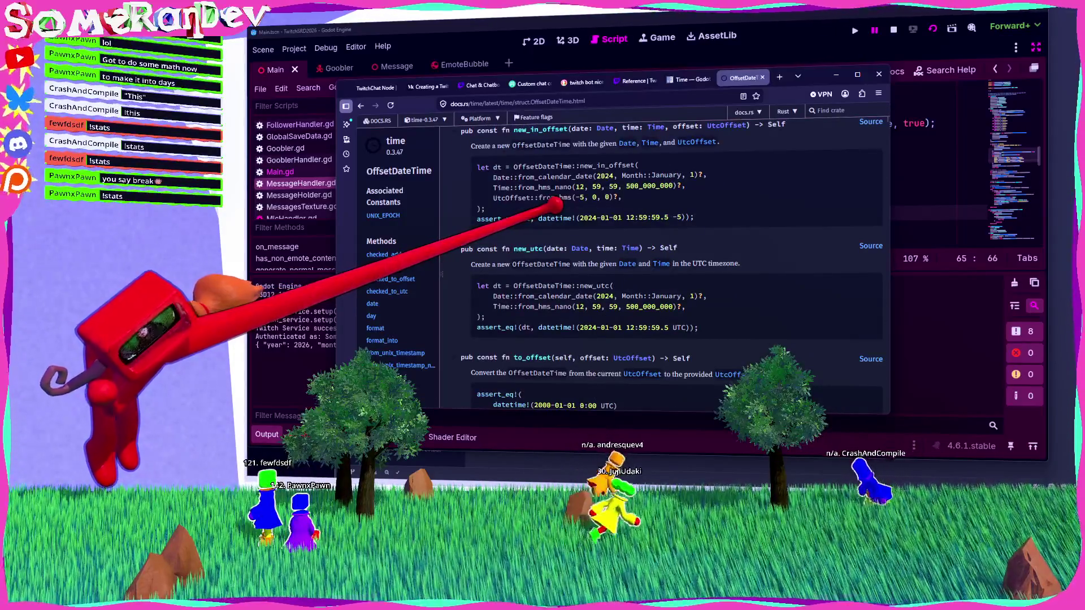
scroll(509, 209, "down", 4)
scroll(398, 237, "down", 3)
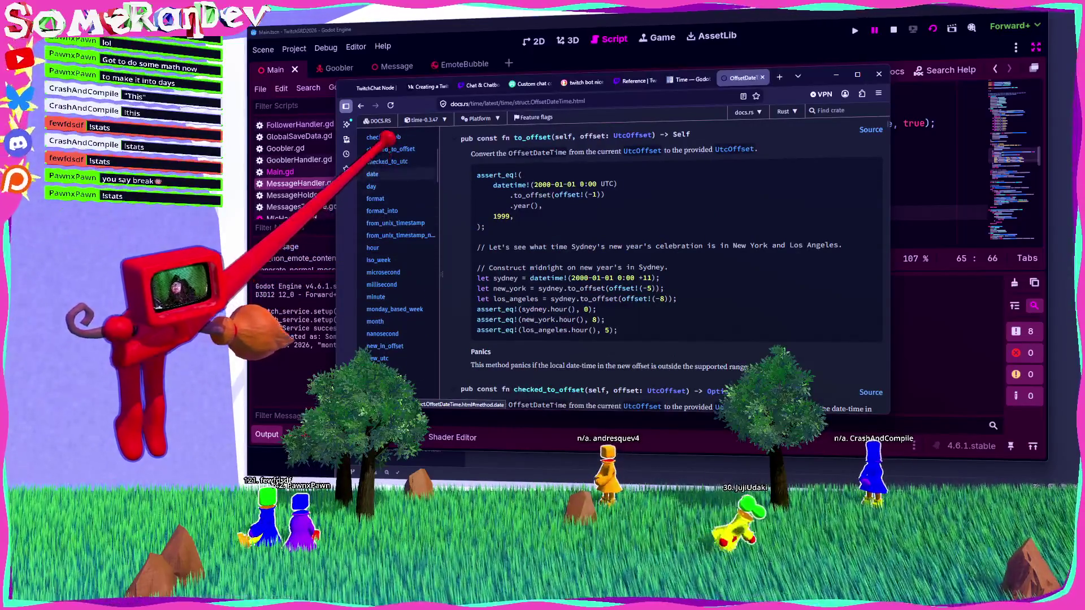
scroll(398, 187, "down", 3)
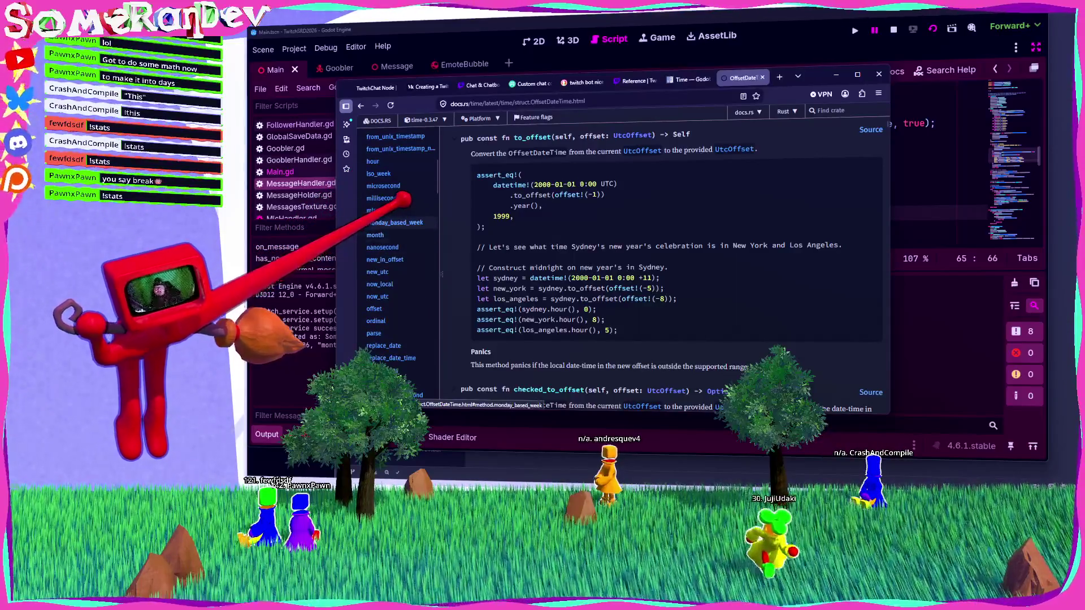
scroll(404, 198, "down", 9)
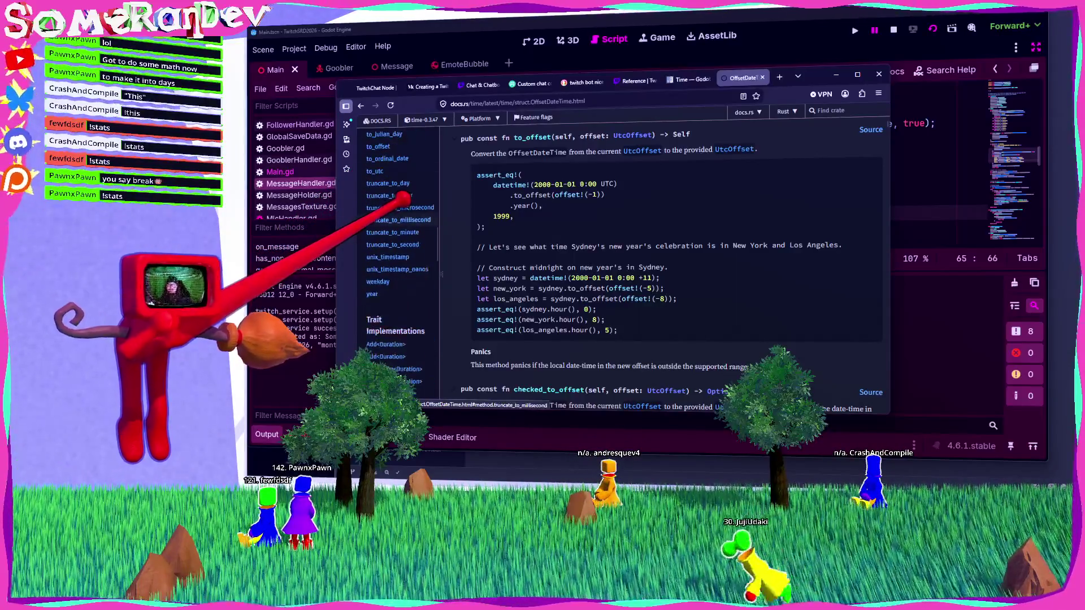
scroll(398, 200, "up", 8)
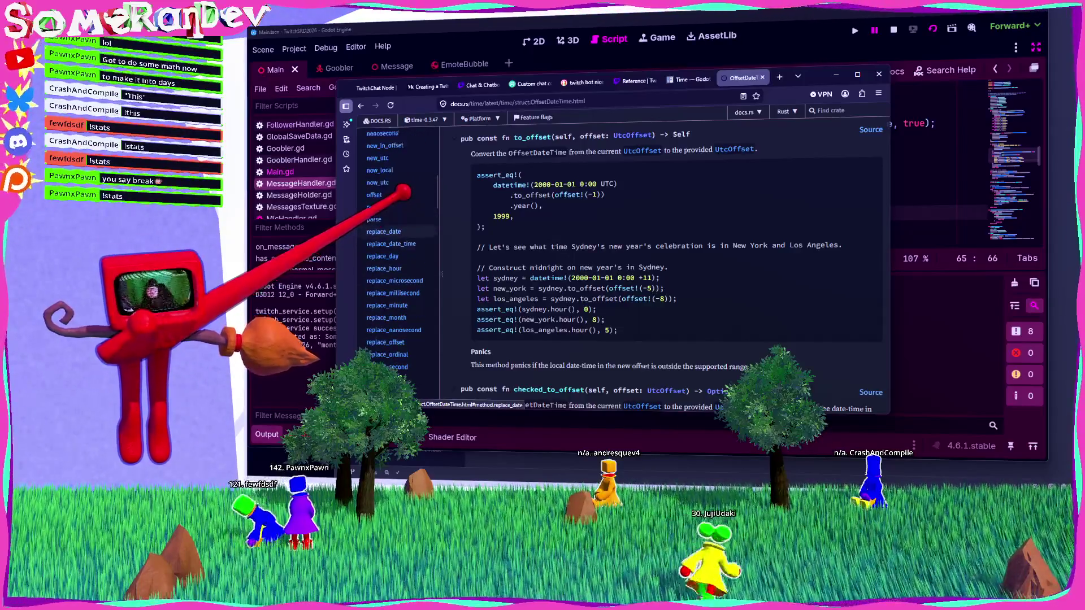
left_click(377, 228)
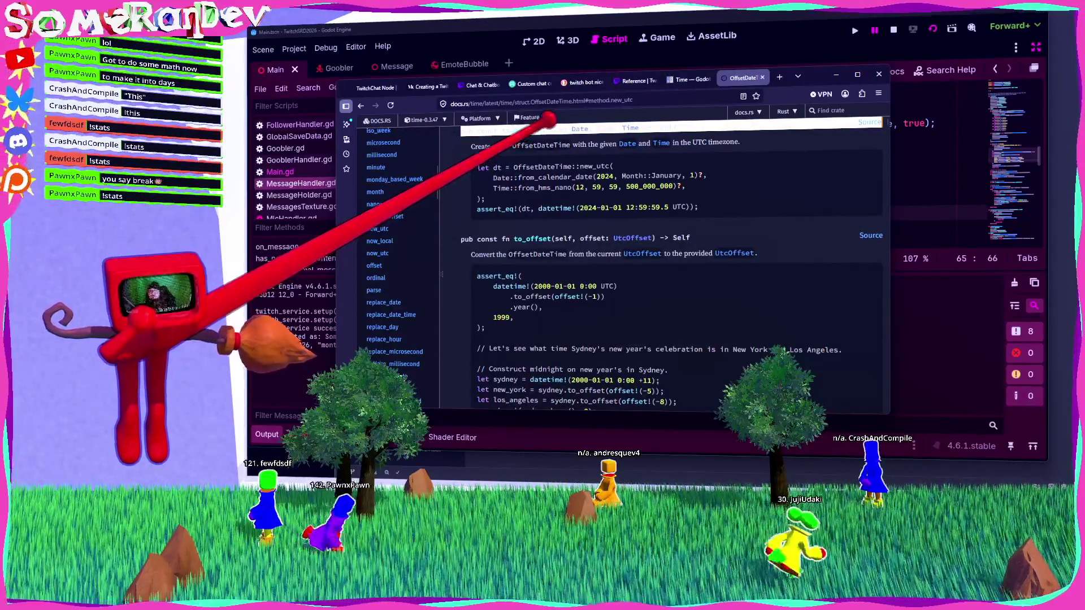
scroll(562, 146, "up", 3)
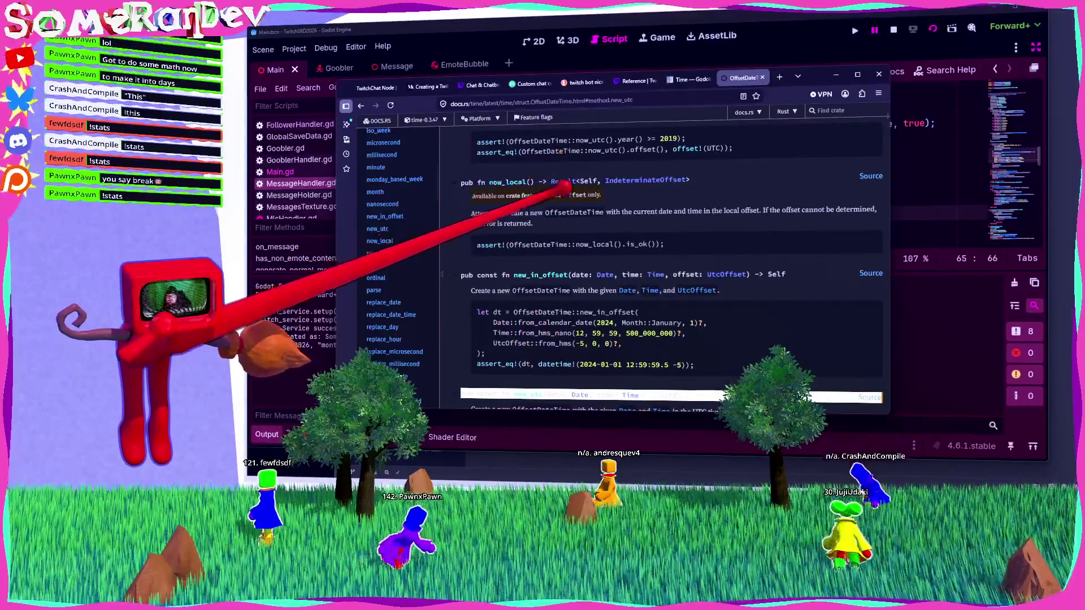
scroll(562, 186, "down", 4)
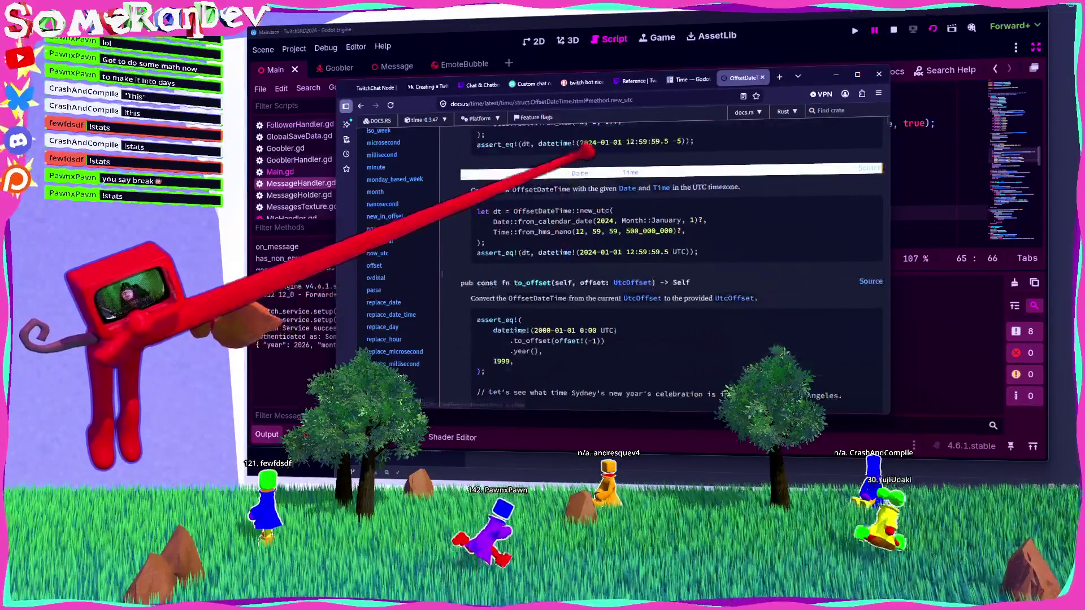
left_click(559, 161)
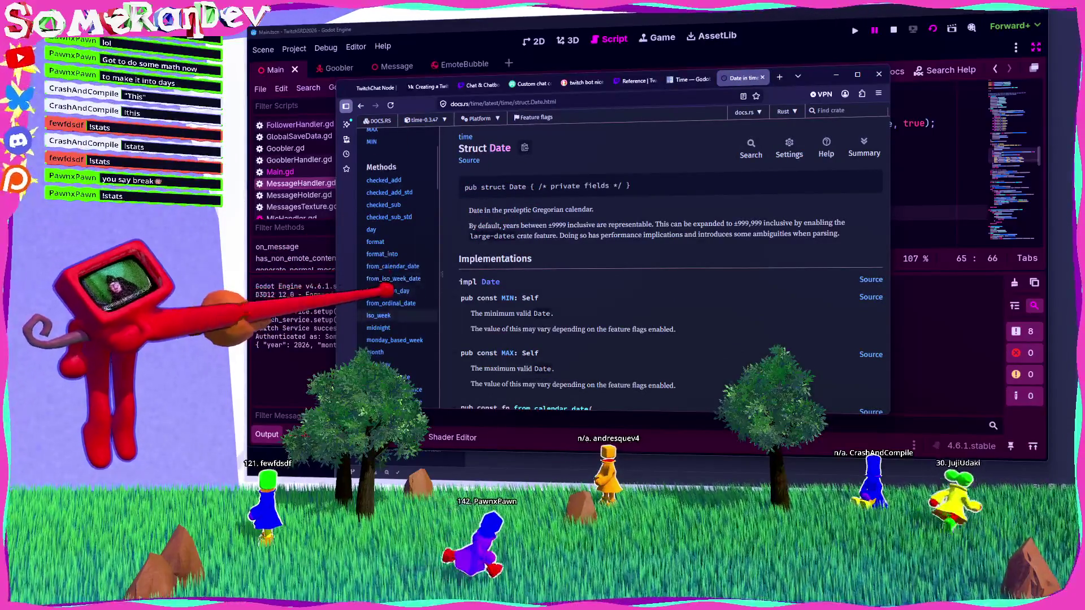
scroll(390, 288, "down", 2)
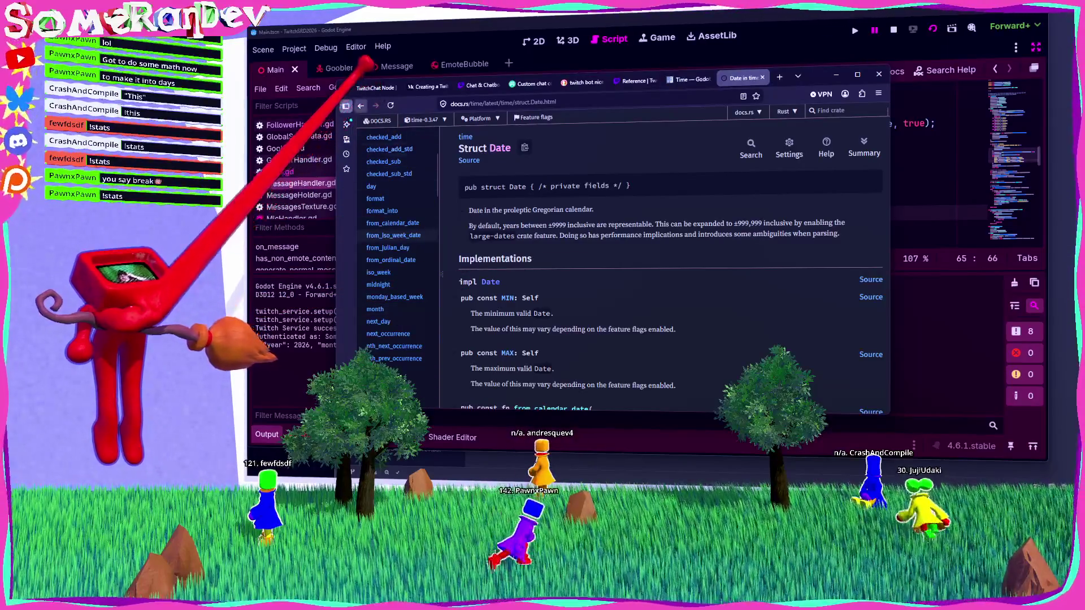
Search 'rust parse utc string' and read the dateparser crate's DateTime<Utc> parsing docs.
key("alt+Left")
key("alt+Left")
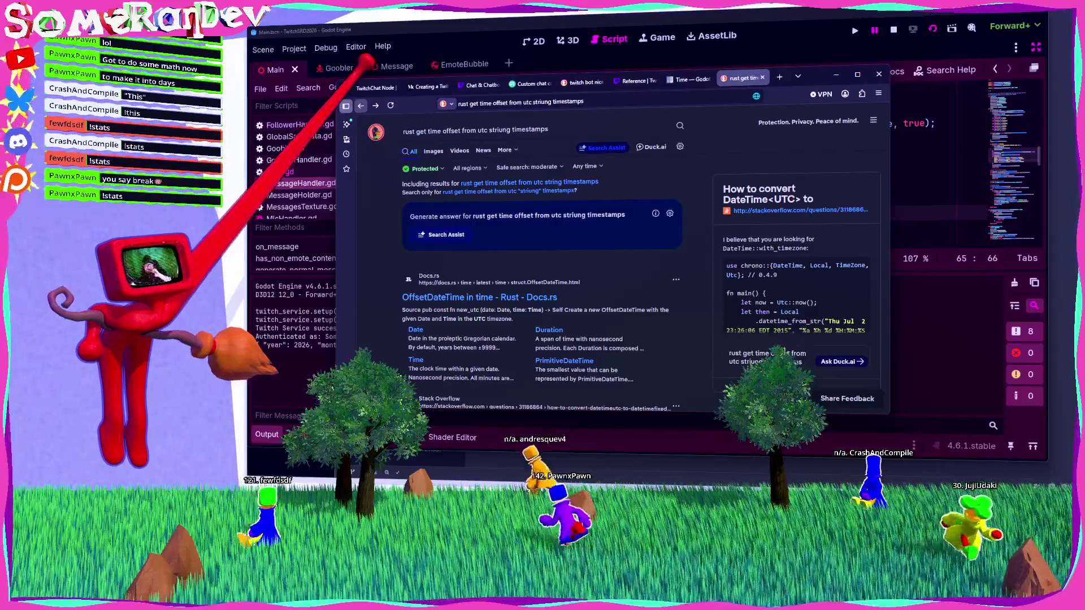
left_click(536, 102)
type("rust parse utc string")
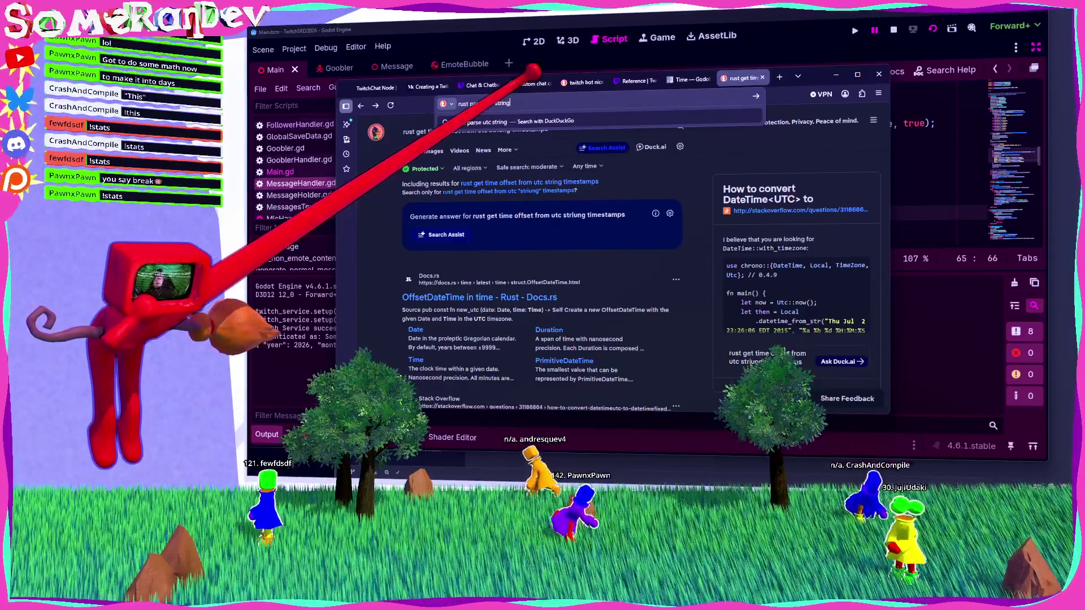
key("Return")
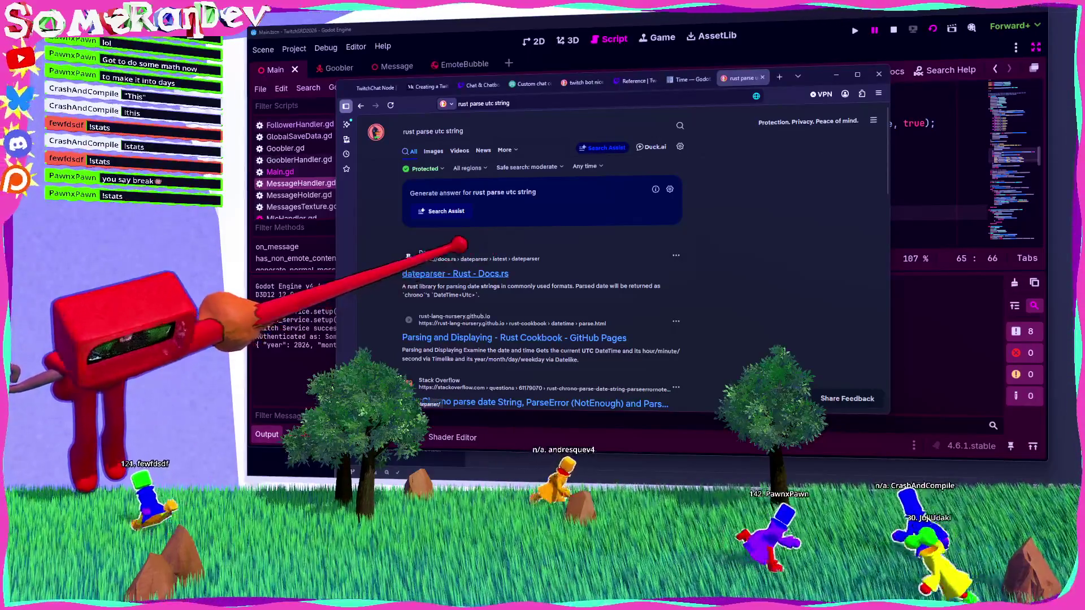
left_click(480, 274)
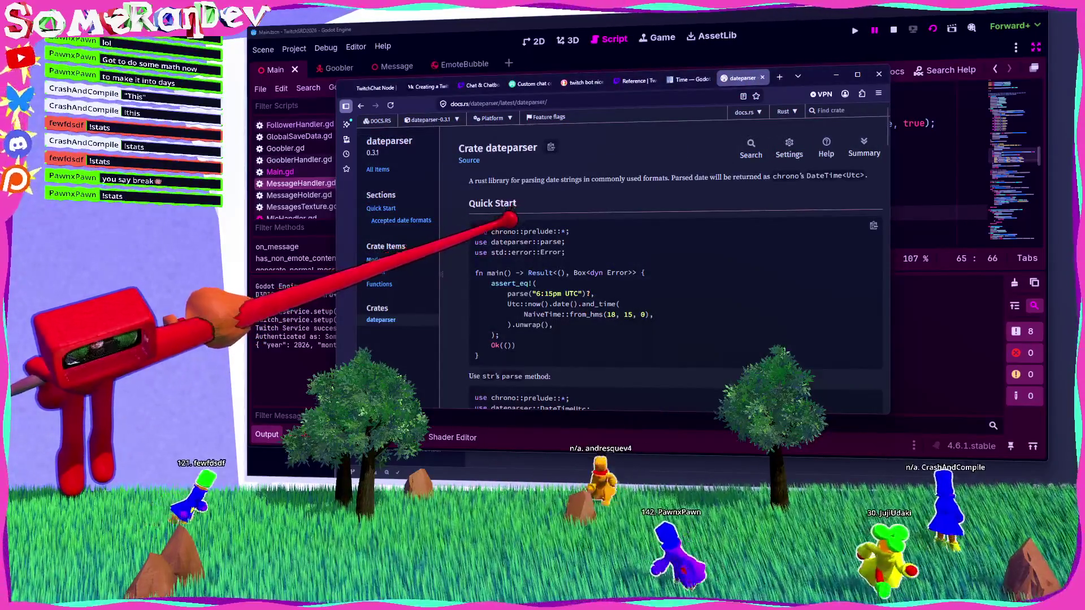
left_click_drag(521, 180, 693, 177)
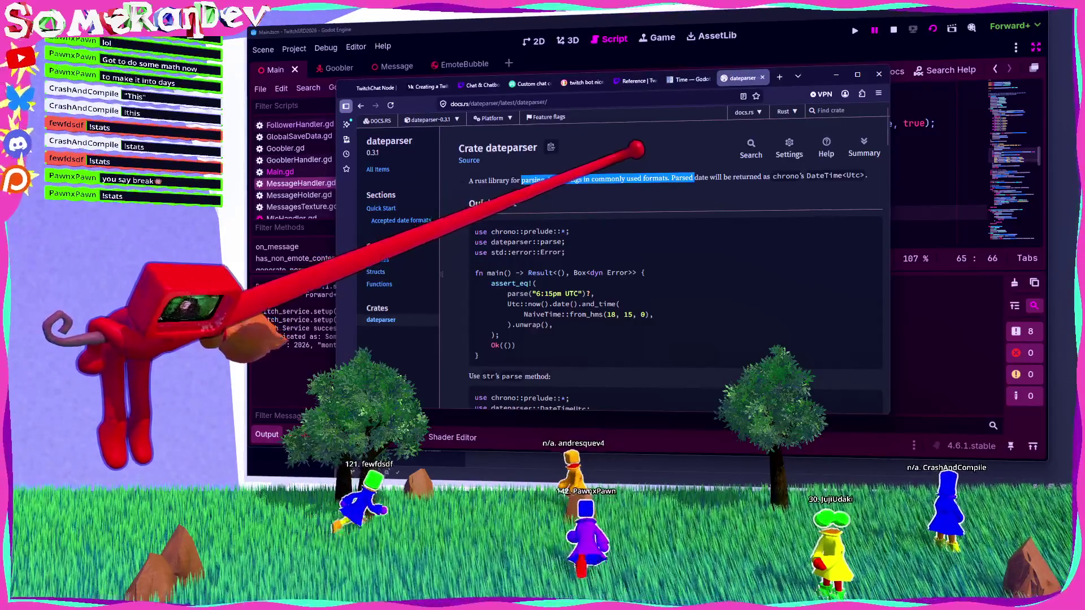
left_click_drag(695, 177, 863, 175)
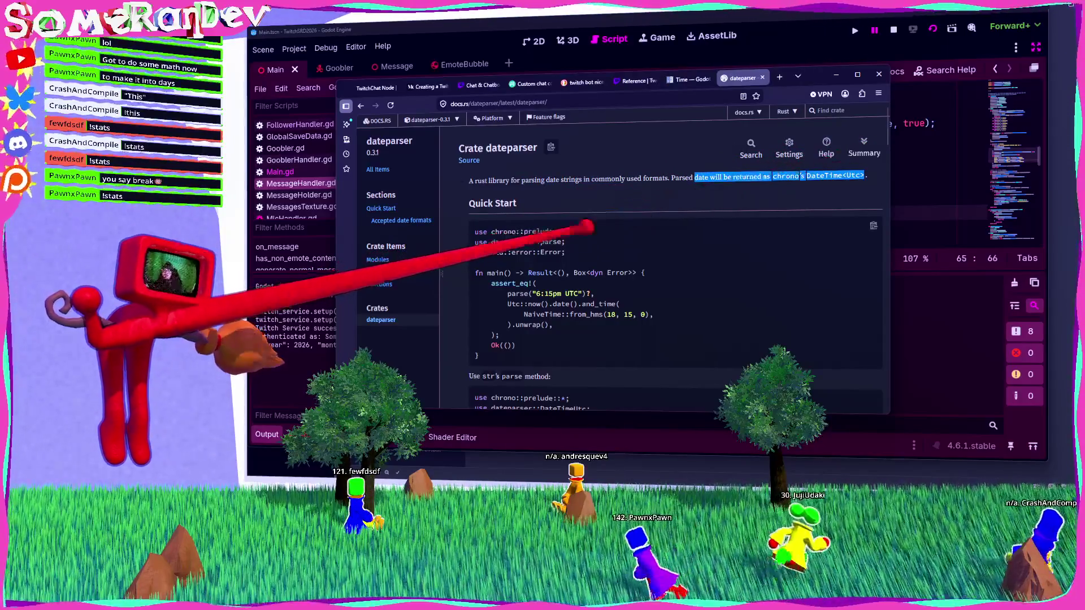
scroll(673, 271, "down", 3)
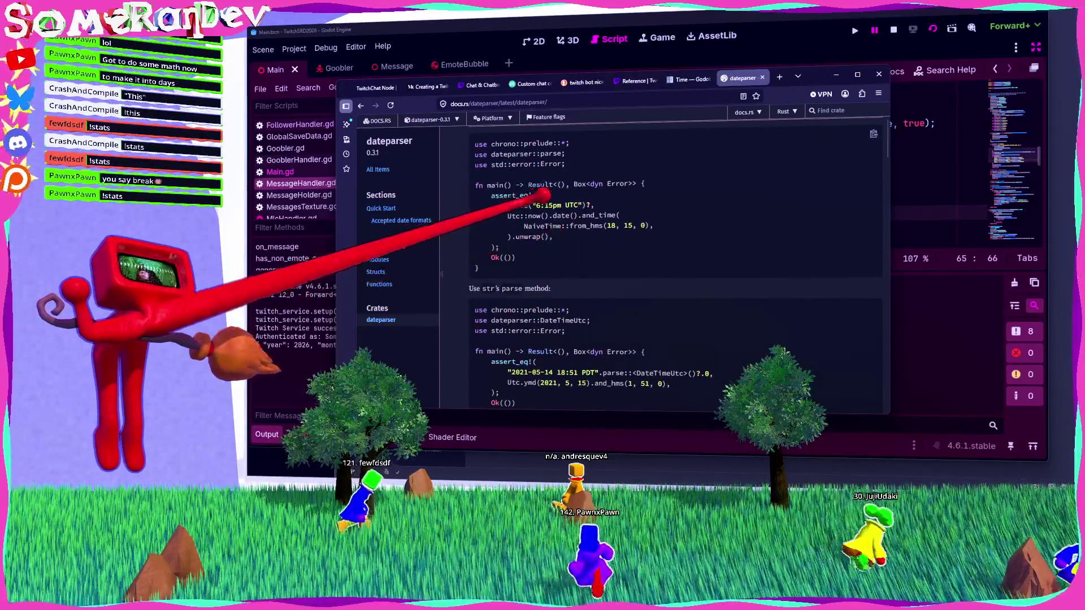
scroll(673, 271, "down", 4)
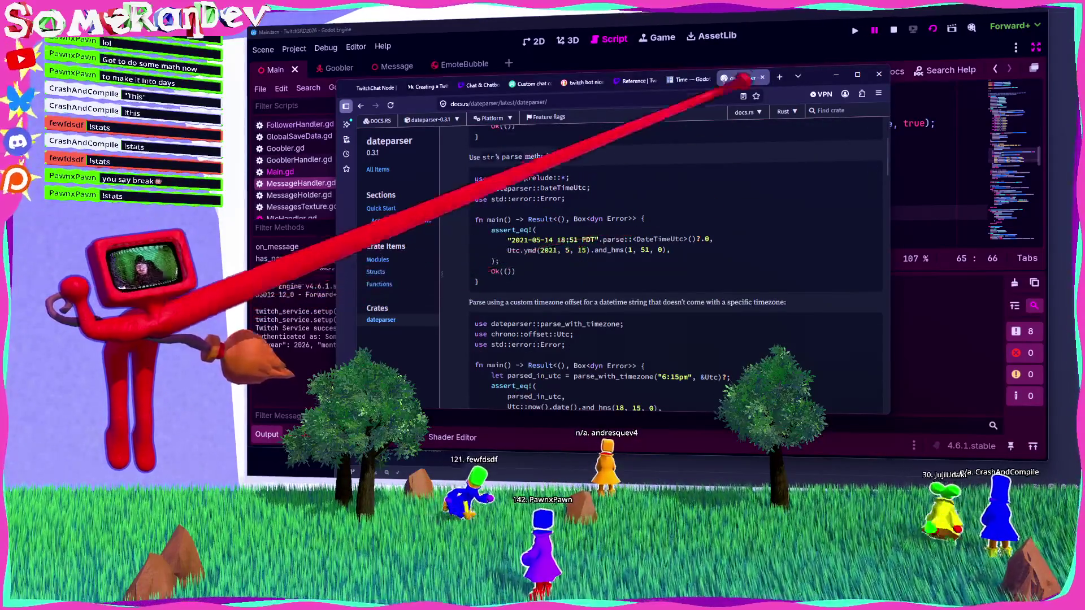
Stop the running game in Godot, save MessageHandler.gd, and return to the dateparser docs.
left_click(879, 74)
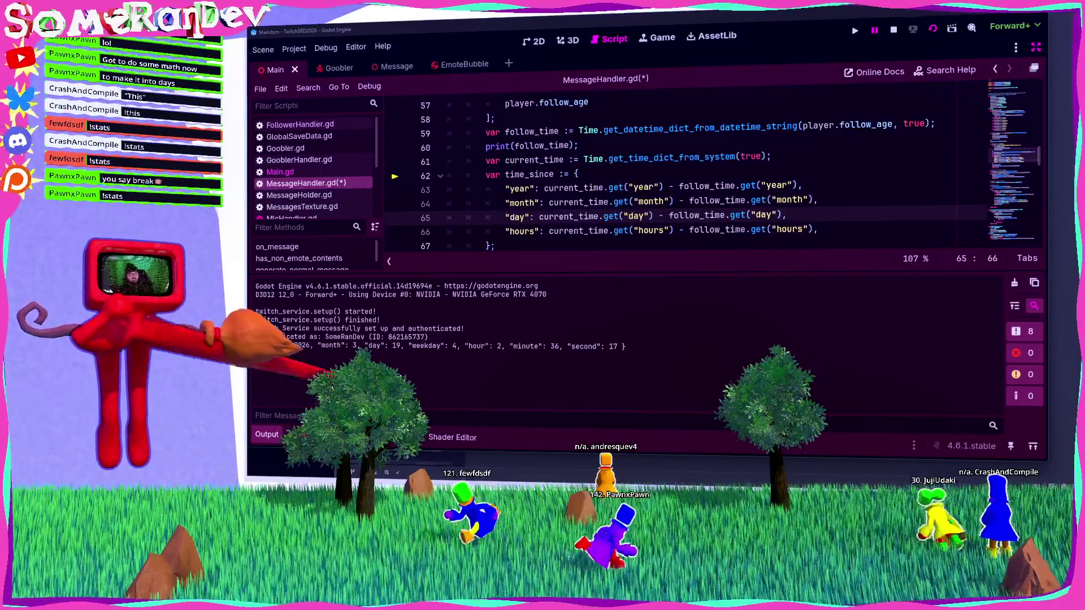
key("F8")
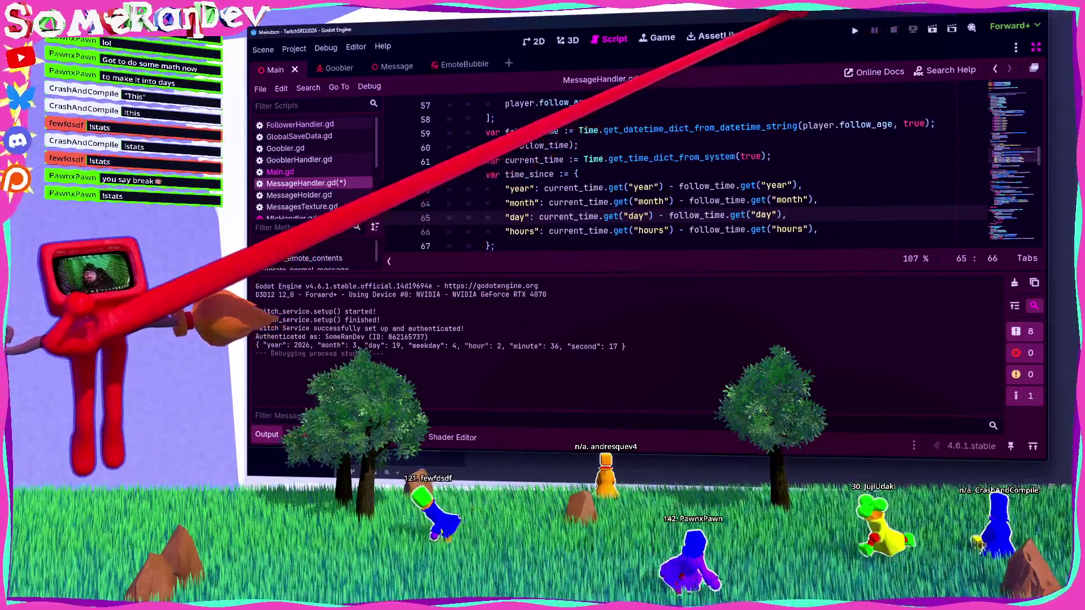
key("ctrl+s")
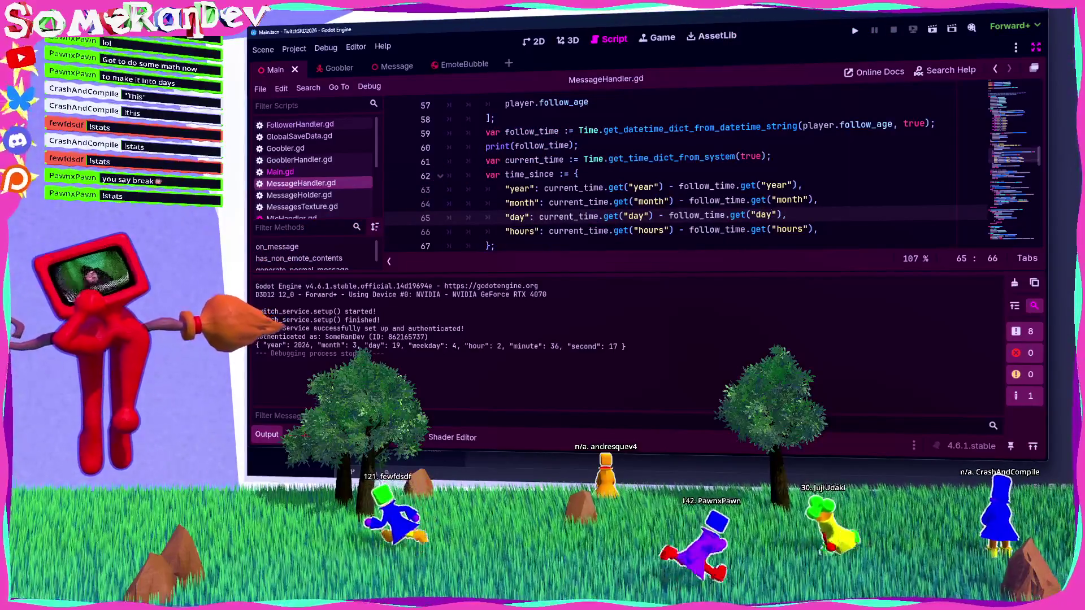
key("alt+Tab")
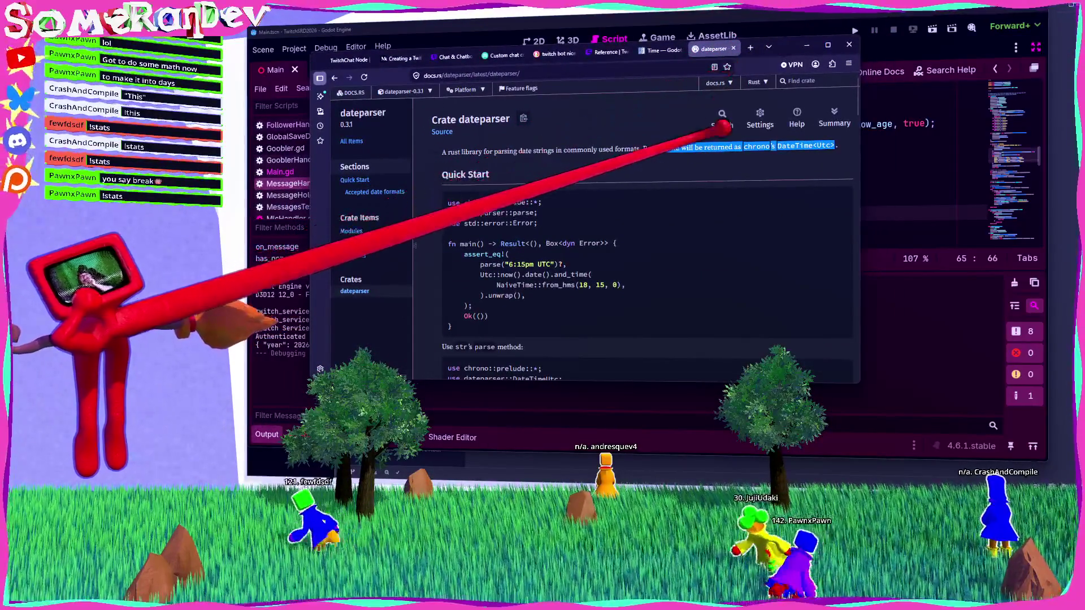
Go from the dateparser crate's links to its source repository on GitHub.
left_click(404, 91)
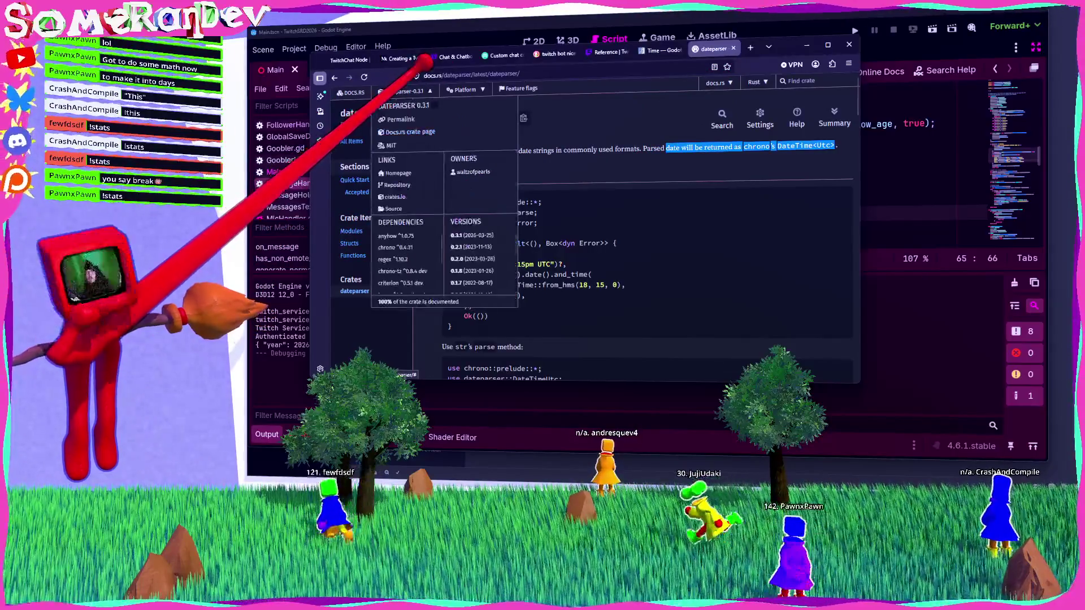
left_click(398, 172)
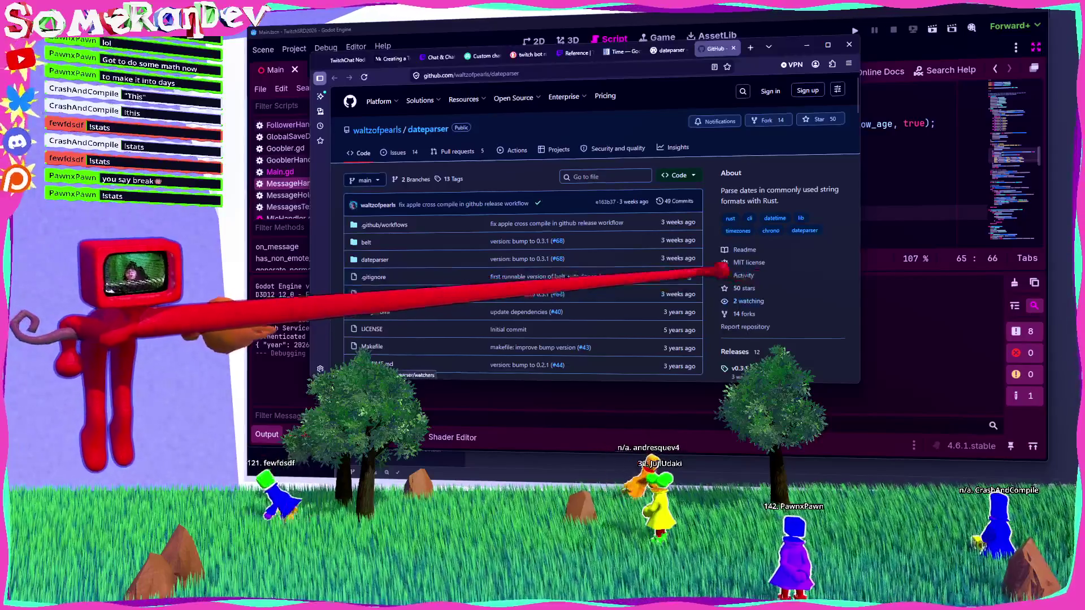
scroll(565, 237, "down", 10)
scroll(523, 237, "up", 2)
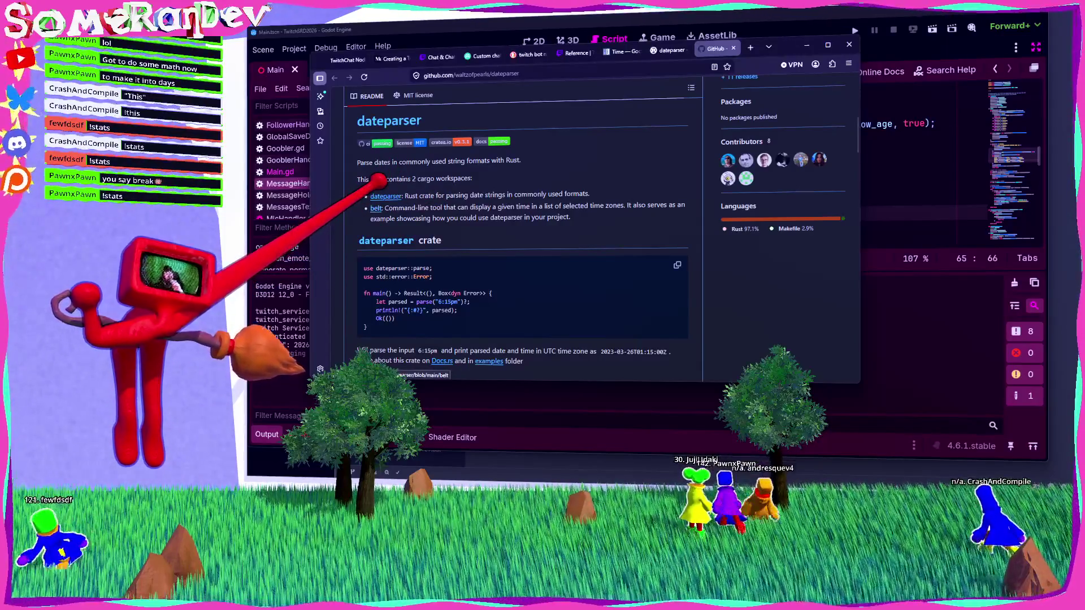
scroll(559, 198, "up", 4)
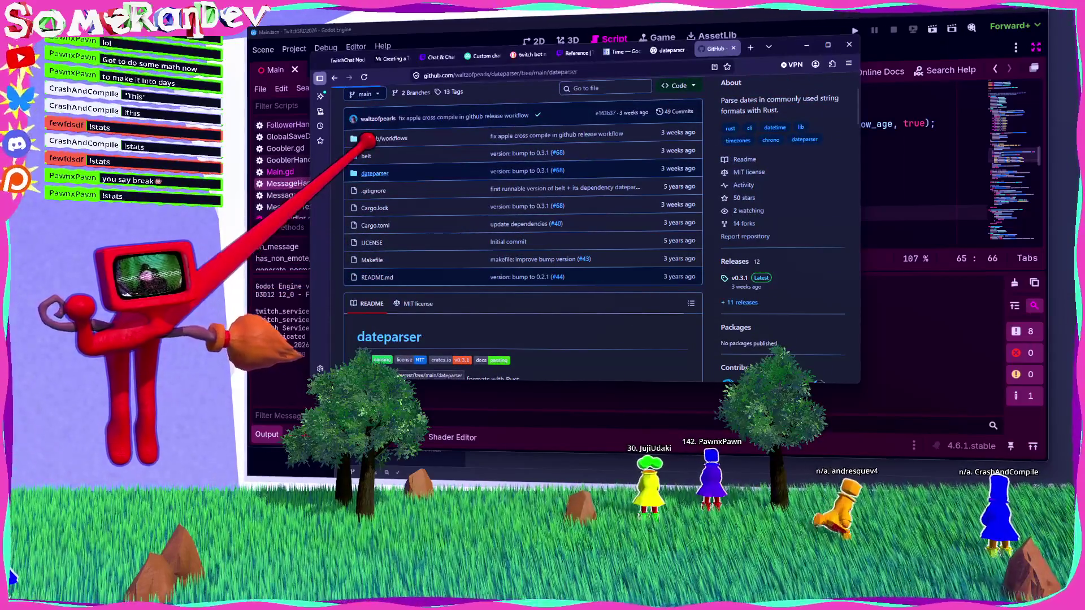
Browse into dateparser/src and read through timezone.rs.
left_click(374, 173)
left_click(492, 294)
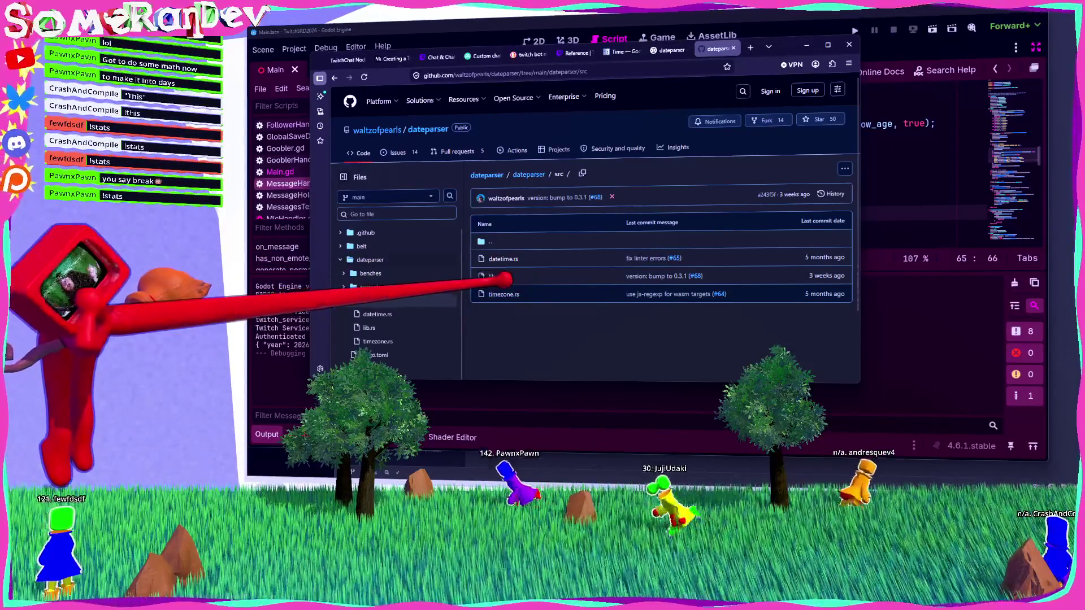
left_click(504, 294)
scroll(661, 243, "down", 5)
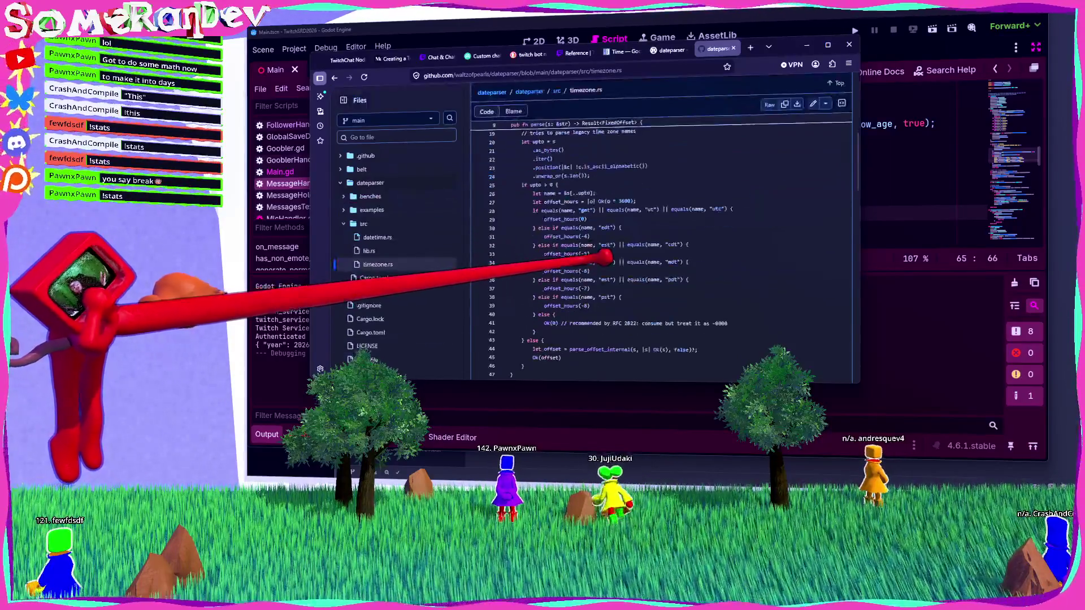
scroll(661, 243, "down", 4)
scroll(605, 259, "down", 15)
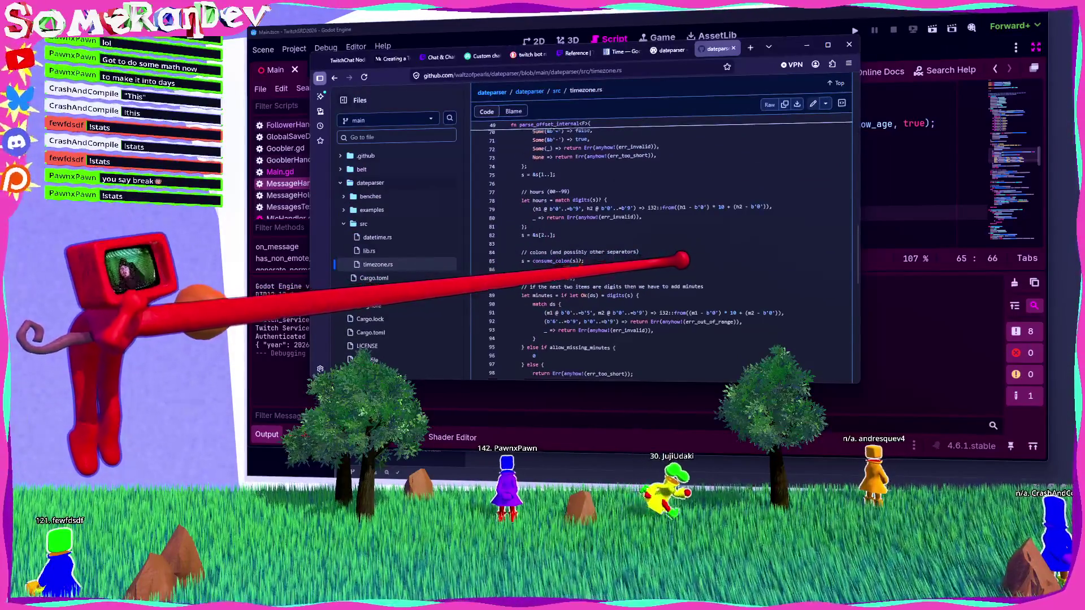
scroll(682, 264, "up", 5)
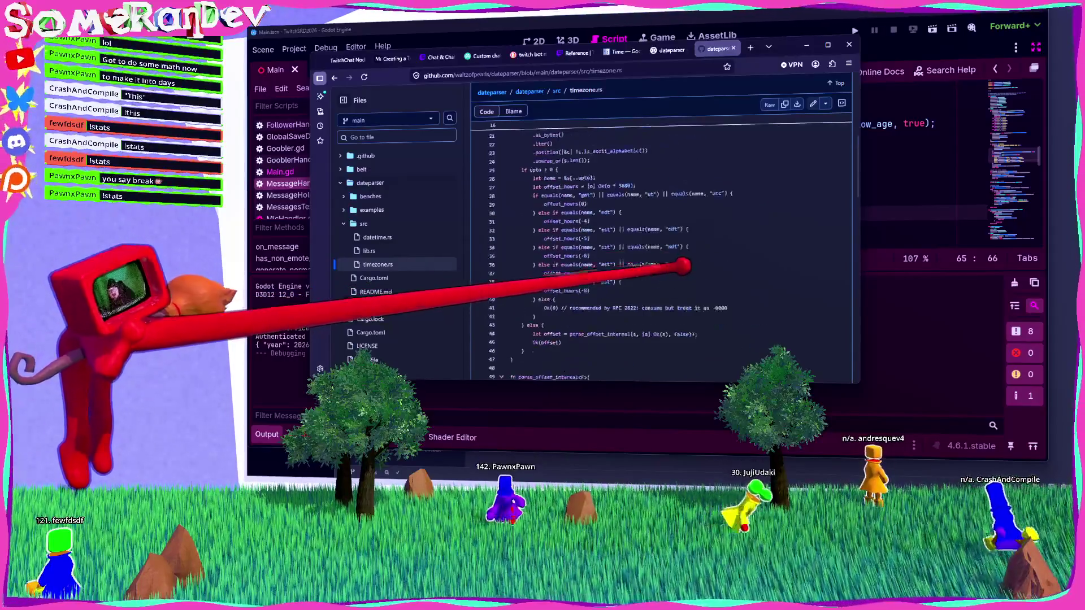
left_click(557, 91)
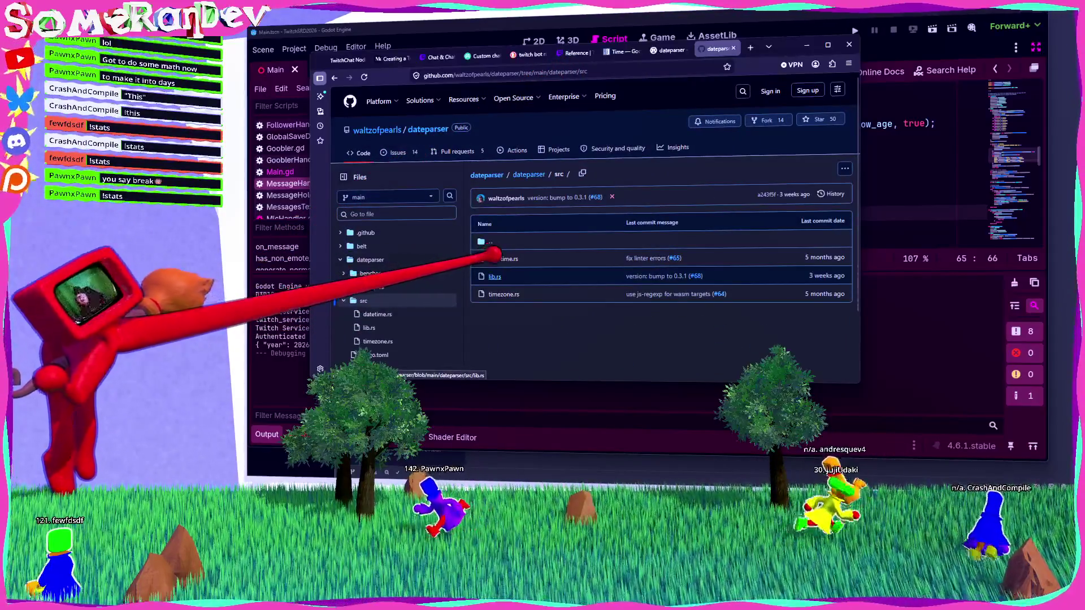
Open lib.rs, find the 2014 test examples, and look up the parse_in_local test.
left_click(495, 276)
scroll(565, 255, "down", 5)
key("ctrl+f")
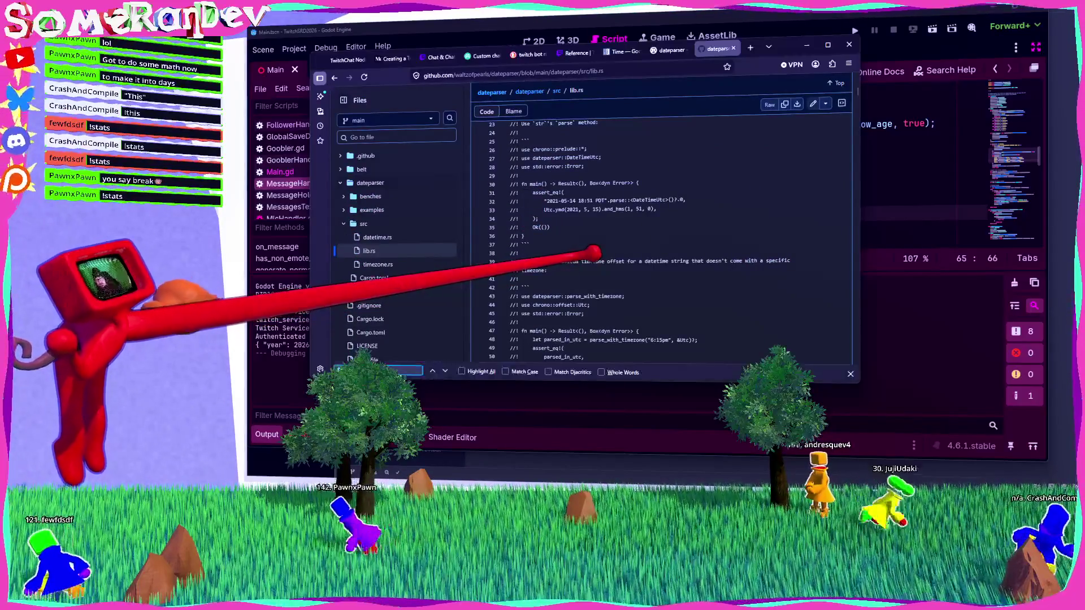
type("2014")
key("Return")
key("Return")
key("Return")
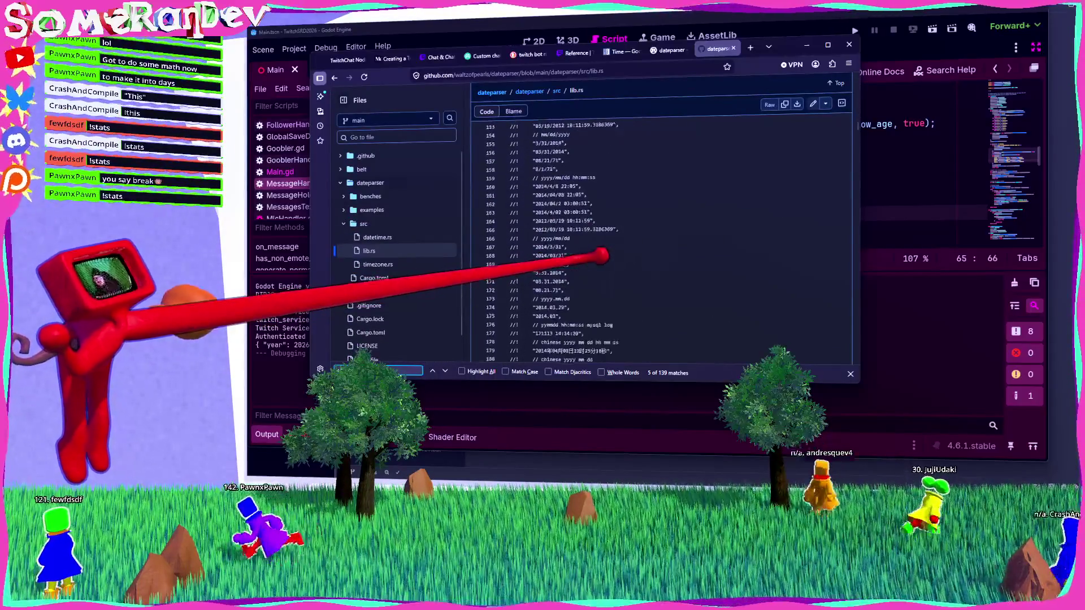
scroll(599, 254, "down", 20)
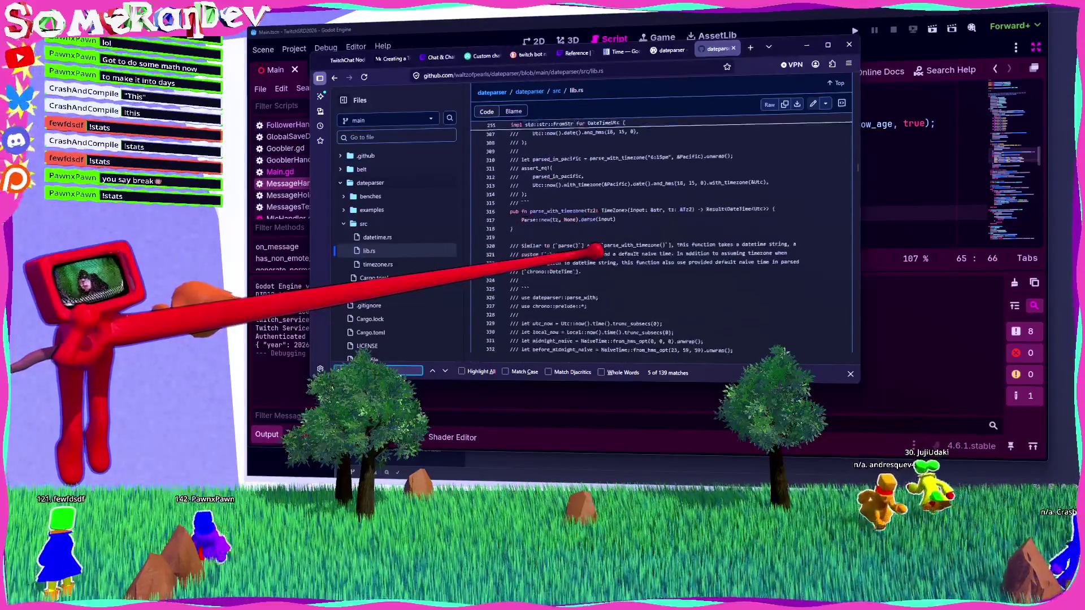
scroll(599, 252, "up", 5)
scroll(596, 249, "down", 20)
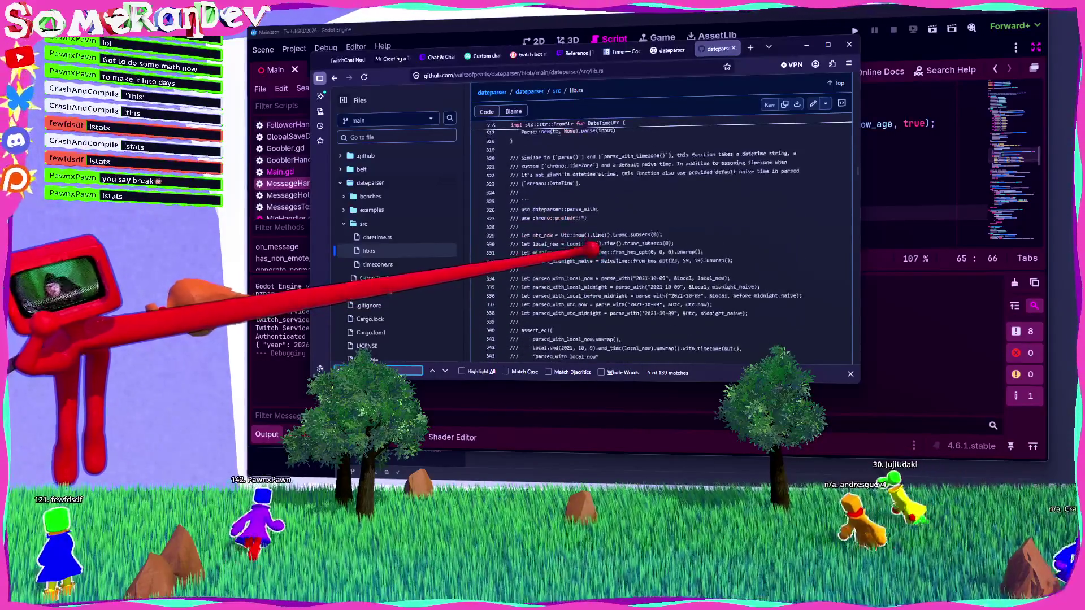
scroll(587, 250, "up", 10)
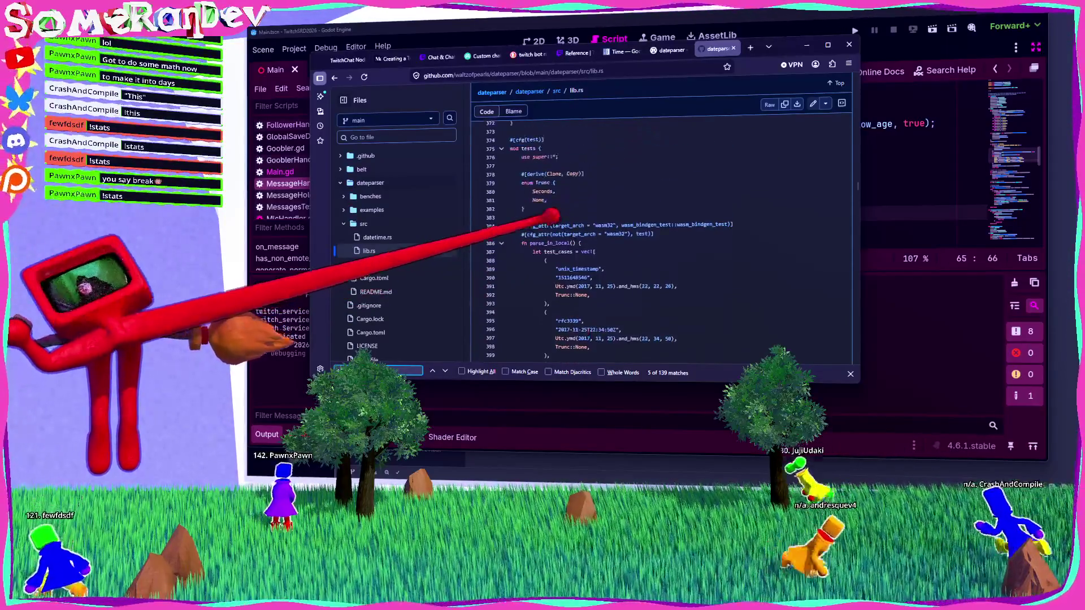
left_click(543, 243)
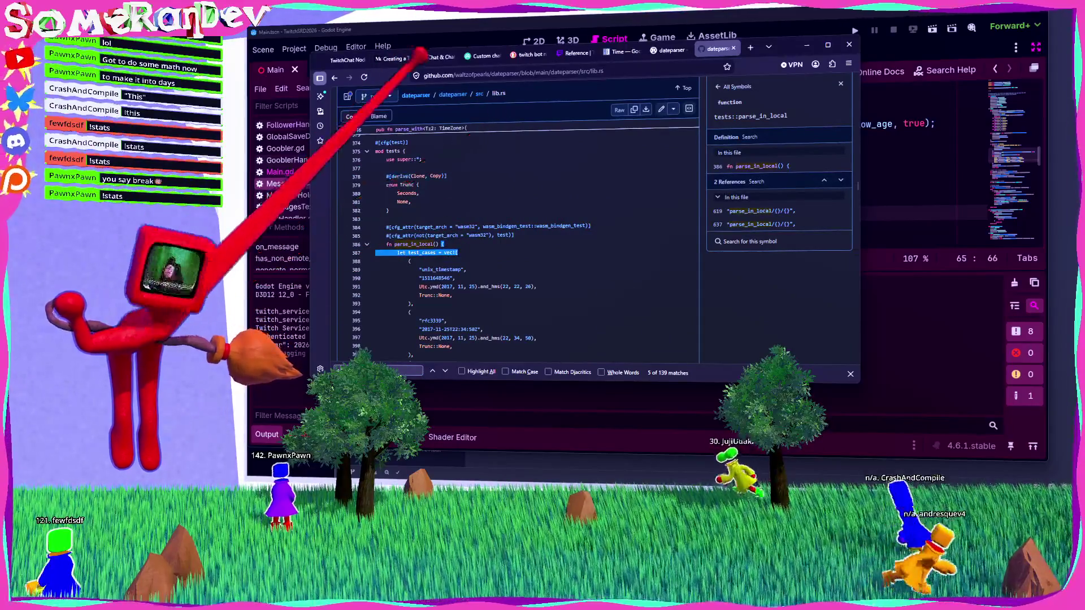
Read the repository's README, then return to the Godot script editor.
left_click(416, 95)
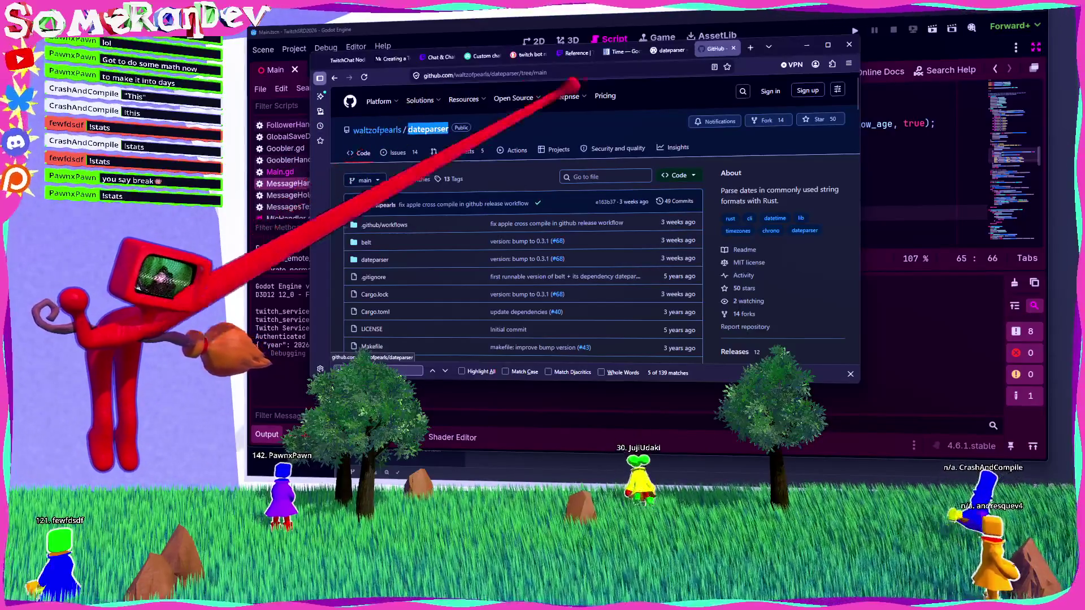
scroll(524, 294, "down", 5)
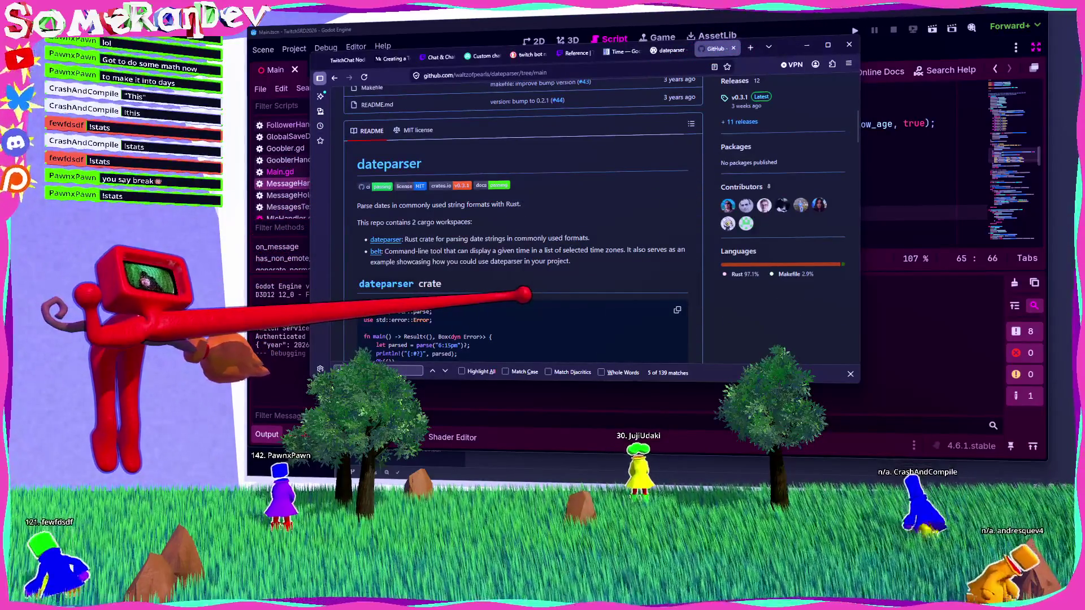
scroll(524, 294, "down", 4)
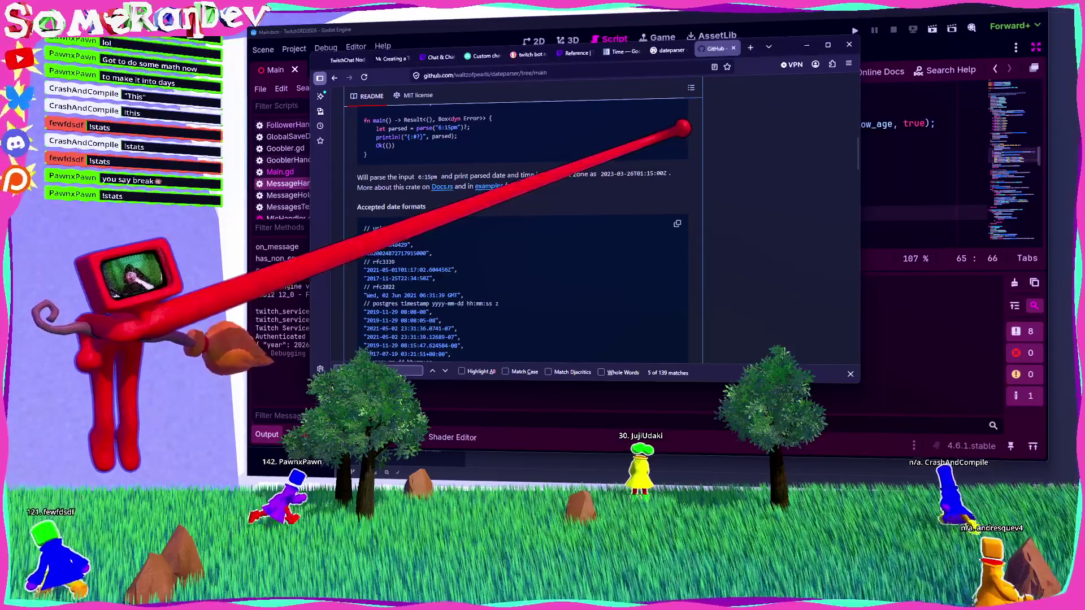
key("alt+Tab")
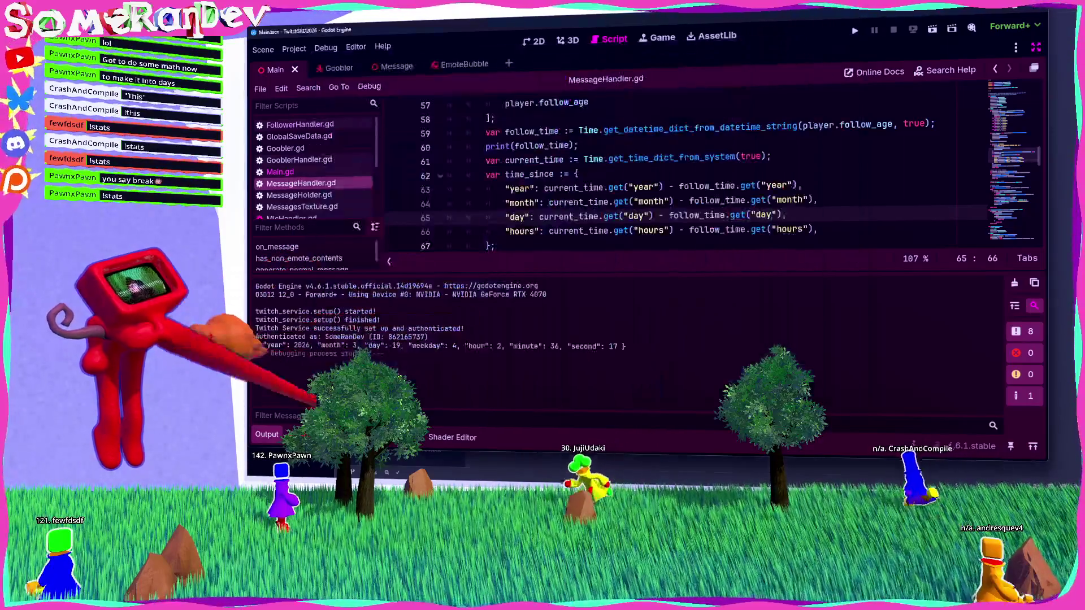
Run cargo add dateparser in the Game folder to add dateparser v0.3.1, then return to RustCode.
key("alt+Tab")
type("cd Game")
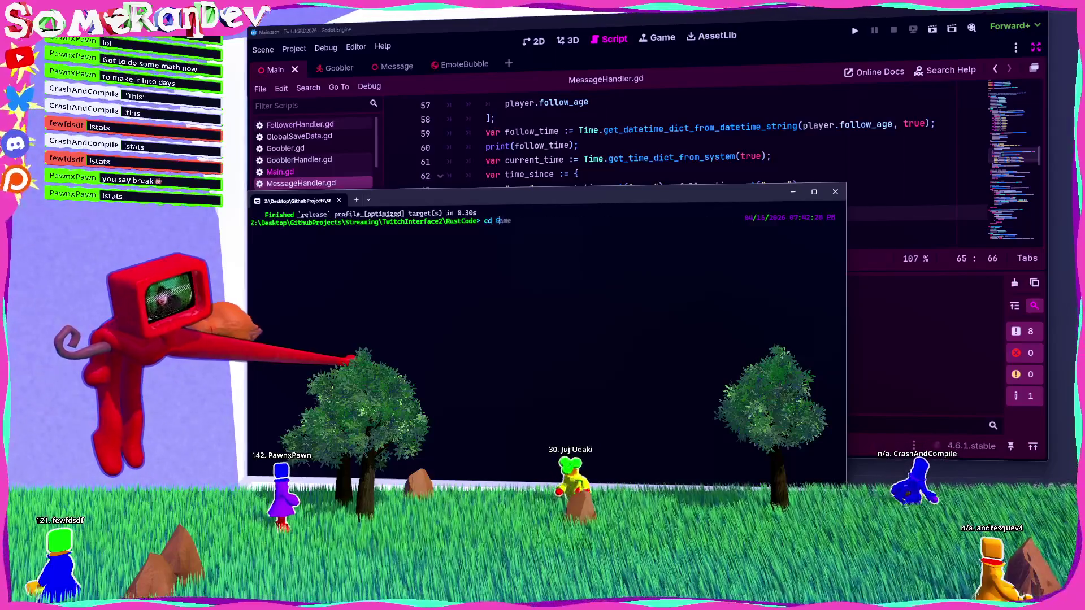
key("Return")
type("cargo add")
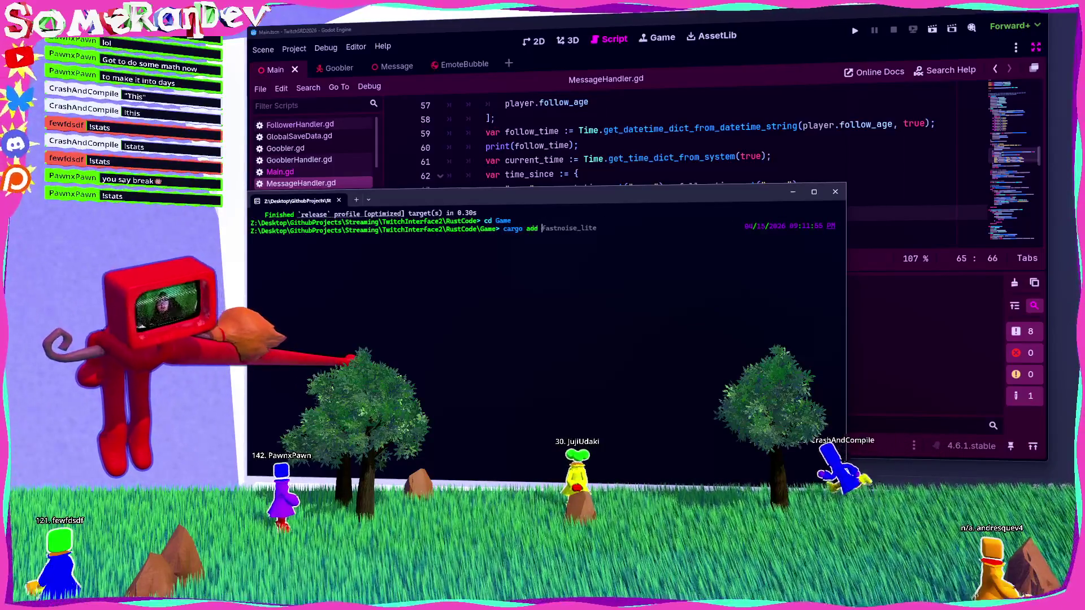
type("  dateparser")
key("Return")
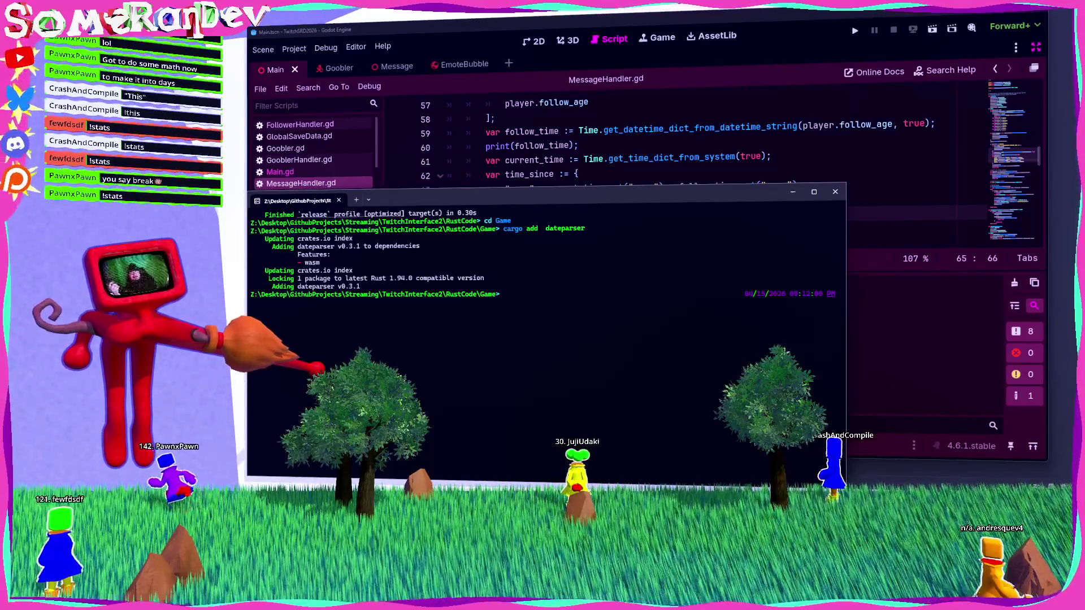
type("cd ..")
key("Return")
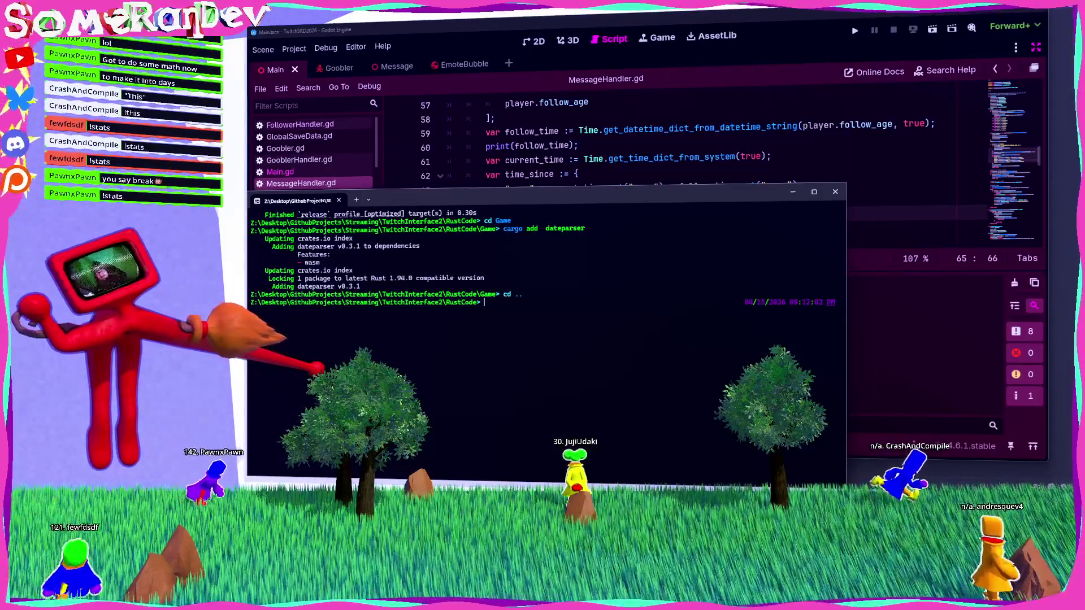
key("alt+Tab")
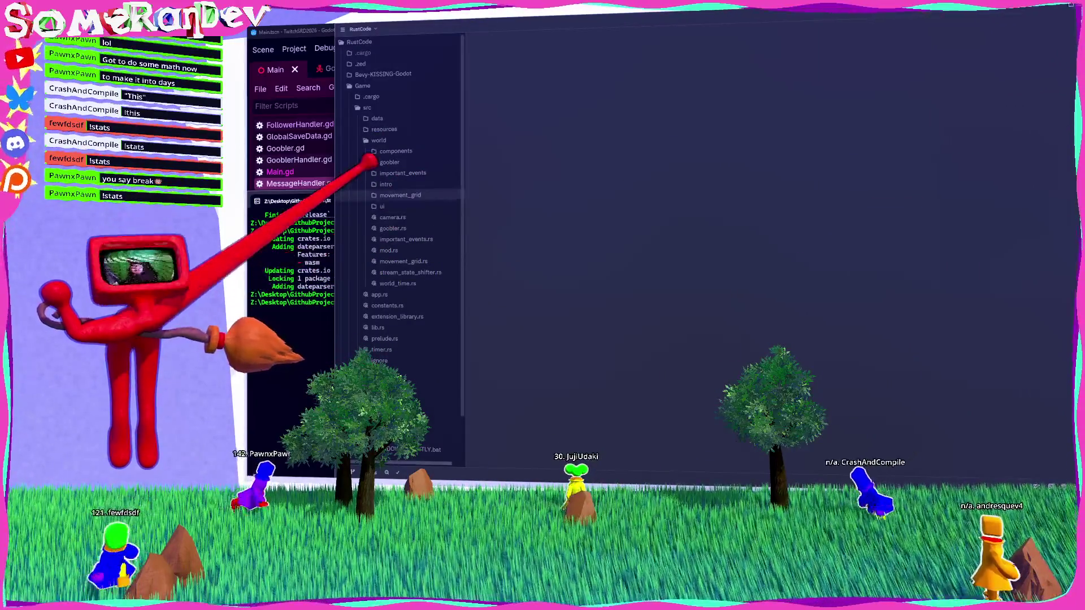
Collapse the world folder, select data, and bring up the src folder's context menu.
left_click(379, 140)
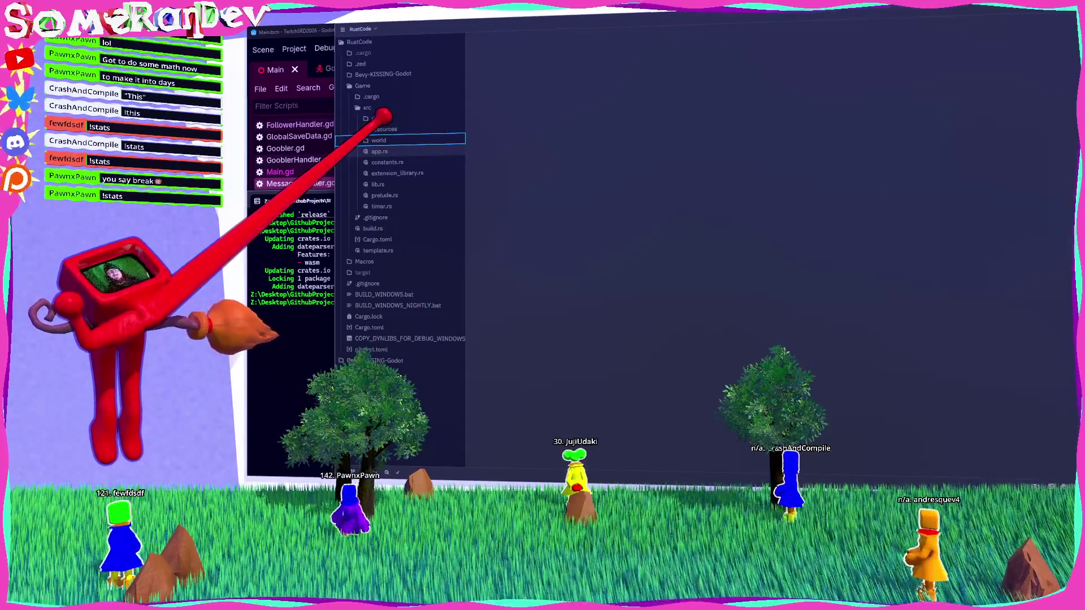
left_click(382, 117)
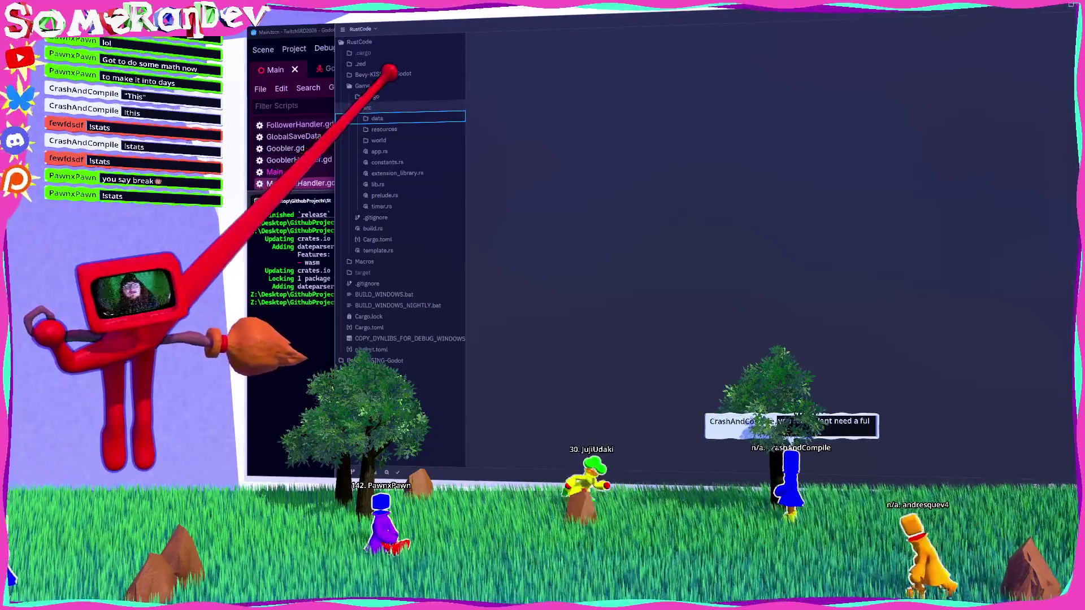
right_click(390, 108)
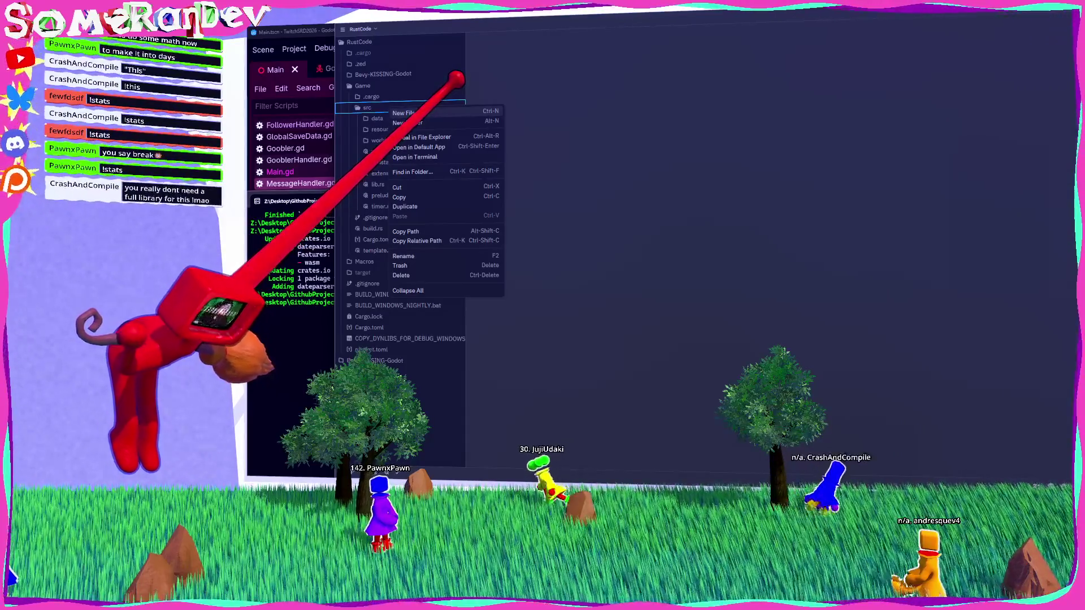
Create a new file functions_for_gdscript.rs in the src folder.
left_click(405, 113)
type("ions_for_gdscript")
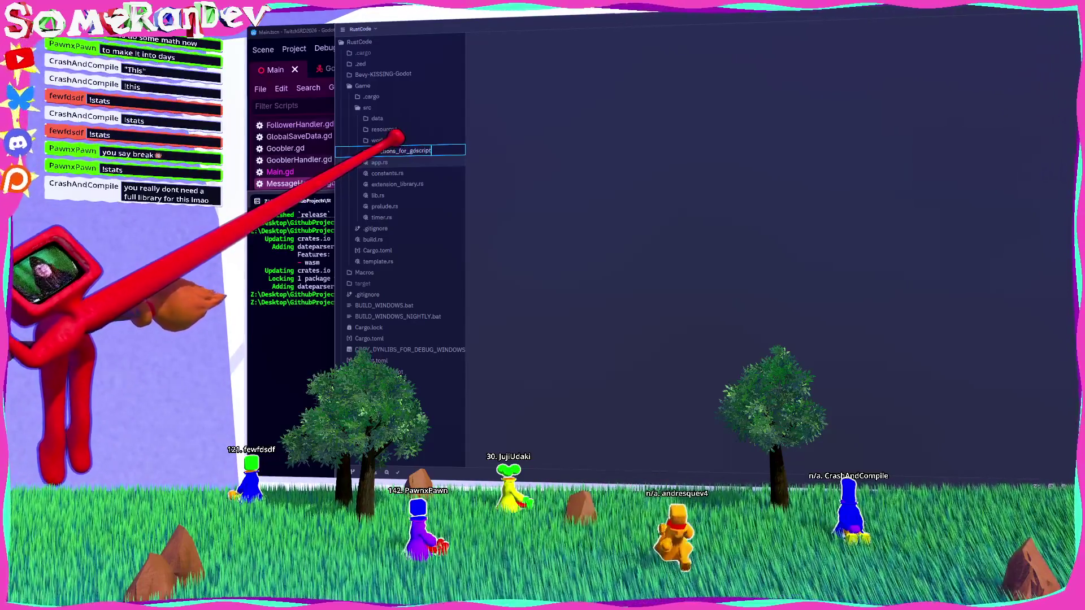
type(".rs")
key("Return")
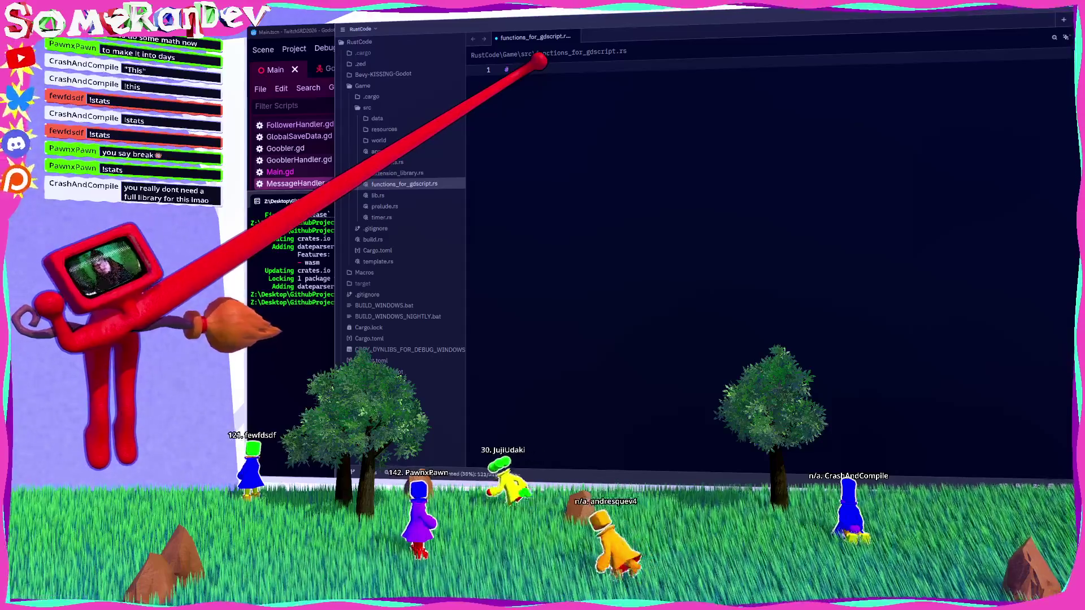
Enlarge the editor text, start the file with use crate::prelude::*;, and open a blank Firefox tab.
key("ctrl+equal")
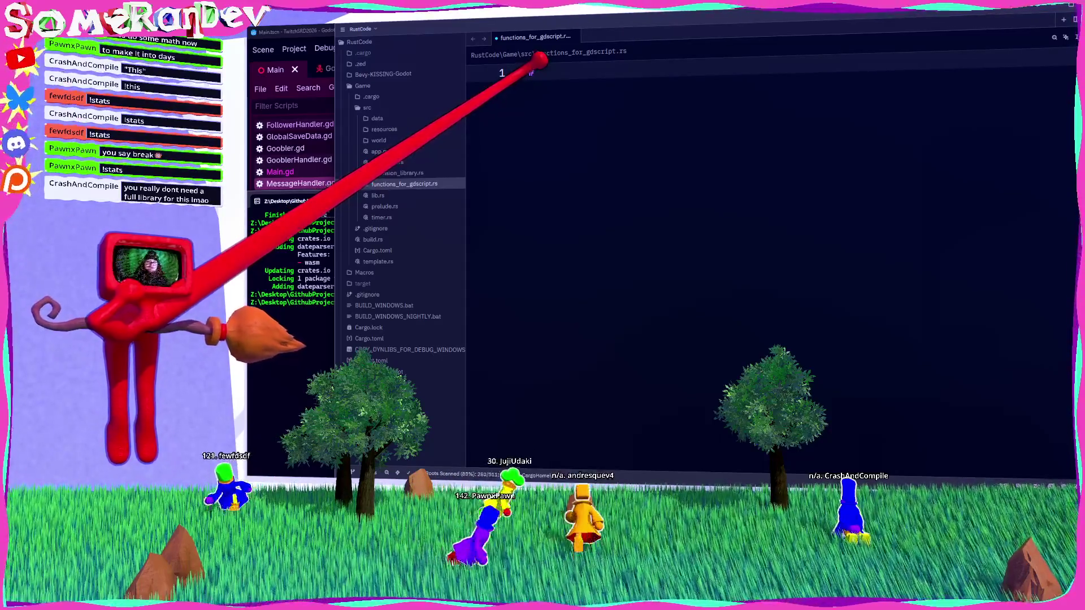
type("use crate::pr")
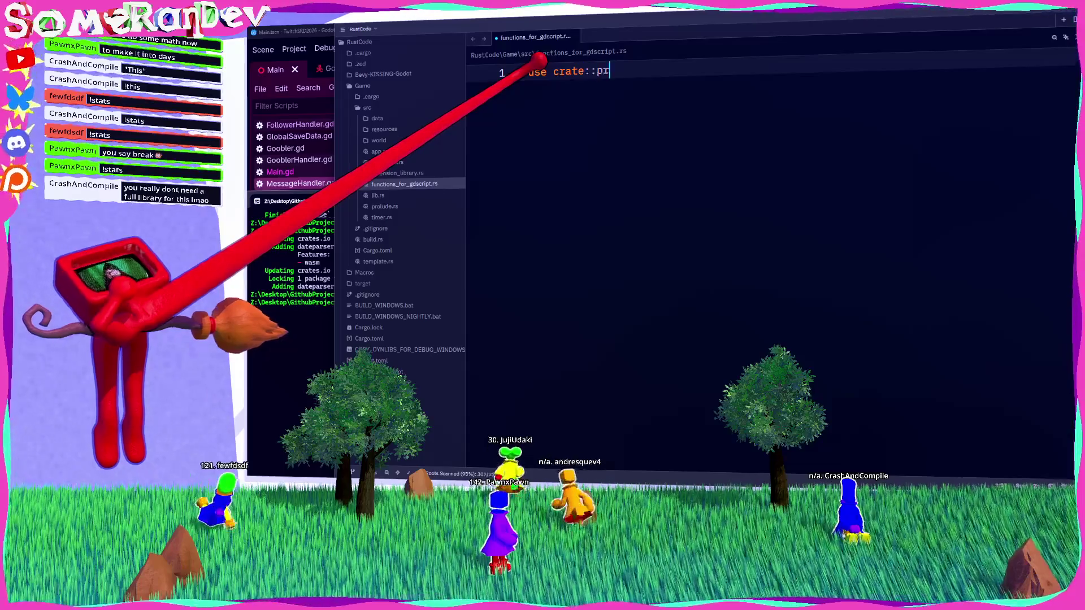
type("elude::*;")
key("Return")
key("Return")
type("#[]")
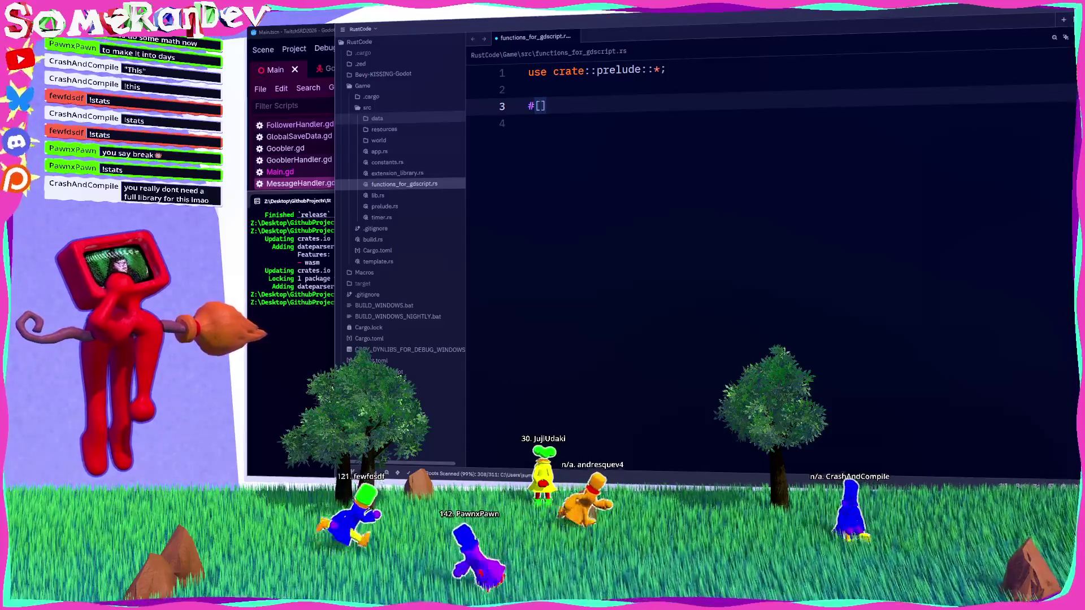
key("alt+Tab")
left_click(750, 48)
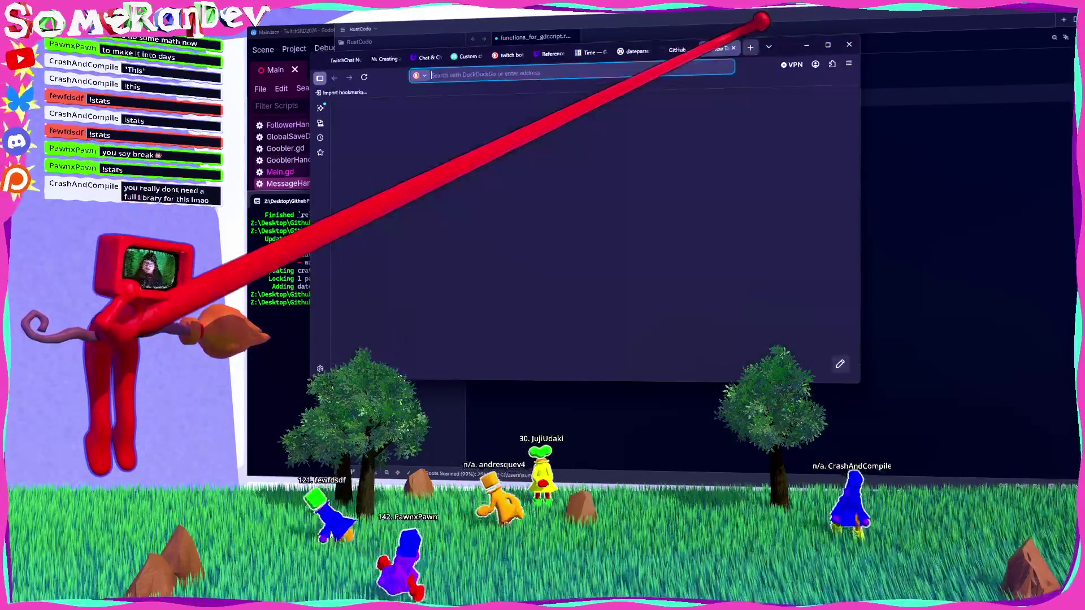
Search DuckDuckGo for 'rust godot static class'.
type("rust godot")
key("Return")
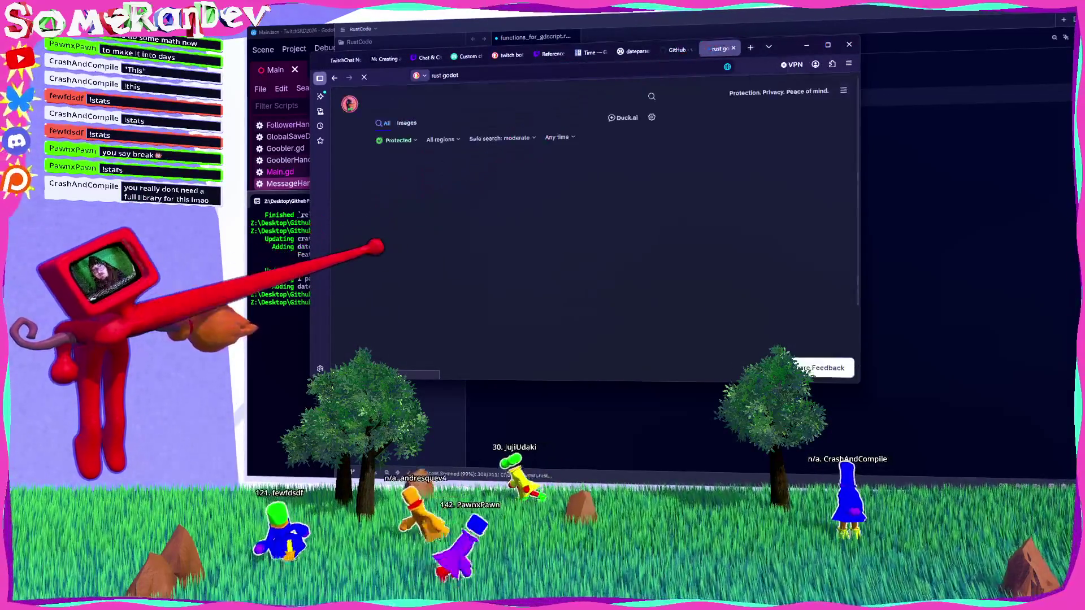
left_click(429, 177)
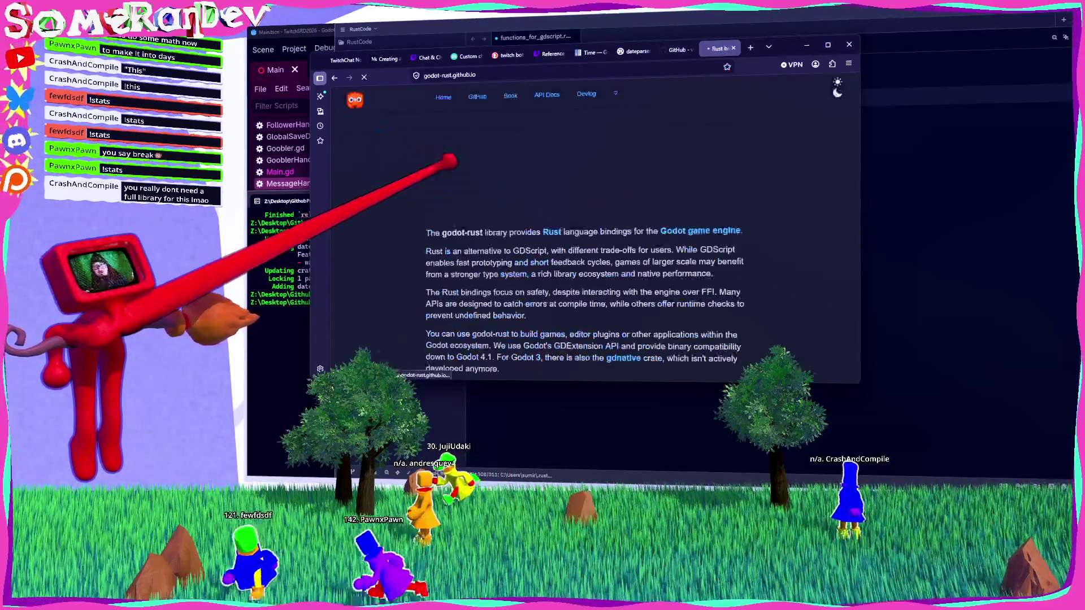
scroll(585, 226, "down", 10)
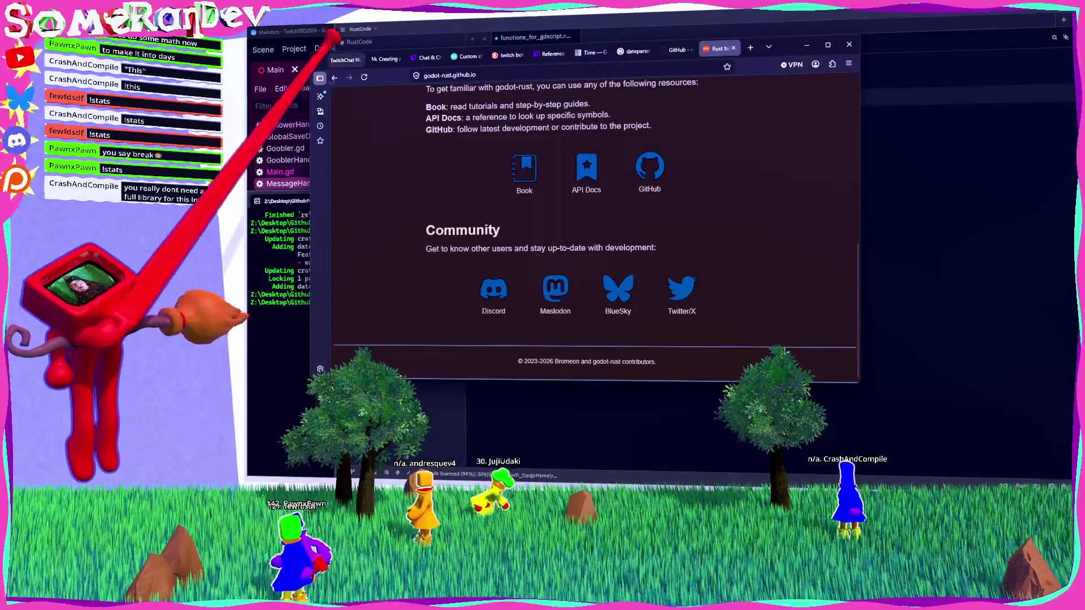
key("alt+Left")
left_click(459, 75)
type("s")
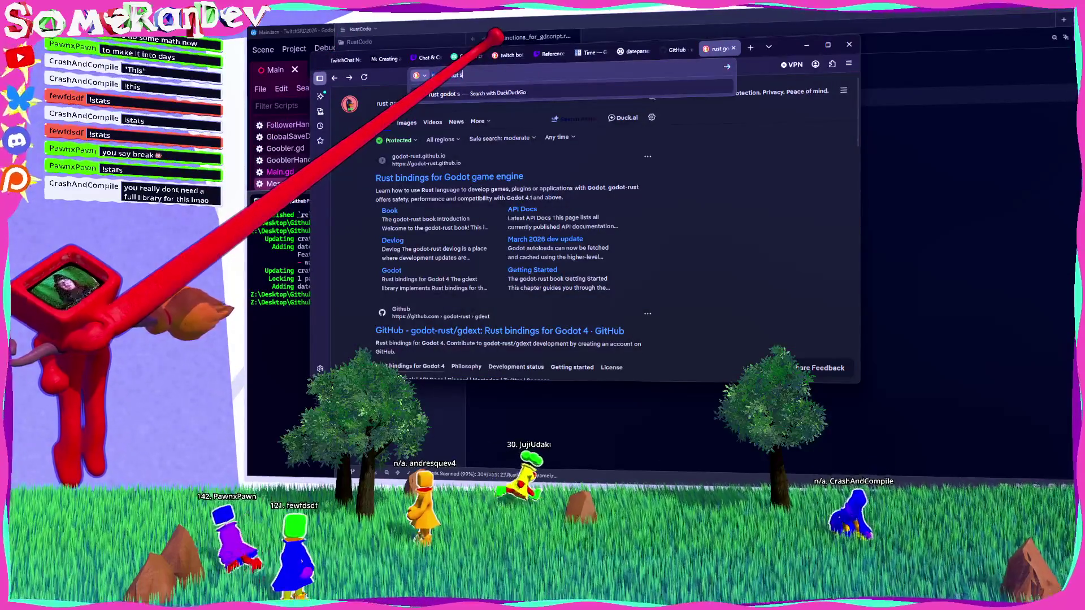
type("tatic class")
key("Return")
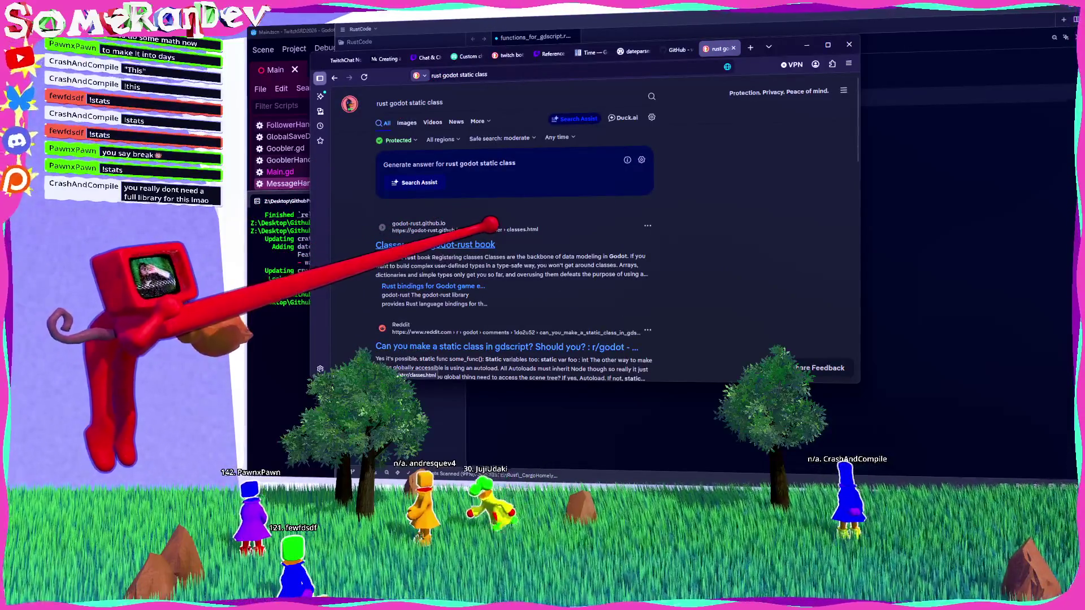
Find the Engine singletons page in the godot-rust book and copy its custom singleton example.
left_click(479, 222)
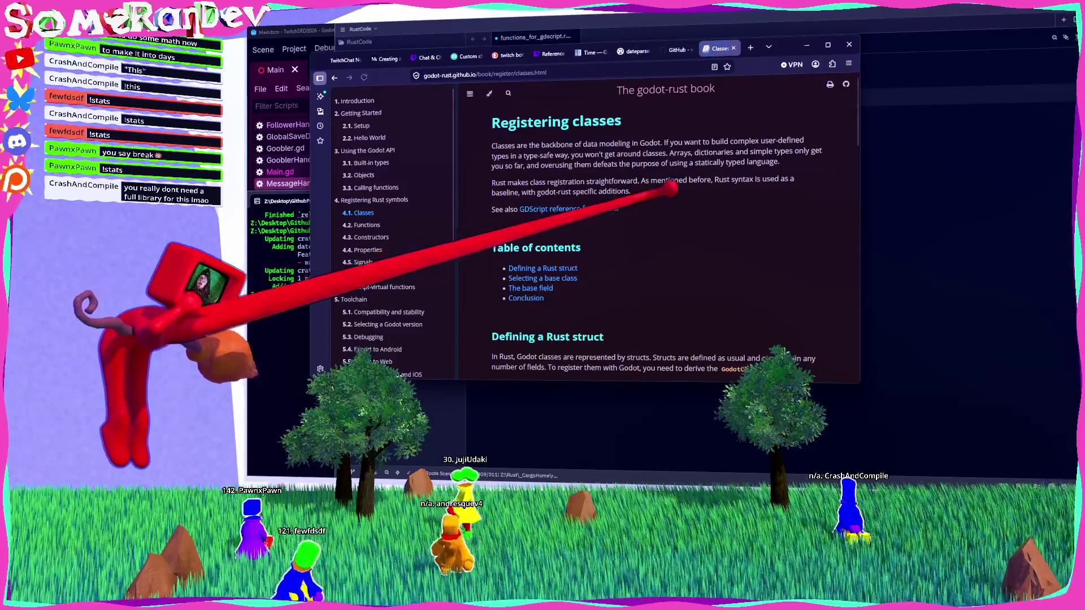
key("ctrl+f")
type("static")
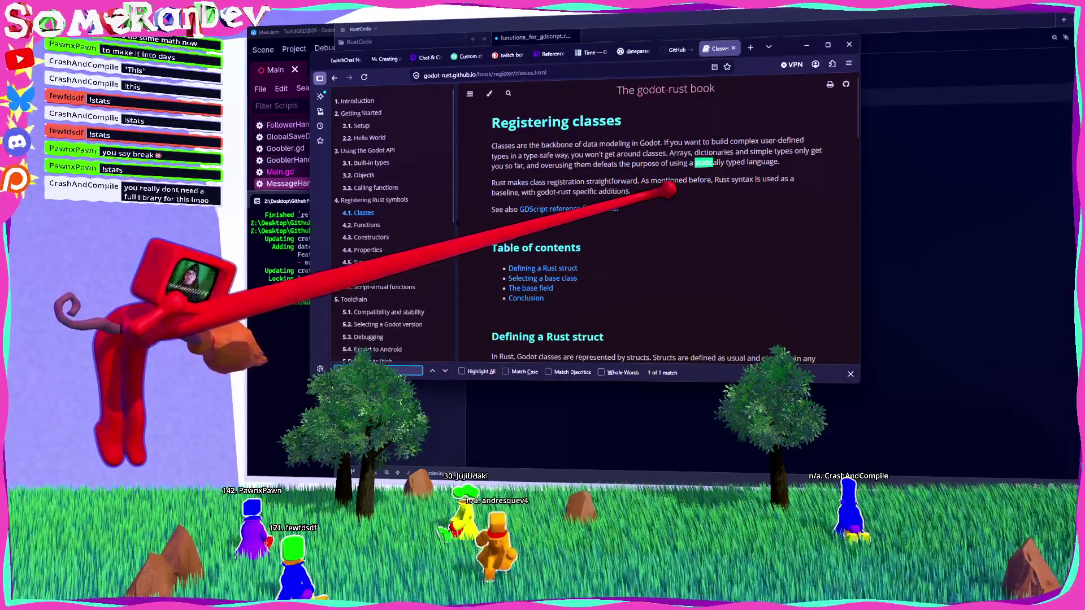
type("ingletons")
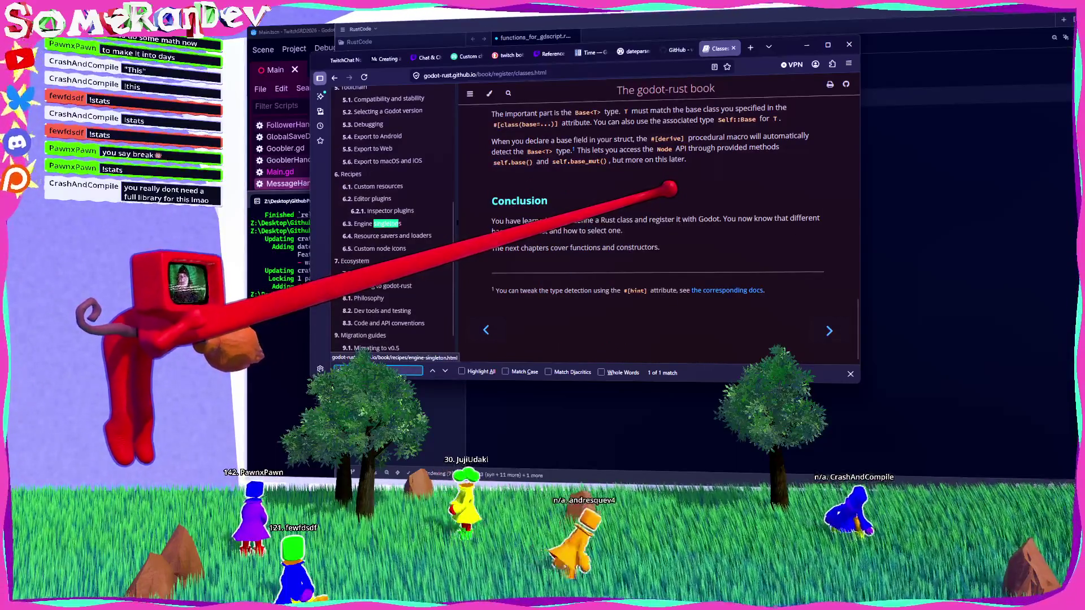
key("Return")
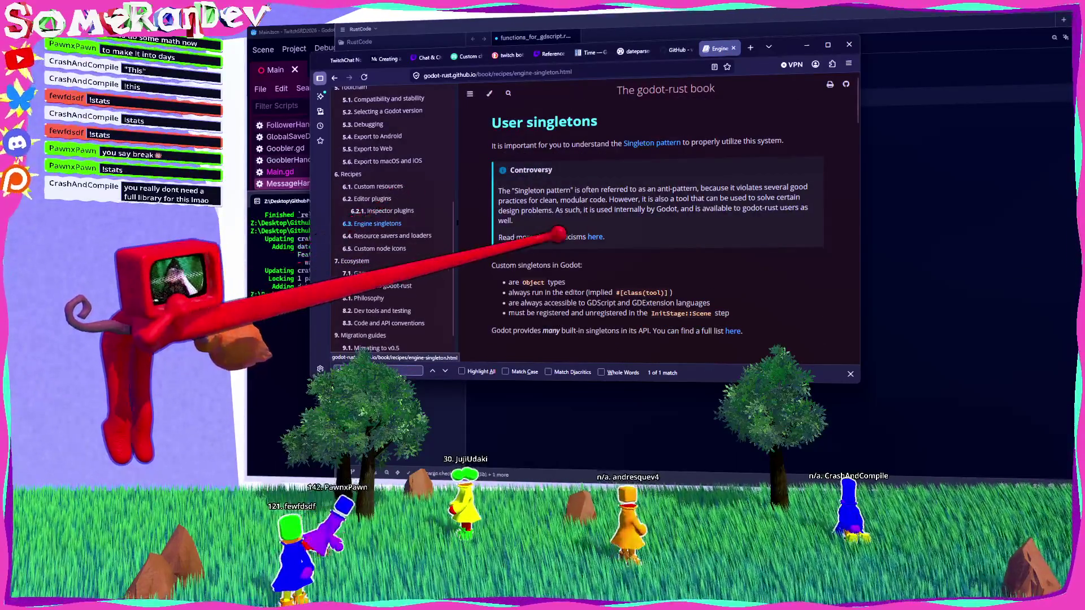
scroll(656, 226, "down", 5)
scroll(599, 226, "down", 2)
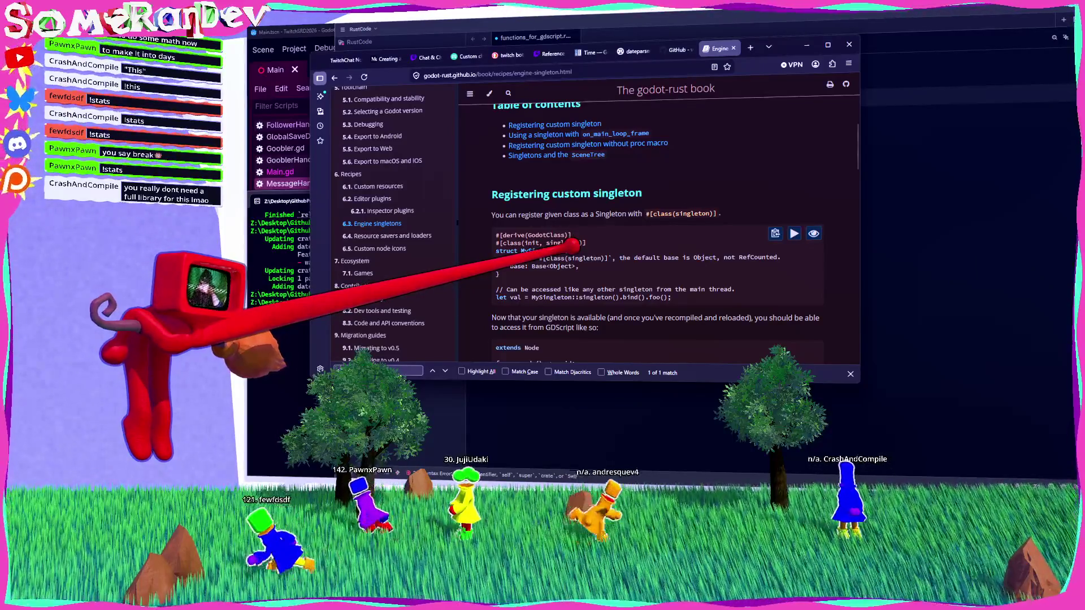
scroll(655, 237, "down", 3)
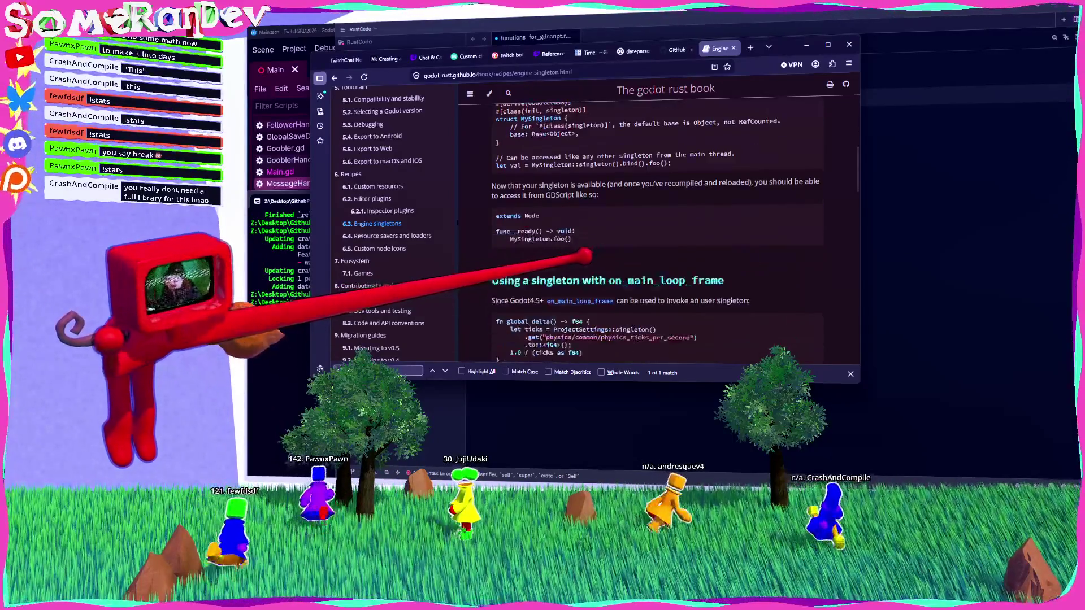
scroll(655, 237, "up", 2)
mouse_move(671, 253)
left_mouse_down()
mouse_move(496, 244)
mouse_move(496, 191)
left_mouse_up()
key("ctrl+c")
key("alt+Tab")
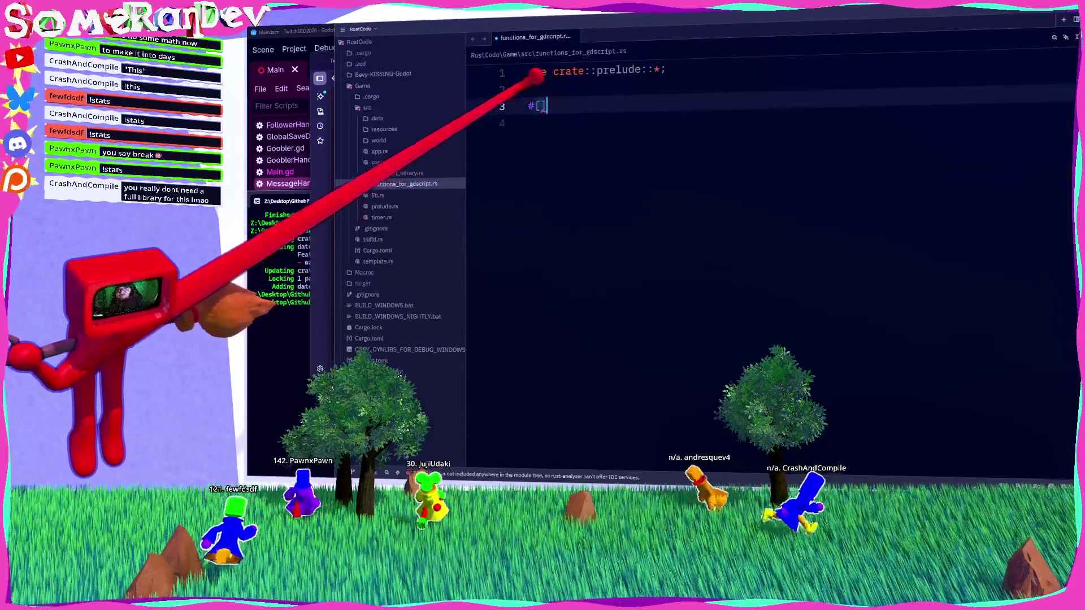
Paste the singleton example, rename MySingleton to FunctionsForGDScript, and delete its comment lines.
key("ctrl+v")
mouse_move(1060, 109)
left_mouse_down()
mouse_move(714, 113)
mouse_move(551, 131)
left_mouse_up()
key("BackSpace")
key("BackSpace")
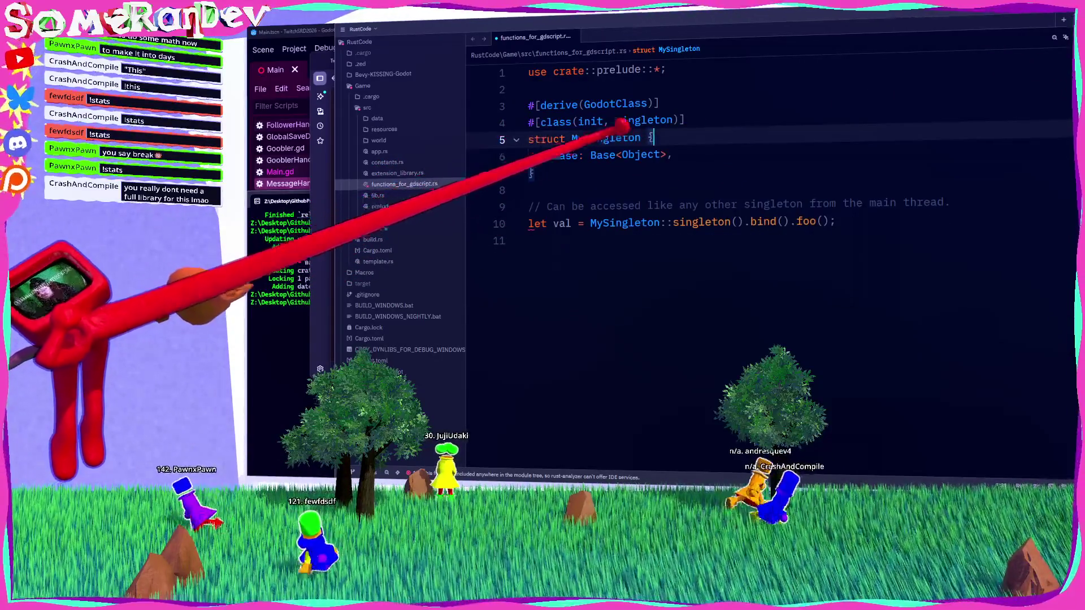
double_click(605, 138)
type("FunctionsForGDScript")
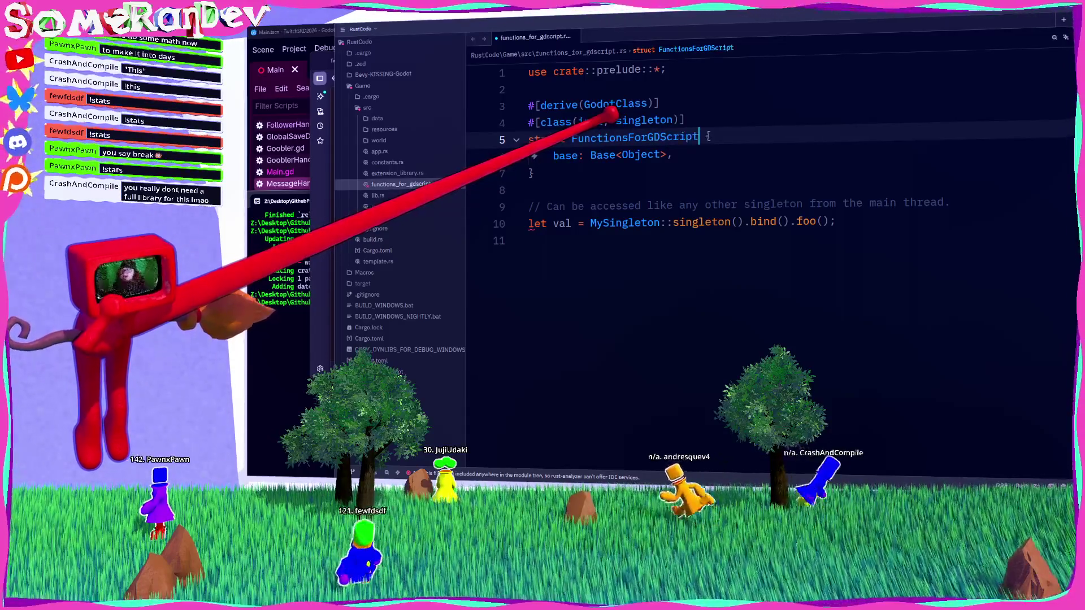
mouse_move(835, 222)
left_mouse_down()
mouse_move(516, 222)
mouse_move(507, 181)
left_mouse_up()
key("BackSpace")
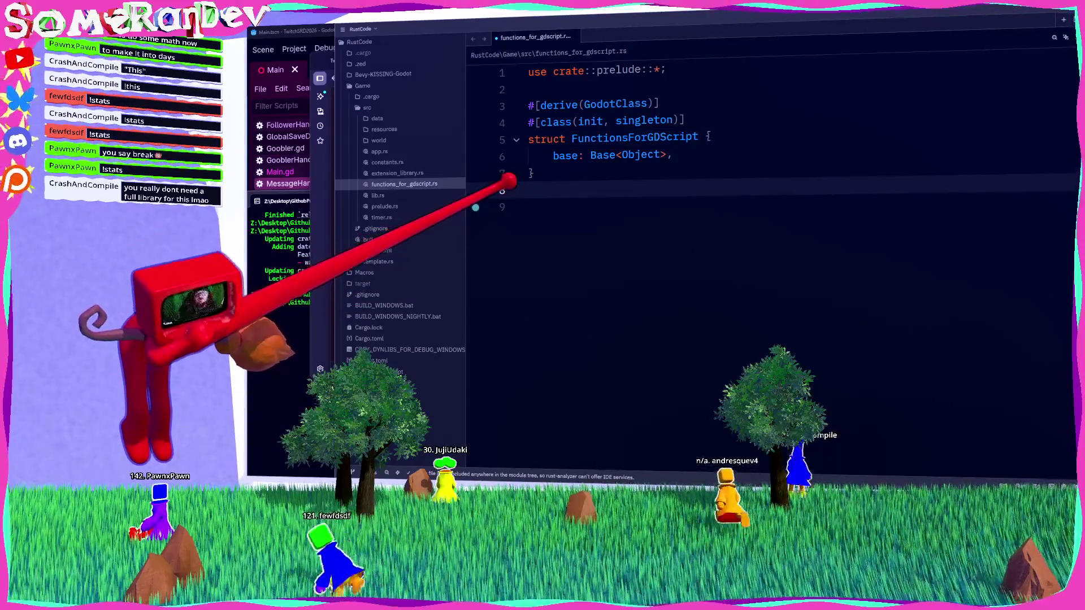
Add a #[godot_api] impl FunctionsForGDScript block containing a #[func] attribute.
key("Return")
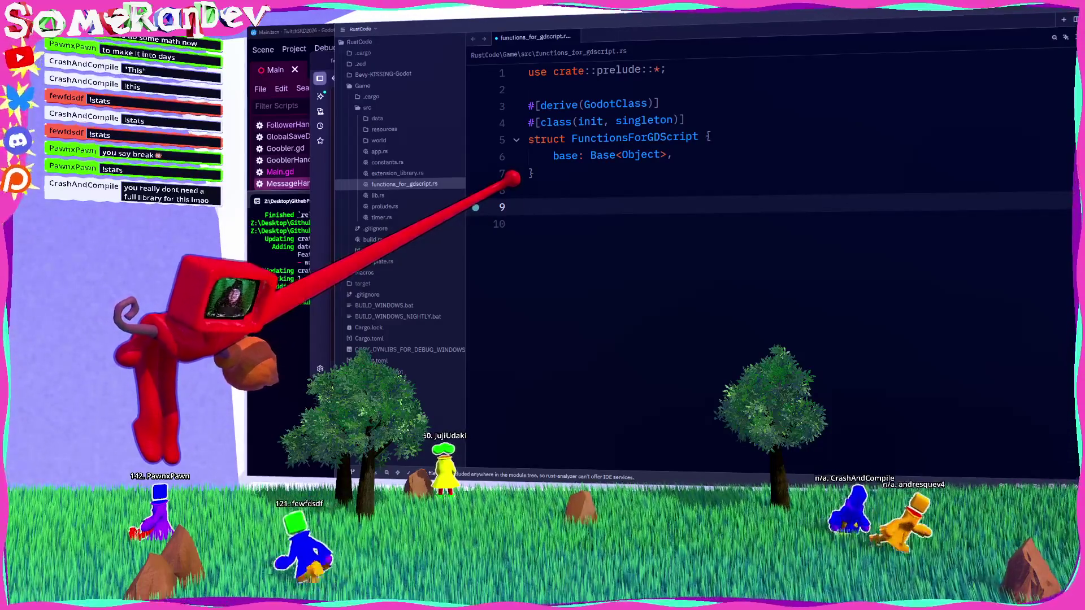
type("i#[godot_api")
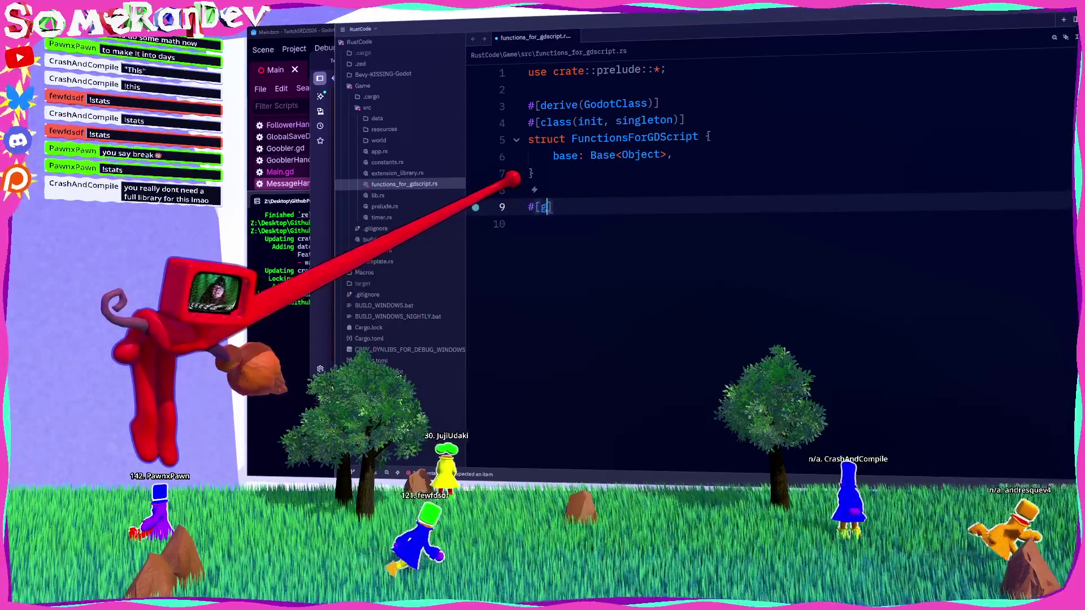
type("]")
key("Return")
type("impl")
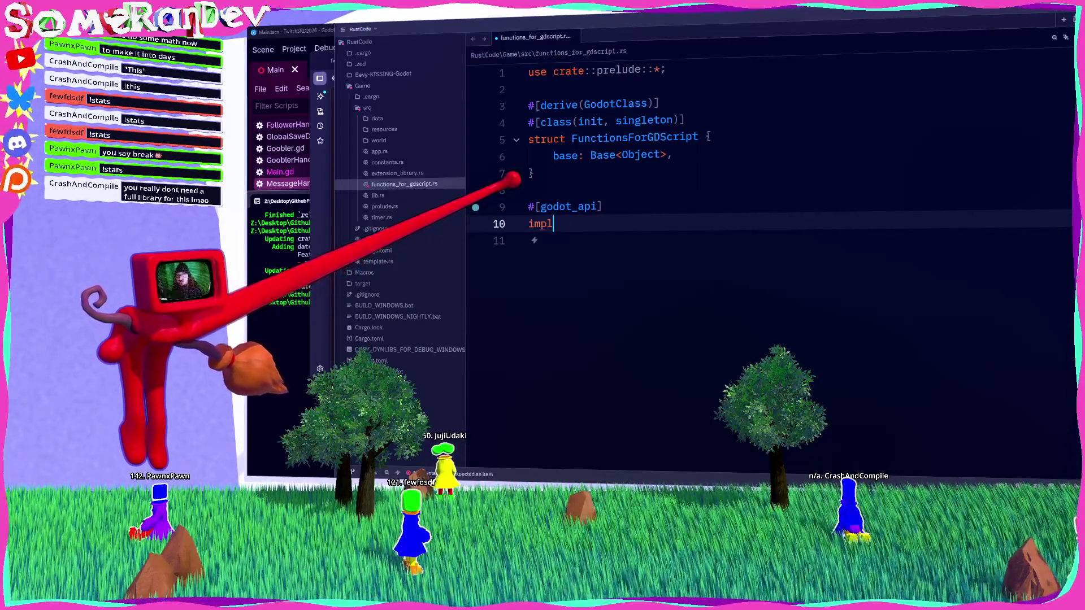
type("FunctionsForGDScript ")
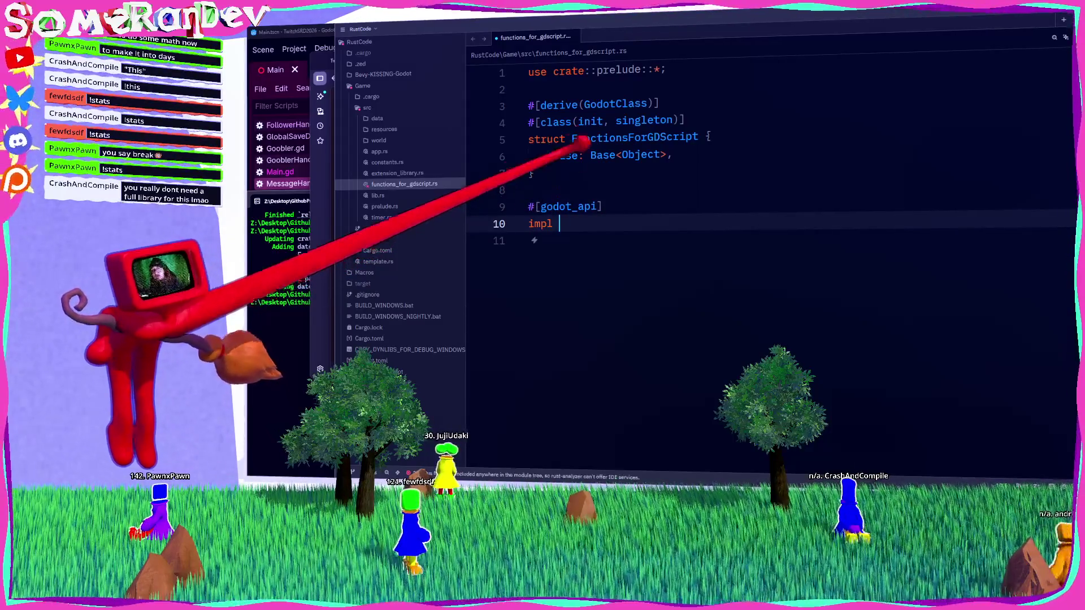
type("{")
key("Return")
type("#[func]")
key("Return")
type("fn get_pretty_string_of")
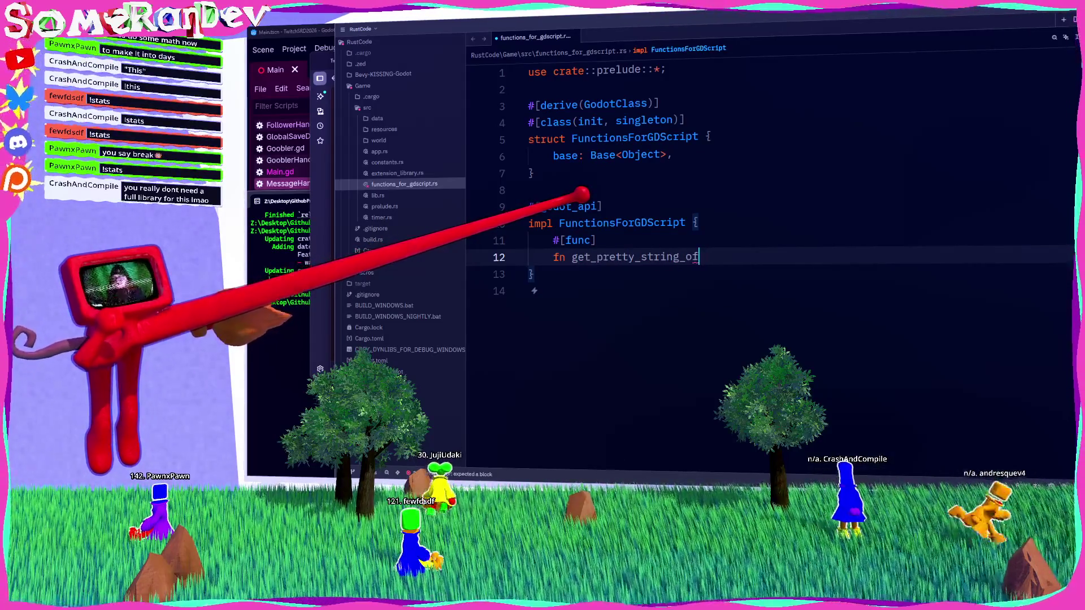
Write the get_pretty_string_of_time_since_utc_timestamp function with &self and timestamp parameters.
type("_time_since_yt")
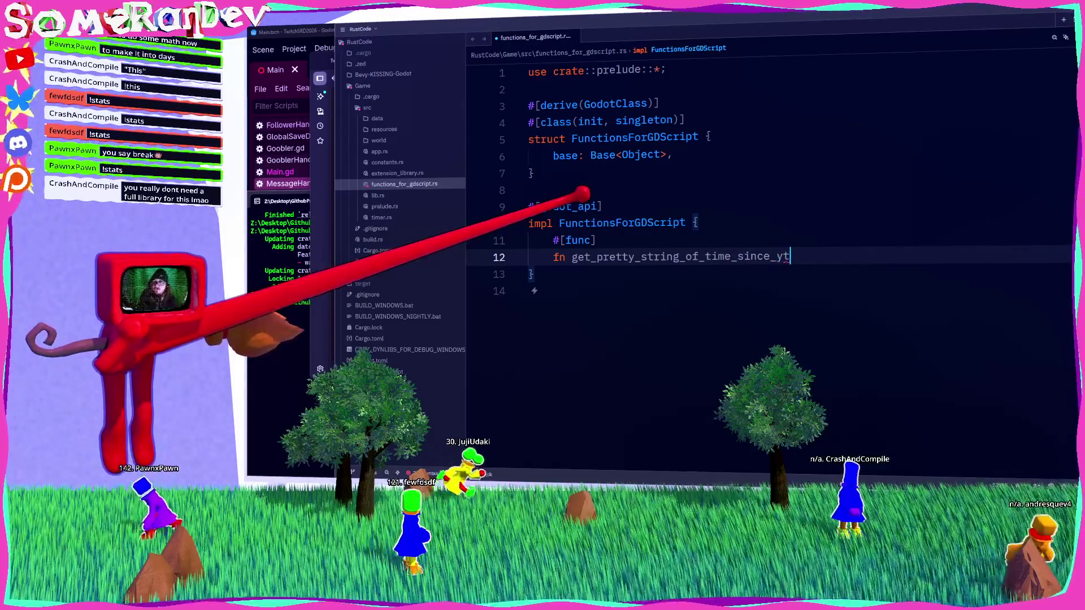
type("f_")
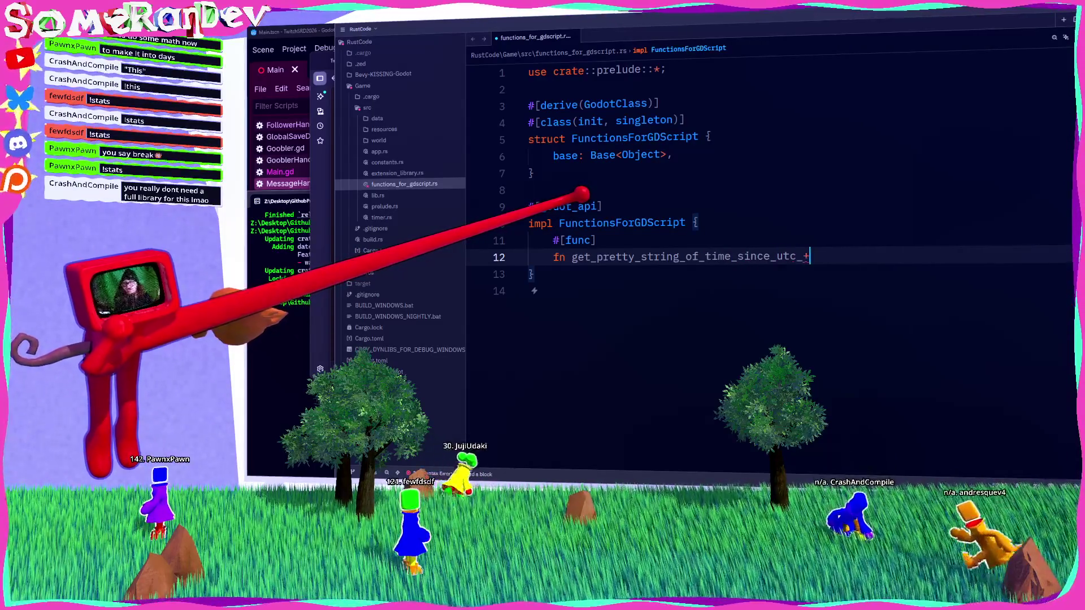
type("amp(time")
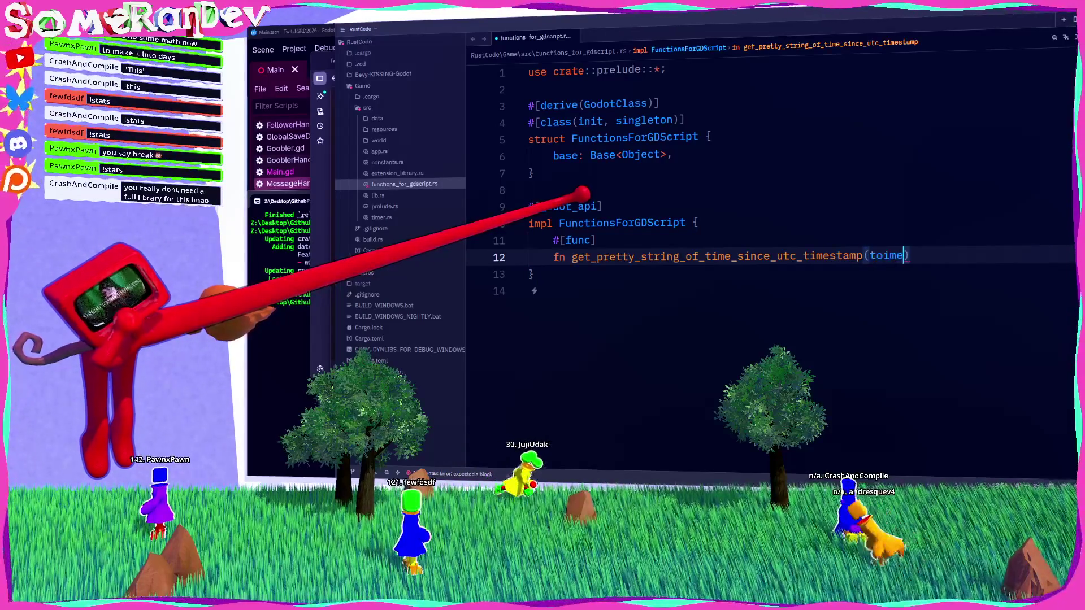
key("BackSpace")
key("BackSpace")
key("BackSpace")
type("imestamp")
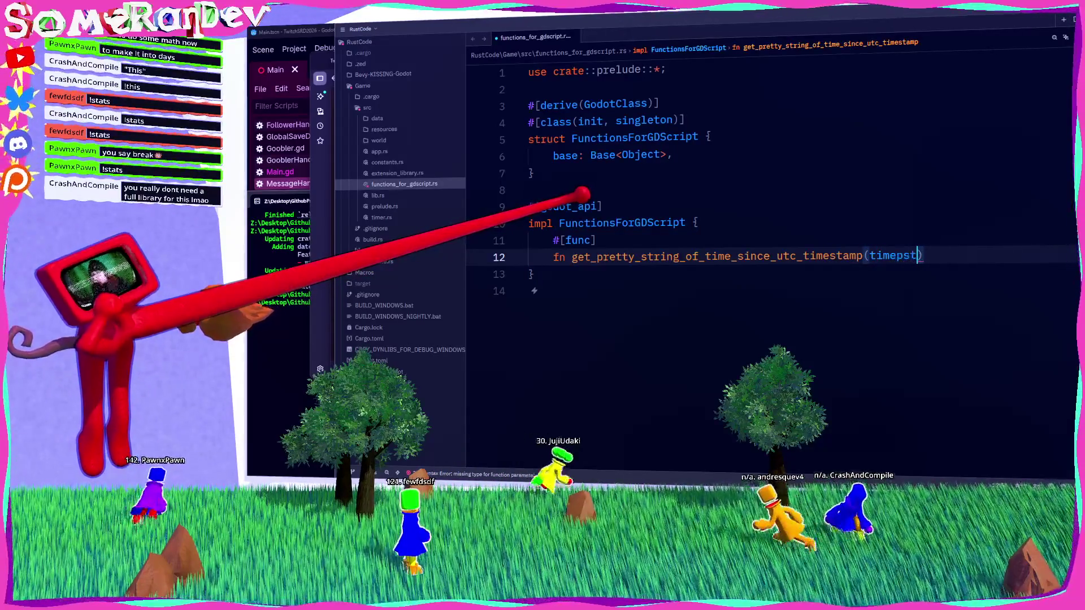
type(":")
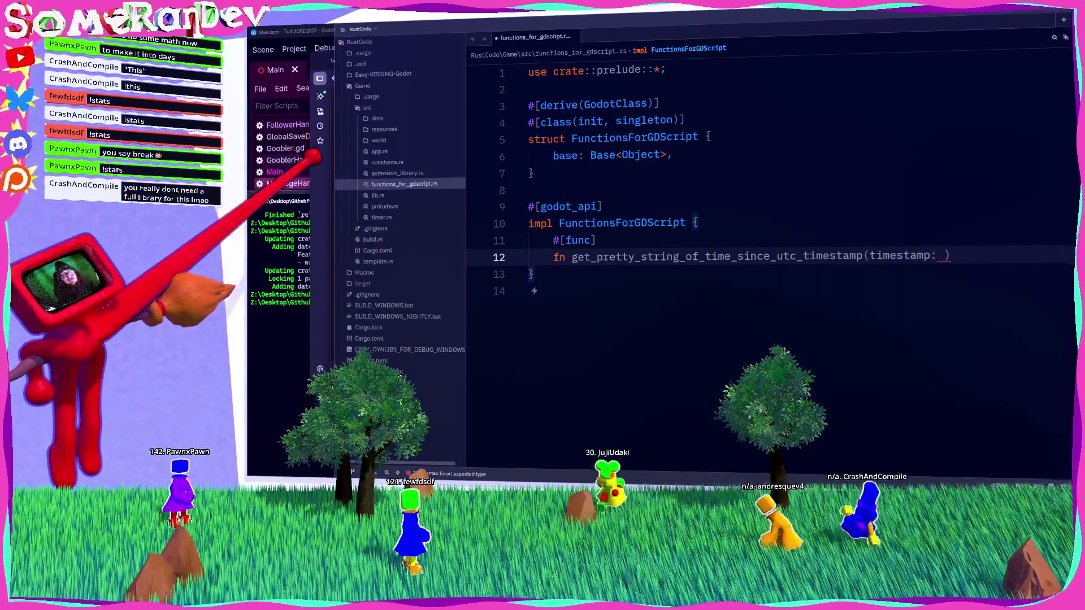
left_click(867, 256)
type("&saelf,")
key("Left")
key("Left")
key("Left")
key("BackSpace")
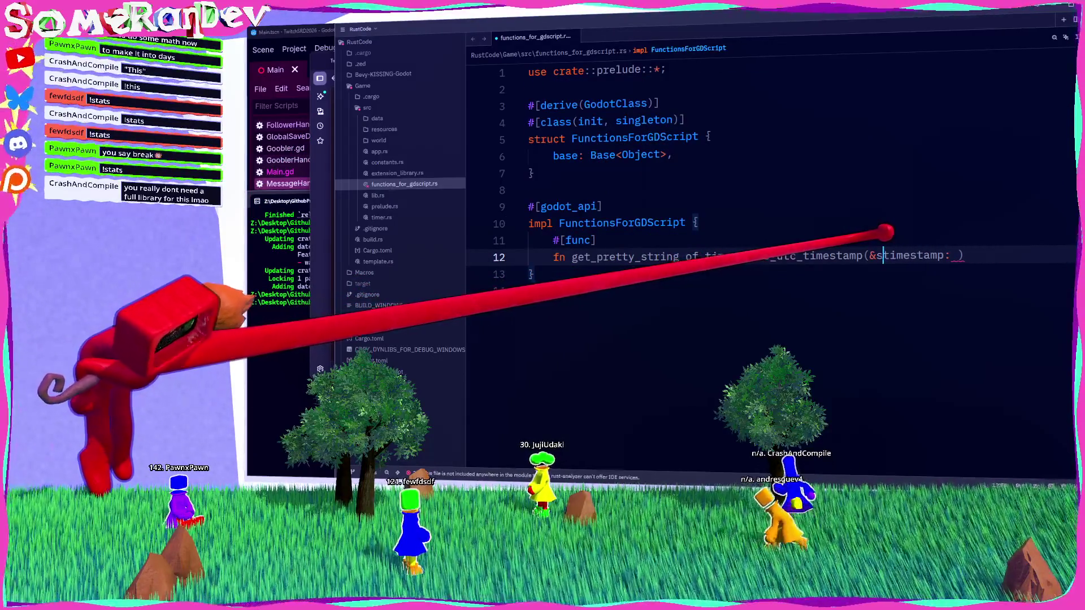
key("Right")
key("Right")
key("Right")
Type the timestamp parameter as GString and make the function return GString.
key("End")
key("Left")
key("BackSpace")
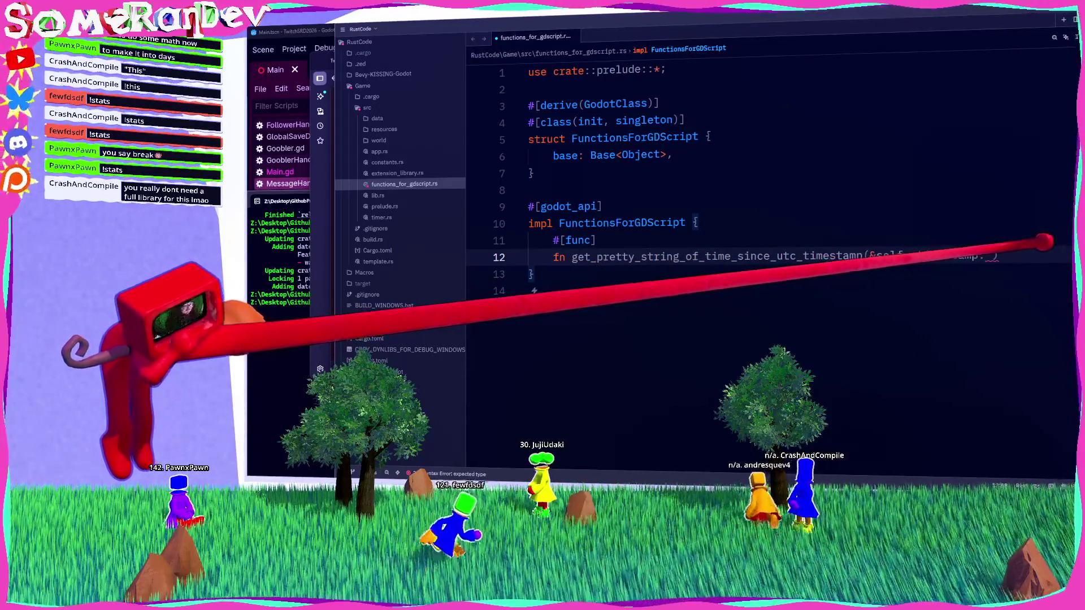
type("GString")
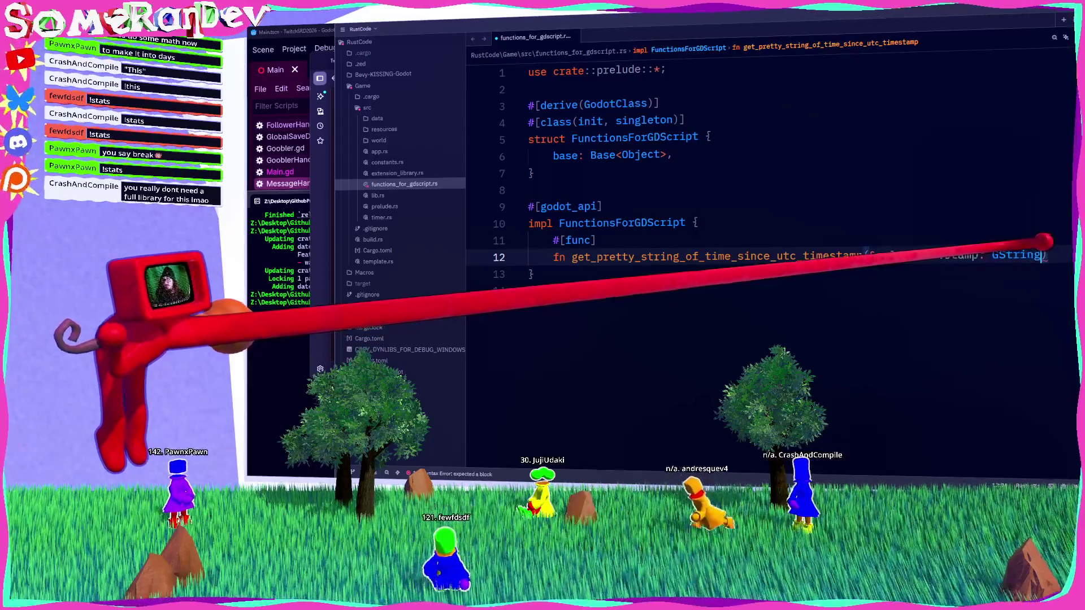
key("End")
type("-> GStri")
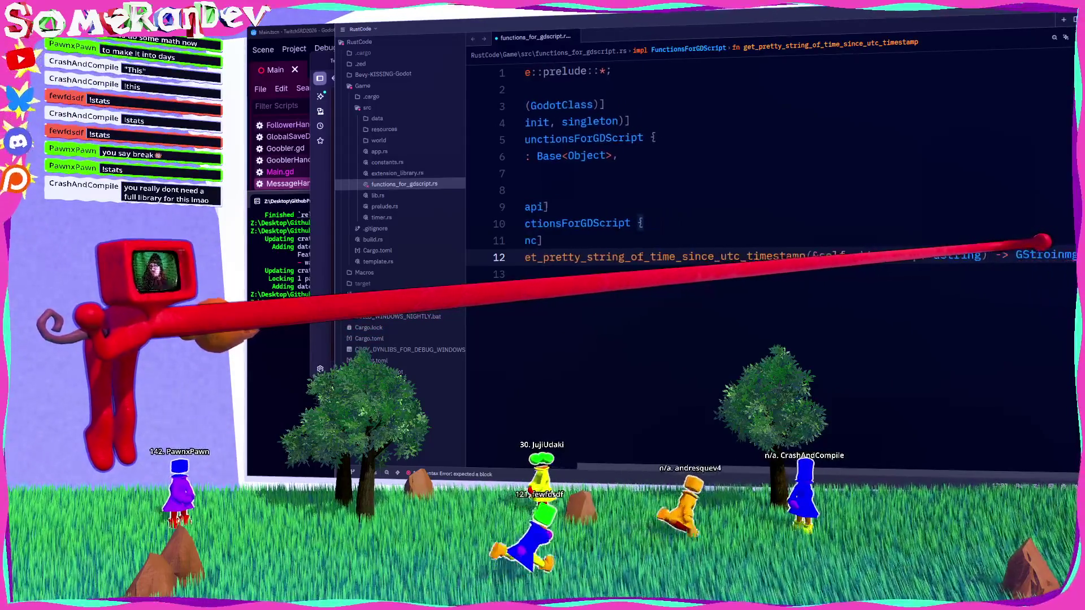
type("ng {")
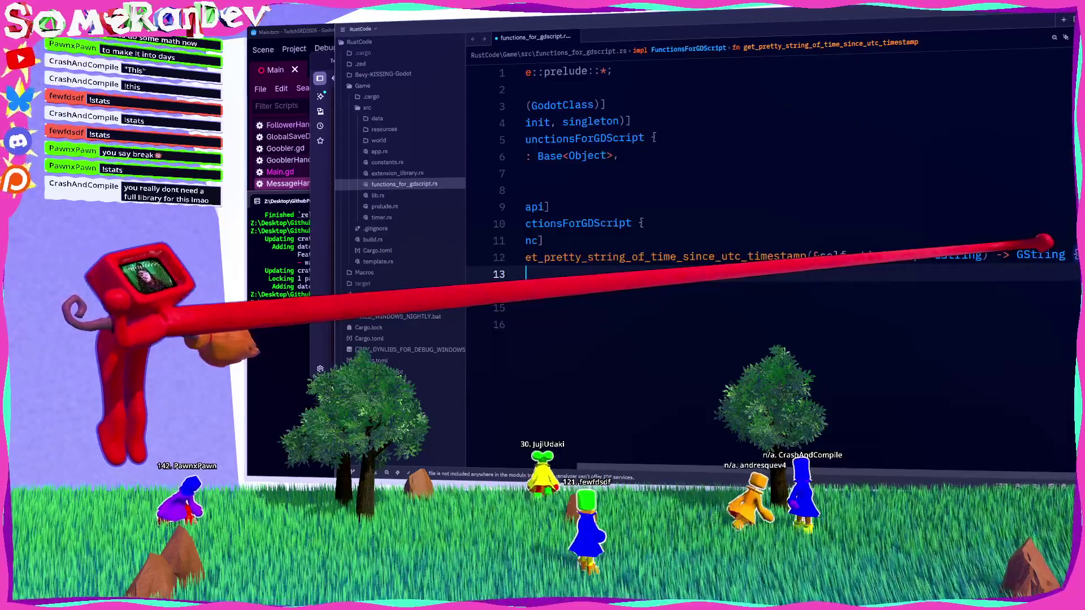
key("Return")
left_click(667, 69)
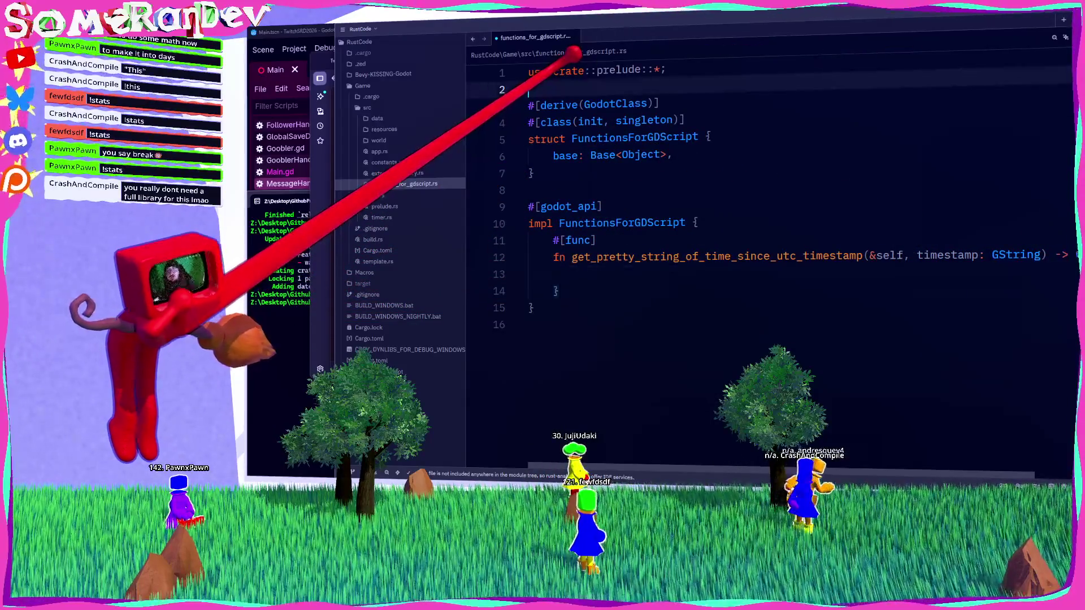
Add a use dateparser; import below the prelude import, checking the godot-rust book example.
key("Return")
key("Return")
type("use date")
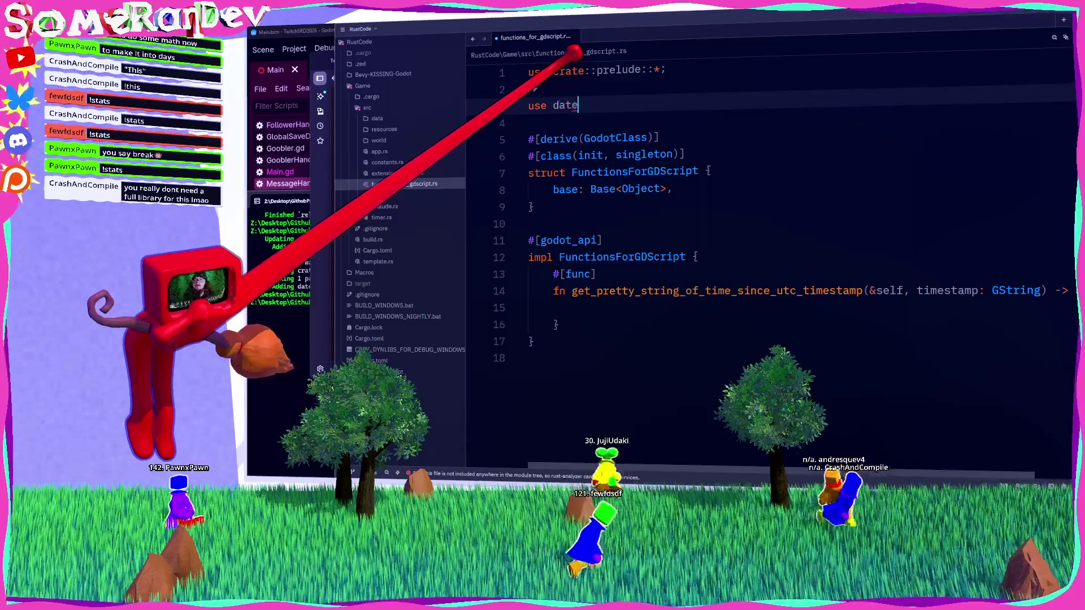
type("parse")
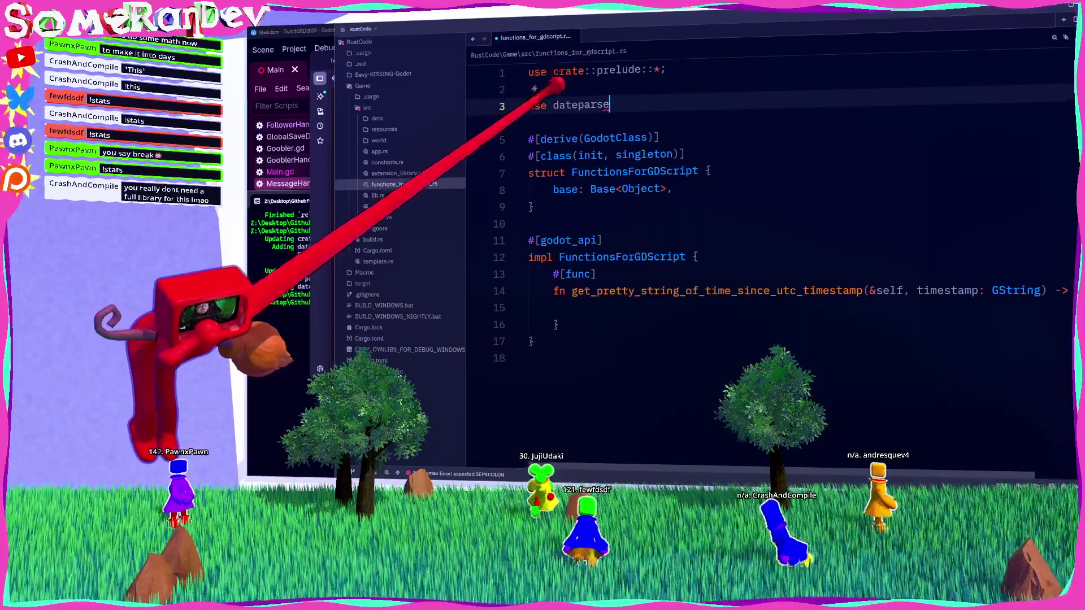
key("alt+Tab")
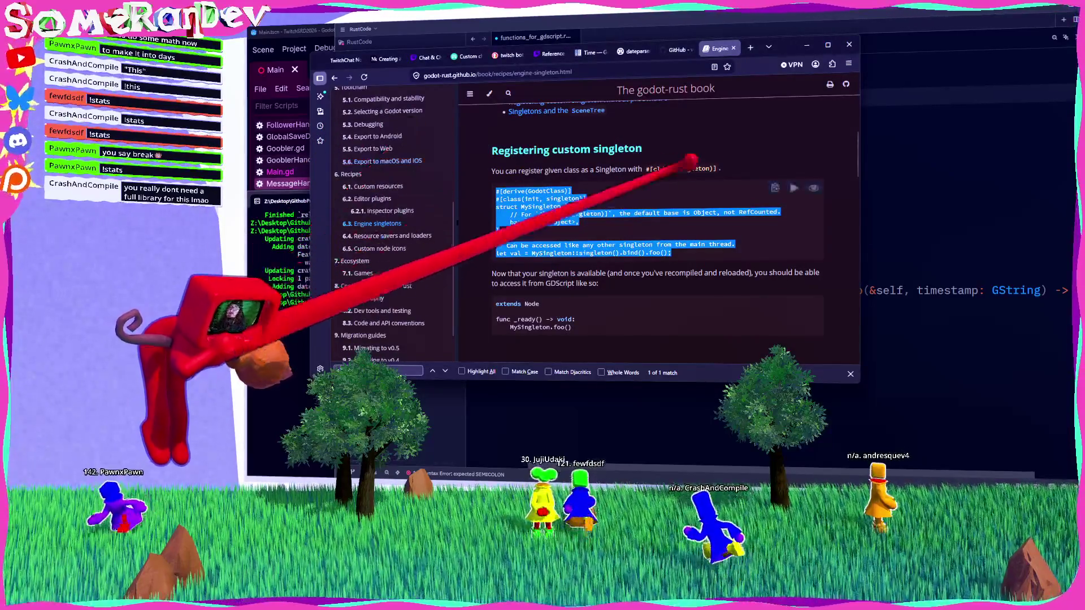
scroll(656, 226, "up", 4)
key("alt+Tab")
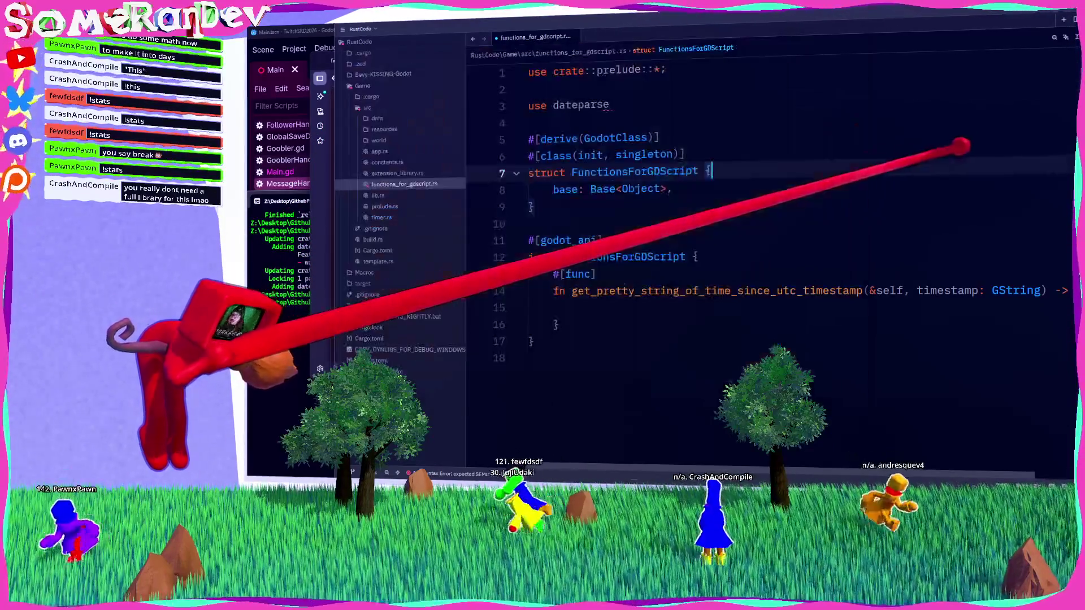
type("r;")
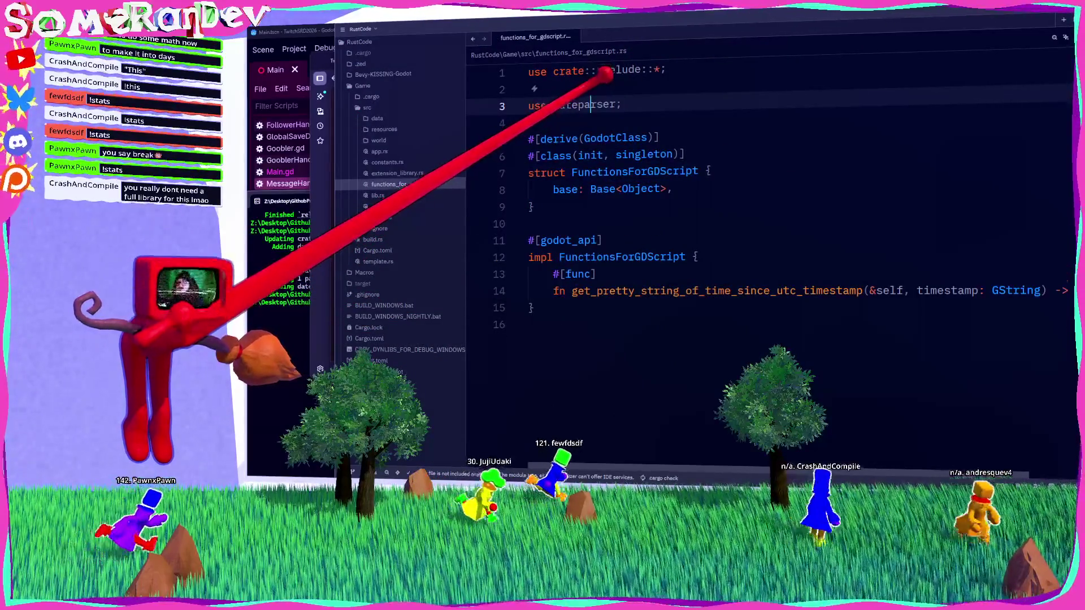
End the function signature with -> GString {, save, and begin the body with dateparser::.
left_click(1039, 286)
type("GString {")
key("ctrl+s")
key("Return")
type("dateparser::")
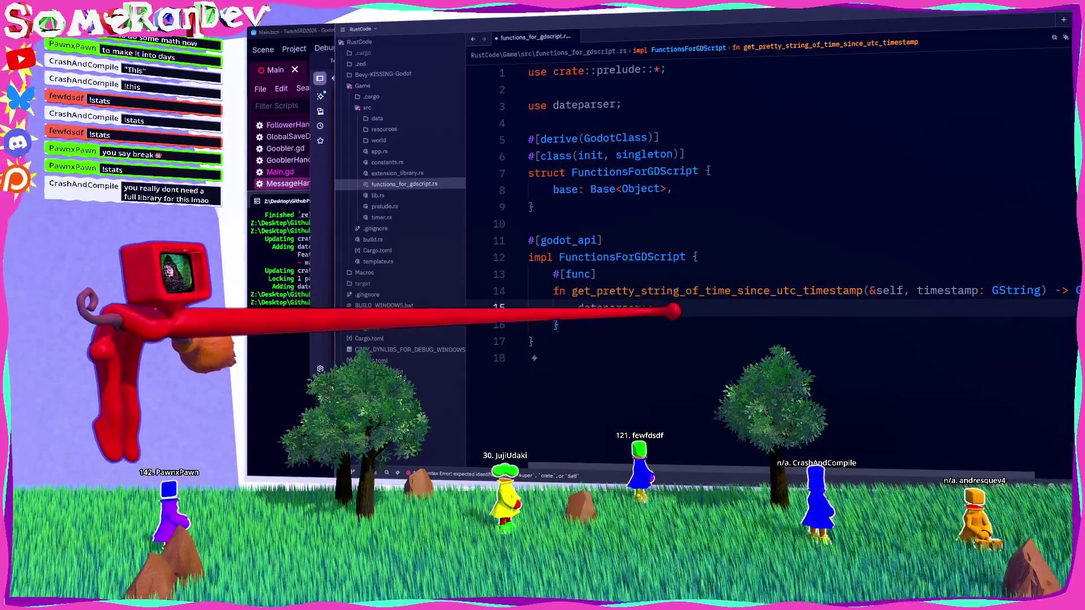
Declare mod functions_for_gdscript; in lib.rs and save, then retype the dateparser:: call.
left_click(377, 195)
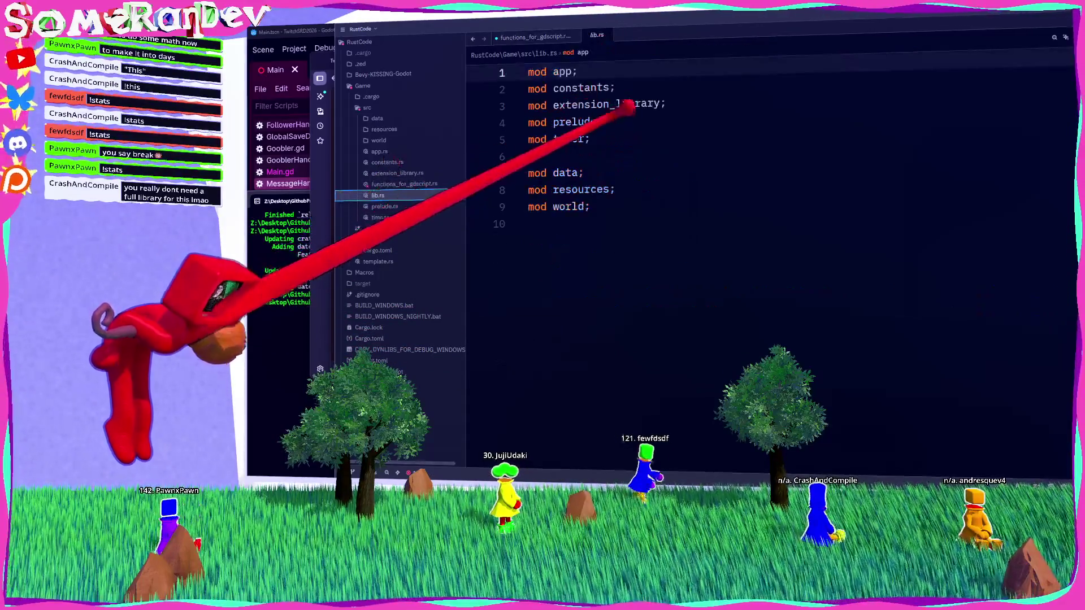
left_click(622, 139)
key("Return")
type("mod func")
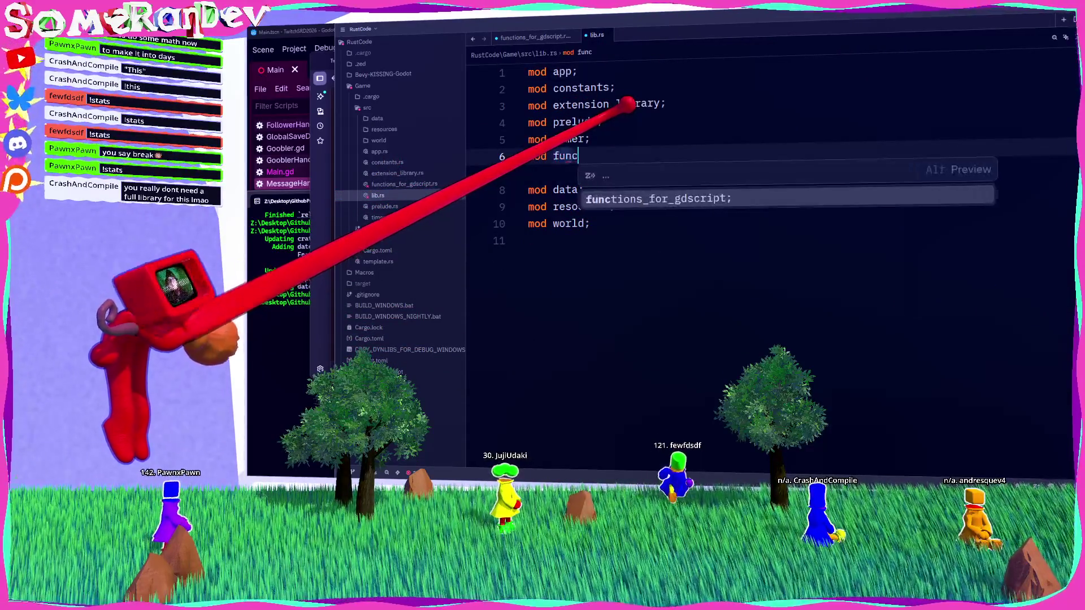
key("Return")
type(";")
key("ctrl+s")
key("ctrl+Tab")
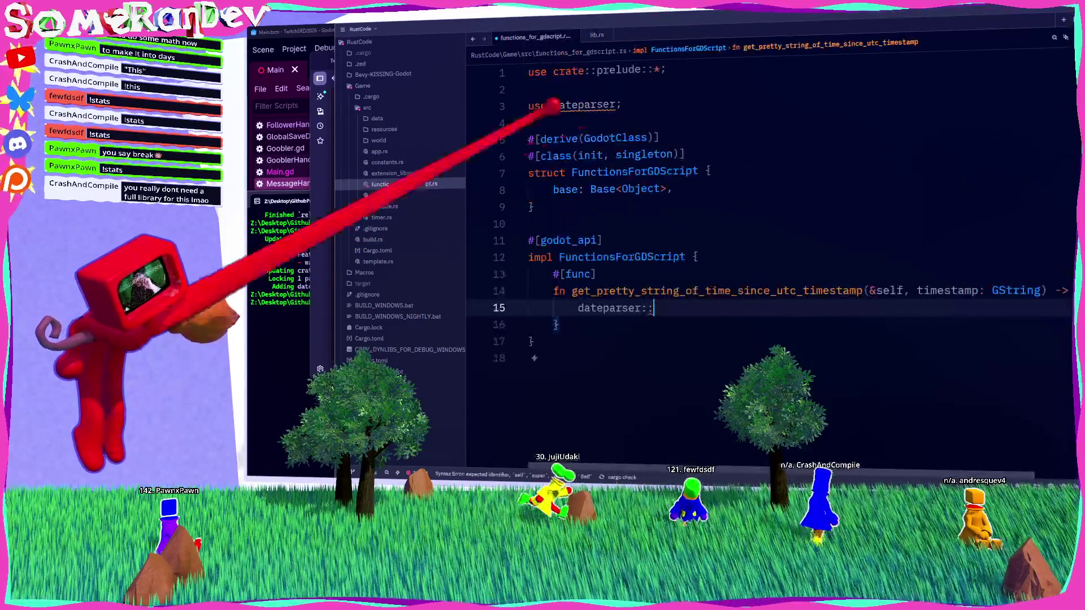
key("shift+Home")
type("datepar")
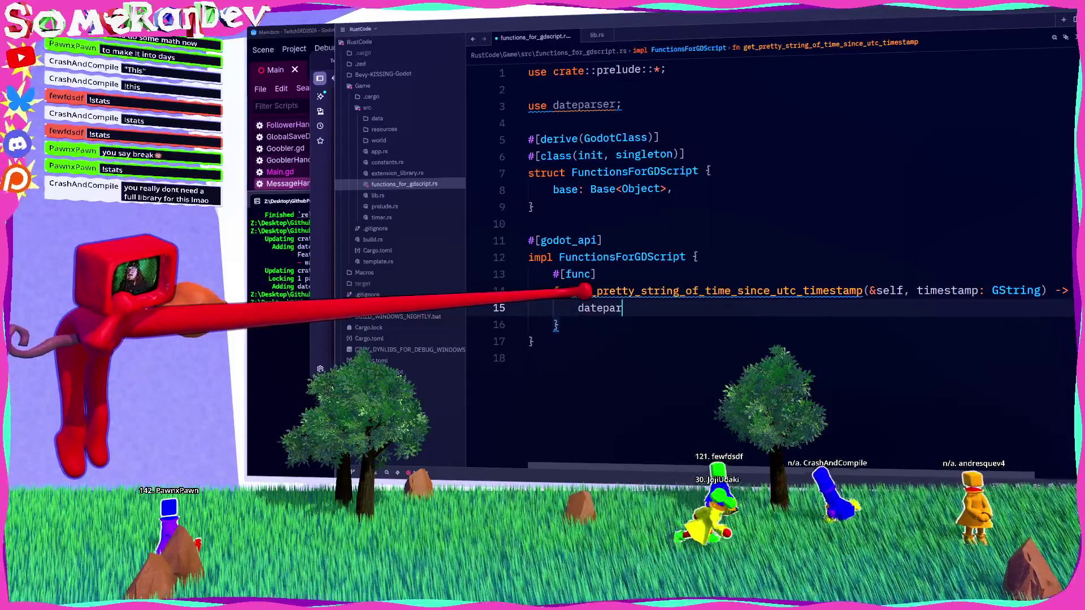
type("ser::")
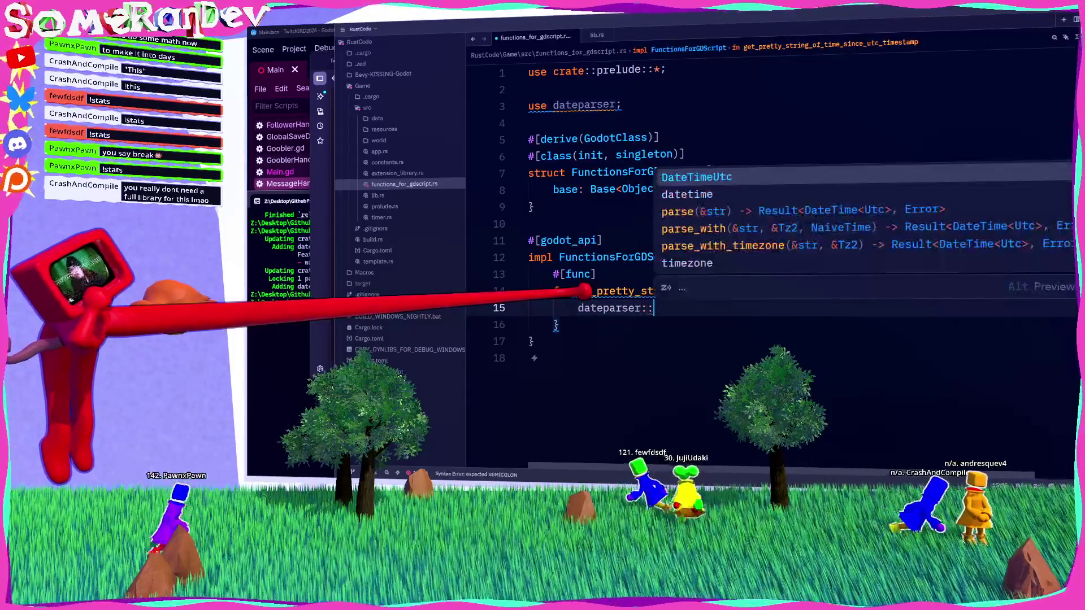
Insert a dateparser::parse(timestamp.to_string().as_str()) call into the function body.
key("Down")
key("Down")
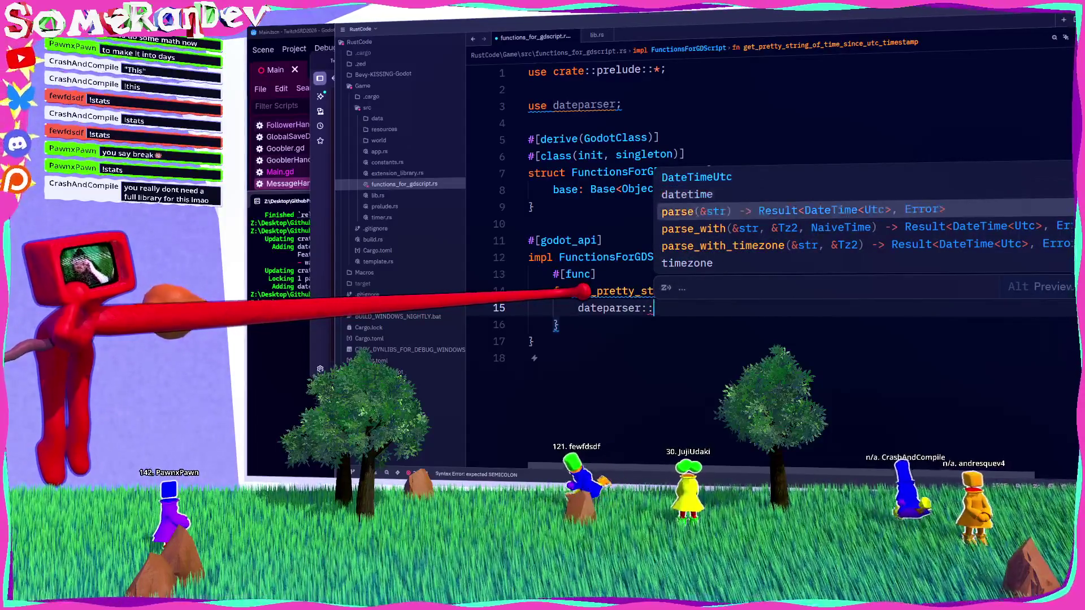
key("Return")
type("timets")
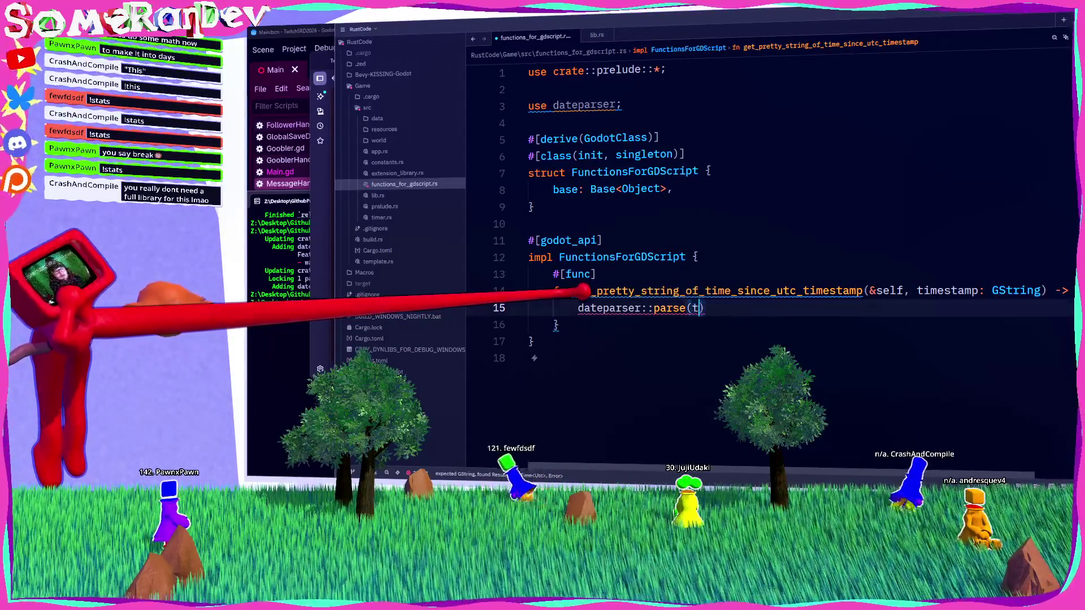
key("BackSpace")
type("stamp.toi")
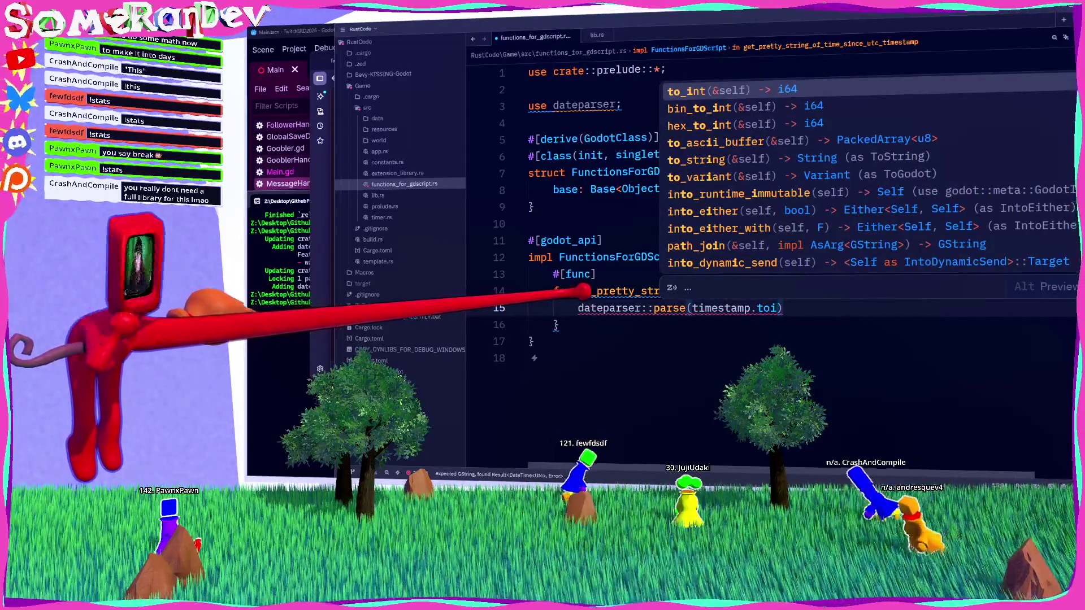
key("BackSpace")
type("_str")
key("Return")
type(".as_st")
key("Return")
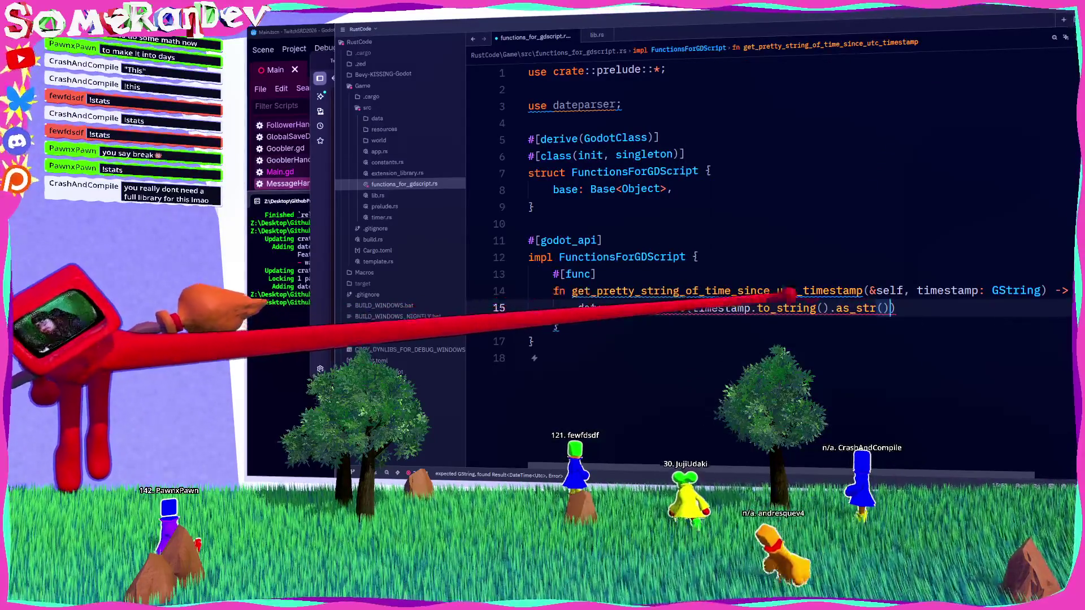
type(";")
Append an expect call to the parse result before the semicolon.
mouse_move(670, 308)
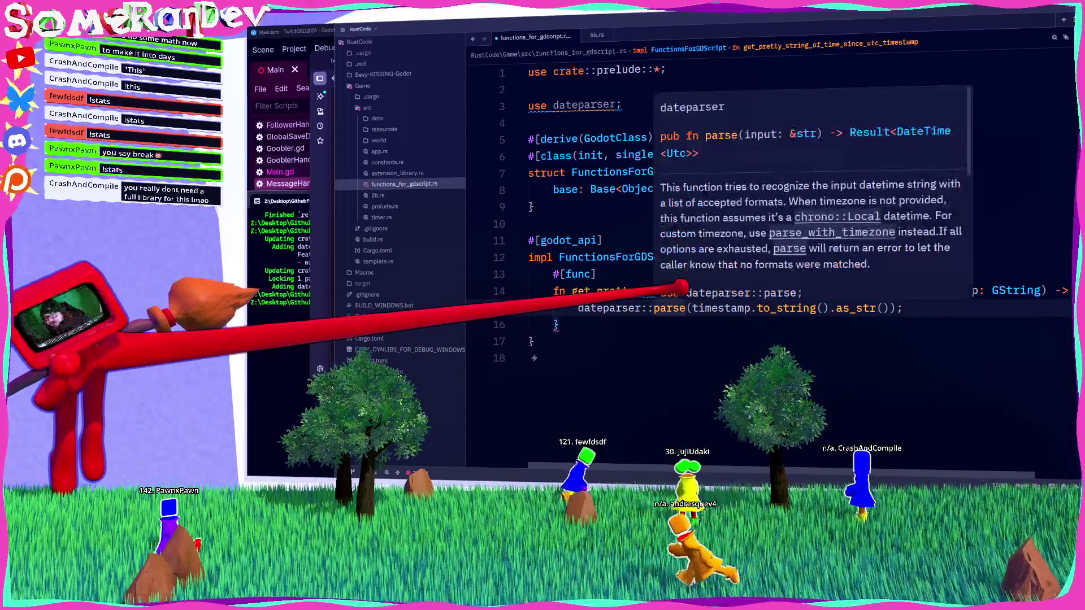
key("Left")
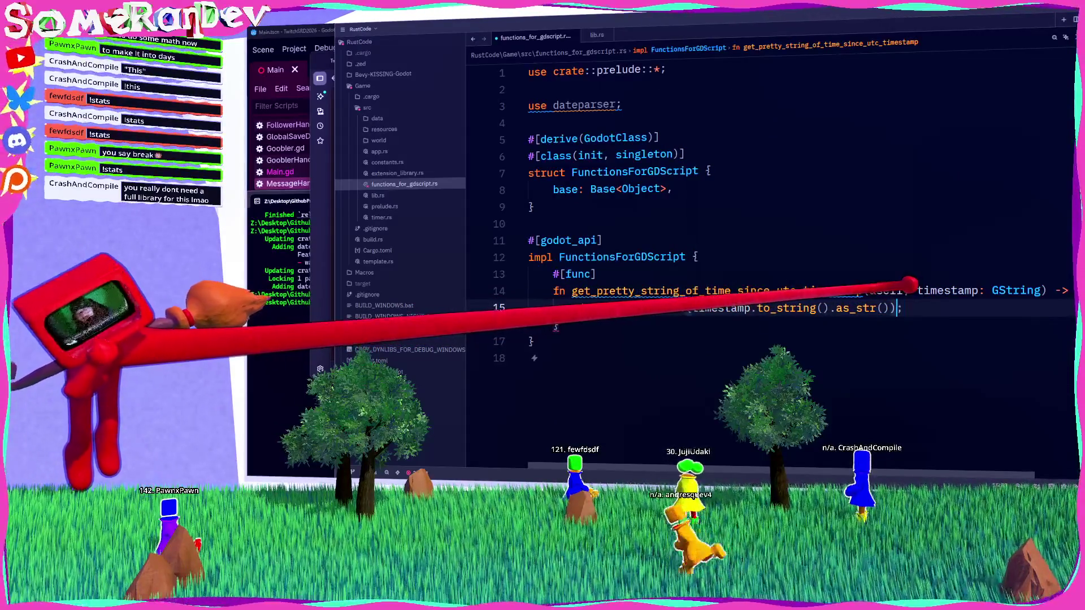
type("e")
key("BackSpace")
key("BackSpace")
key("BackSpace")
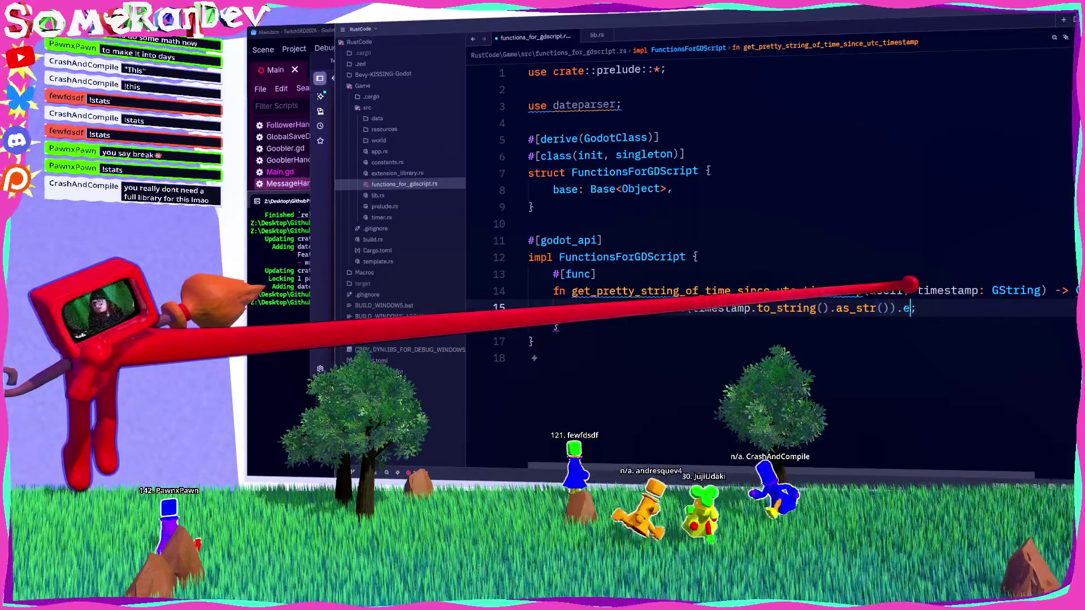
type("xpec")
key("Return")
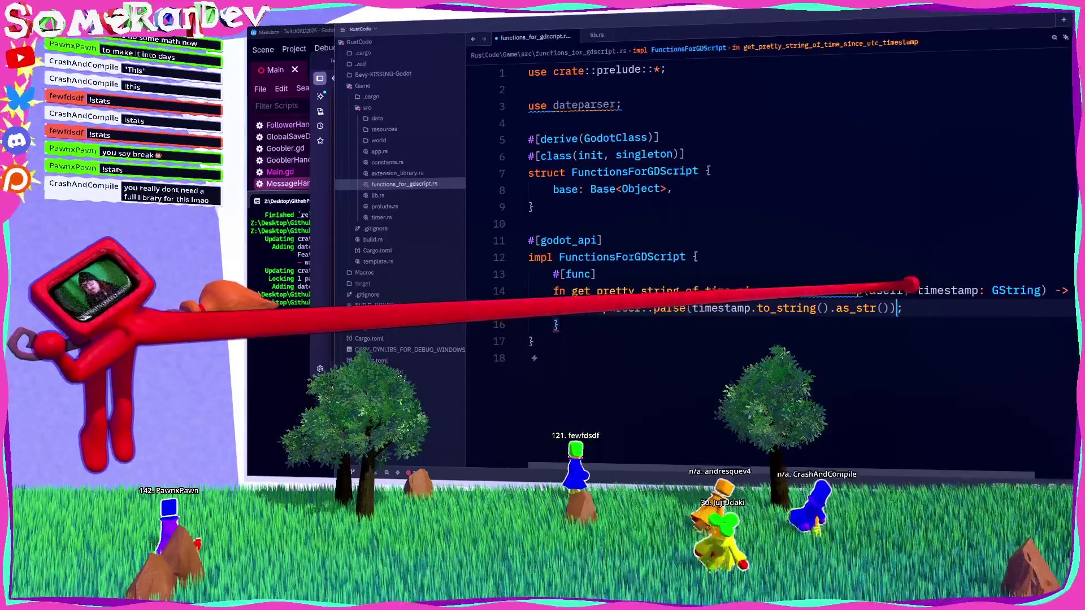
Rewrite the parse line as a let Ok(timestamp_data) = … else binding.
left_click(578, 308)
type("letOk( ")
type("timestamp_")
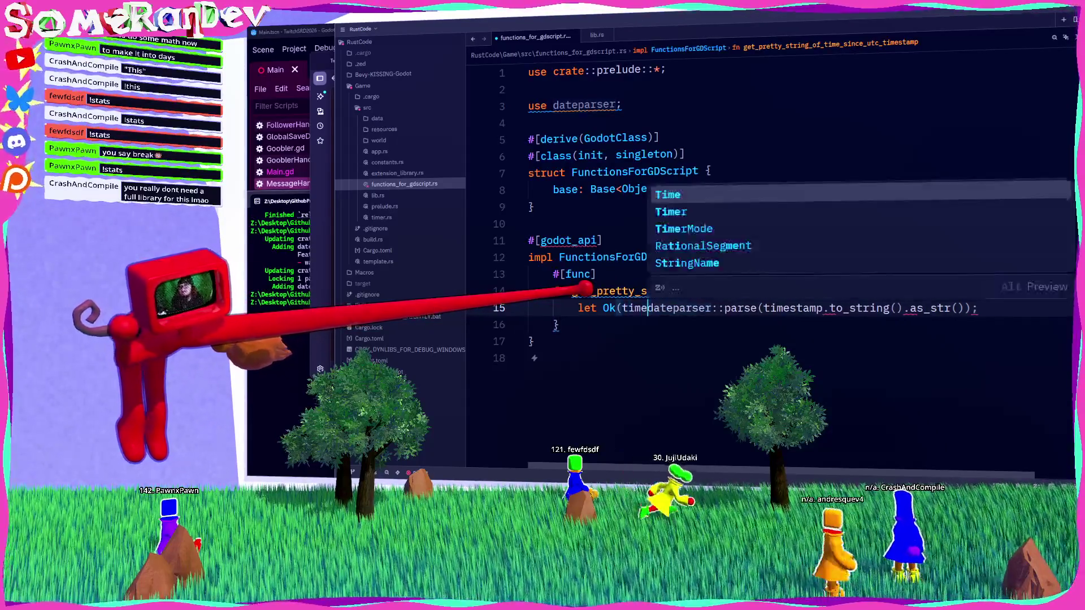
type("=")
key("End")
key("BackSpace")
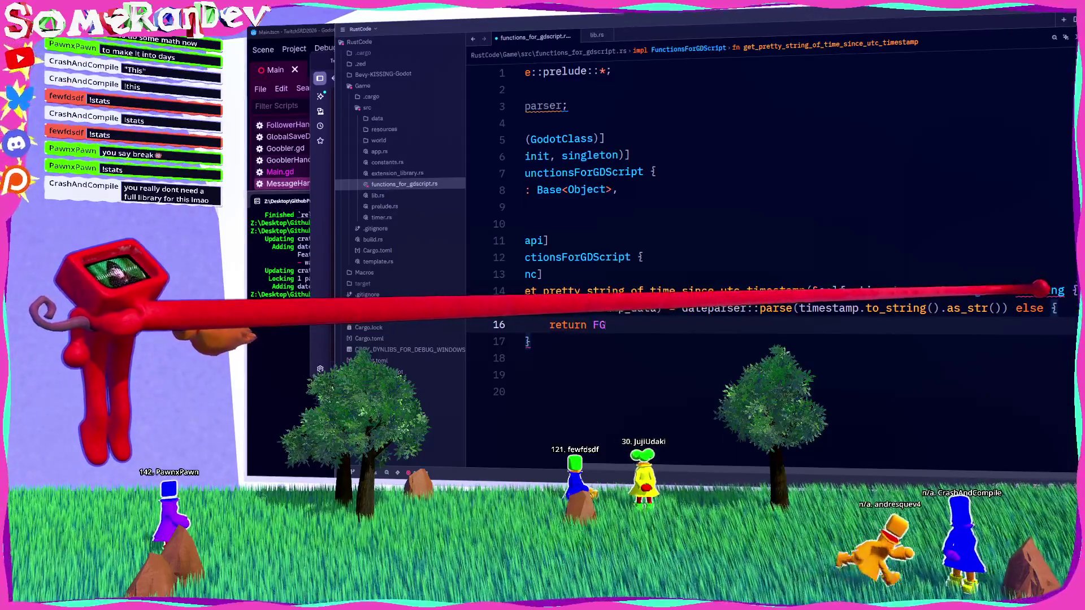
Make the else branch return a GString, undoing a wrong GDExtensionStringNamePtr completion.
key("BackSpace")
key("BackSpace")
type("tring")
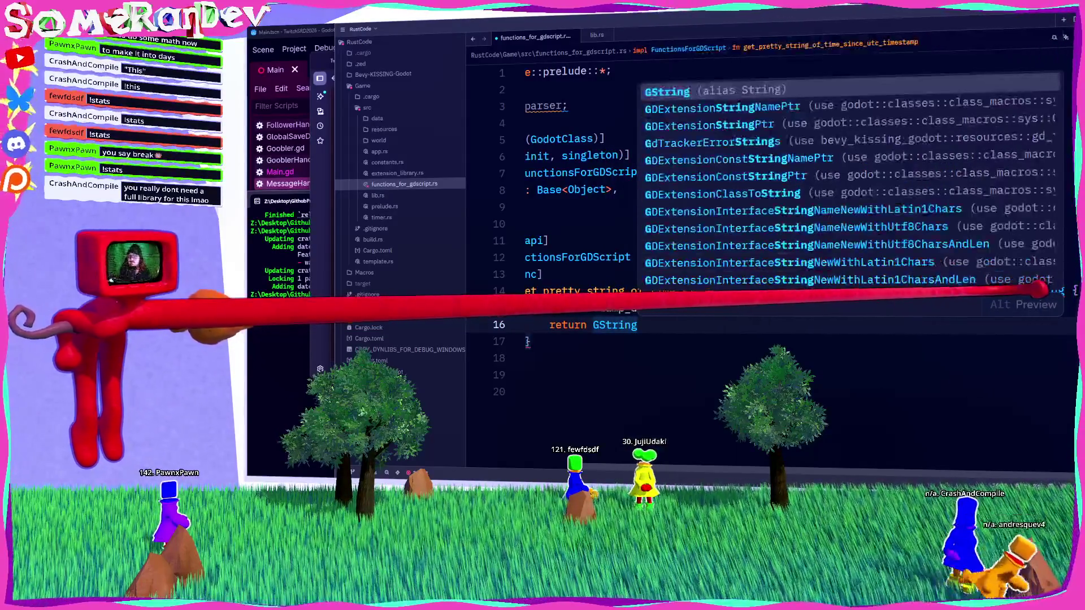
key("BackSpace")
key("BackSpace")
key("BackSpace")
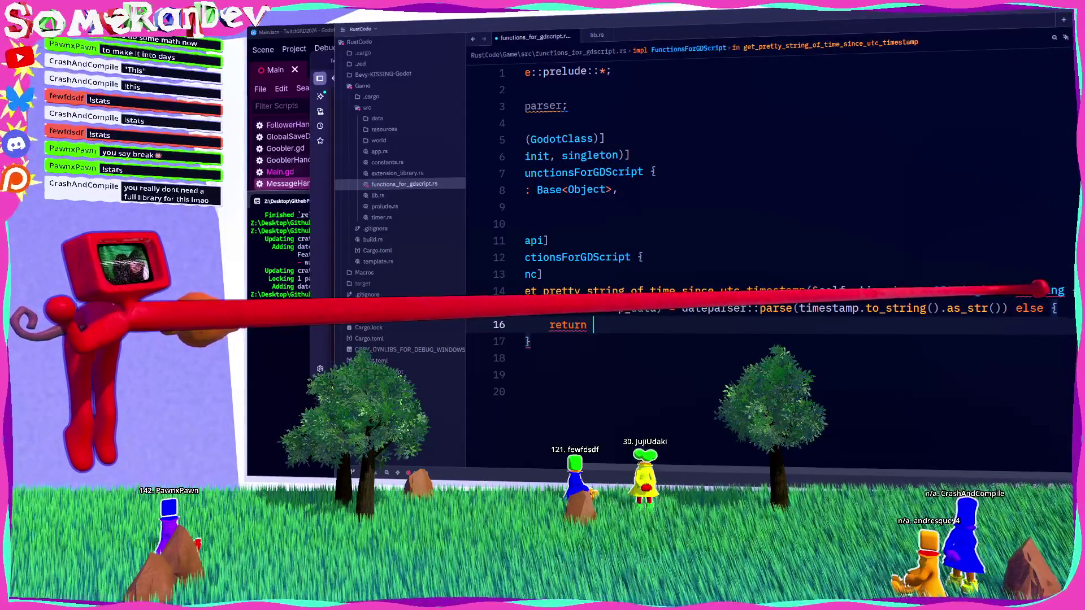
type("GDExtensionStringNamePtr")
key("Return")
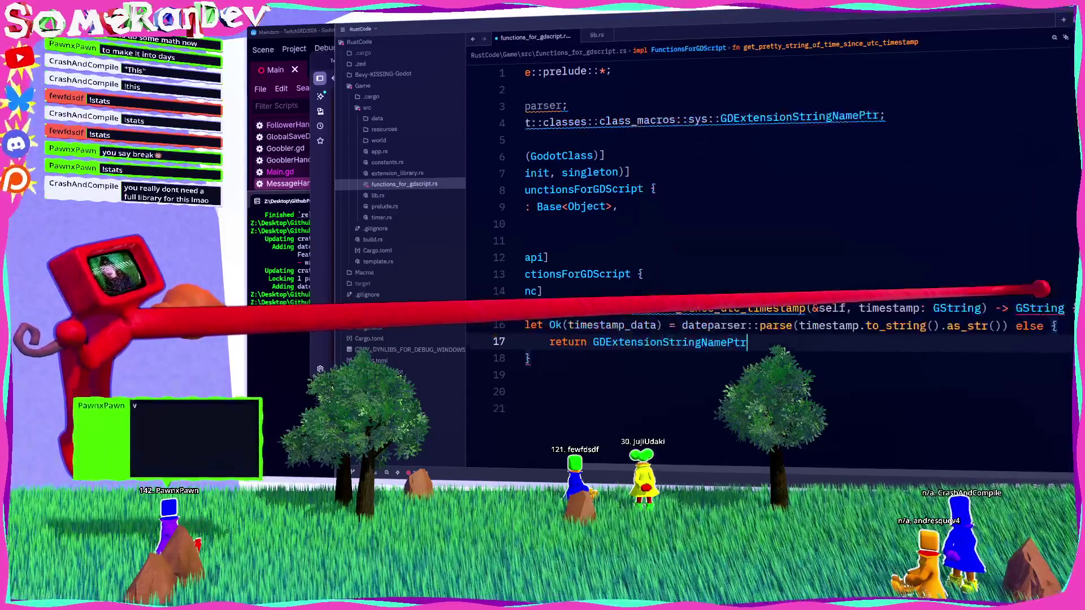
key("ctrl+z")
type("GSt")
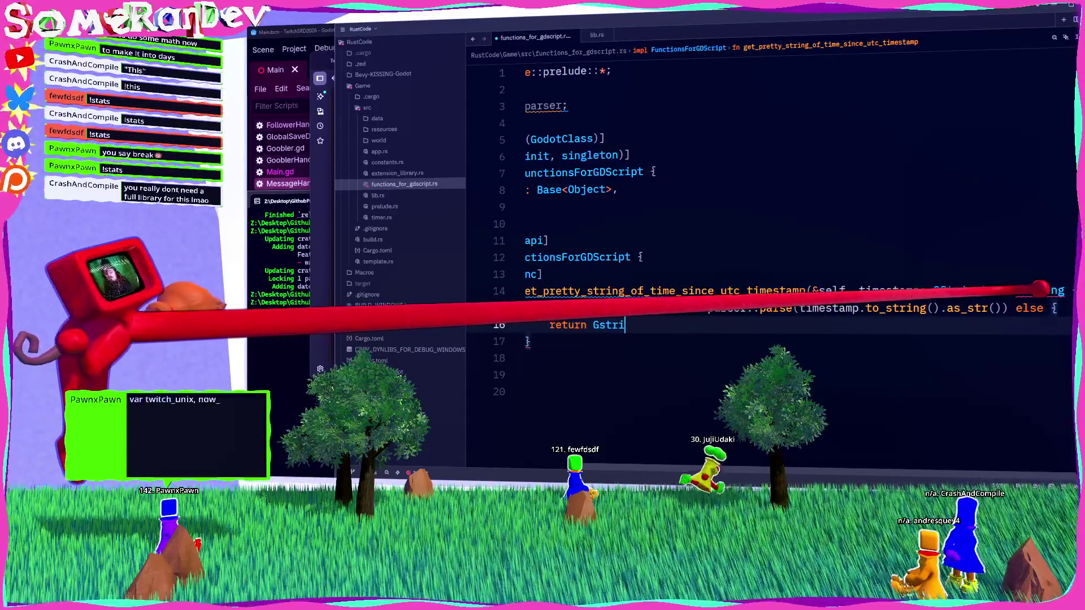
key("Return")
Complete the else branch as GString::from_str("Unparsable").
type("::")
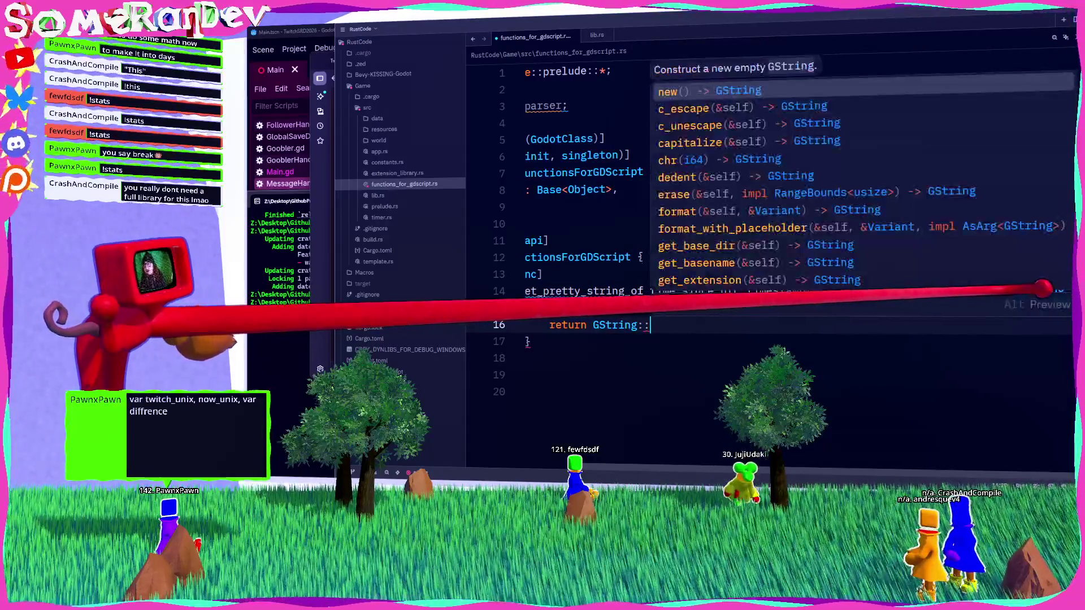
type("from")
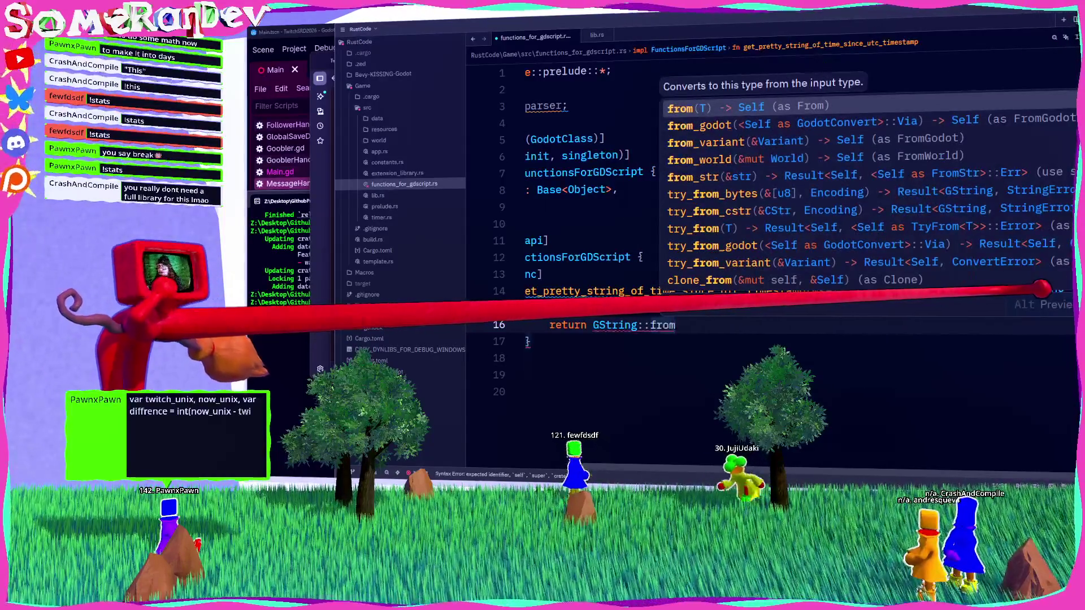
key("Down")
key("Down")
key("Down")
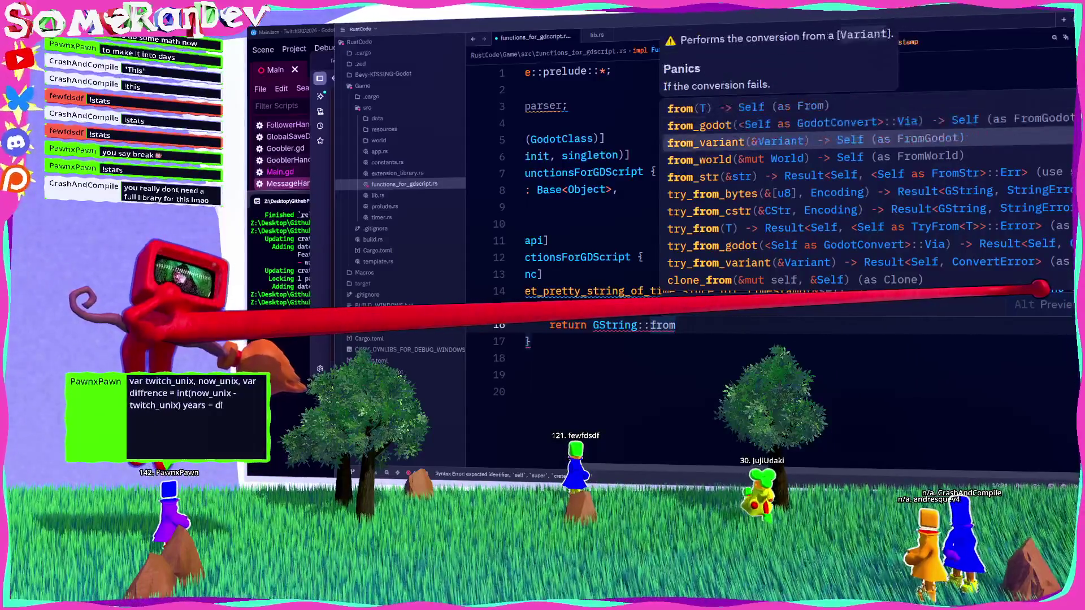
key("Return")
type("str(")
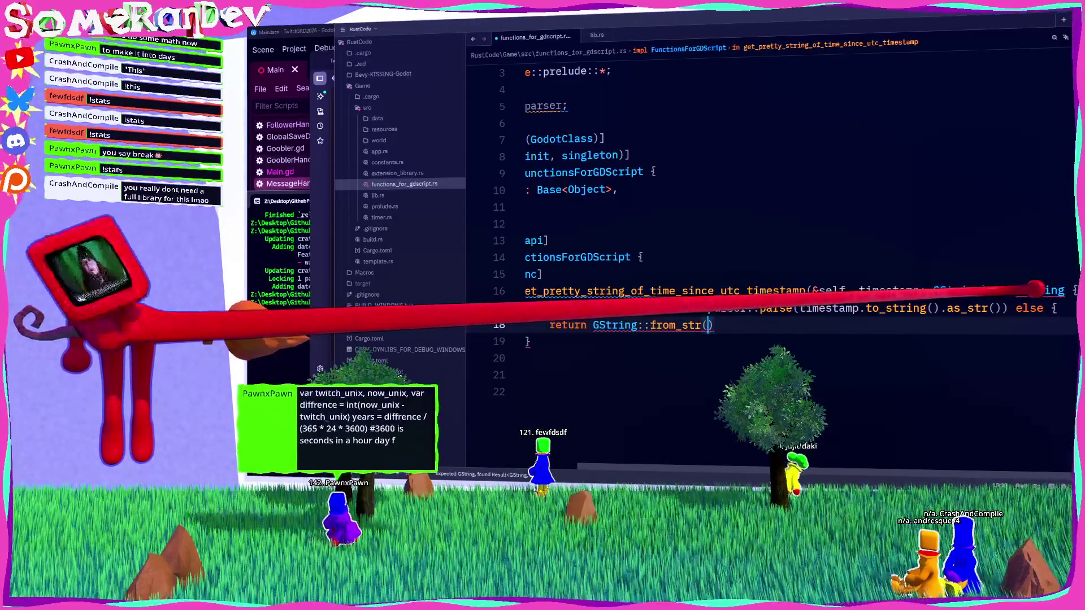
type("\"Unparse")
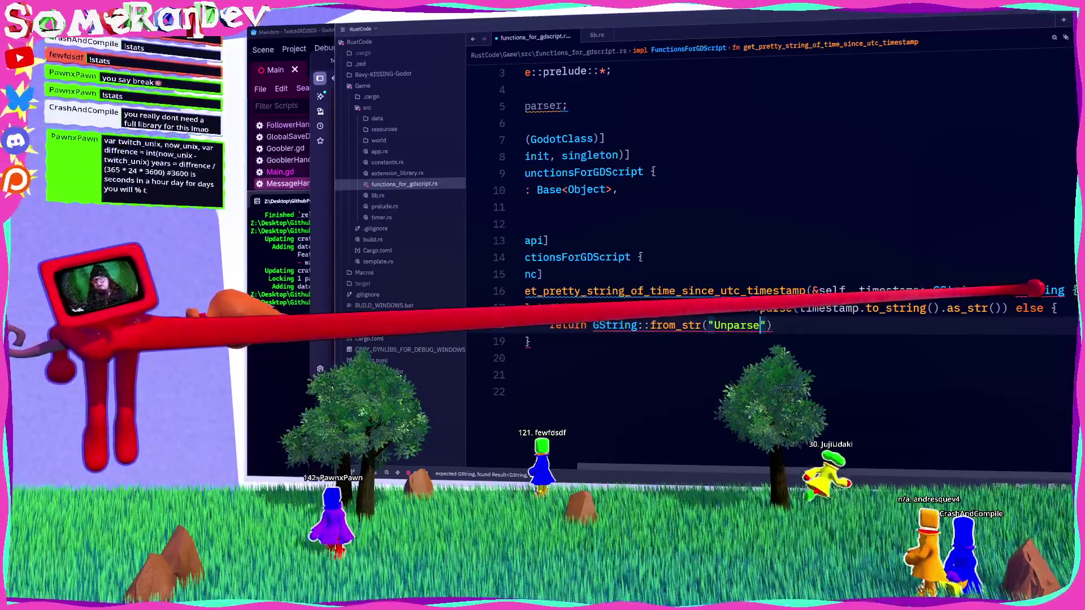
key("BackSpace")
type("able")
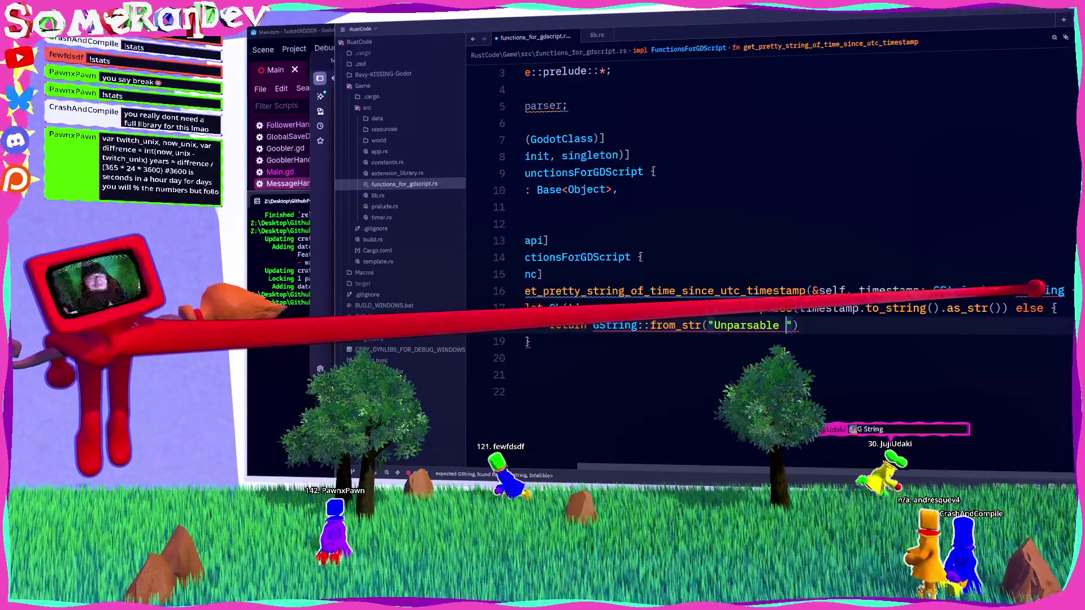
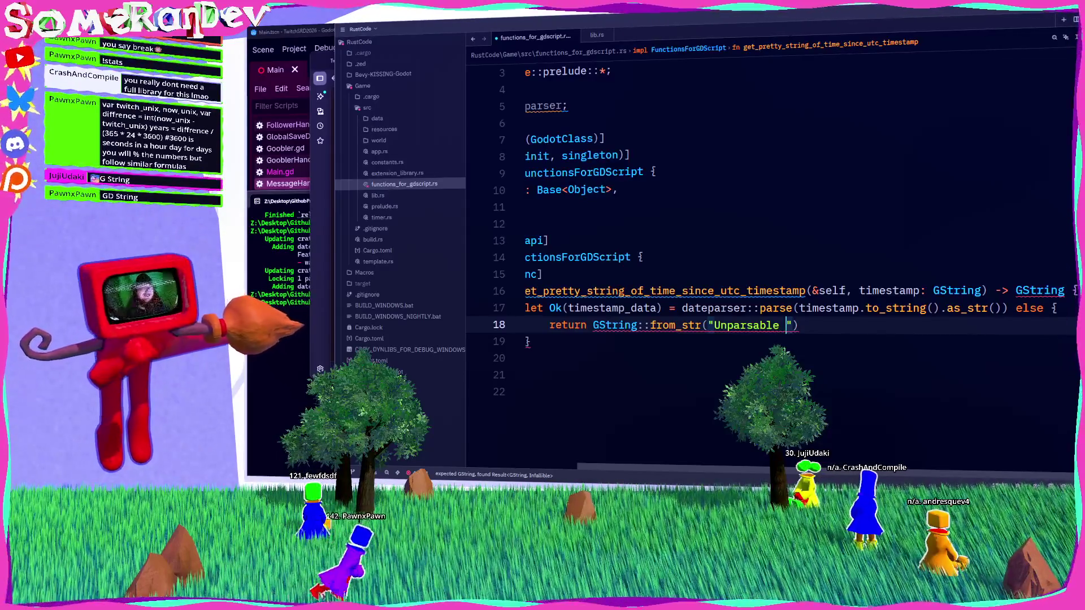
Change the let-else error message to read "Unparsable timestamp.".
double_click(746, 325)
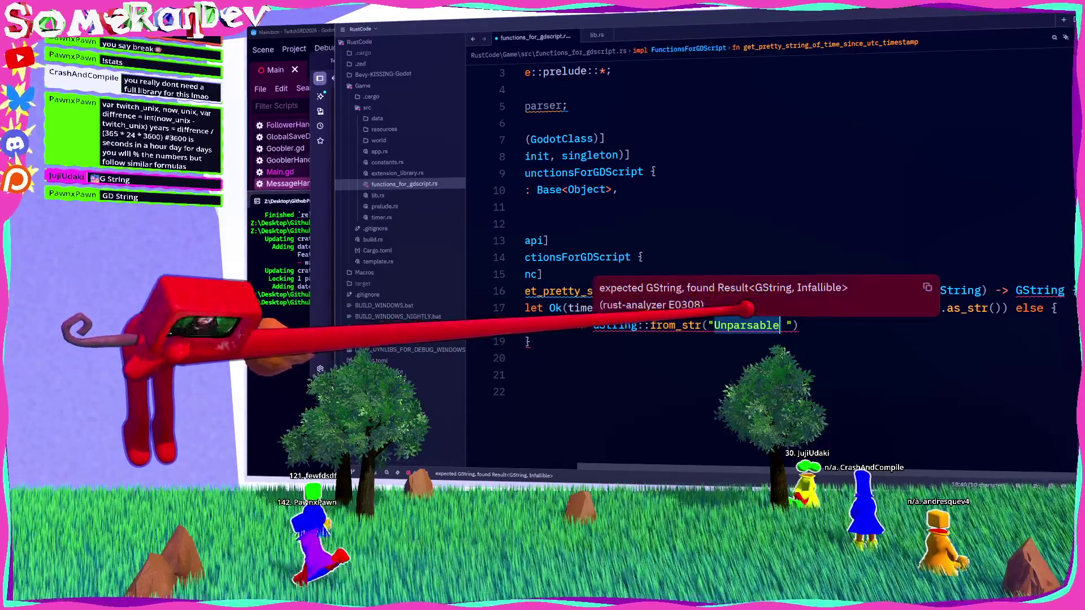
left_click(733, 325)
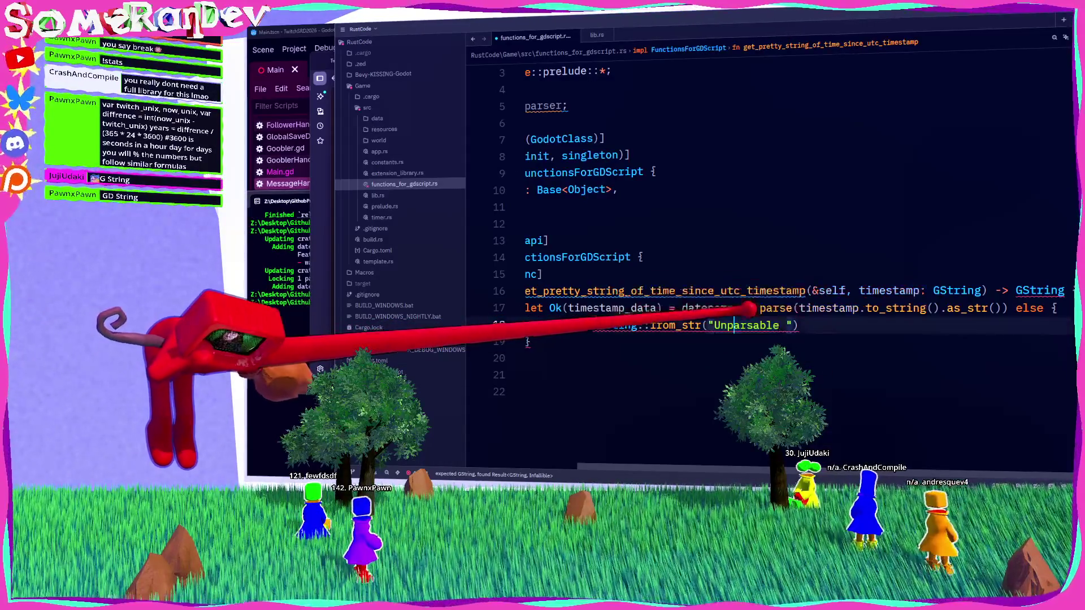
double_click(740, 324)
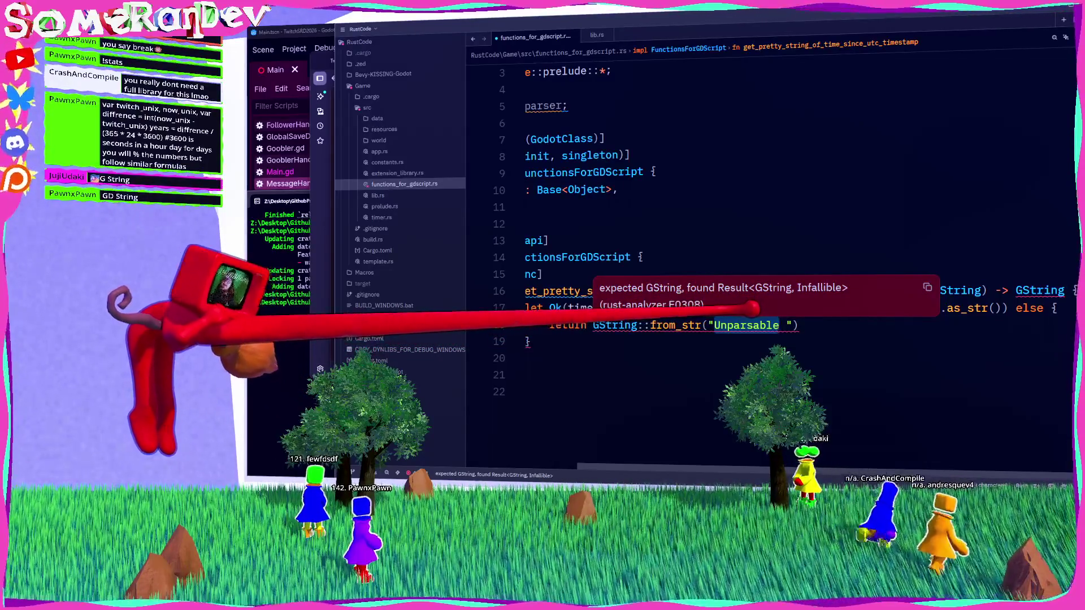
key("Right")
key("Delete")
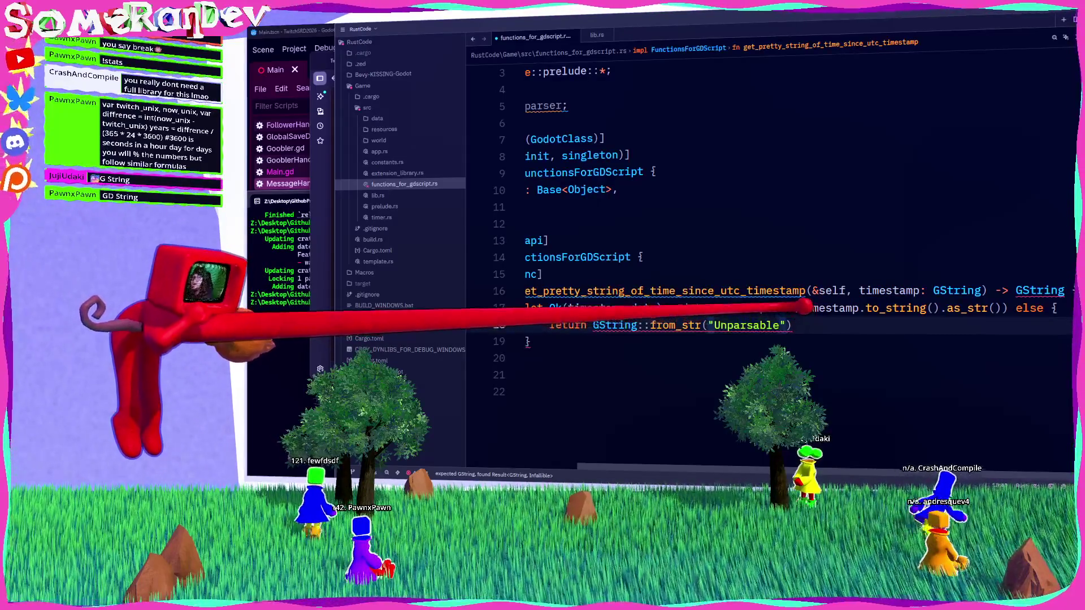
type("timestamp.")
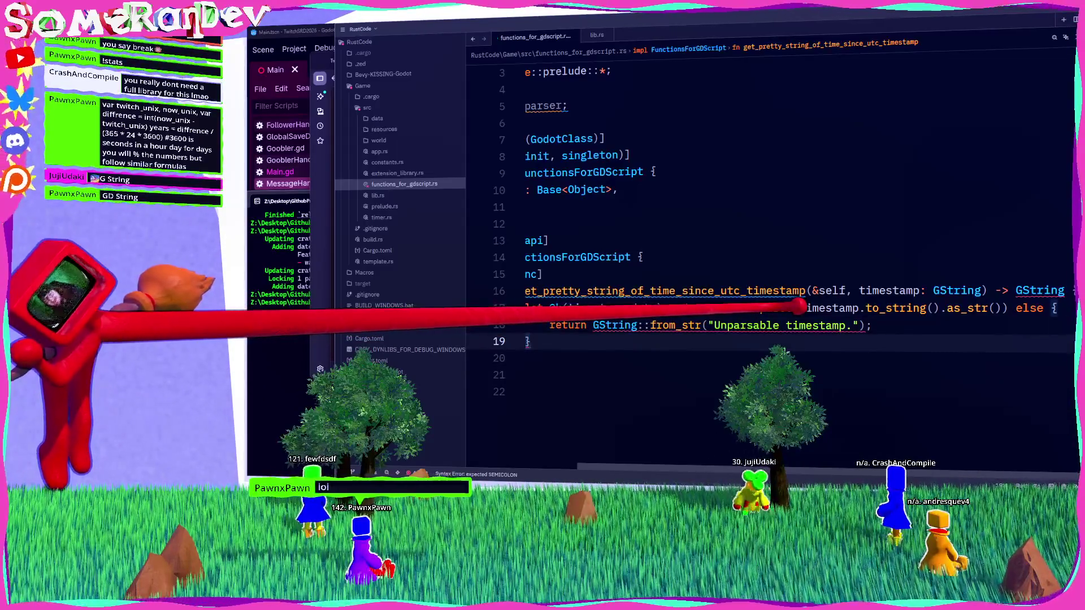
End the let-else block with a semicolon and add GString::new() as the return value.
type(";")
key("Return")
key("Return")
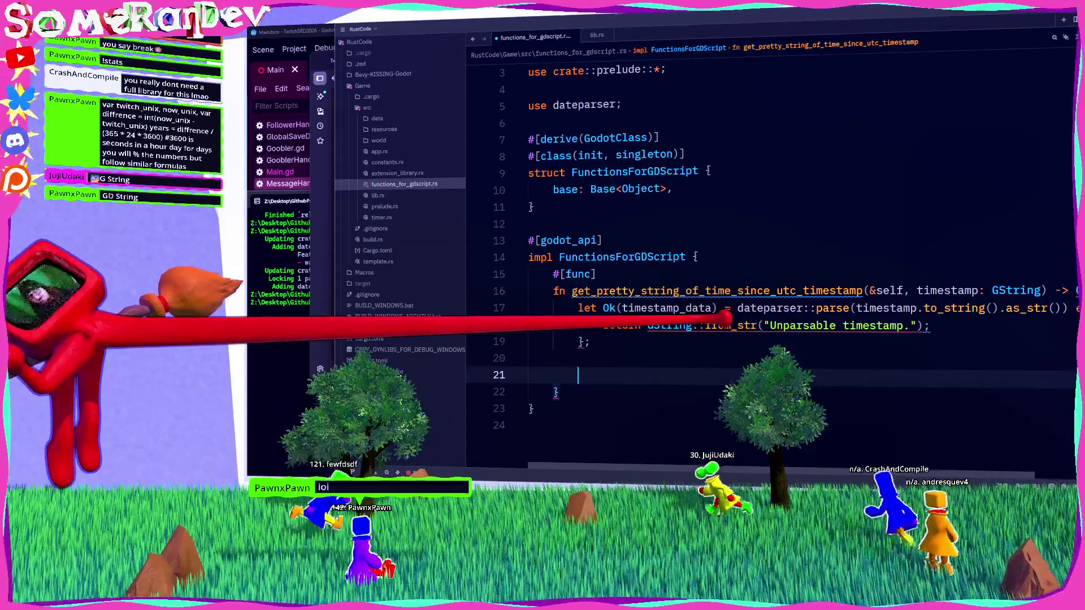
type("GString::new()")
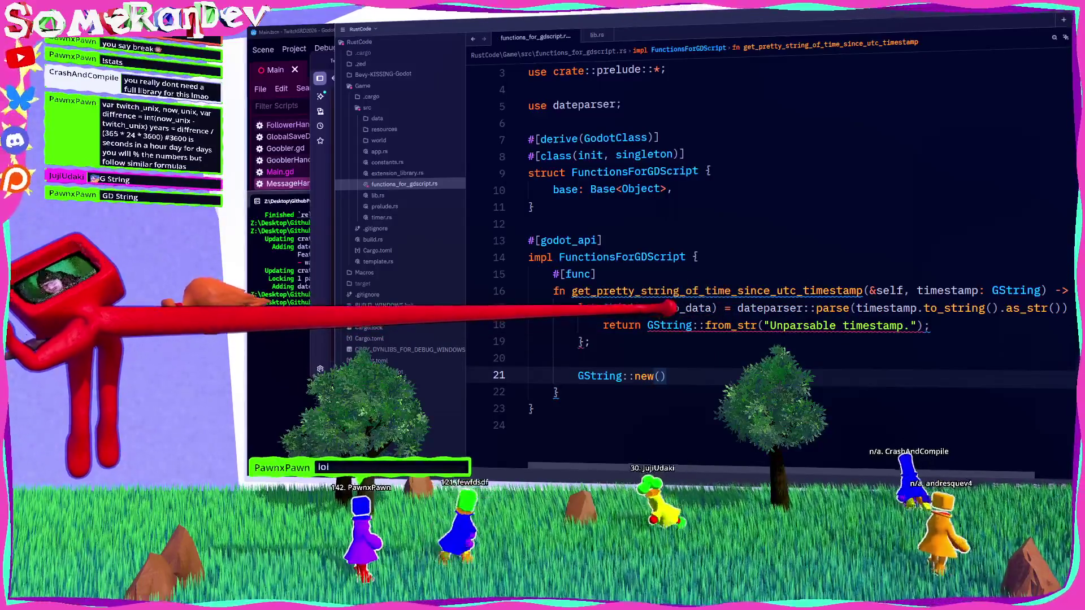
mouse_move(667, 308)
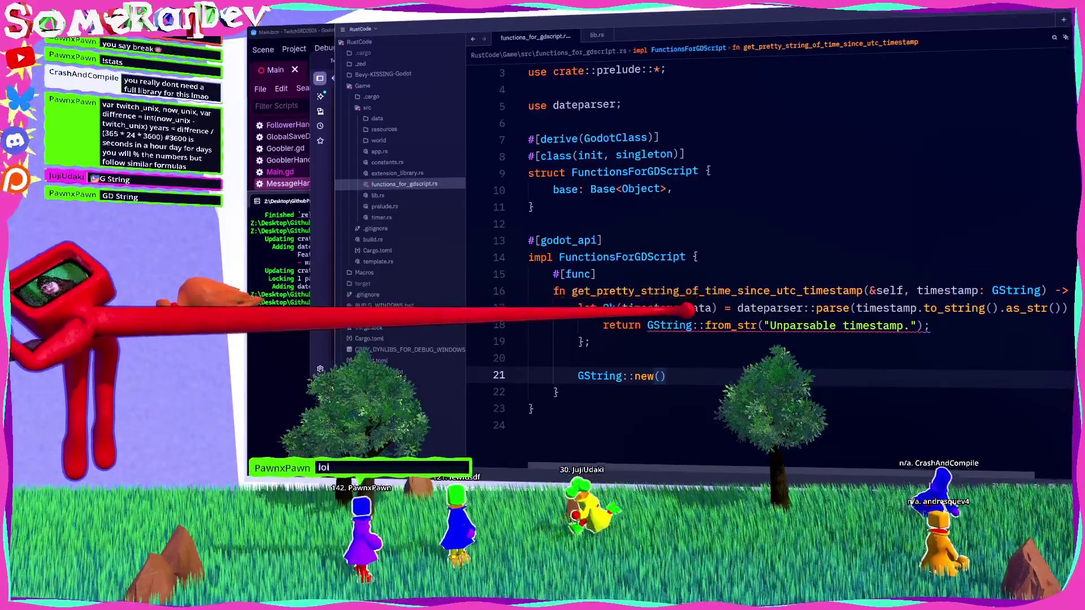
scroll(768, 316, "right", 2)
mouse_move(769, 307)
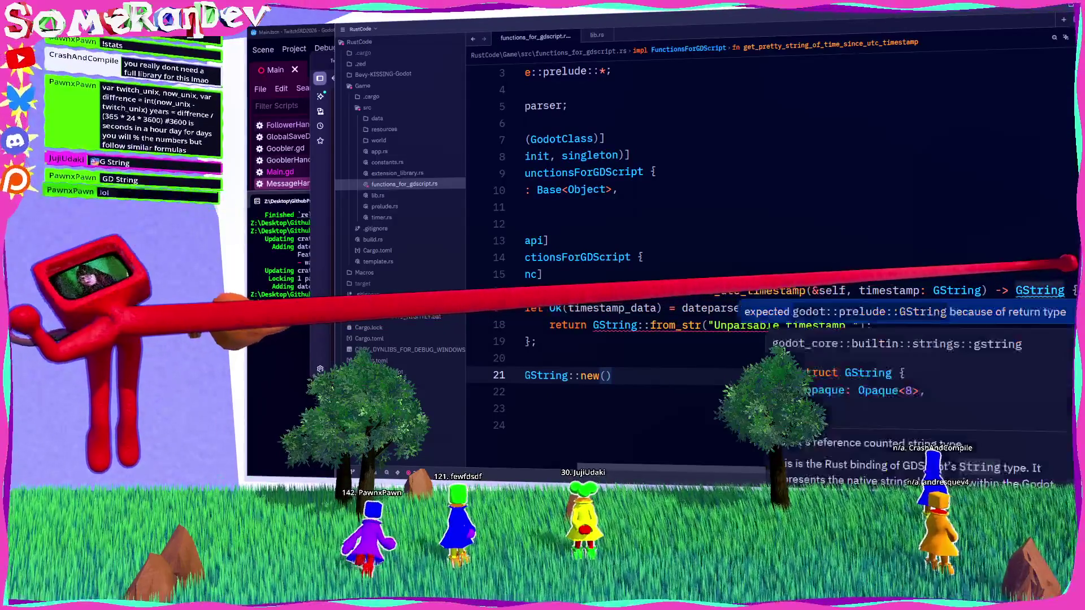
scroll(641, 305, "left", 2)
mouse_move(677, 288)
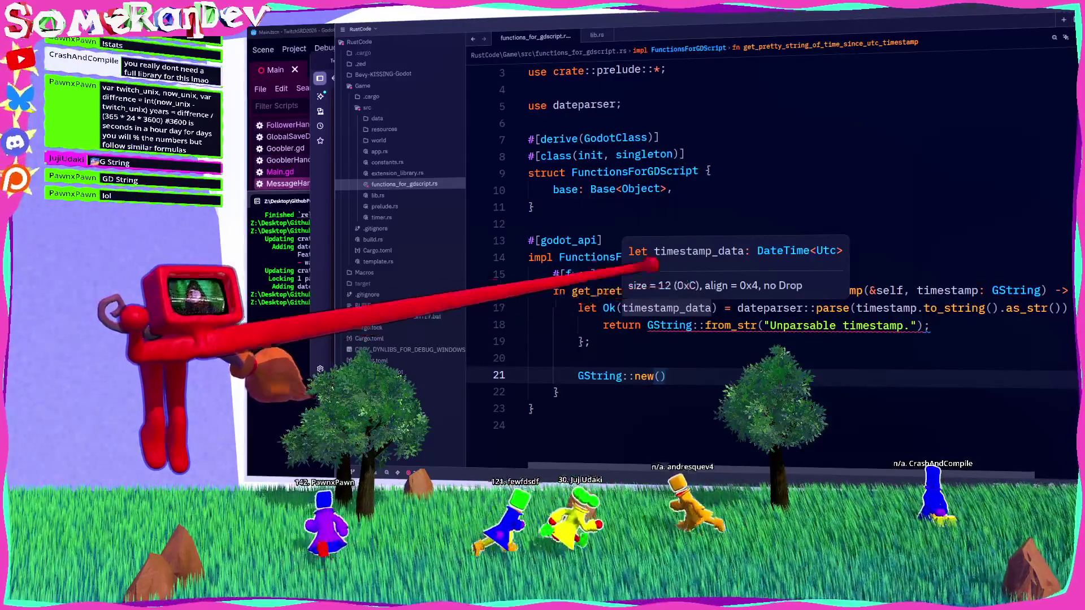
mouse_move(729, 325)
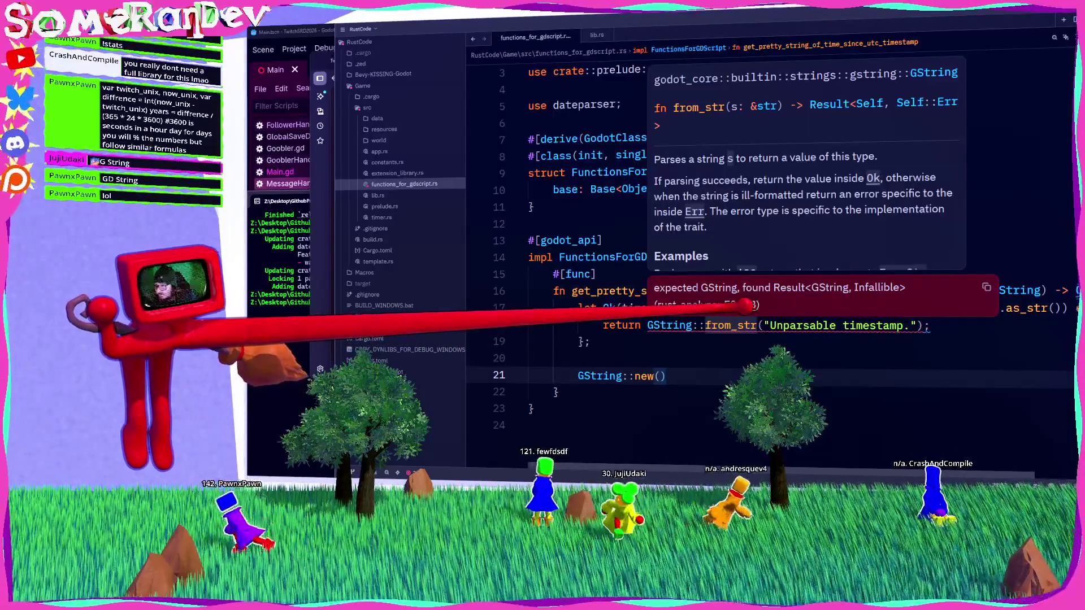
left_click(930, 325)
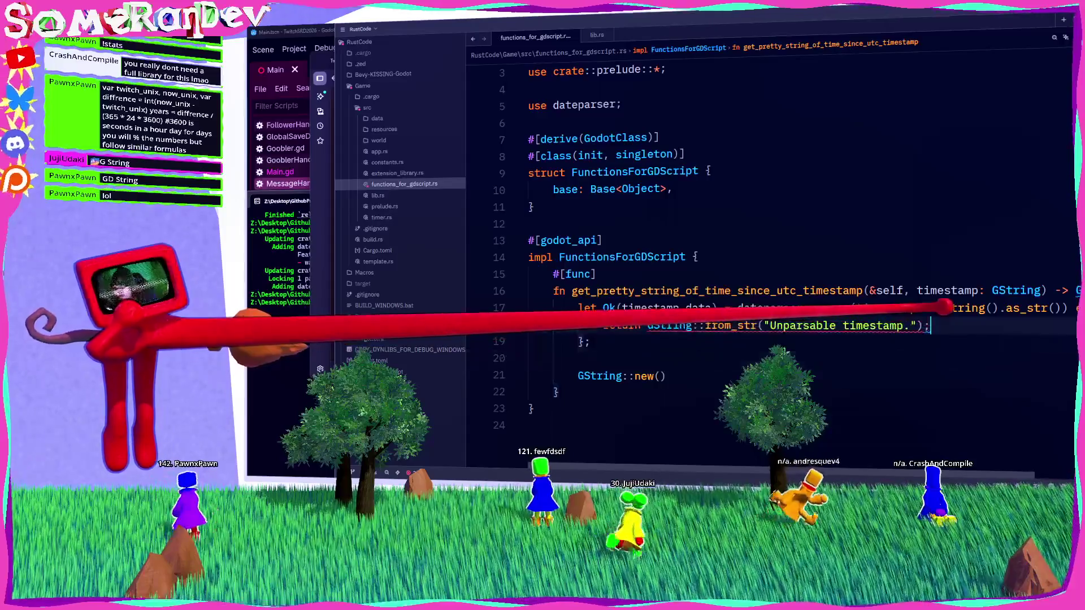
Replace return on line 18 with let Ok(result) = and add a return line below.
left_click_drag(647, 325, 615, 326)
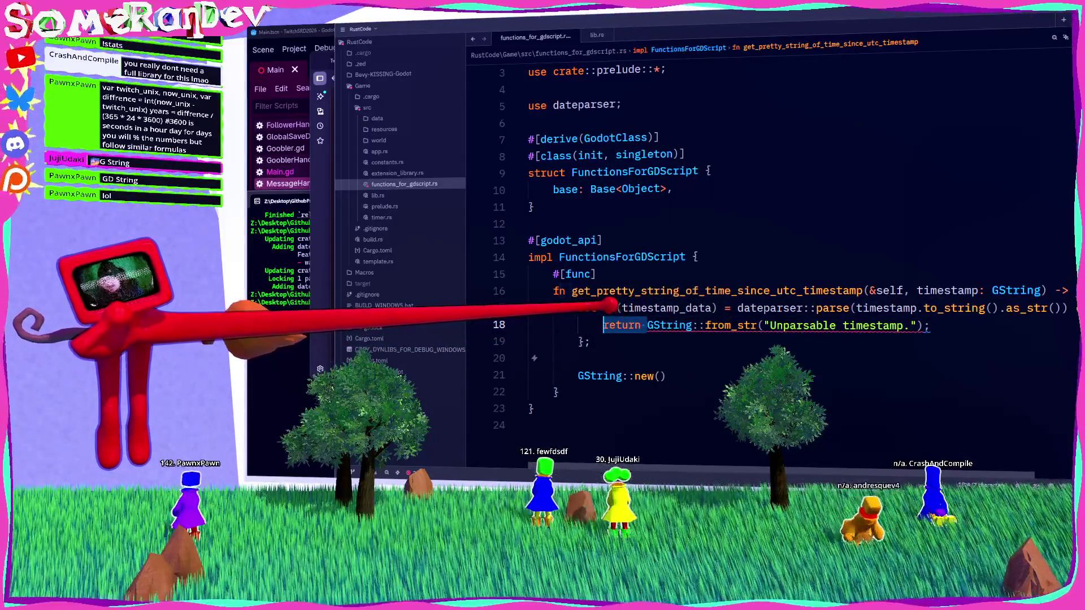
type("let Ok(")
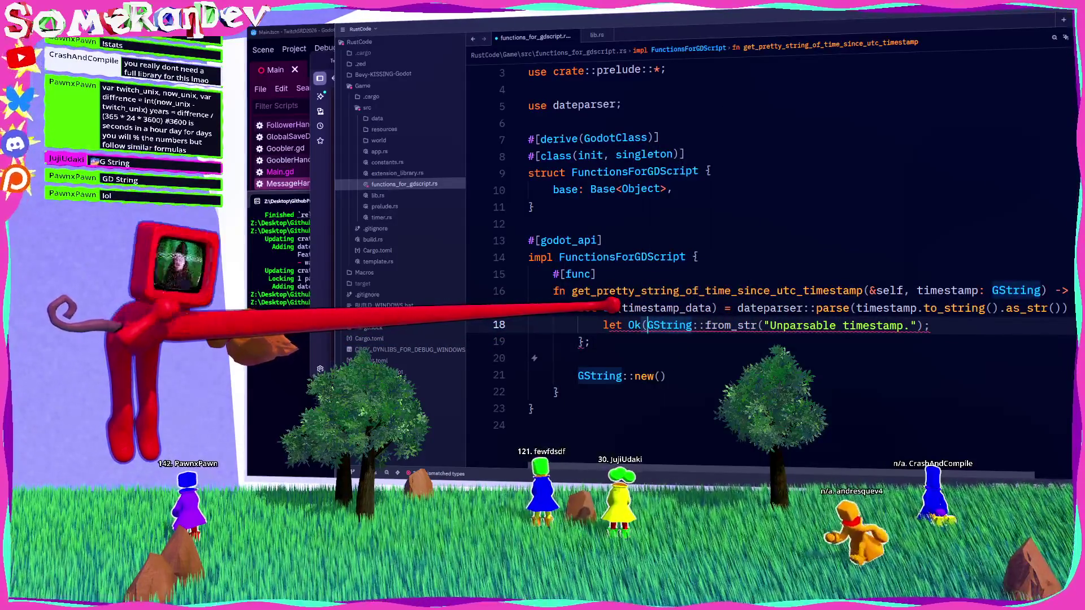
type("result) =")
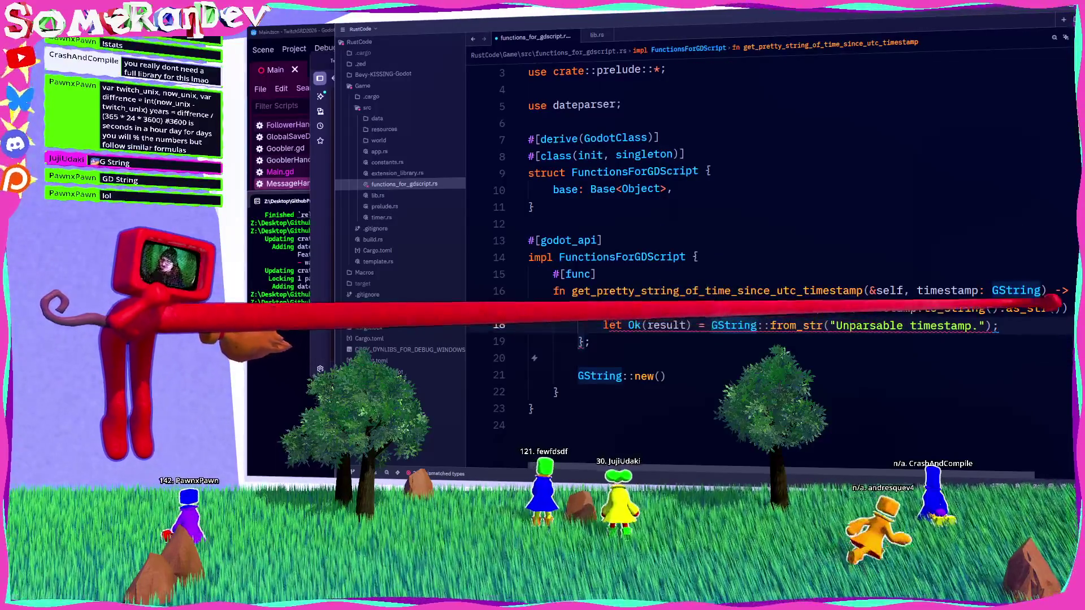
key("End")
key("Return")
type("return")
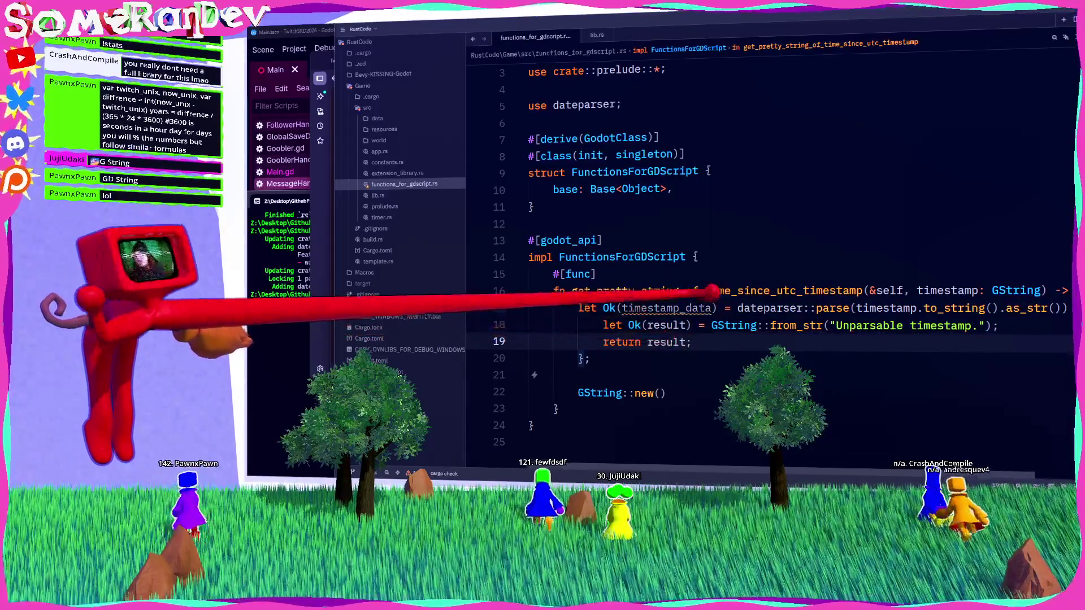
Add a timestamp_data line after the let-else block with an empty line above it.
left_click(591, 359)
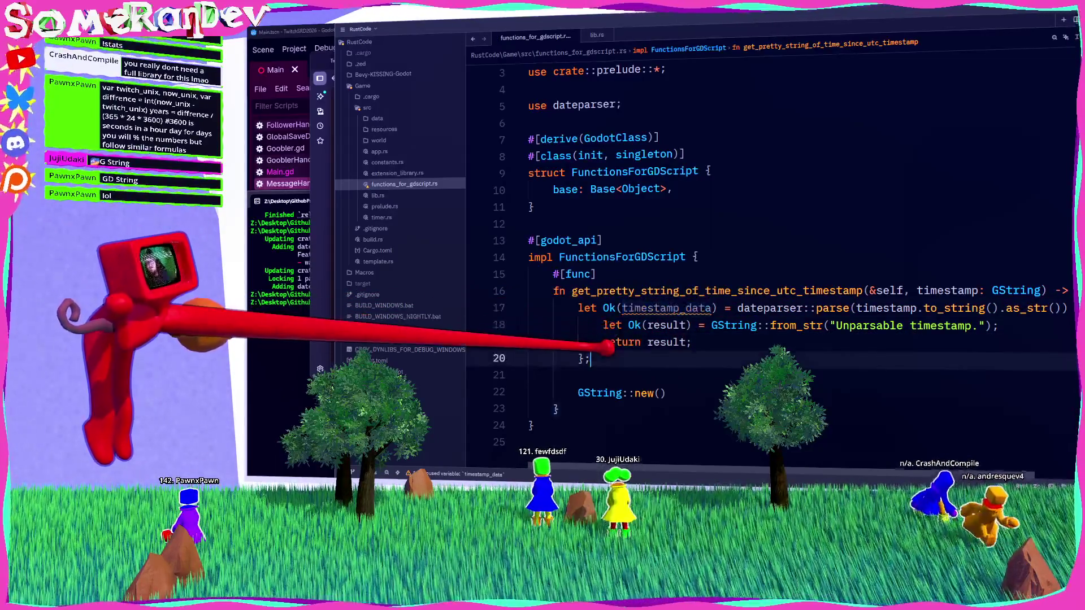
key("Return")
key("Return")
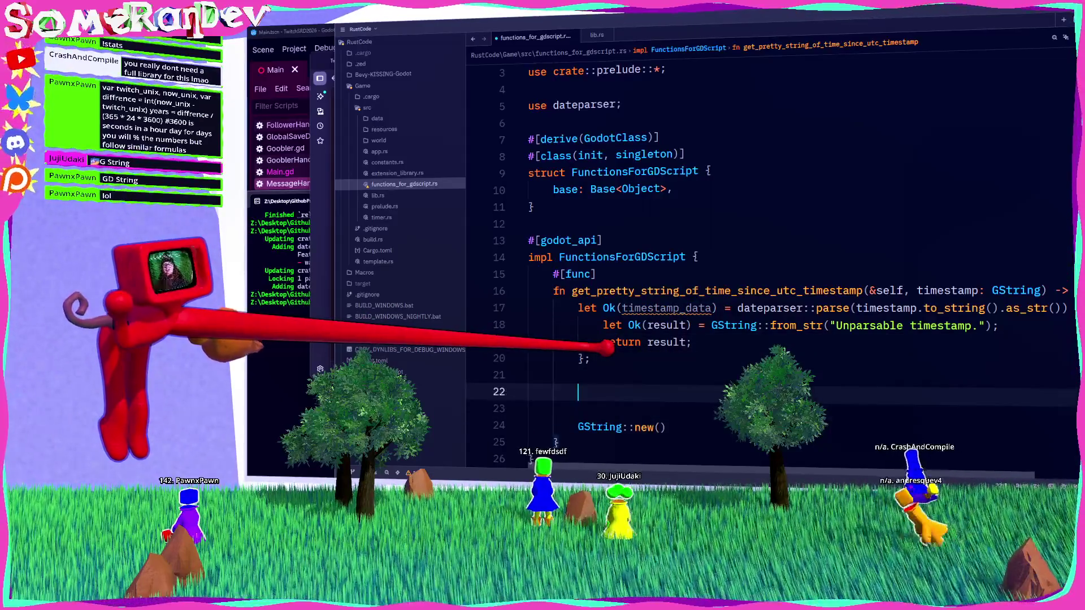
type("timestamp_data")
mouse_move(621, 392)
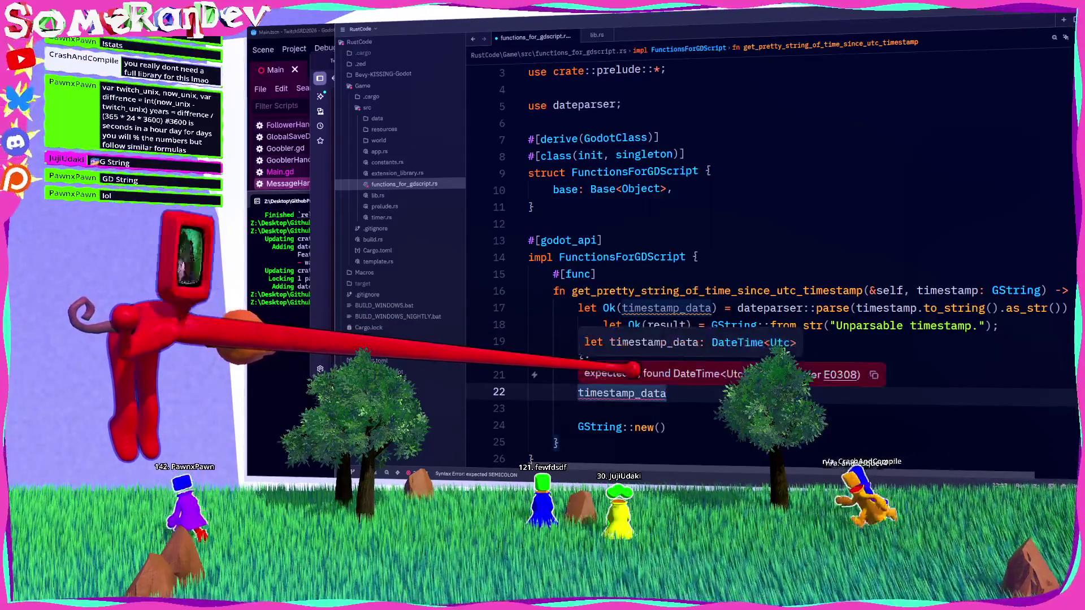
key("ctrl+shift+Return")
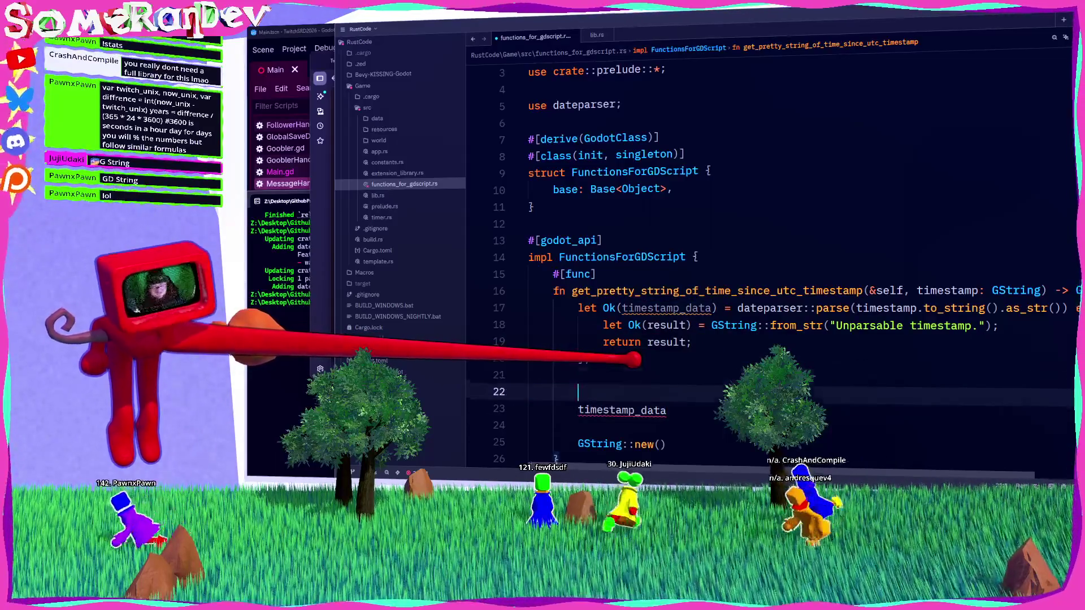
Try completing DateTimeUtc::now on the new line.
type("DataeTime")
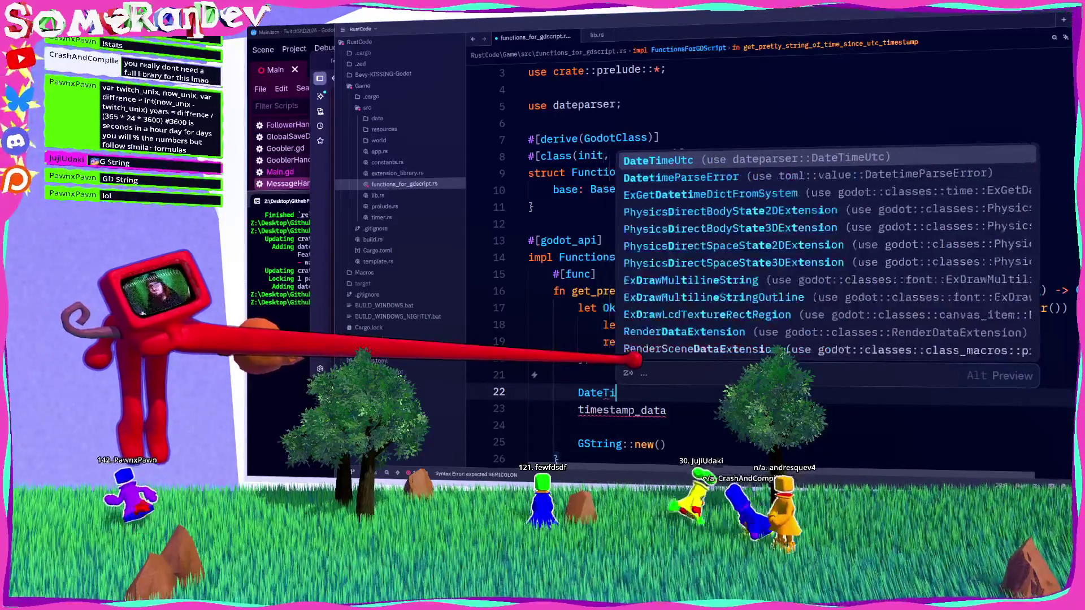
key("Down")
key("Return")
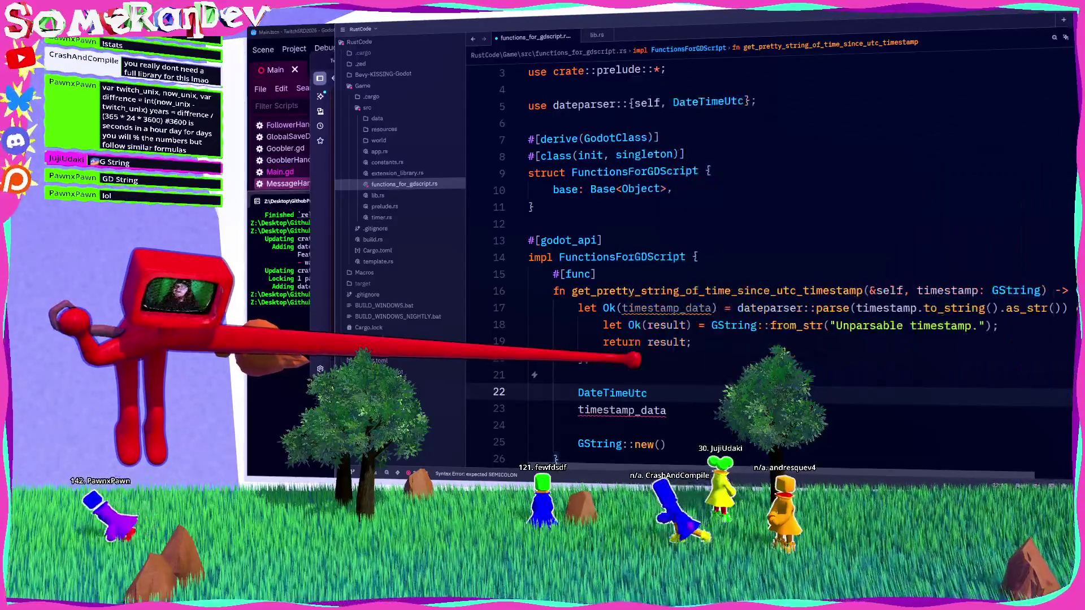
type("::now")
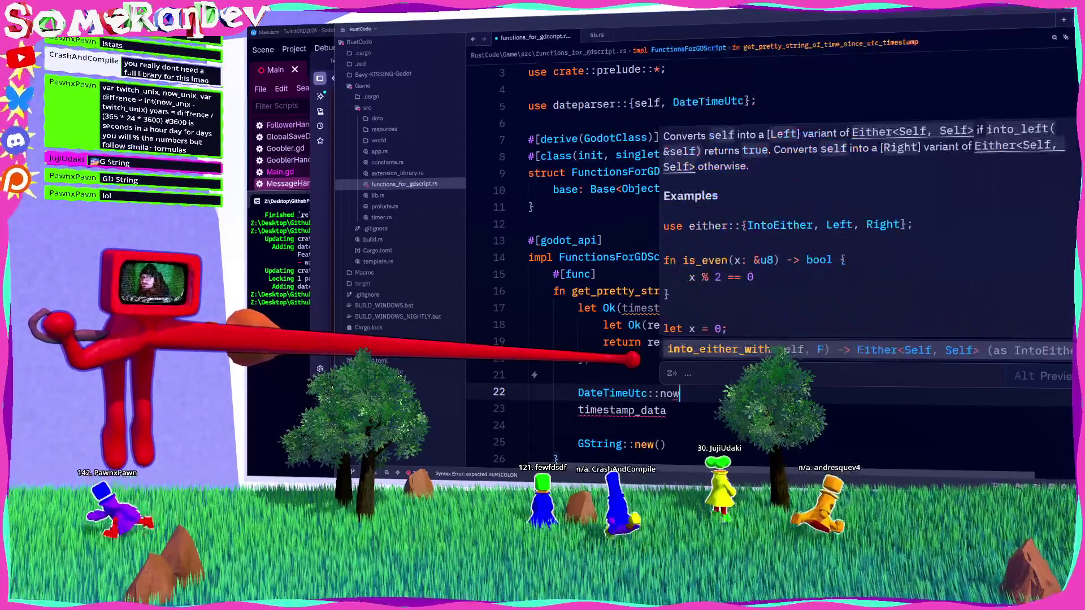
key("BackSpace")
key("BackSpace")
key("BackSpace")
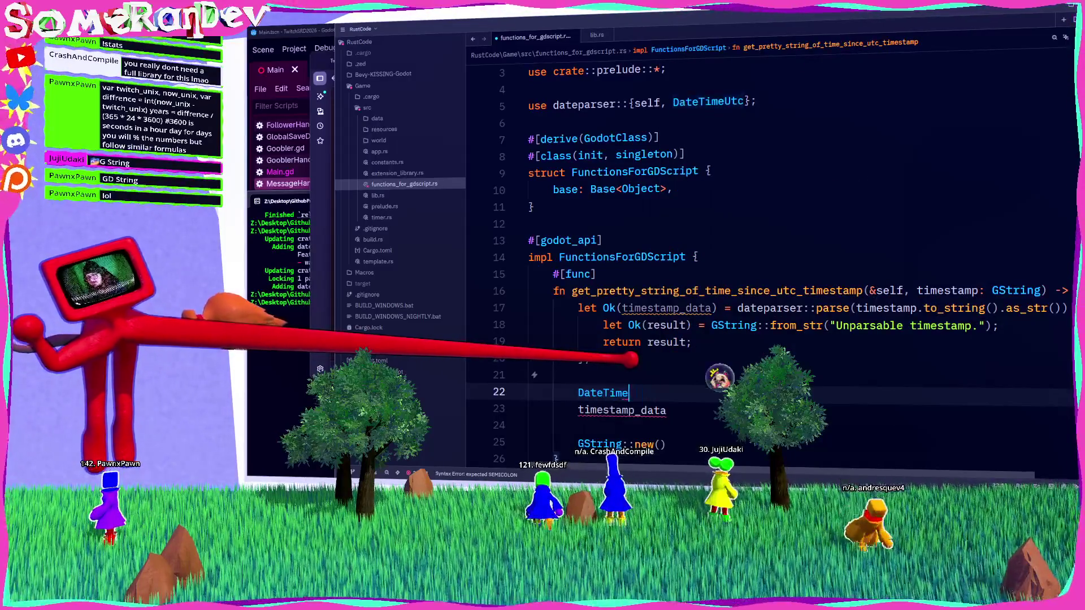
type("::no")
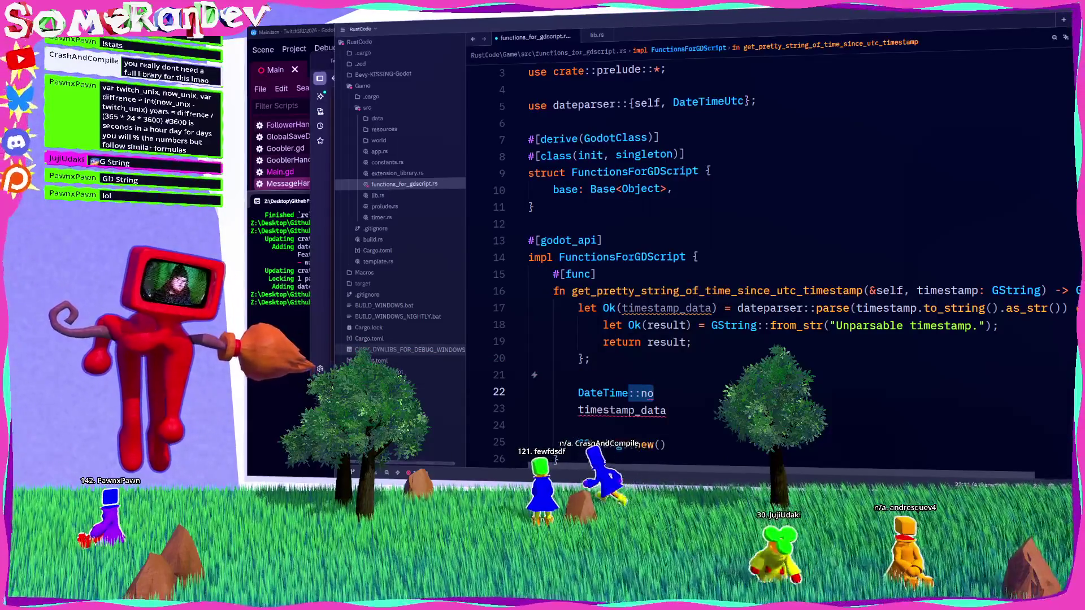
Change it to DateTime, imported from chrono, and go to its definition in mod.rs.
key("alt+Tab")
left_click(814, 259)
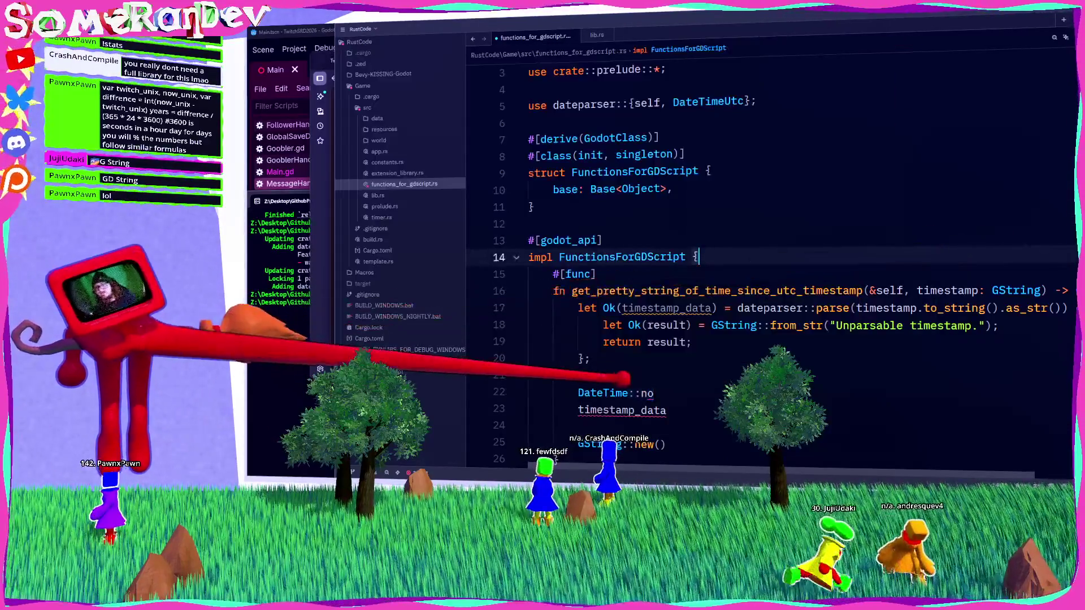
left_click(654, 392)
key("BackSpace")
key("BackSpace")
key("BackSpace")
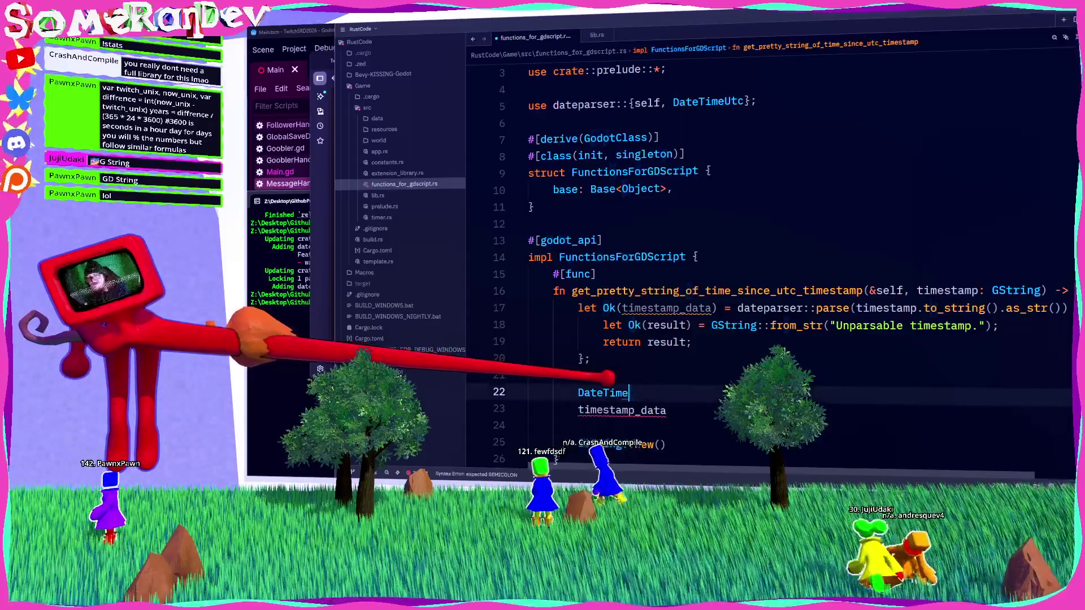
key("BackSpace")
key("BackSpace")
key("BackSpace")
type("T")
key("Down")
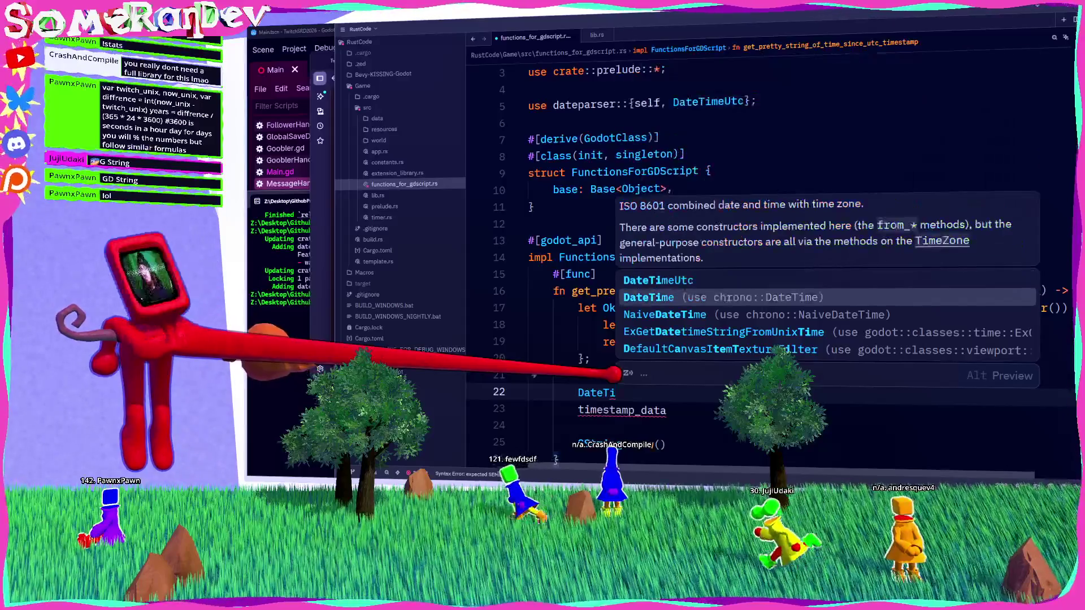
key("Return")
key("F12")
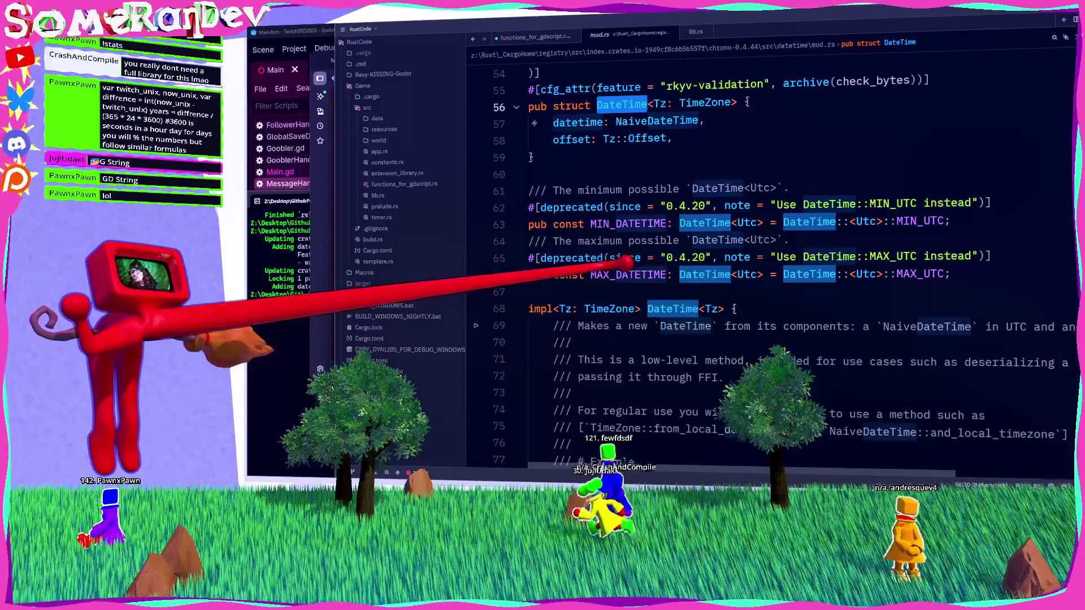
Scroll through chrono's DateTime source around the from_utc documentation.
scroll(768, 266, "down", 9)
scroll(769, 266, "down", 6)
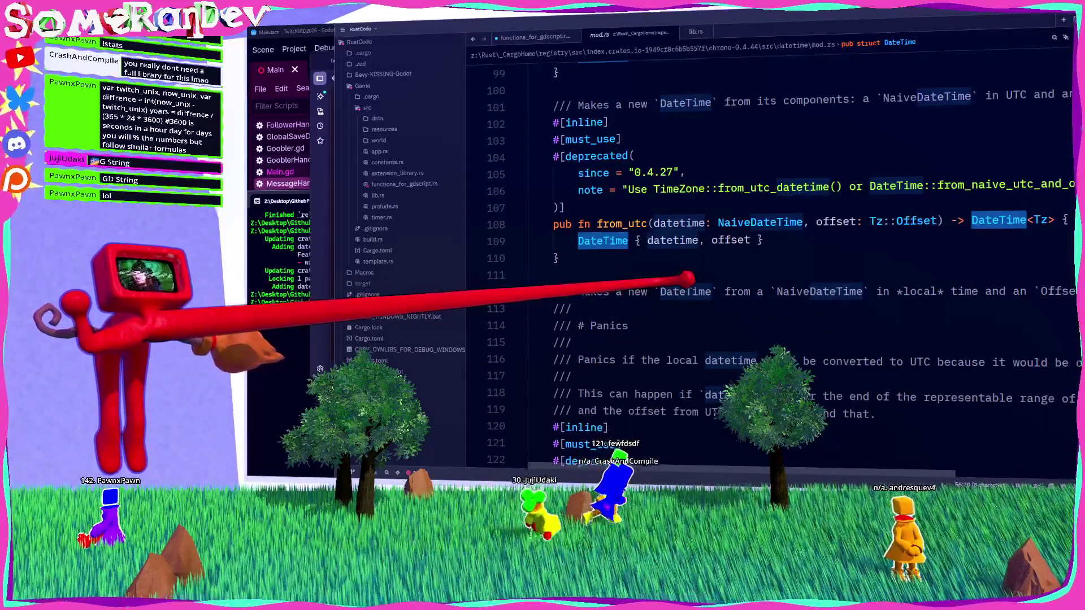
left_click(572, 309)
scroll(768, 266, "down", 12)
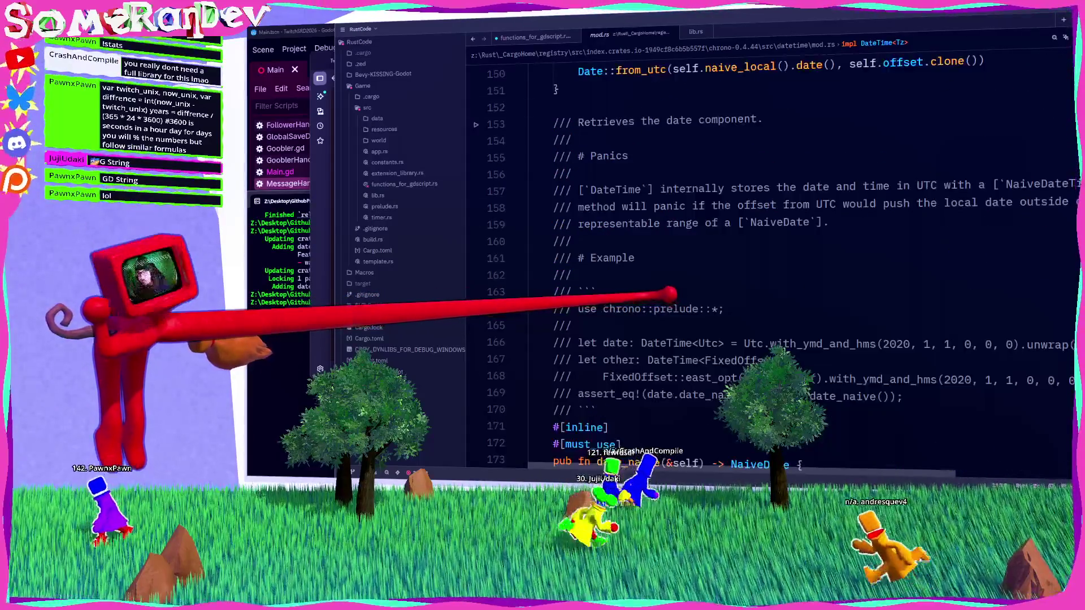
scroll(768, 265, "up", 4)
scroll(769, 266, "up", 3)
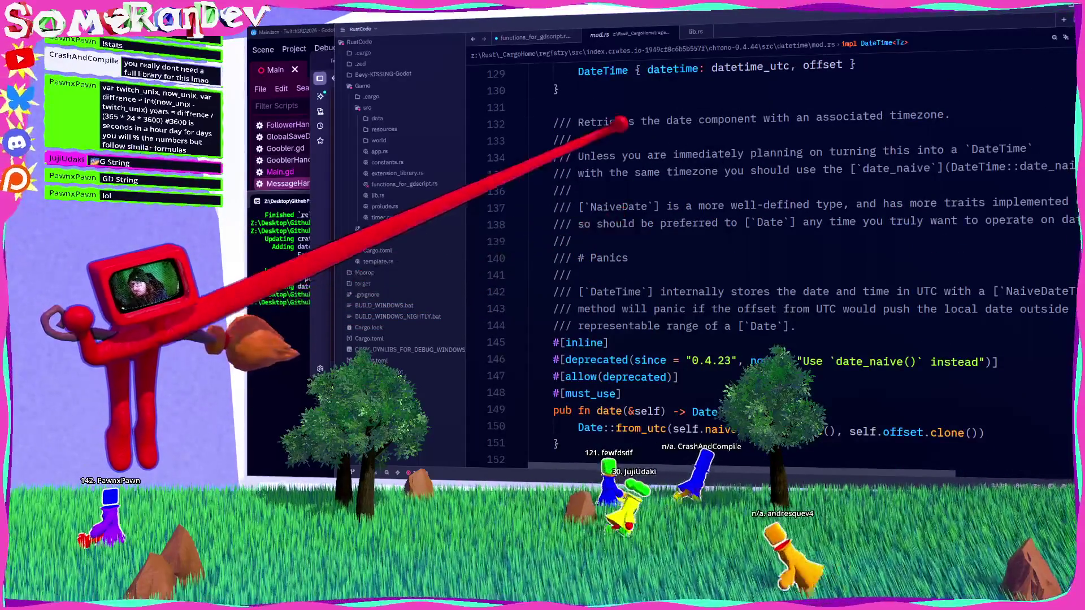
scroll(769, 265, "down", 13)
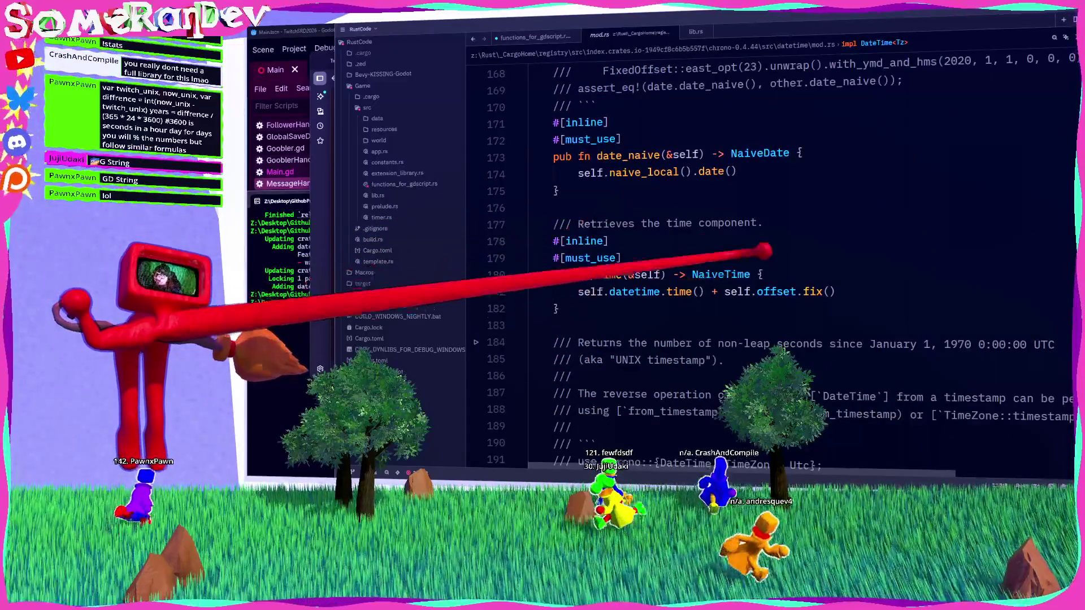
Search mod.rs for 'now' and inspect the years_since method and its base parameter.
left_click(565, 241)
key("ctrl+f")
type("now")
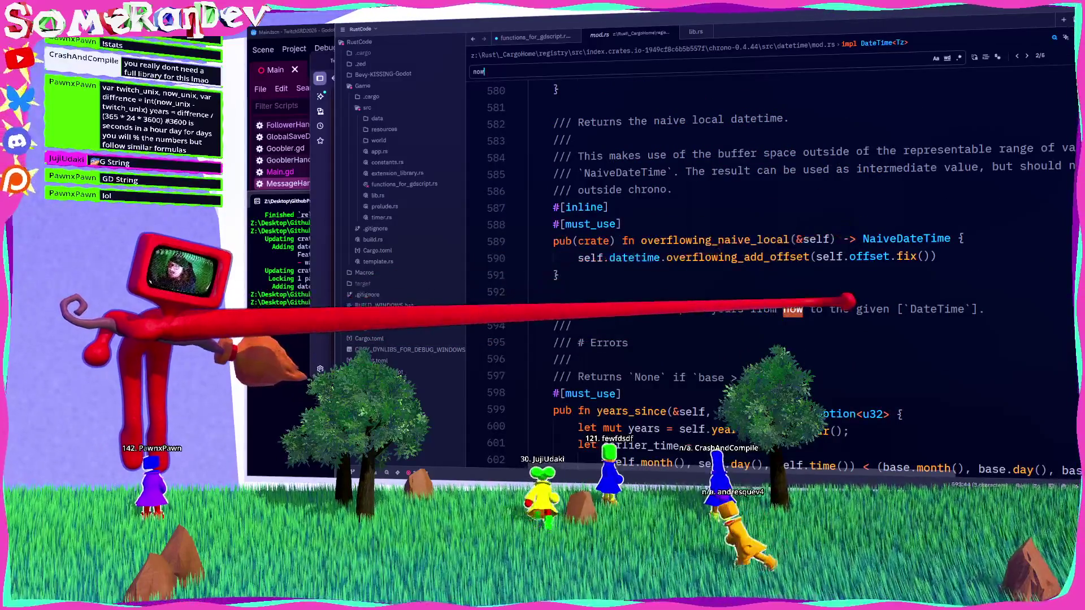
scroll(820, 305, "down", 2)
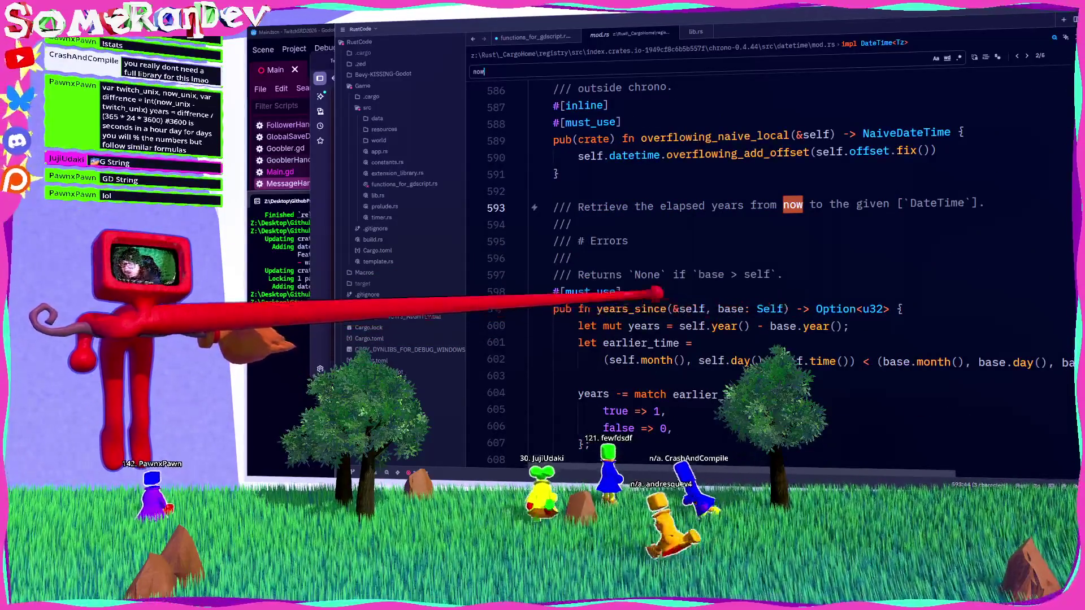
double_click(633, 308)
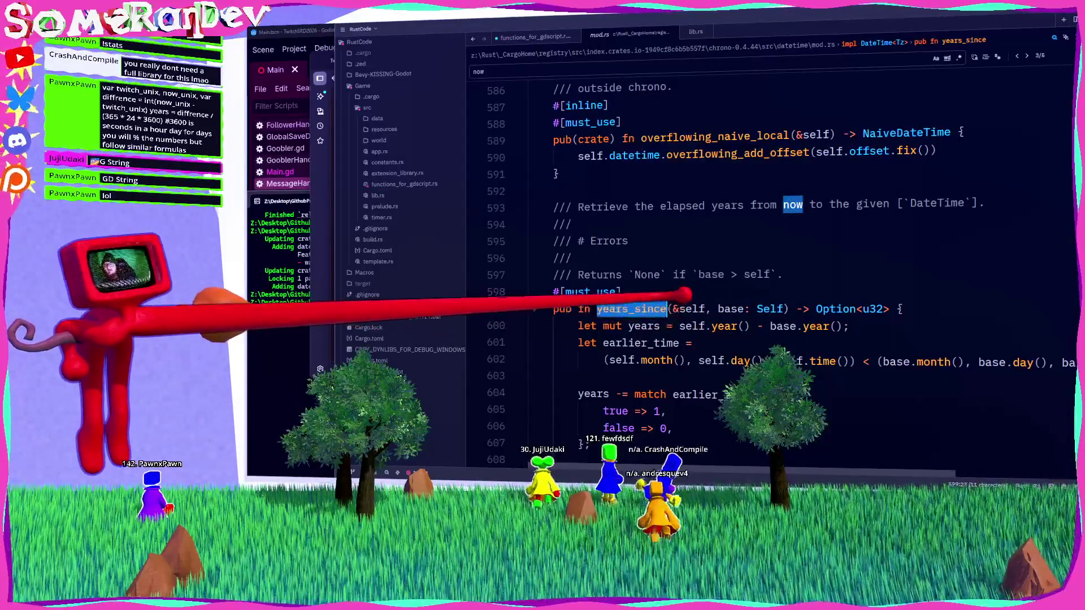
double_click(731, 308)
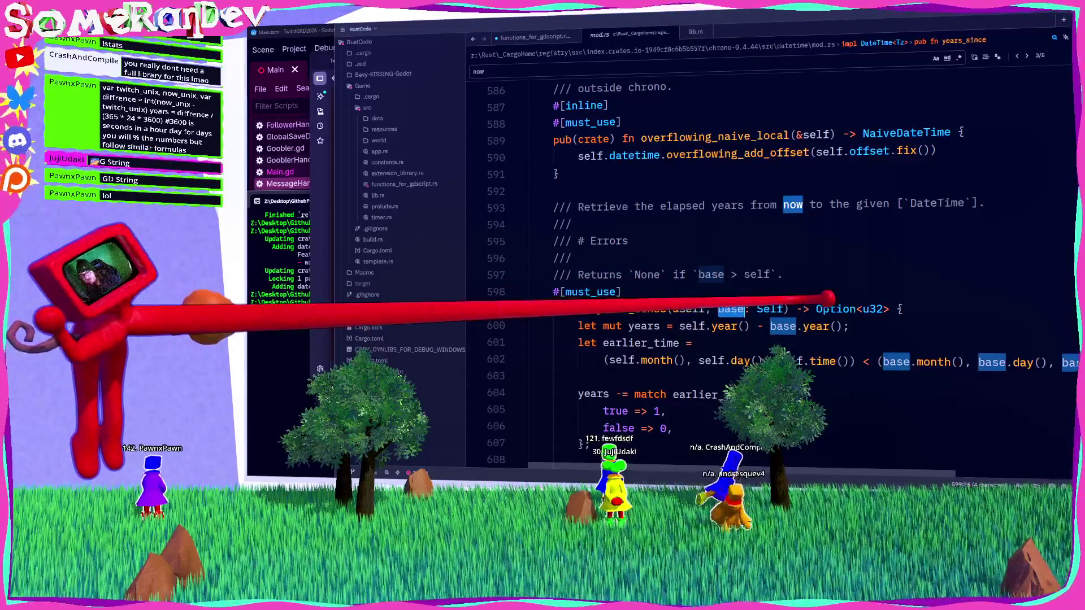
double_click(632, 308)
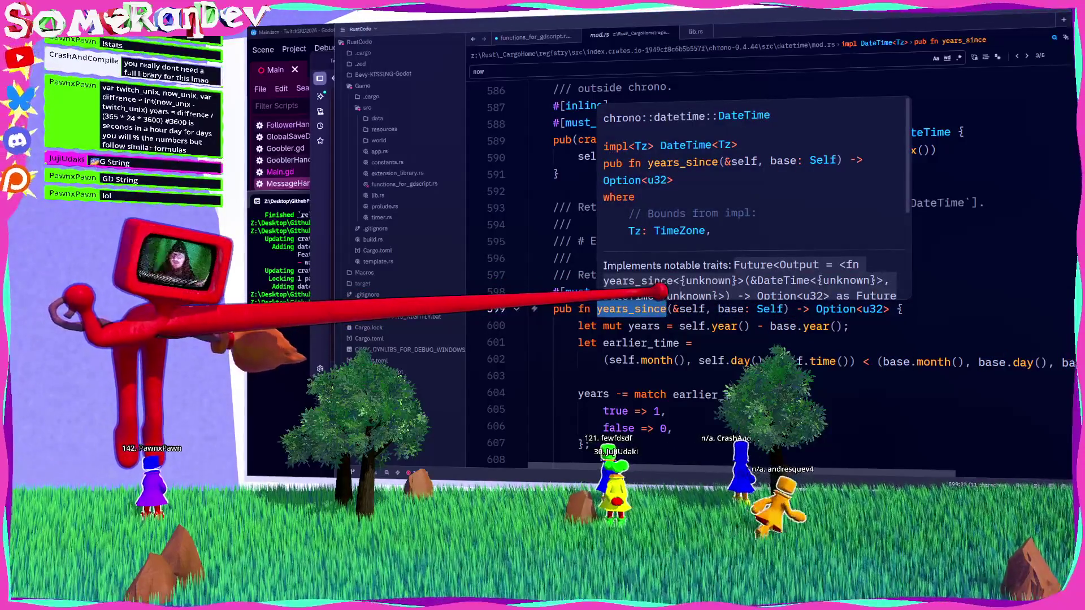
left_click(590, 242)
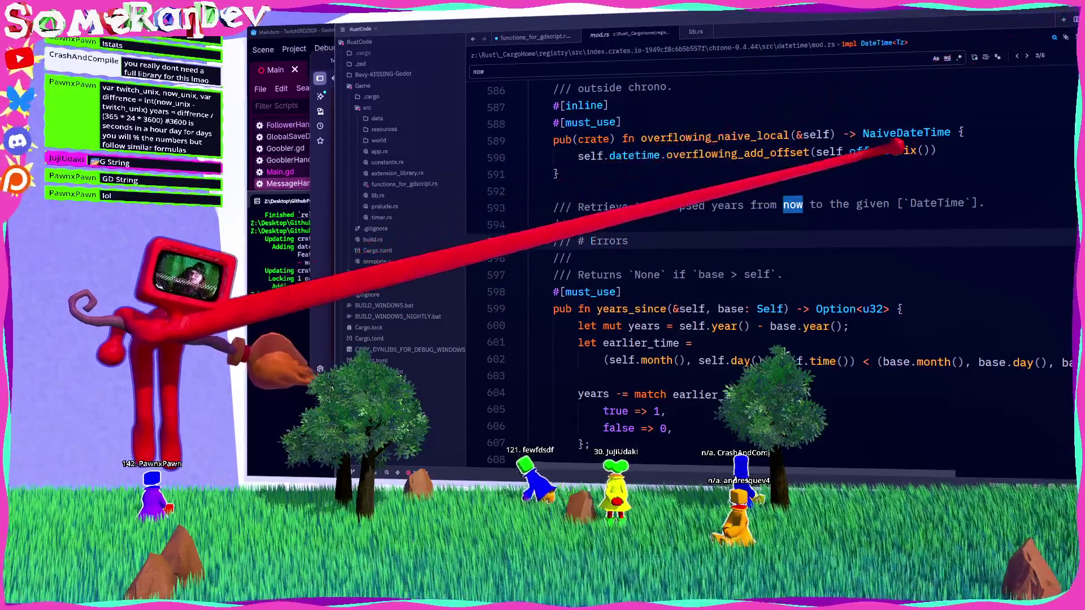
Search for 'current' and step through to the 4th of 4 matches.
left_click(897, 174)
key("ctrl+f")
type("current")
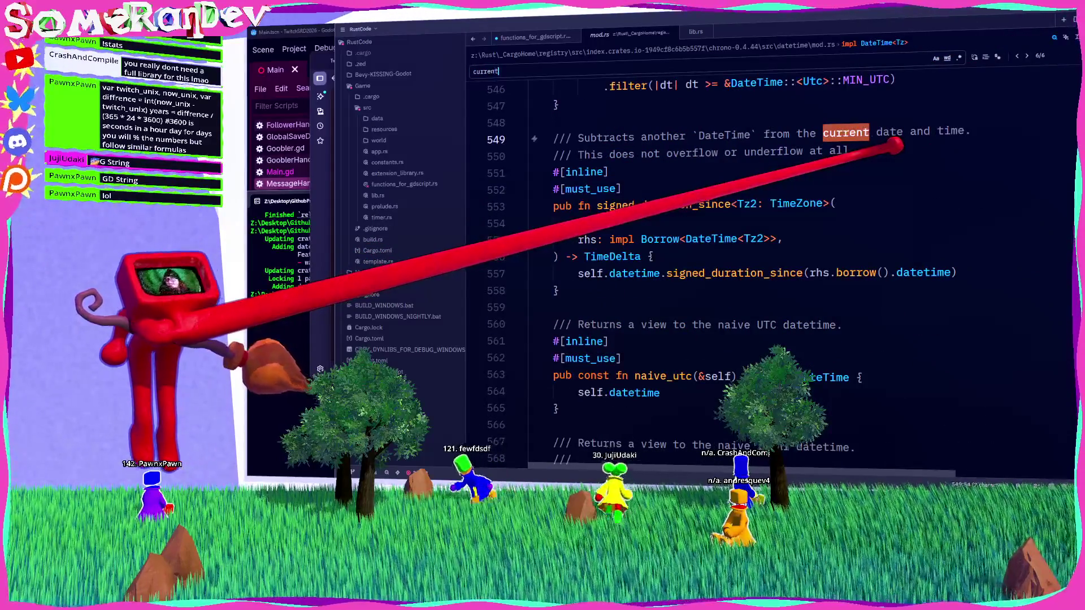
left_click(1027, 55)
left_click(1027, 56)
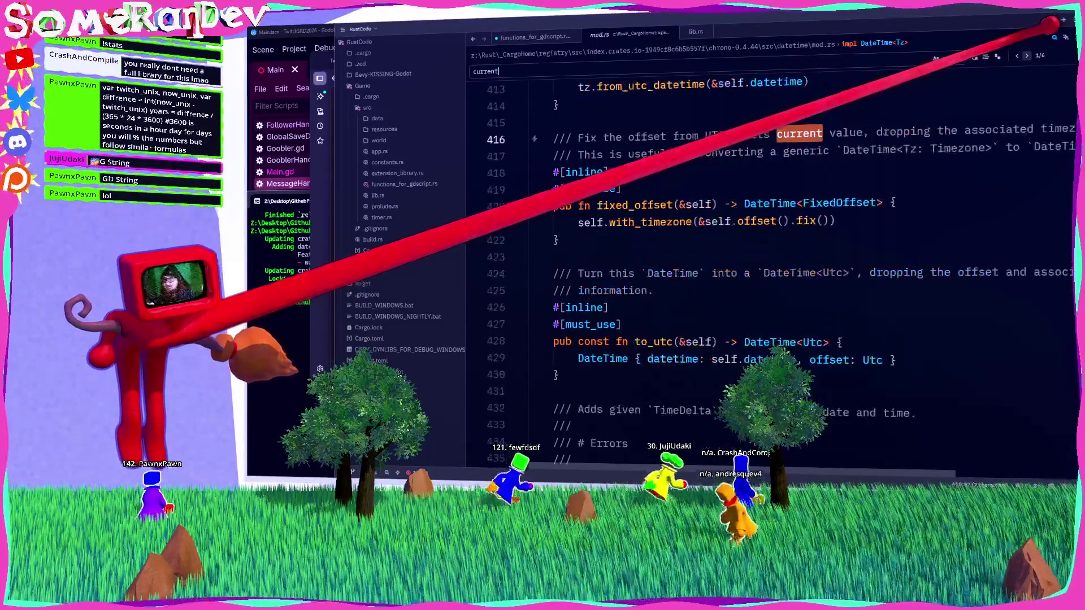
left_click(1026, 55)
left_click(1026, 55)
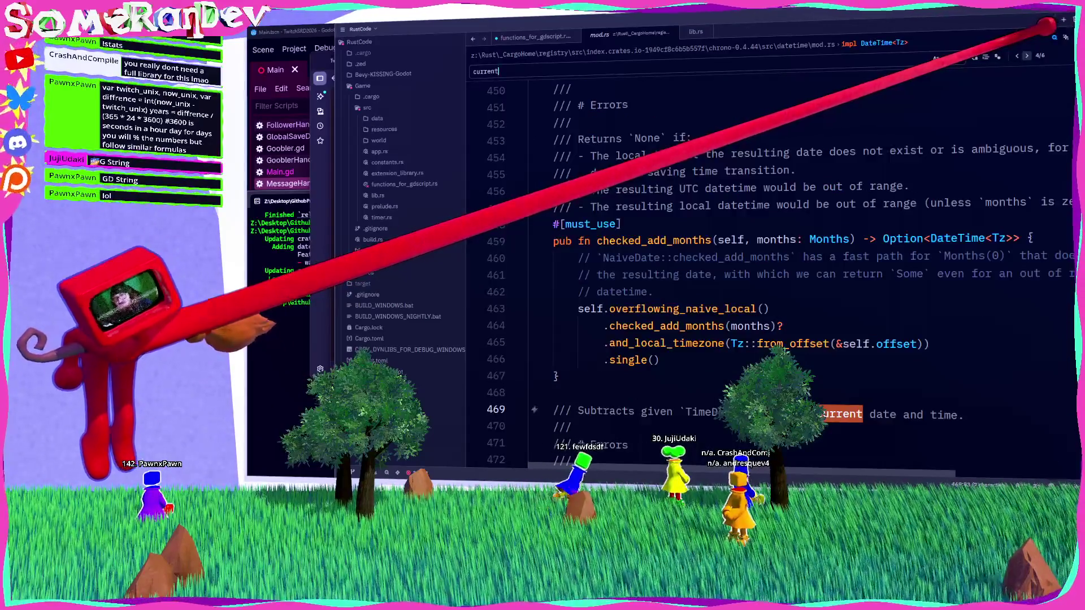
left_click(1026, 56)
left_click(1026, 56)
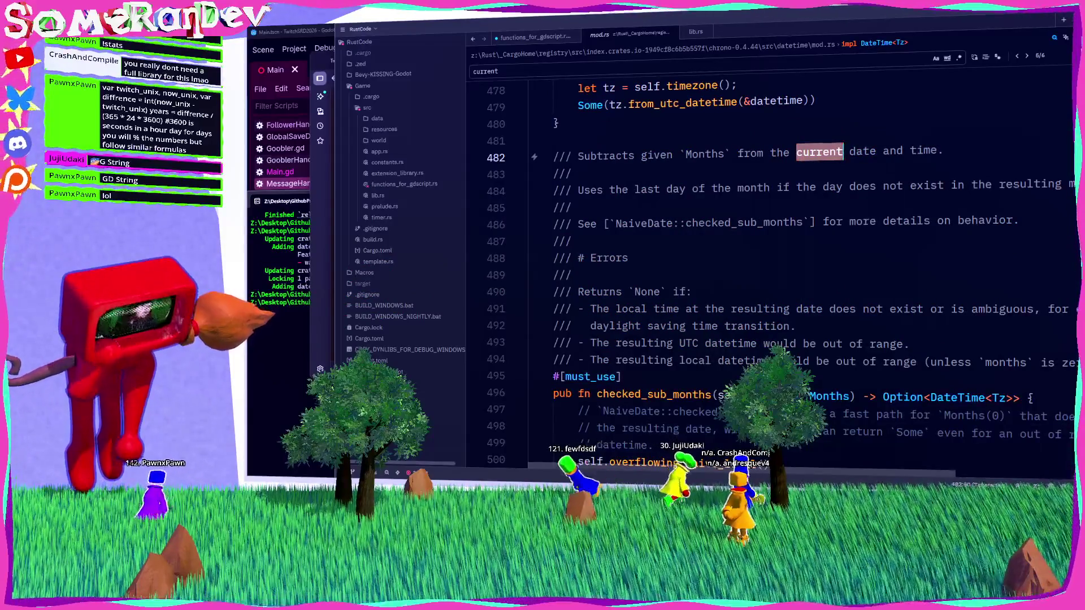
Search 'rust get current DateTime' and read the docs.rs chrono Overview on TimeDelta and DateTime.
key("alt+Tab")
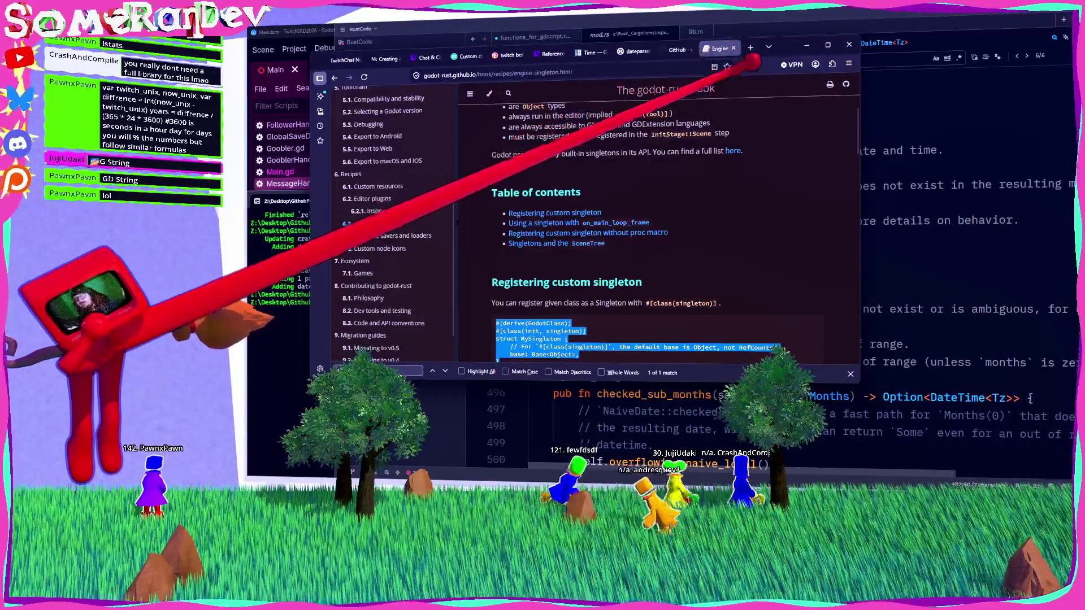
left_click(751, 48)
type("rust ge")
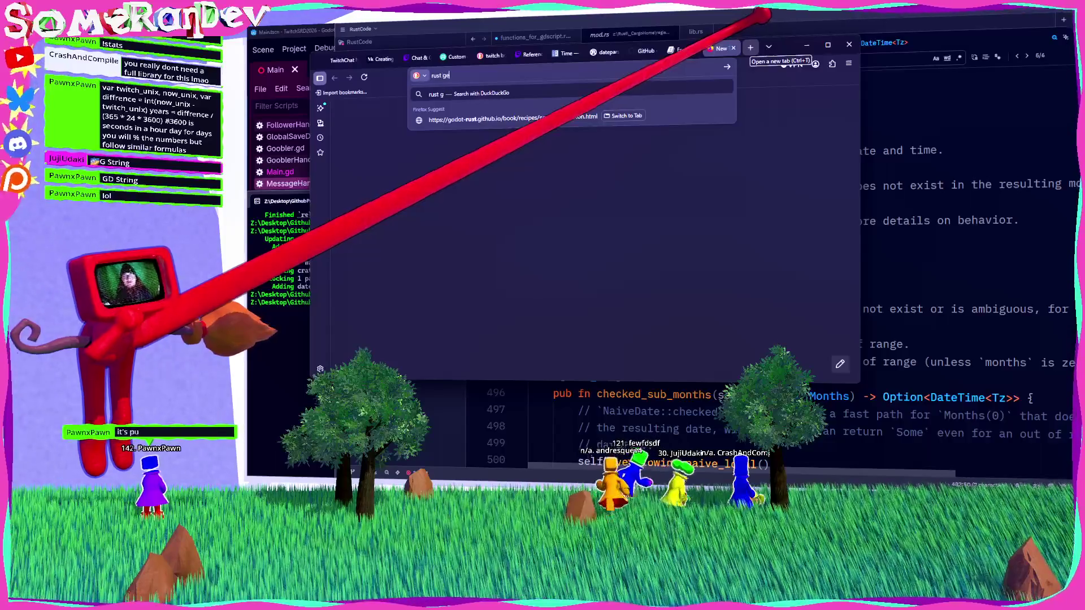
type("t current DateTime")
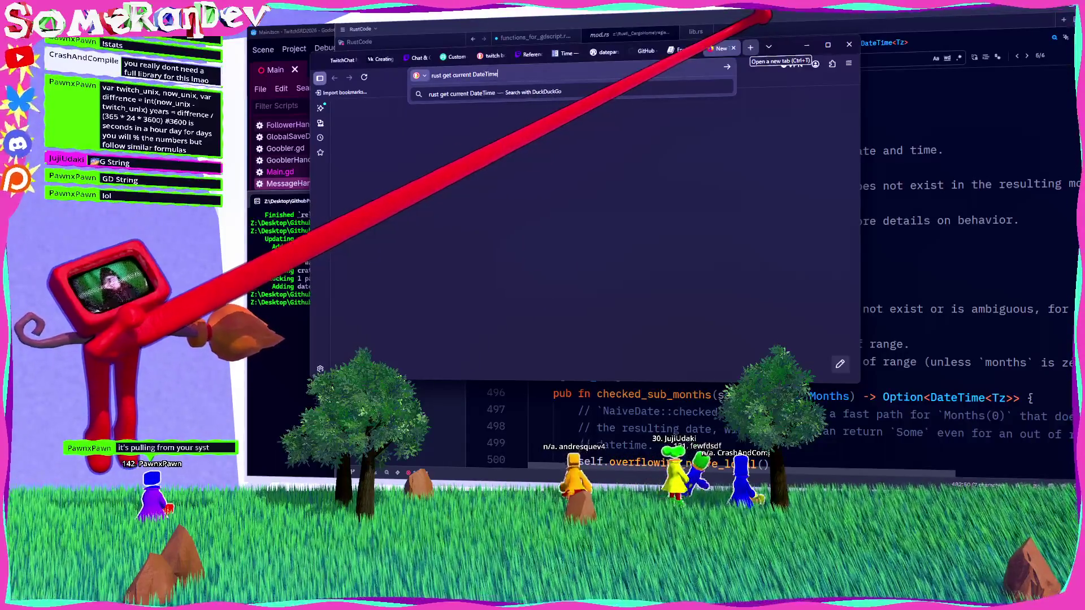
key("Return")
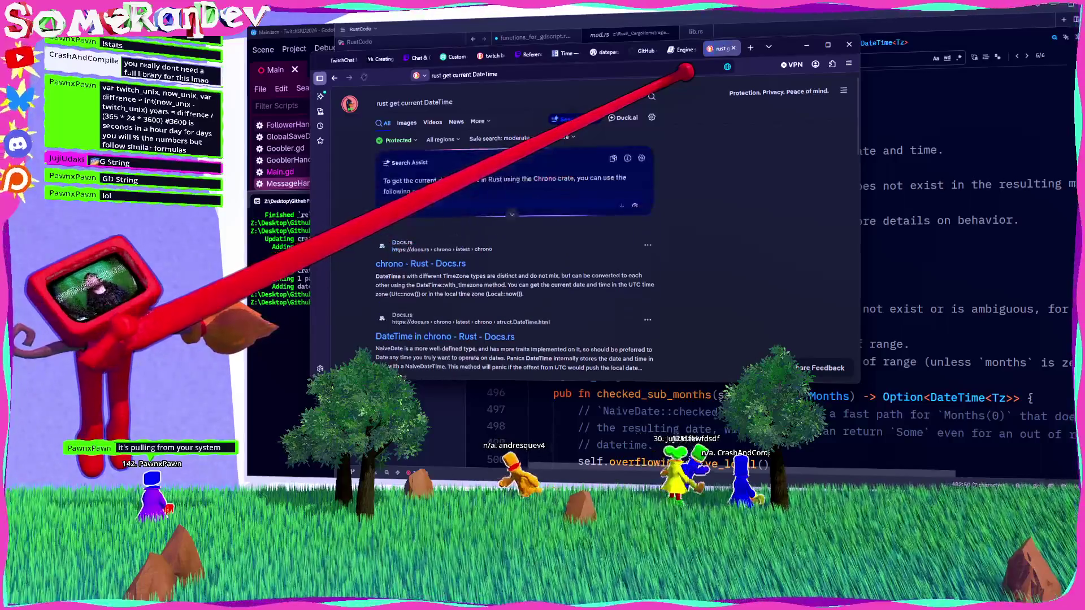
left_click(441, 242)
scroll(570, 215, "down", 5)
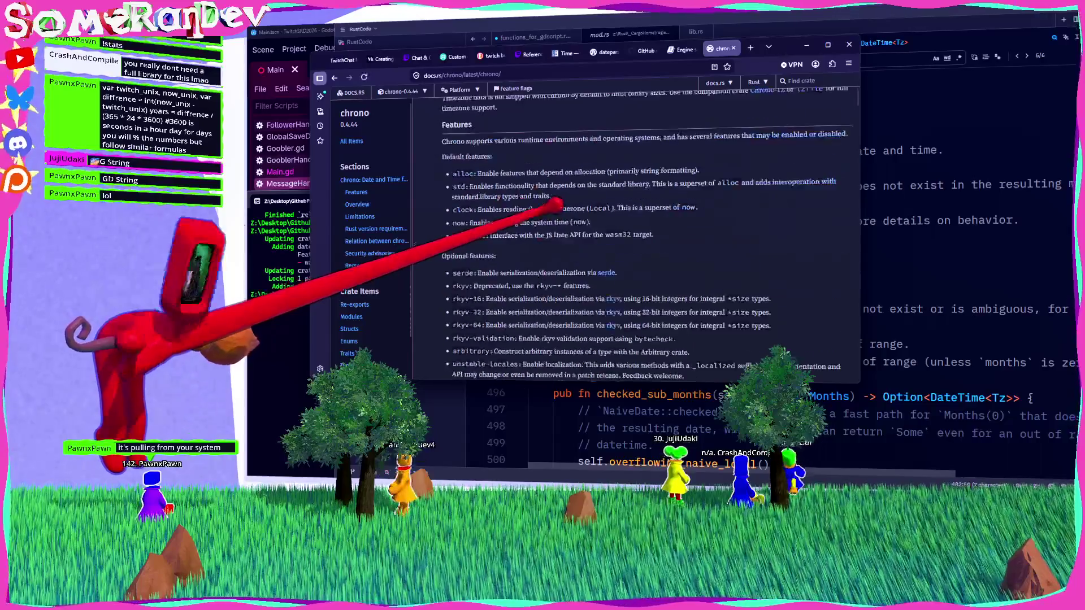
scroll(678, 221, "down", 4)
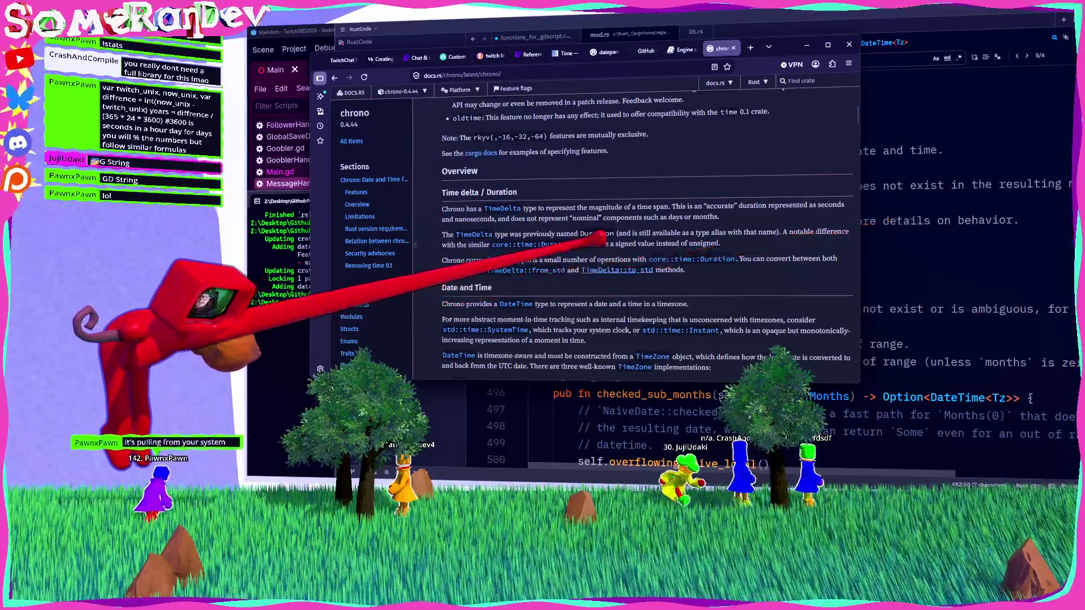
scroll(955, 240, "down", 2)
key("alt+Tab")
left_click(532, 37)
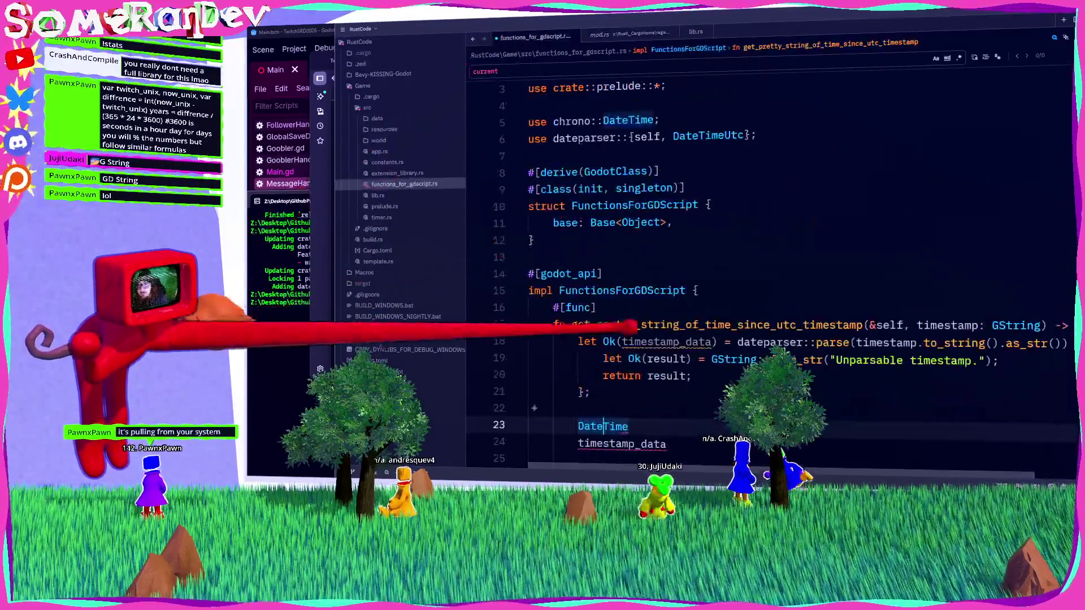
Turn line 23 into let now = Utc::now();.
double_click(621, 342)
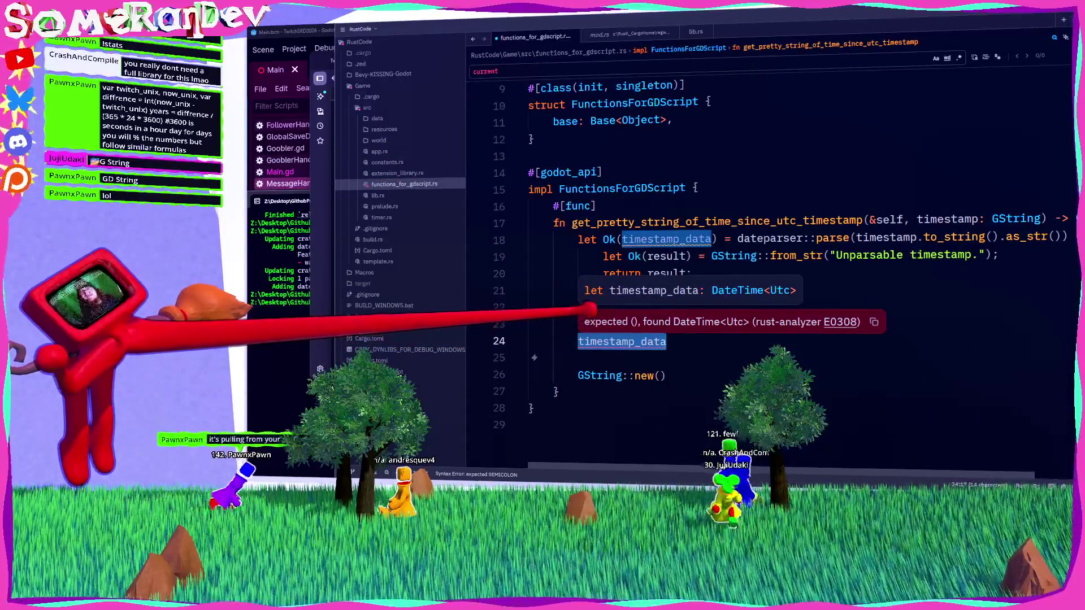
double_click(610, 324)
type("Ut")
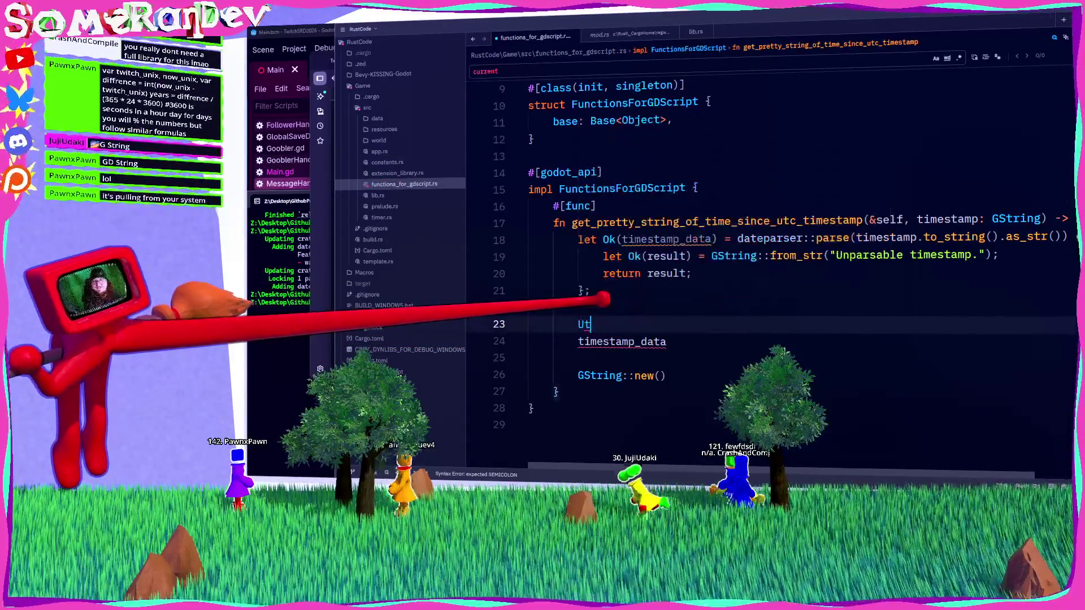
type("c::no")
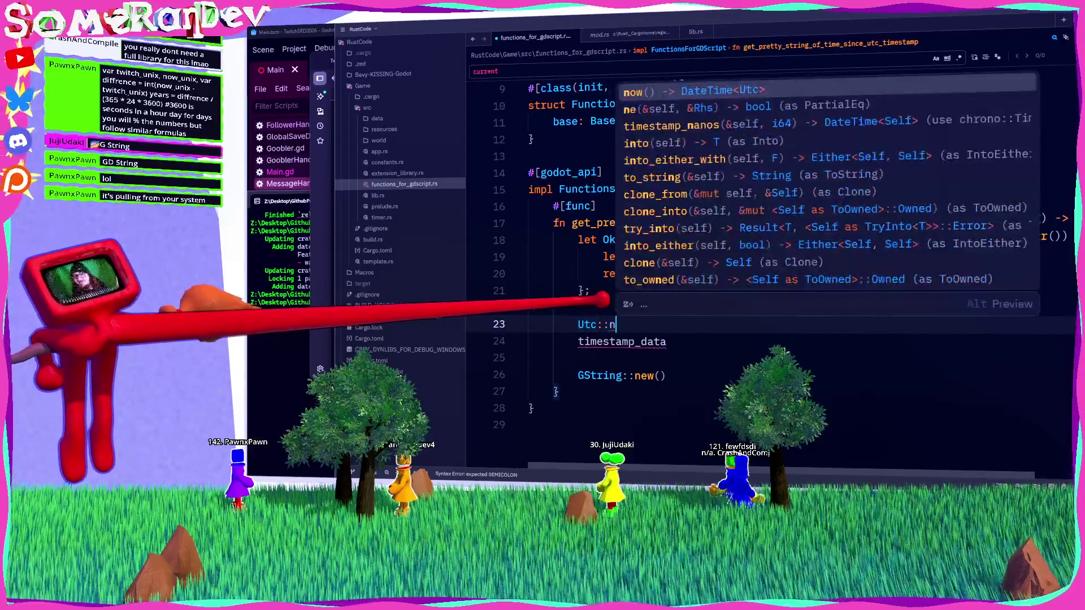
key("Return")
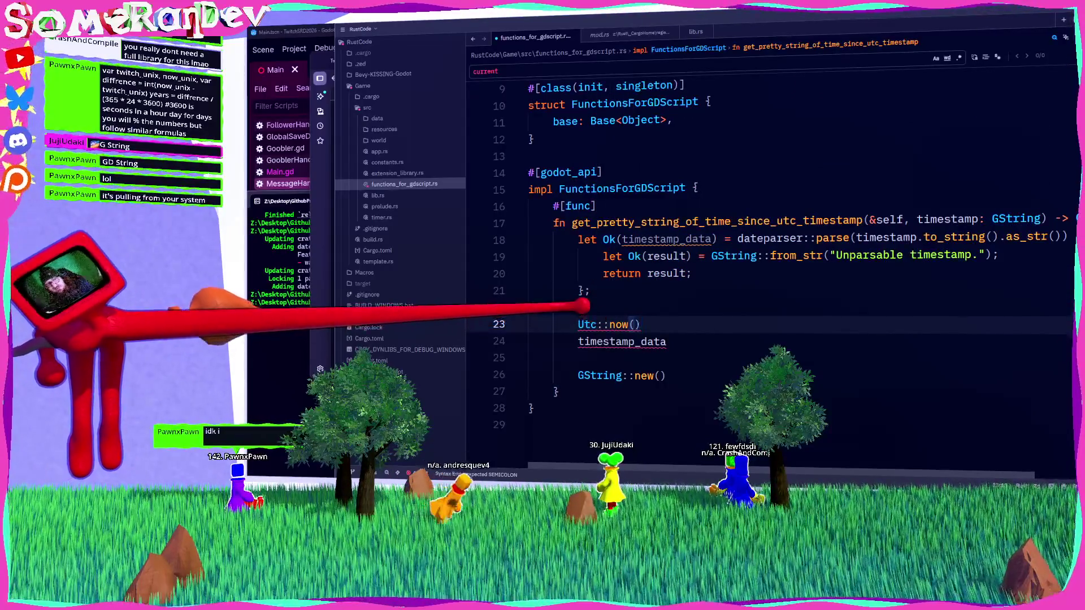
mouse_move(579, 325)
type("let now =")
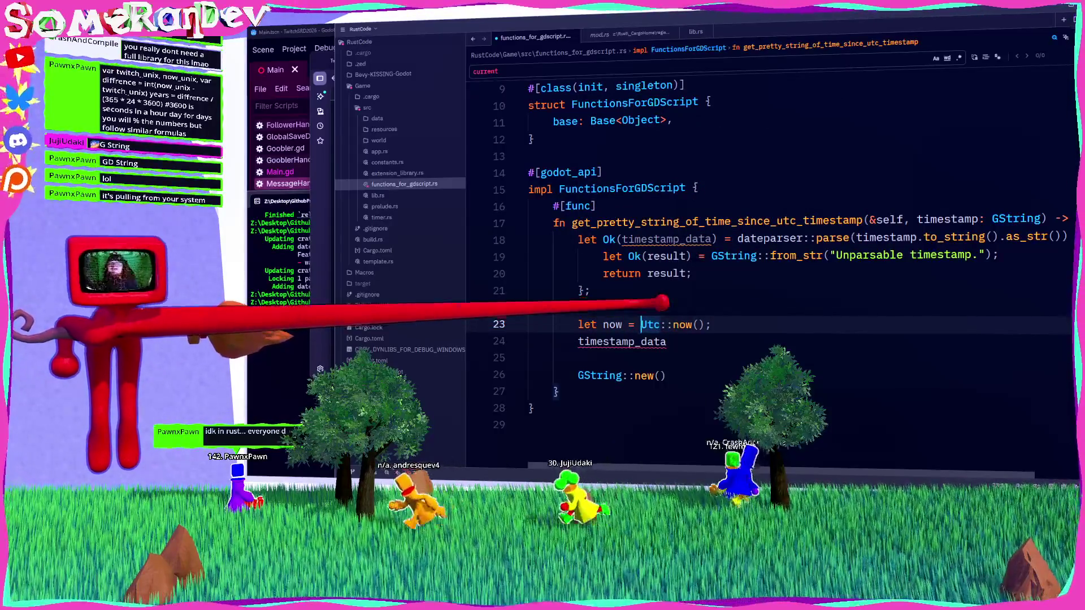
Start a new line with now. and explore its method completions such as months.
scroll(768, 255, "down", 2)
left_click(667, 239)
mouse_move(661, 239)
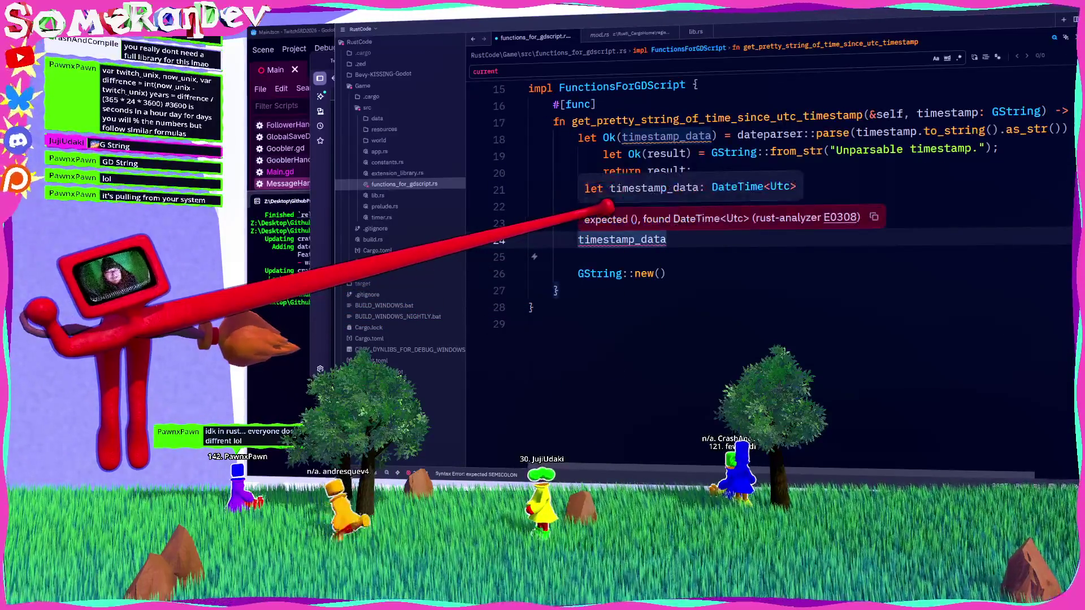
double_click(612, 222)
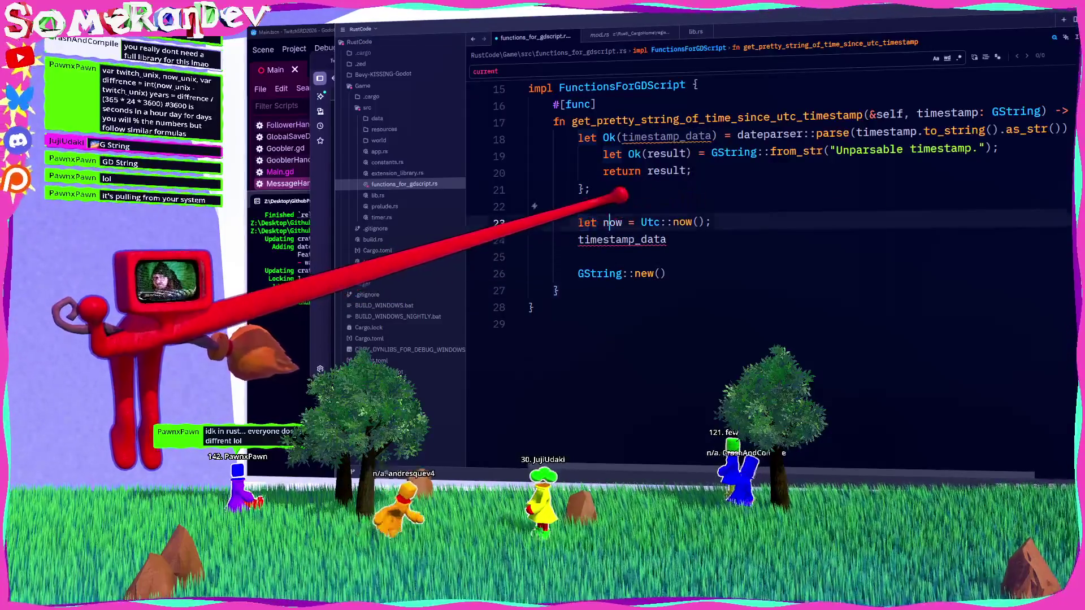
key("End")
key("Return")
type("now.mont")
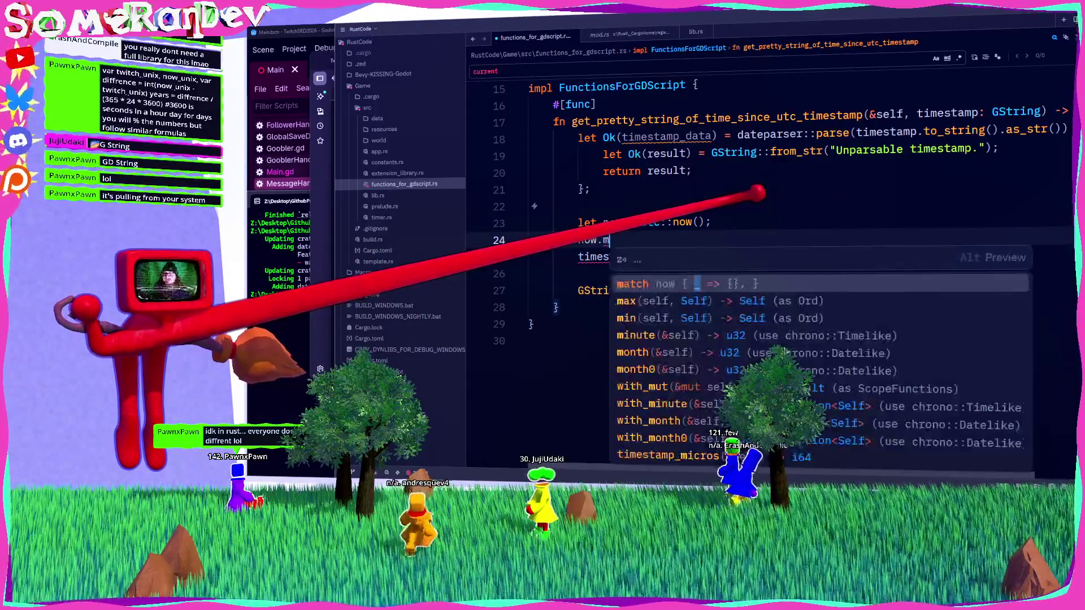
type("hs")
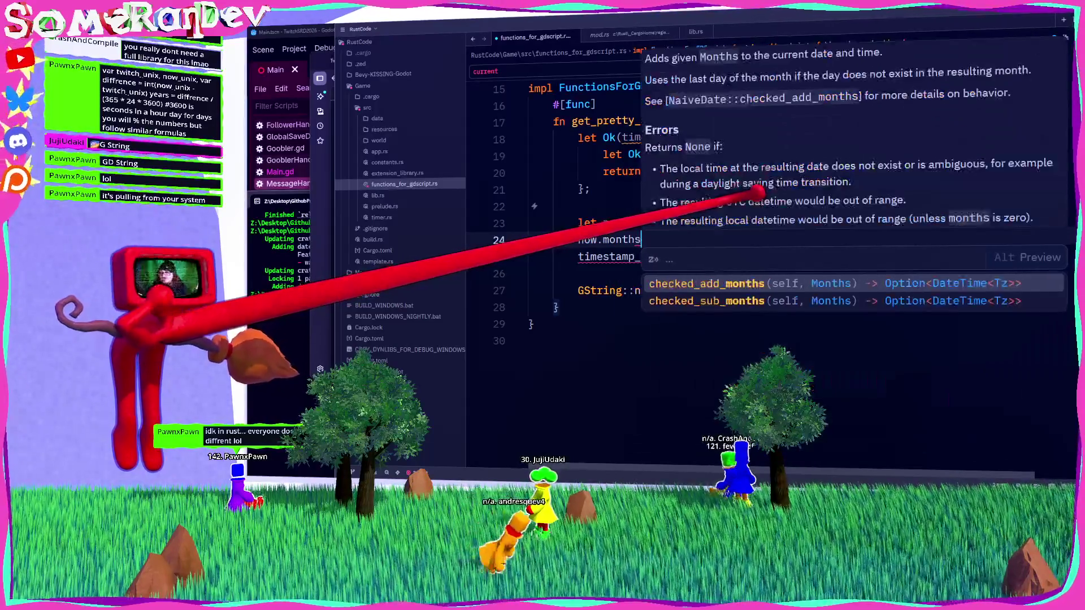
key("BackSpace")
key("BackSpace")
key("BackSpace")
key("ctrl+space")
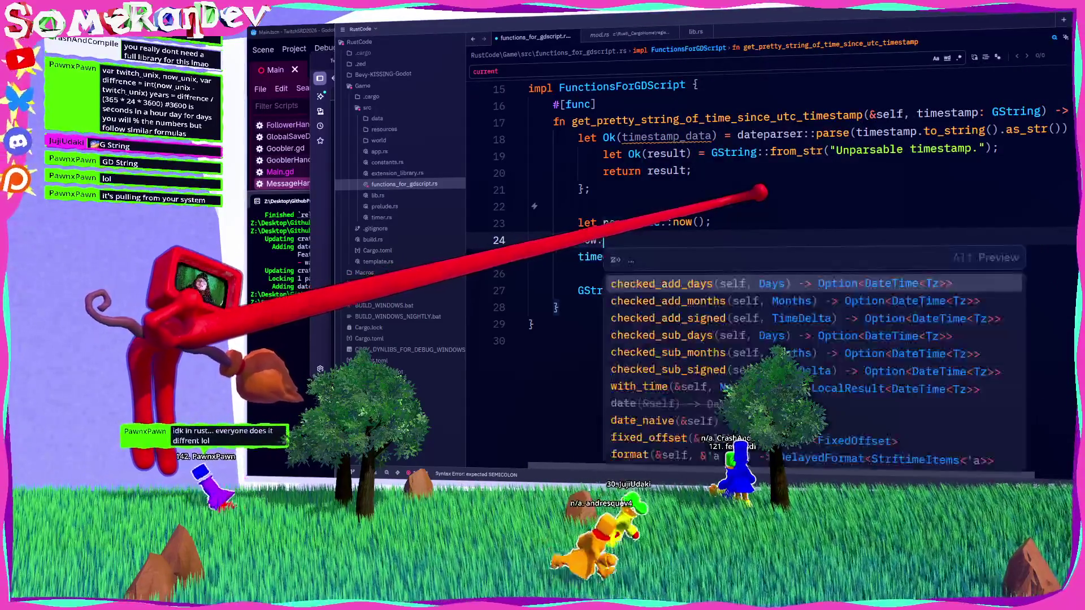
Try month and then since as the method, leaving a partial now.since line.
type("month")
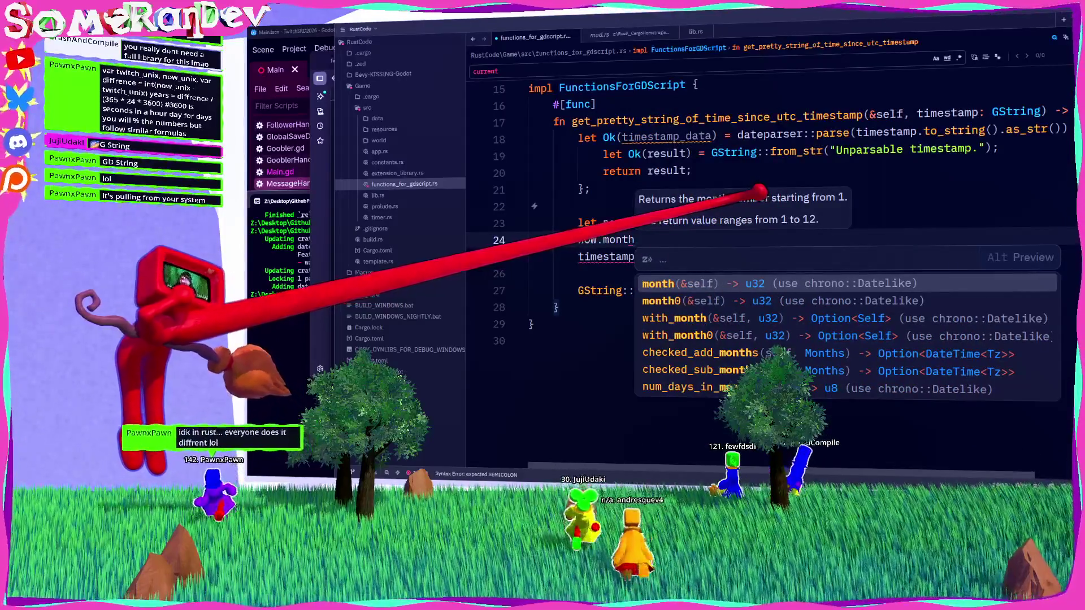
key("BackSpace")
key("BackSpace")
key("BackSpace")
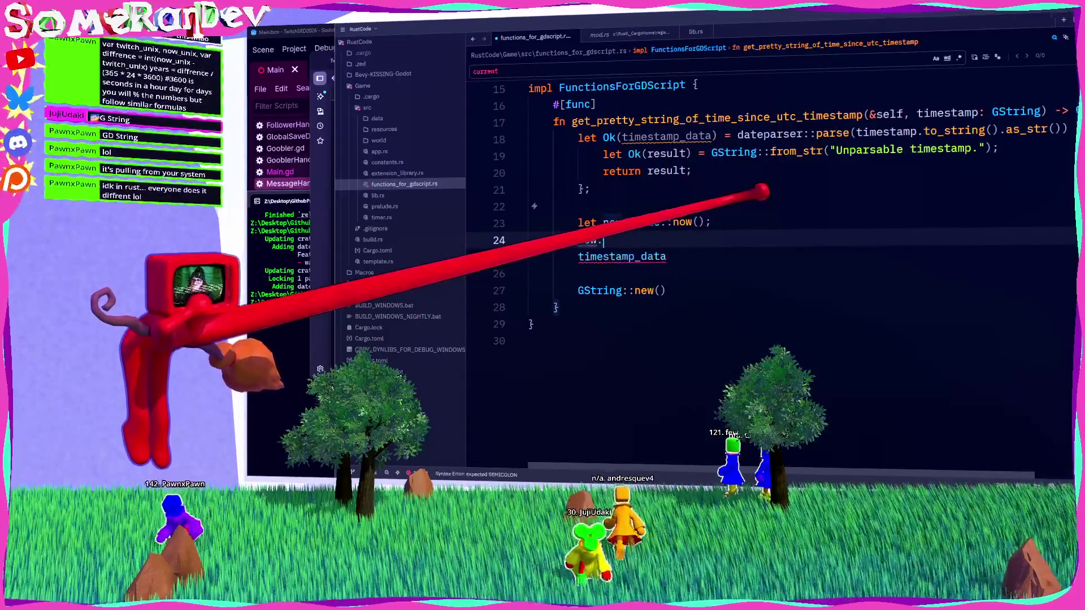
type("sinc")
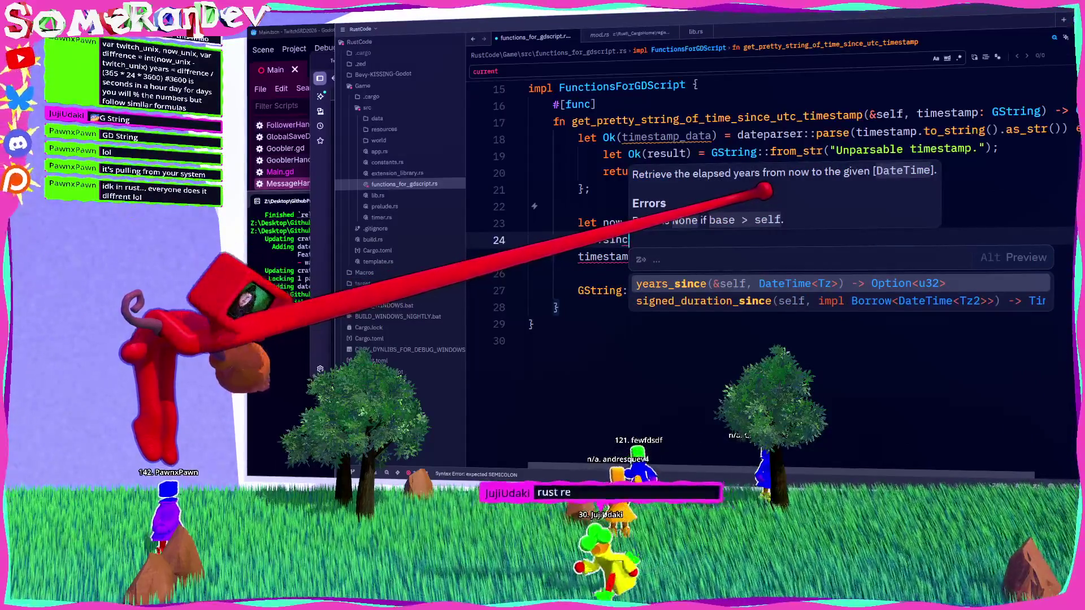
key("BackSpace")
key("BackSpace")
key("BackSpace")
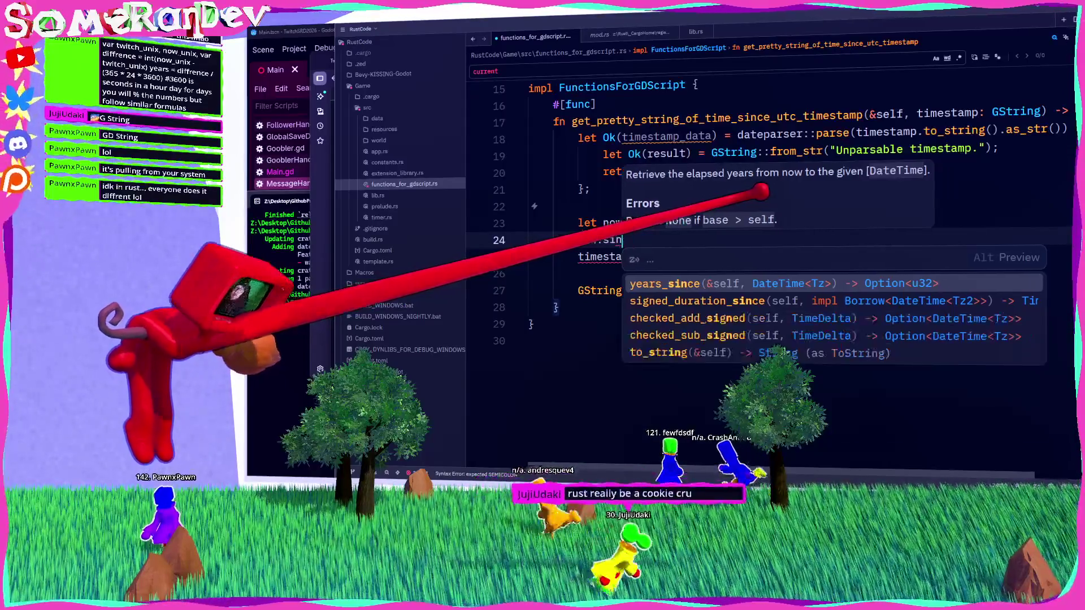
type("since")
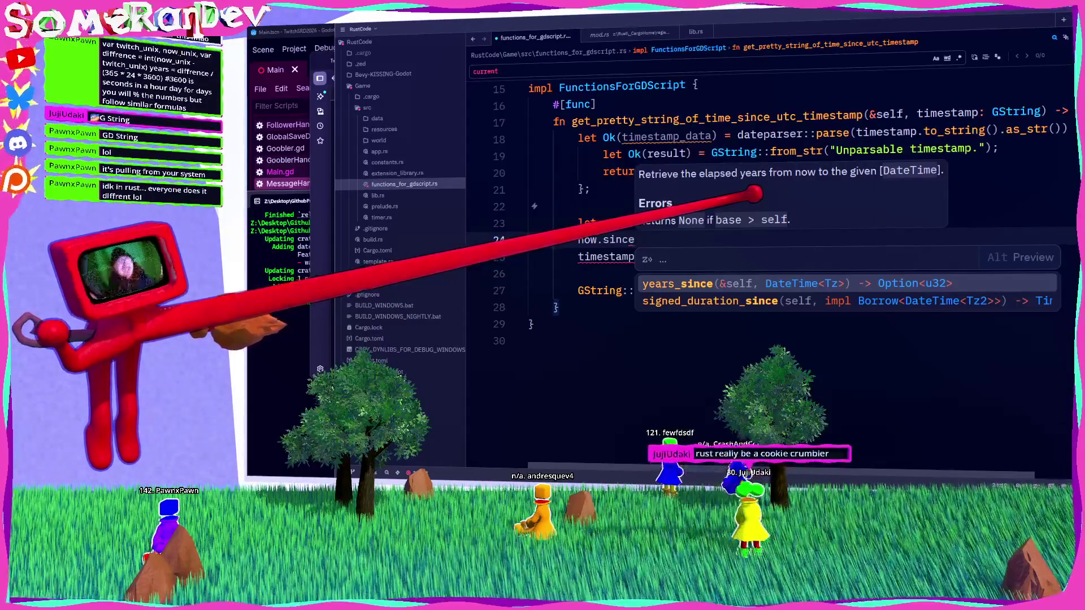
key("Escape")
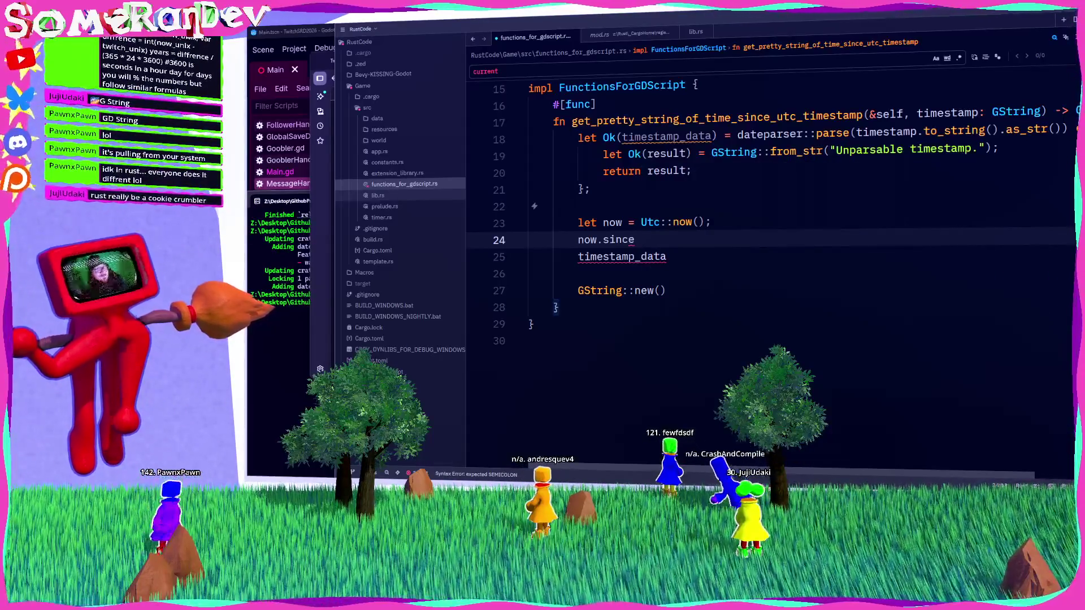
left_click(666, 290)
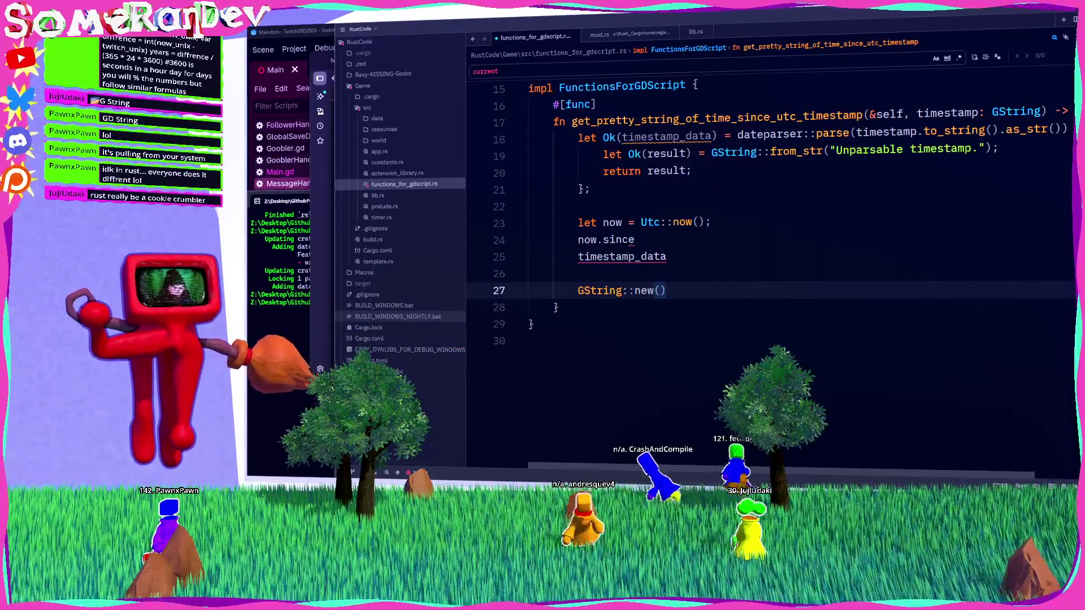
key("alt+Tab")
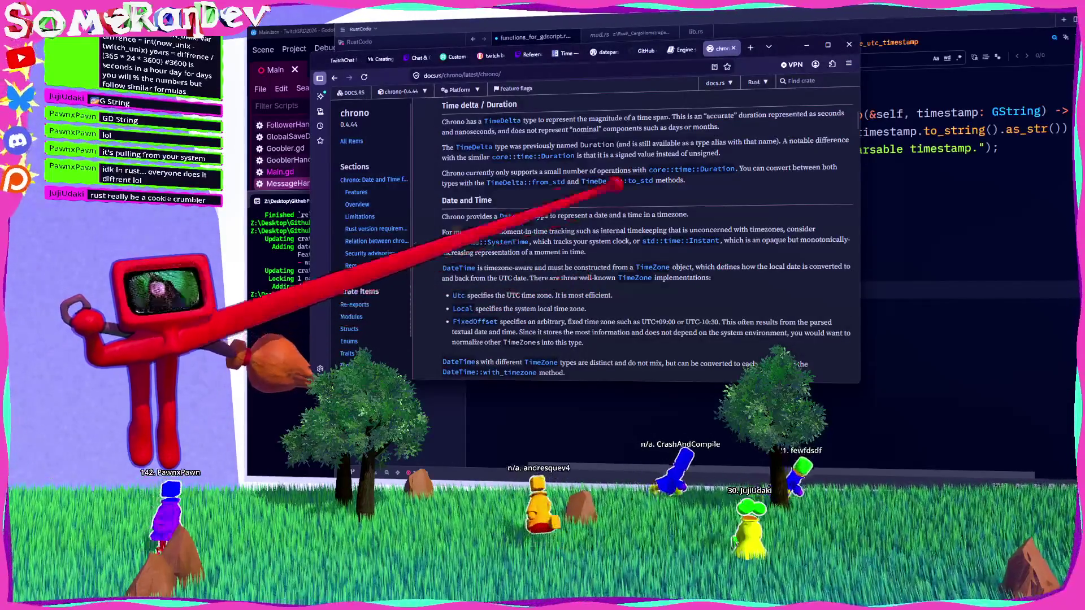
Replace the now.since and timestamp_data lines with let difference = now - timestamp_data;.
key("ctrl+t")
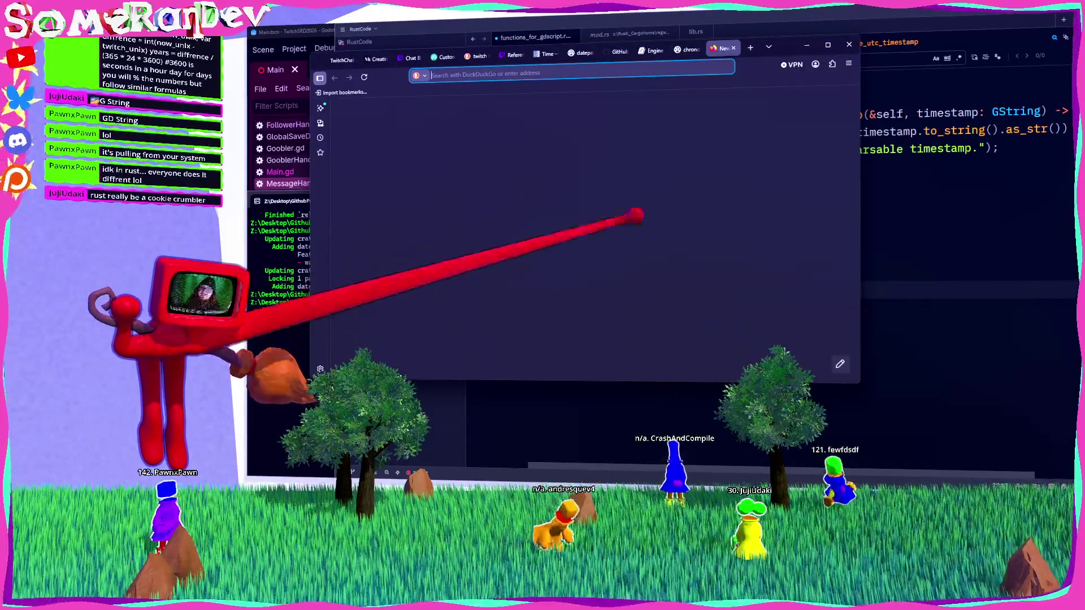
key("alt+Tab")
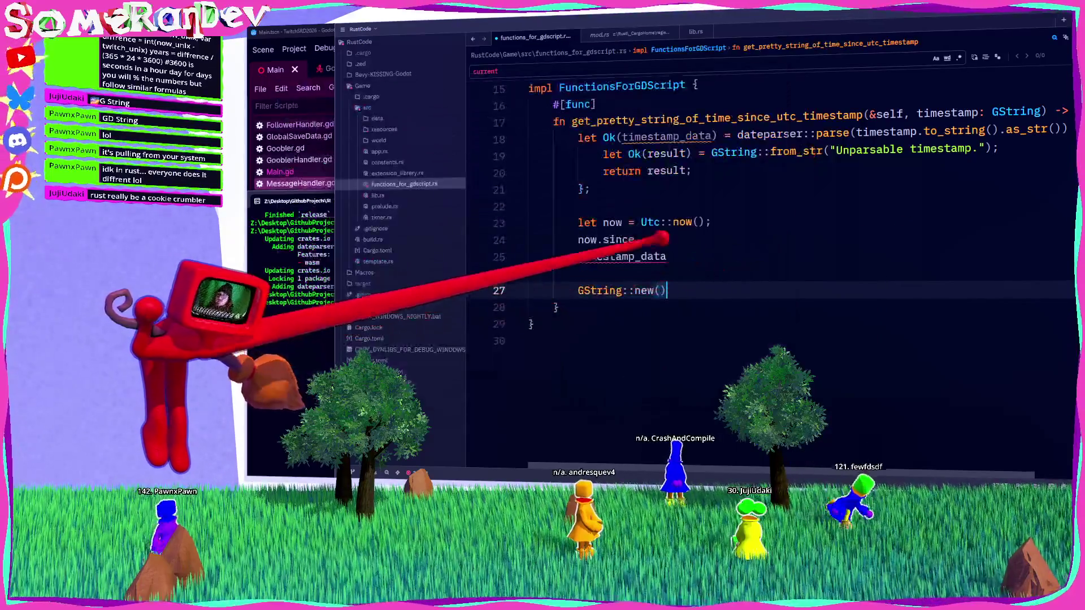
key("Up")
key("Up")
key("shift+Up")
key("shift+Home")
key("BackSpace")
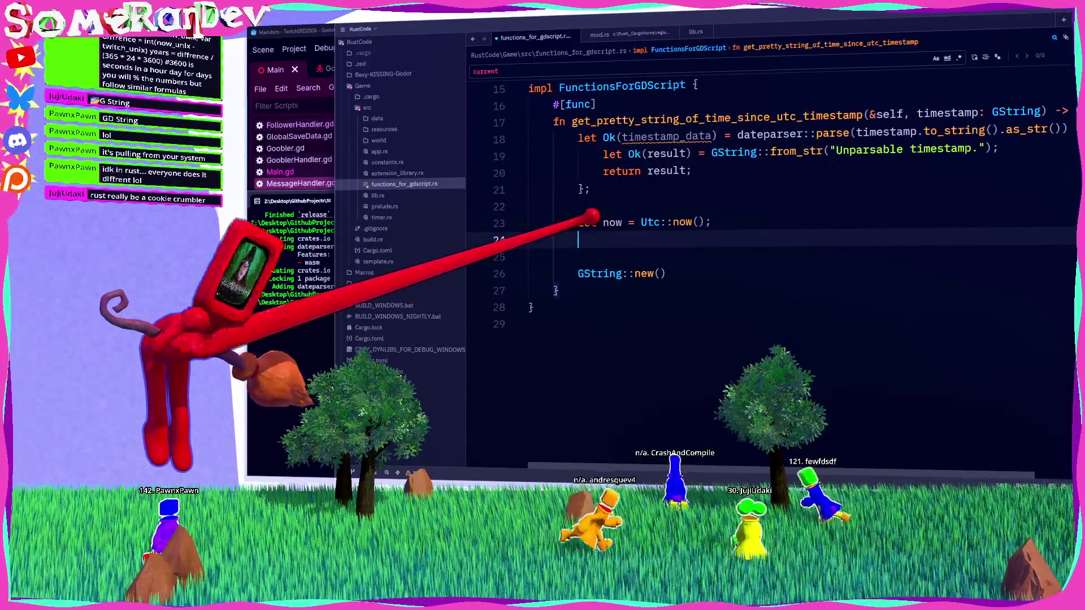
type("nce =- ")
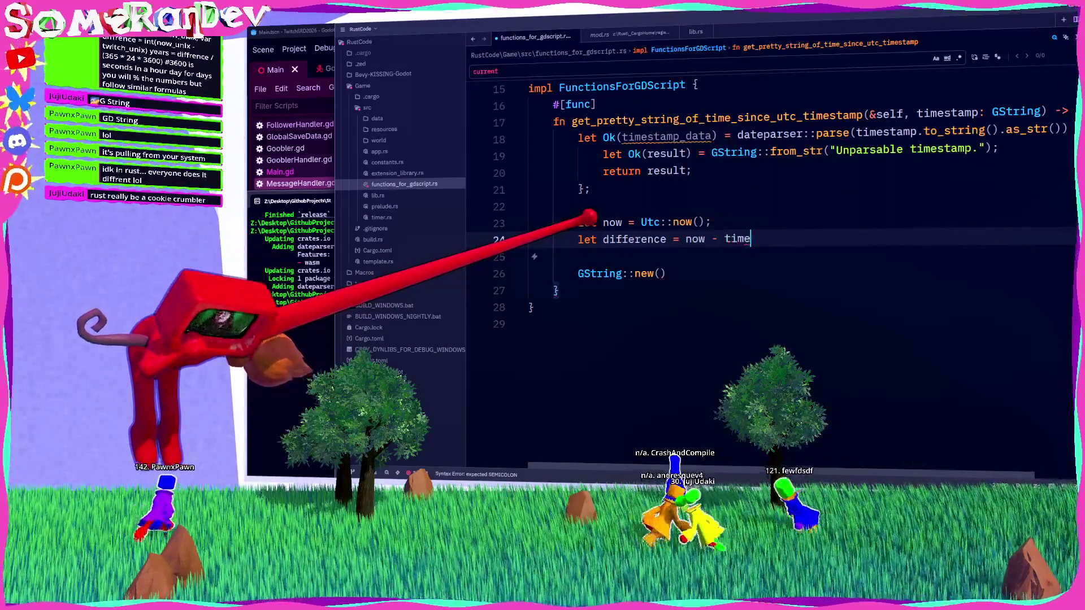
type("_data;")
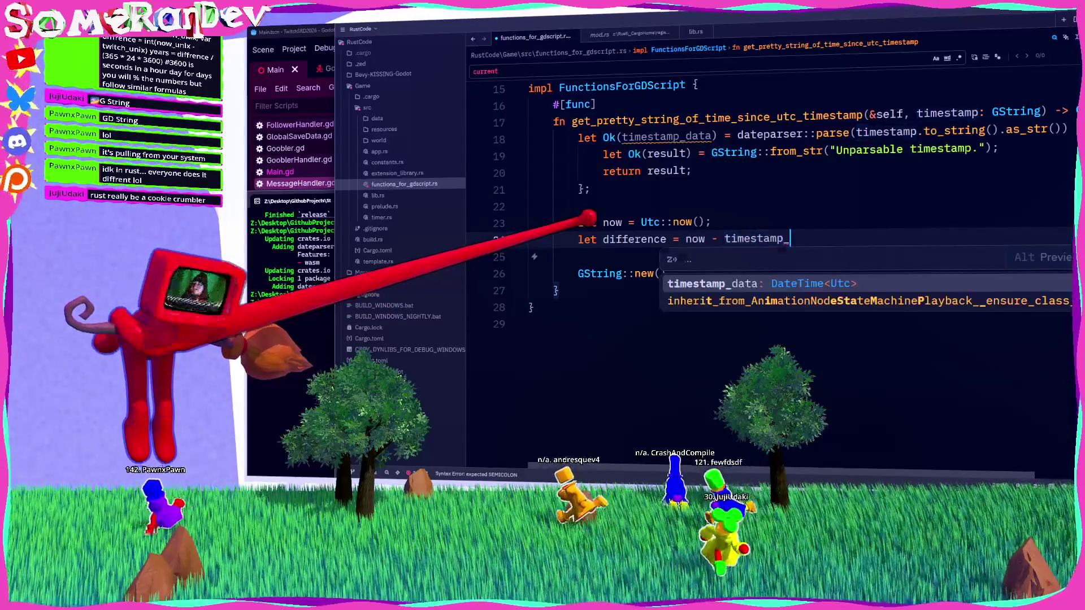
mouse_move(645, 214)
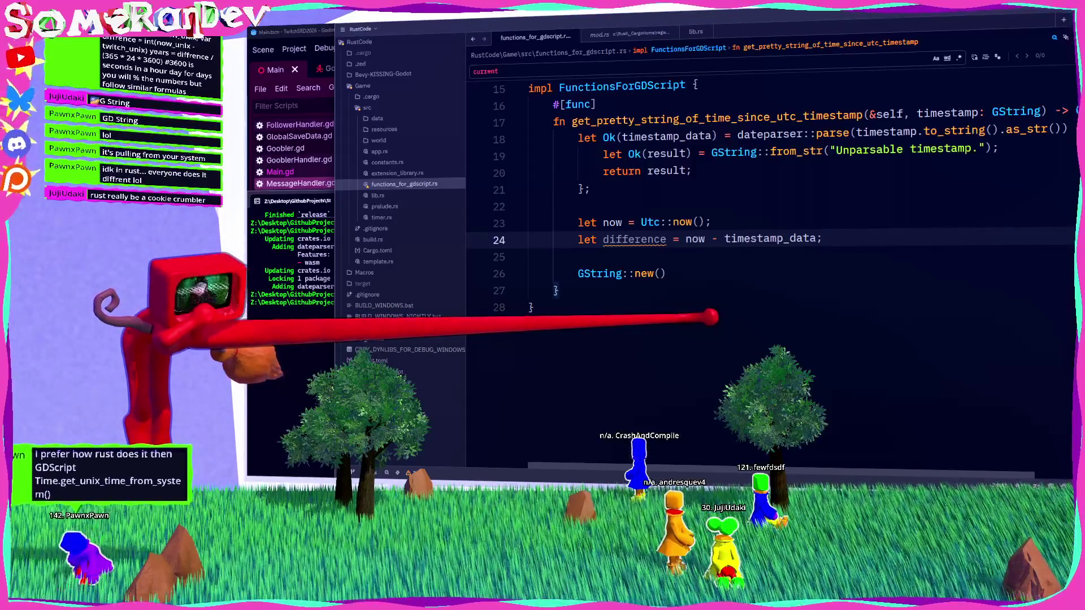
Begin a difference. line on line 26 and browse its method completions.
scroll(768, 254, "up", 2)
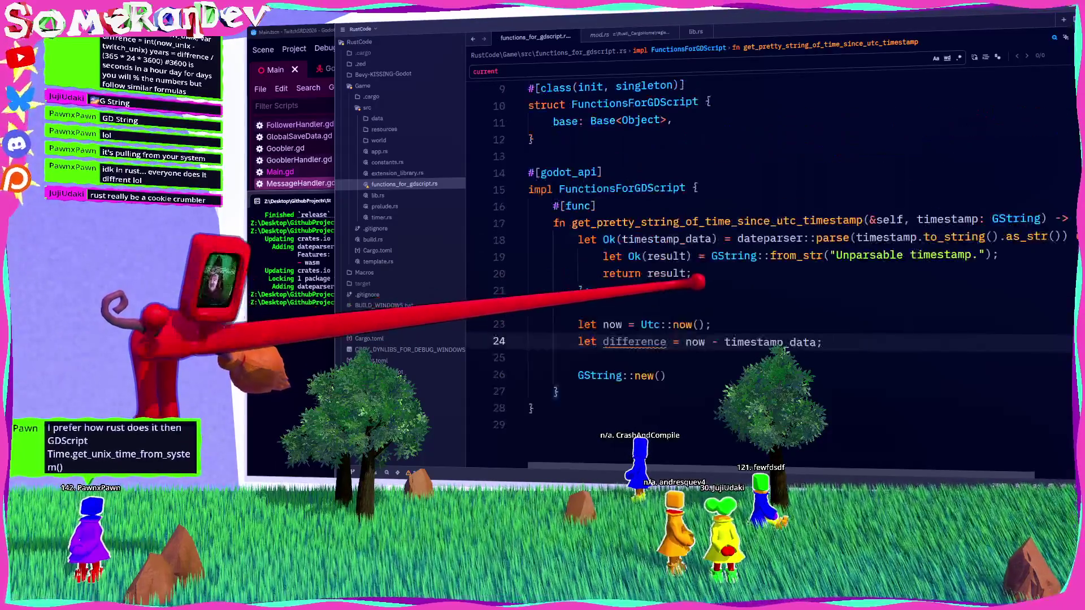
left_click_drag(641, 324, 672, 325)
left_click(711, 324)
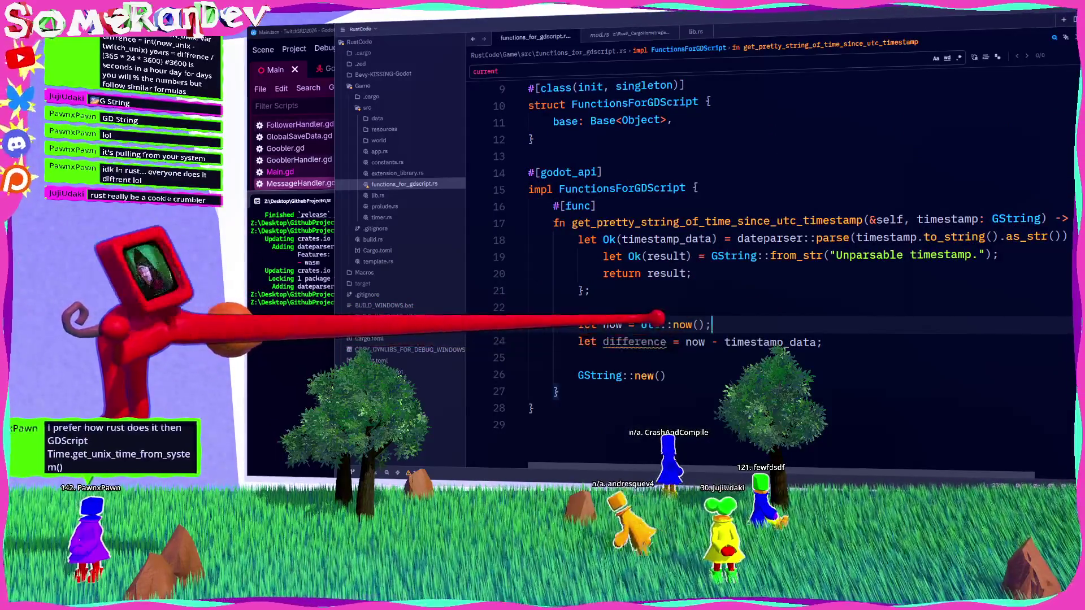
scroll(712, 324, "down", 1)
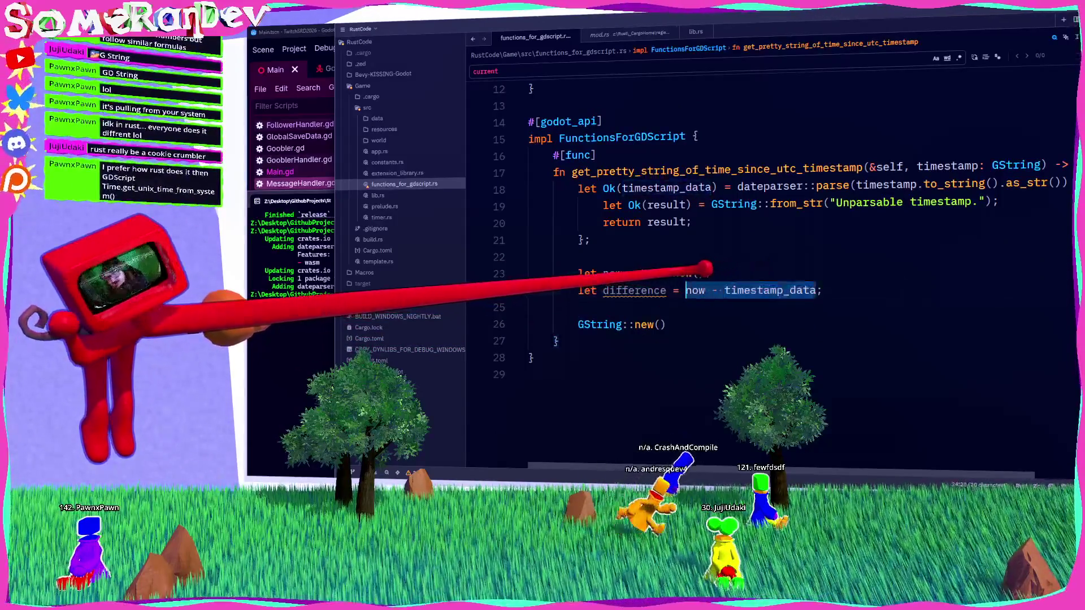
left_click(641, 306)
mouse_move(634, 289)
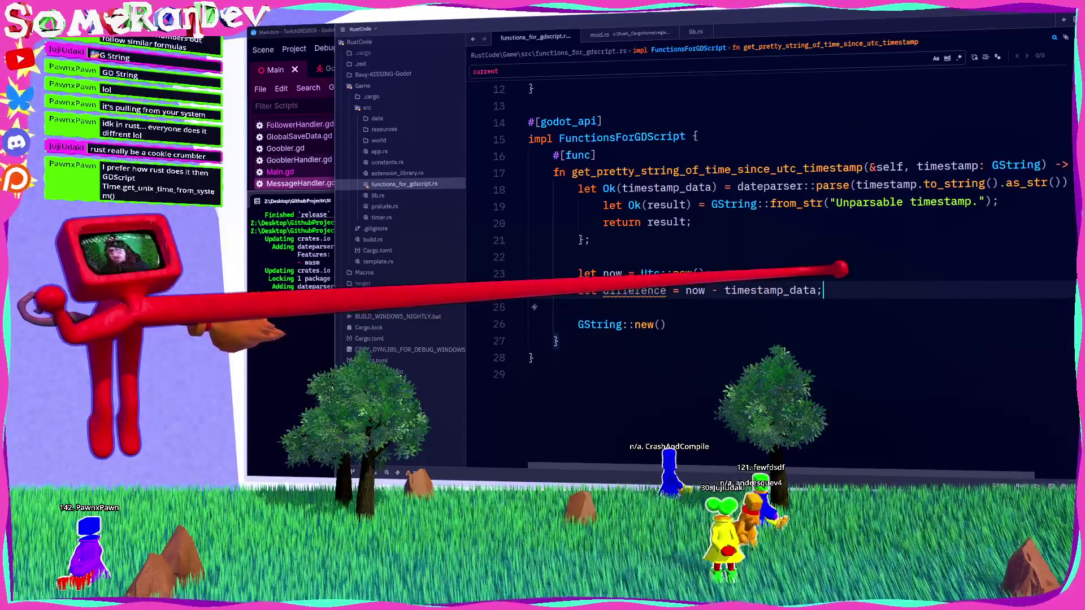
key("Return")
key("Return")
key("Up")
type("erence.")
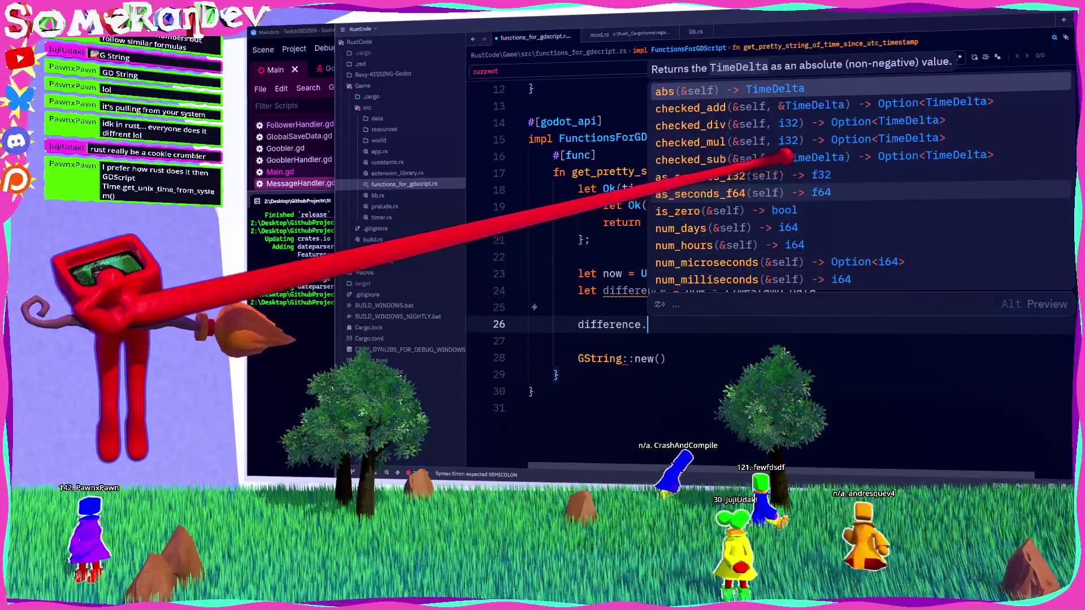
scroll(791, 195, "down", 3)
scroll(791, 192, "down", 3)
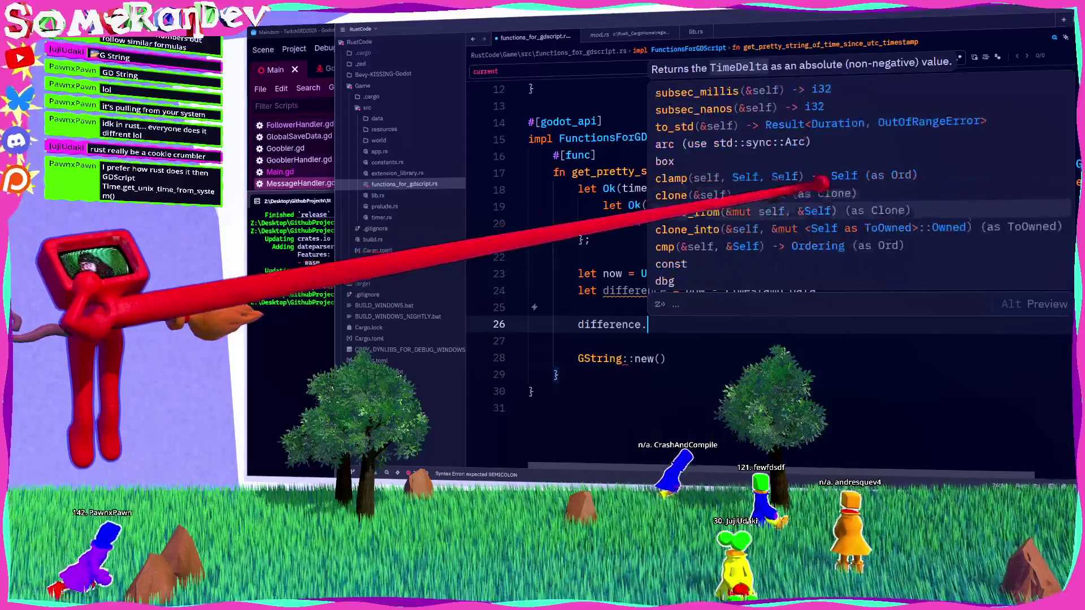
scroll(820, 193, "up", 2)
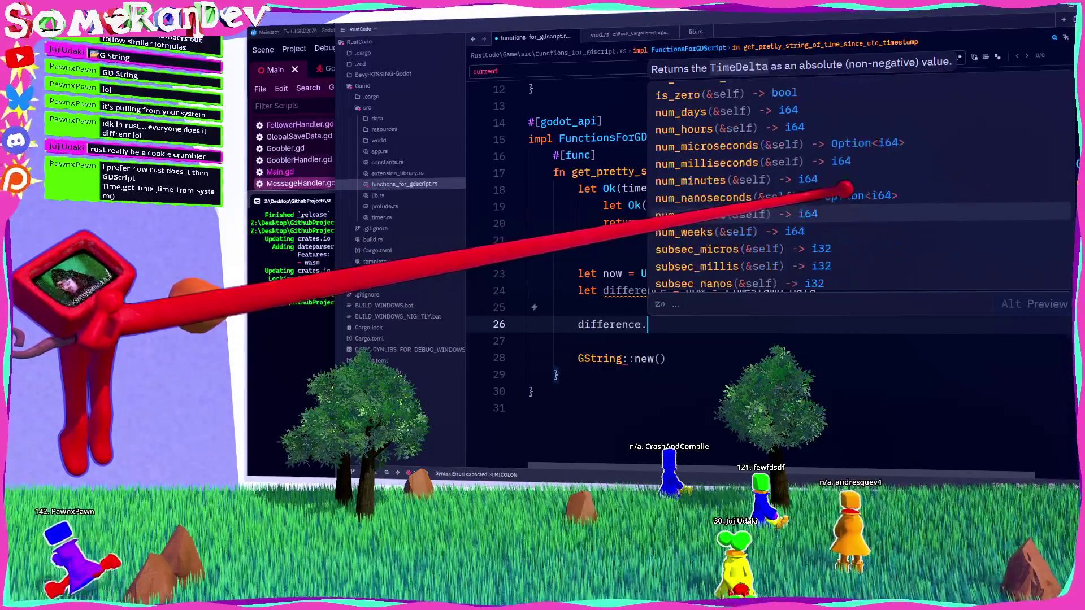
scroll(819, 192, "down", 1)
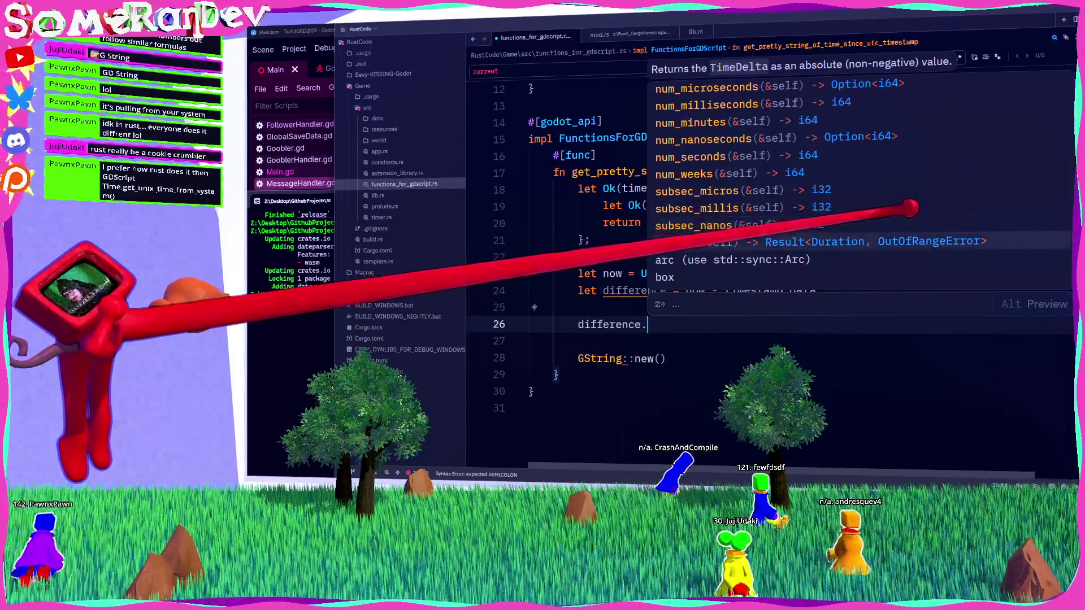
scroll(910, 201, "up", 4)
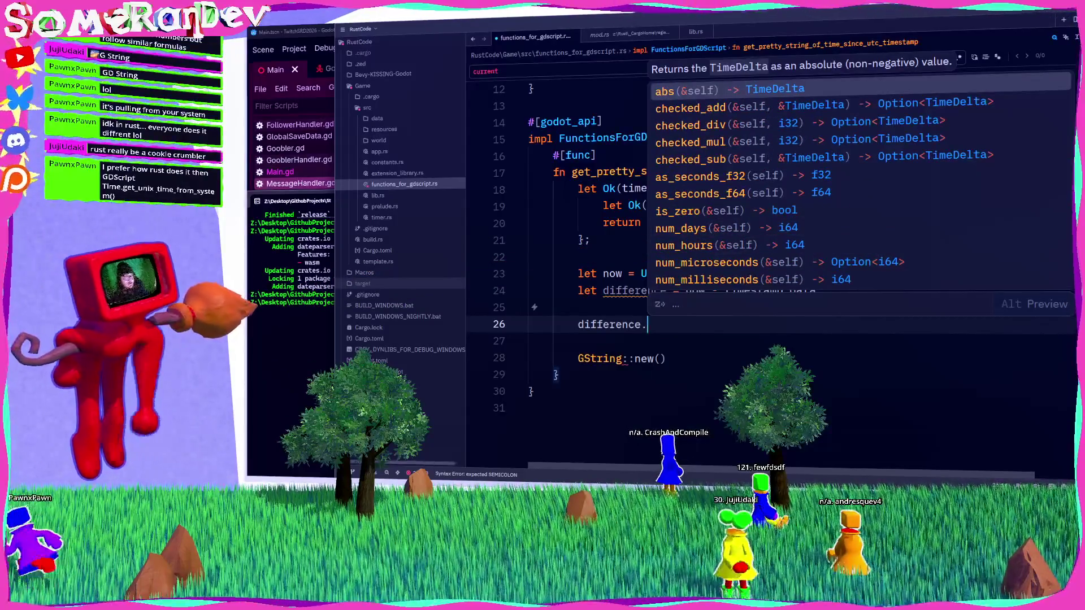
key("Escape")
key("alt+Tab")
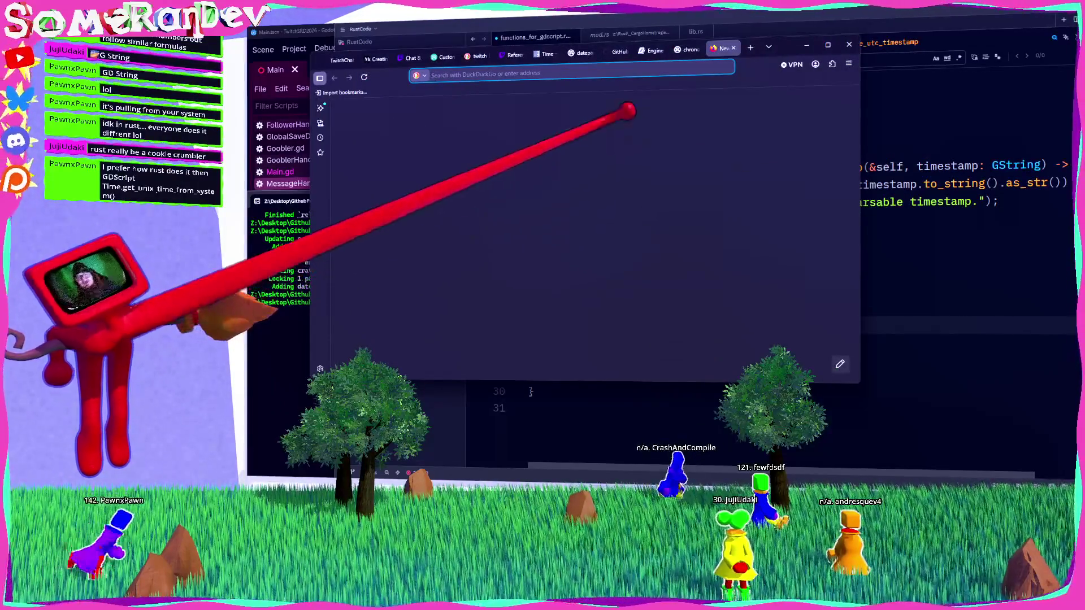
Search DuckDuckGo for "rust human readable string TimeDelta".
type("rust")
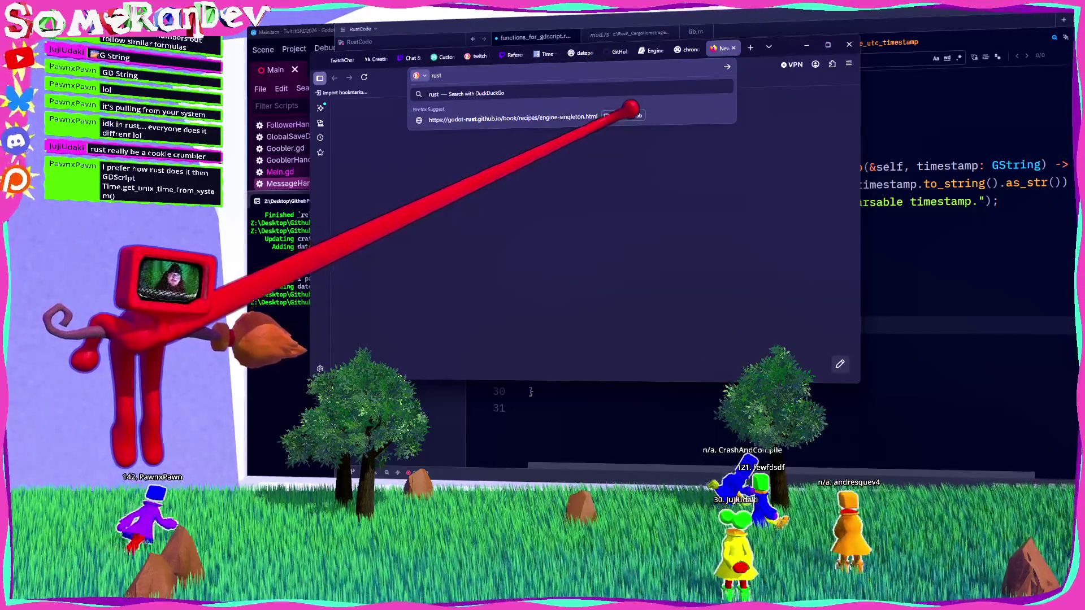
type(" human readable stri")
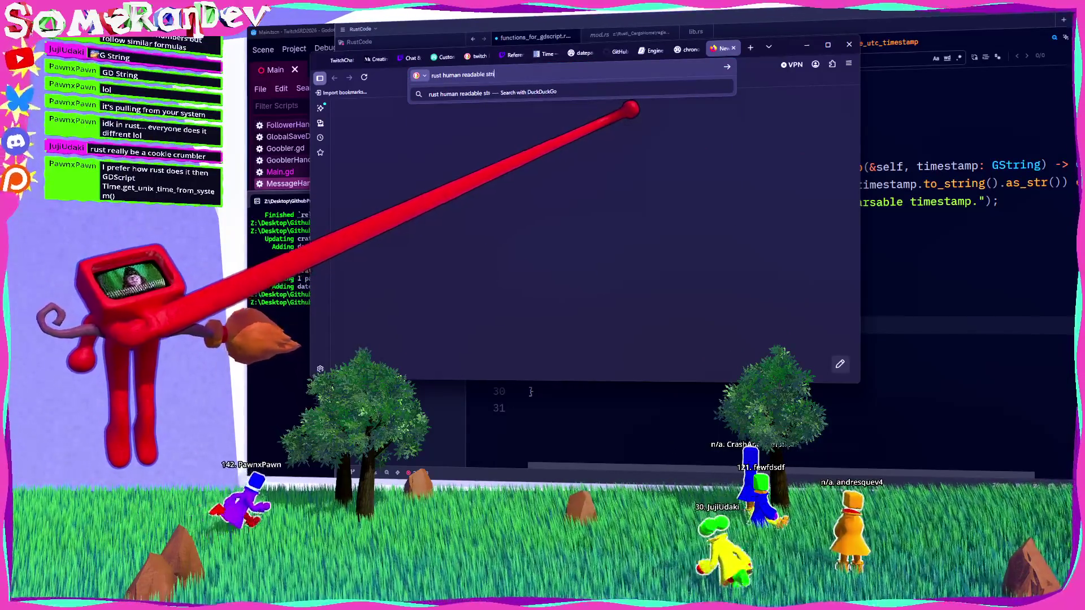
type("ng tlta")
key("Return")
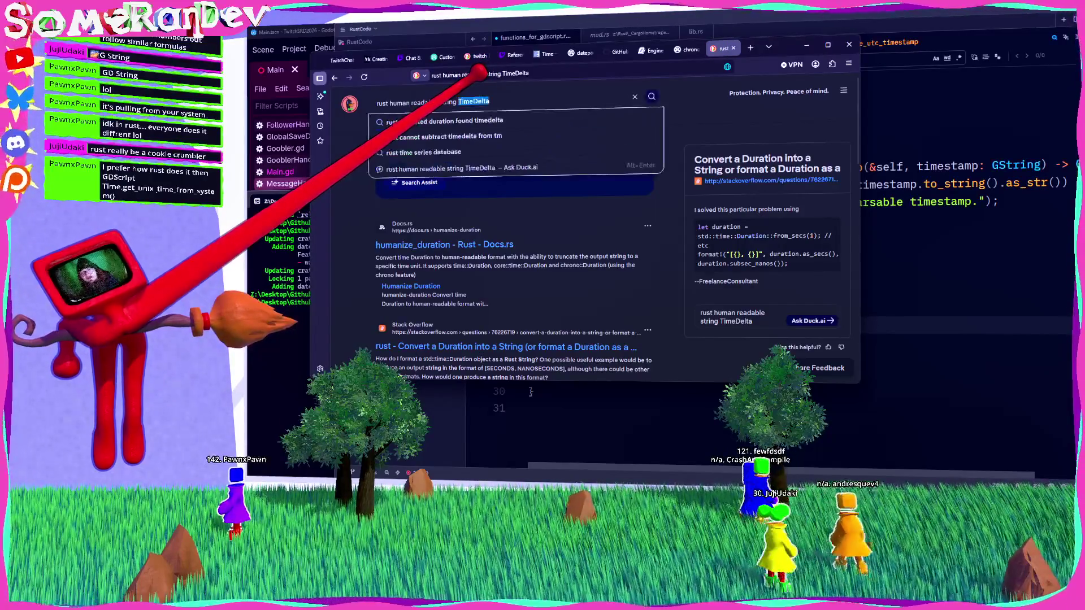
left_click(455, 148)
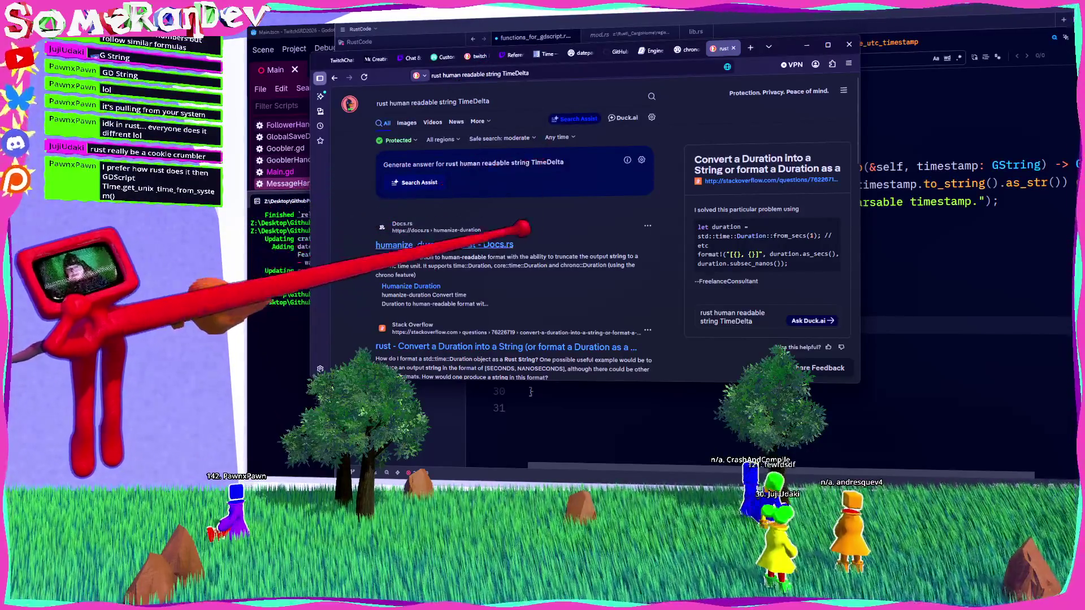
Type let now = Utc::now(); in the editor, then open the humanize_duration Docs.rs result.
key("alt+Tab")
type("let now = Utc::now();")
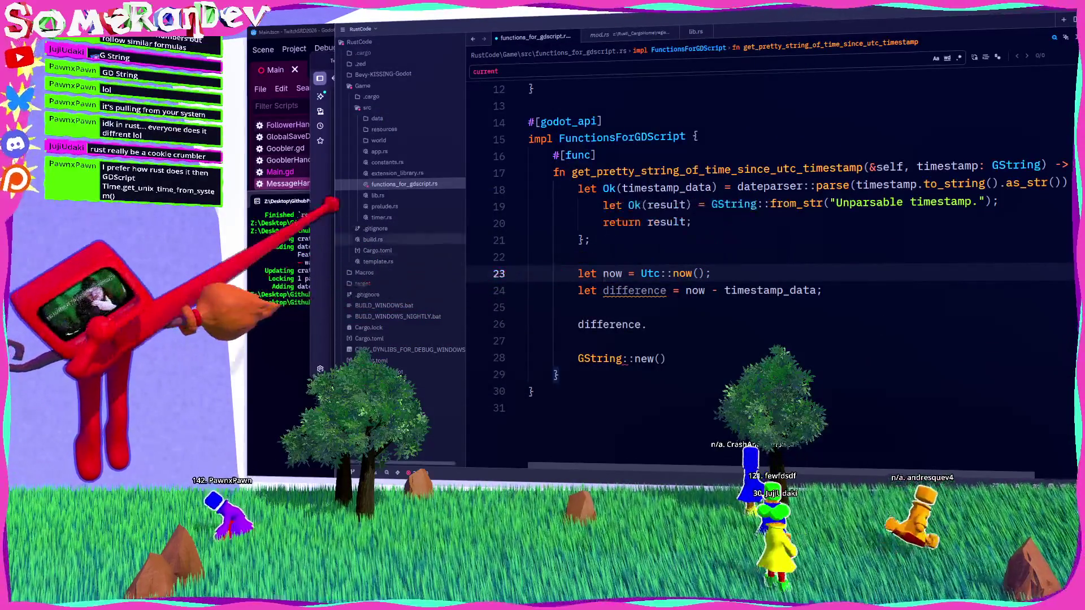
key("alt+Tab")
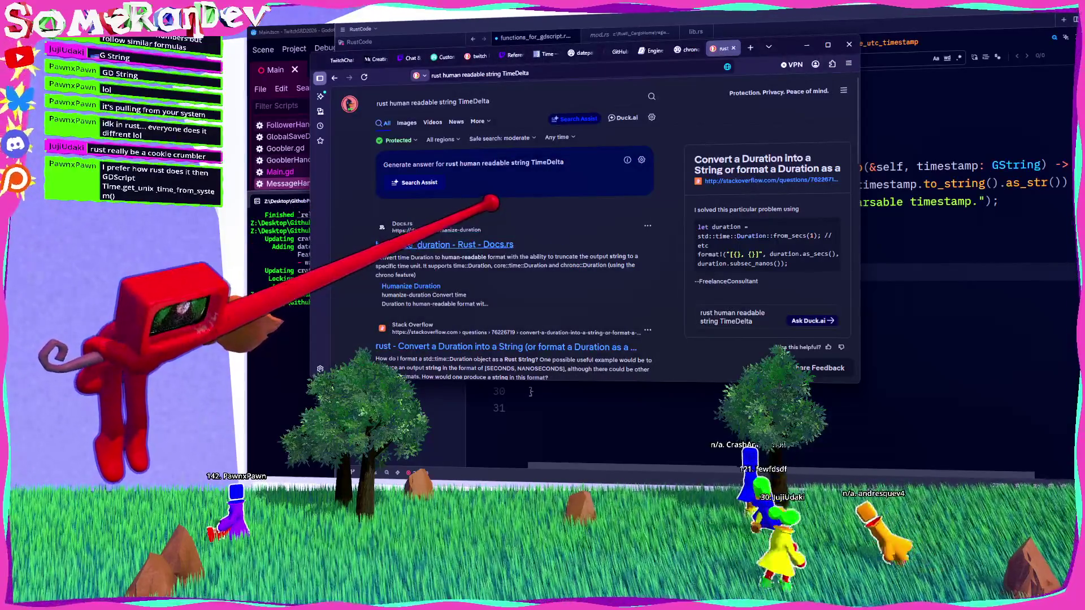
key("alt+Tab")
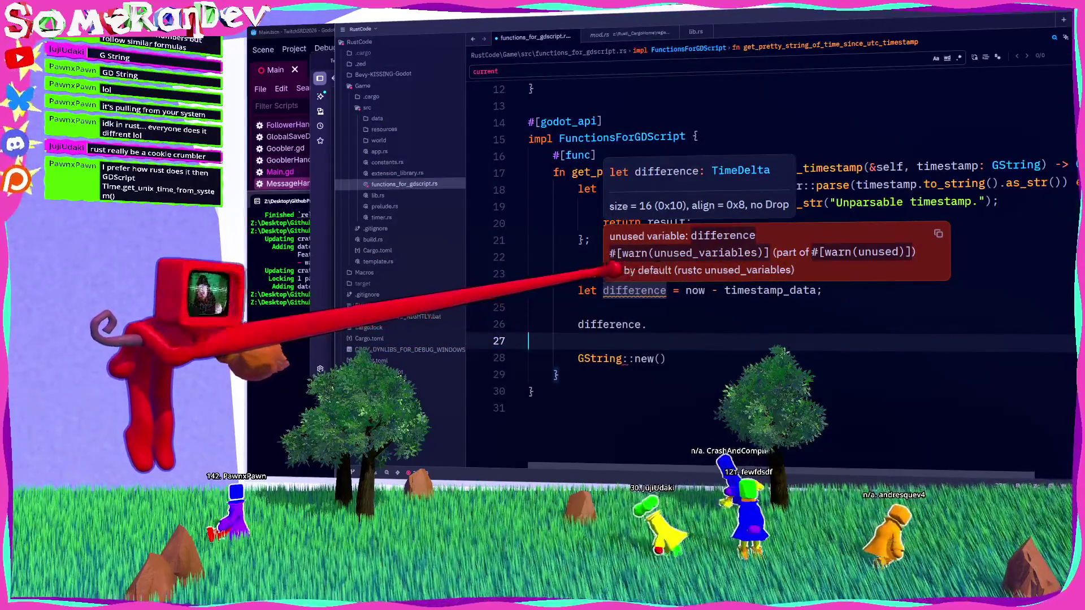
key("alt+Tab")
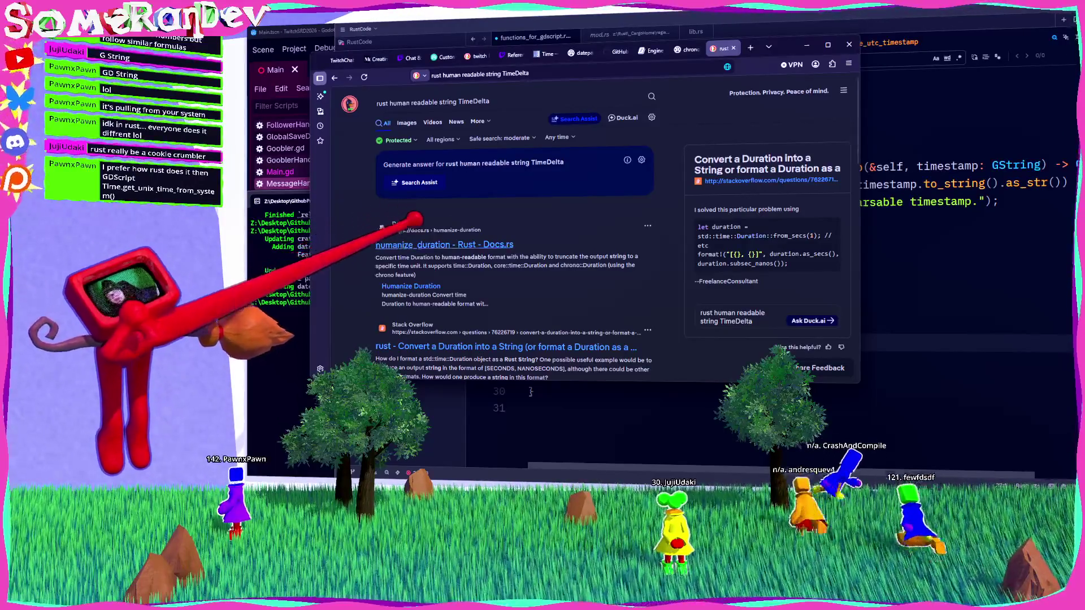
left_click(444, 245)
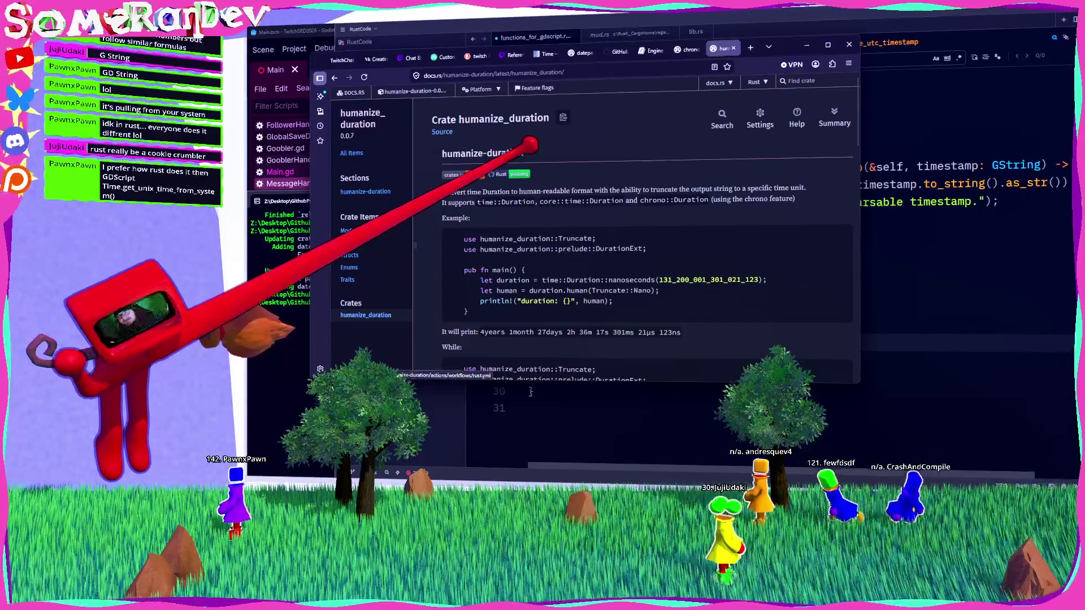
left_click_drag(467, 192, 593, 191)
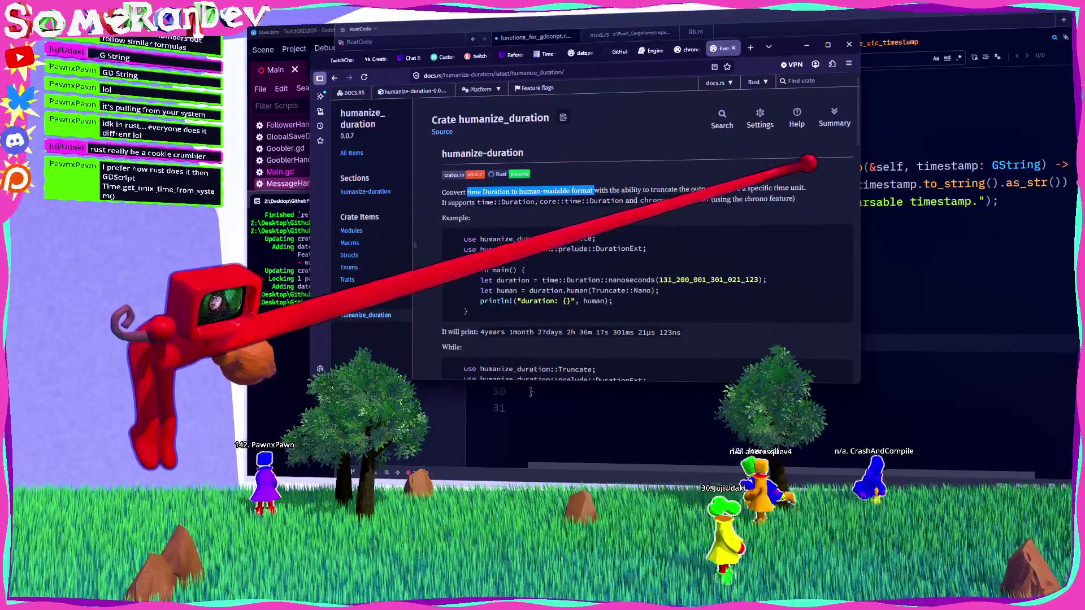
scroll(596, 245, "down", 10)
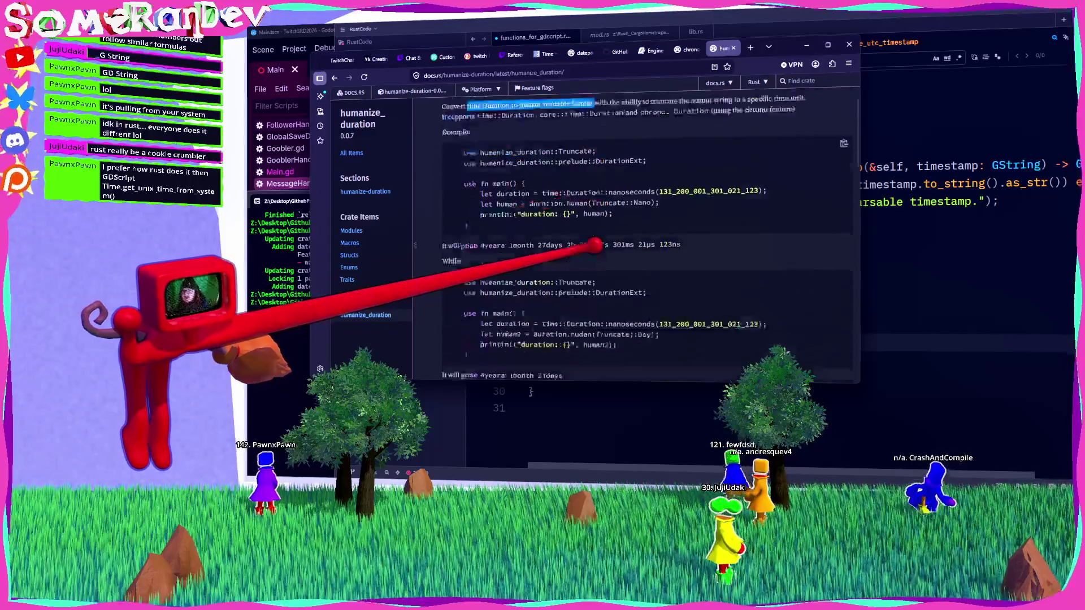
scroll(591, 247, "up", 1)
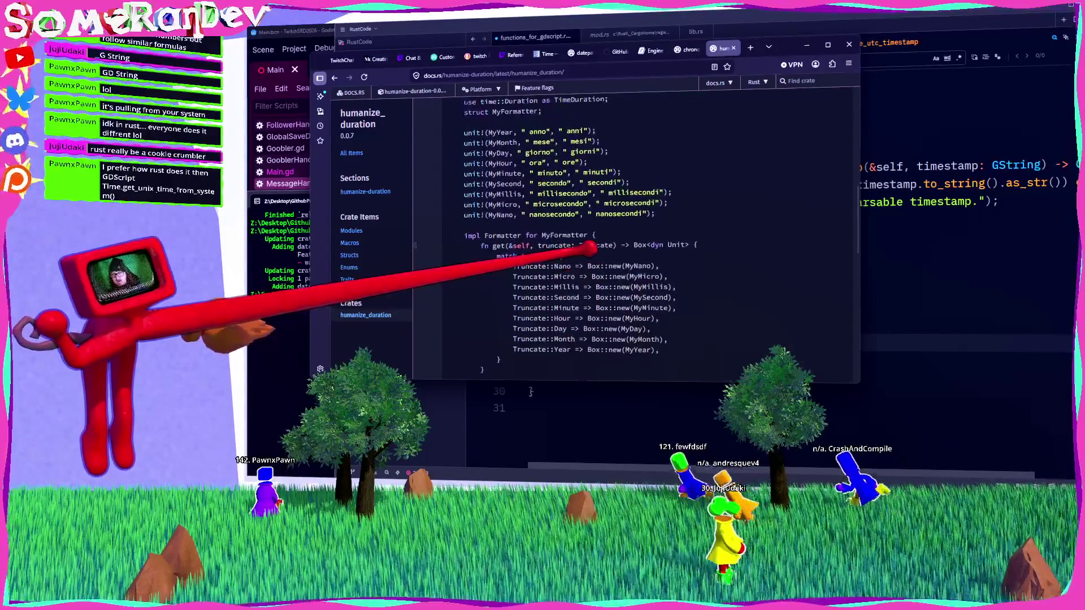
scroll(589, 249, "down", 5)
scroll(594, 246, "down", 5)
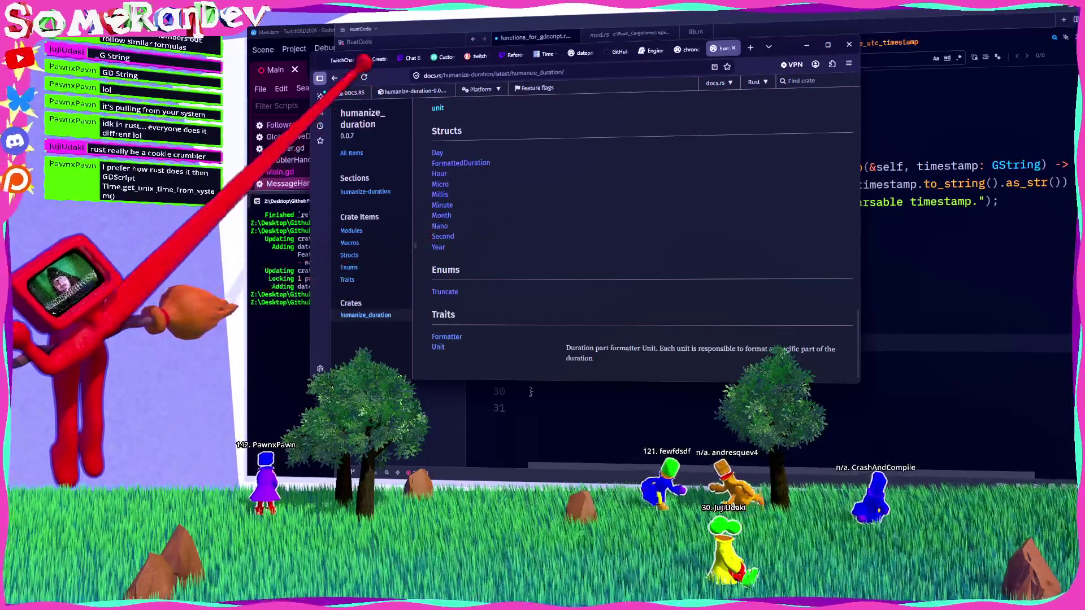
left_click(334, 77)
scroll(500, 259, "down", 3)
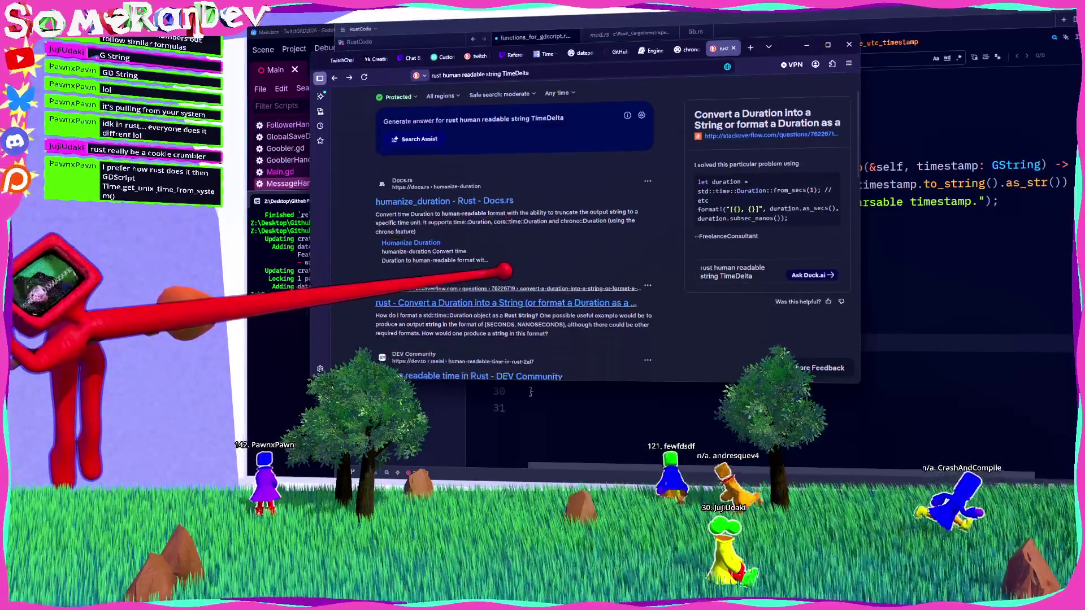
Read the Stack Overflow Duration-to-String answer, dismissing its cookie notice, then resume at difference.
left_click(499, 247)
scroll(511, 221, "down", 10)
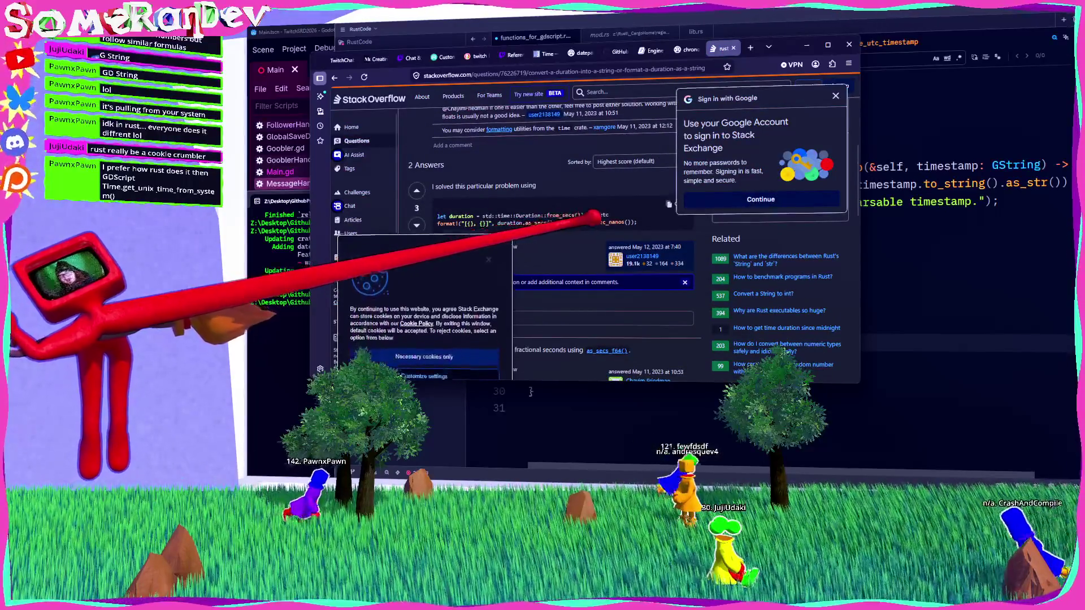
left_click(486, 332)
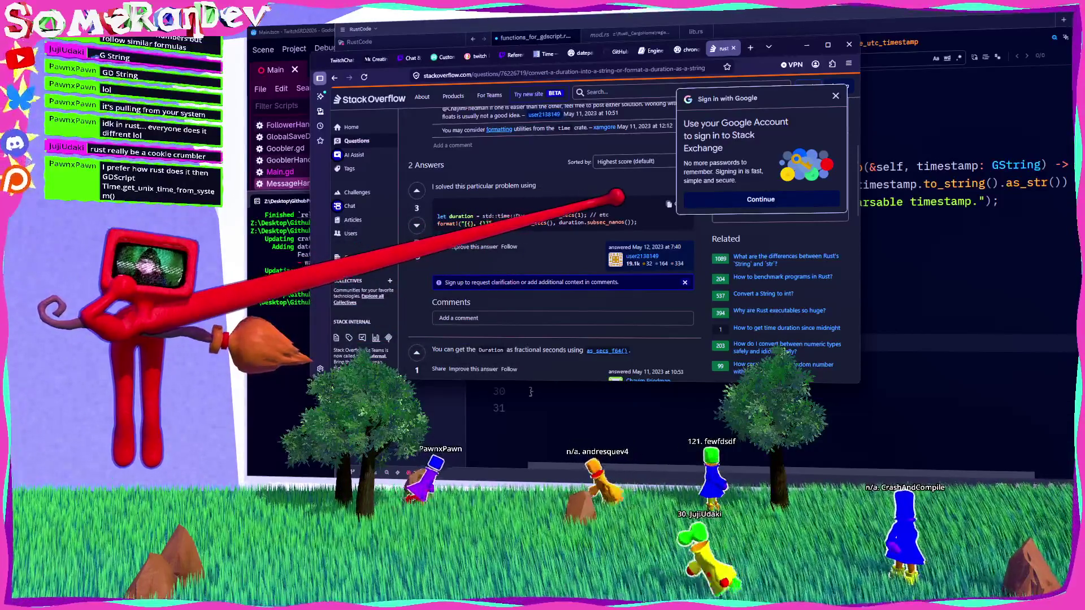
key("alt+Tab")
left_click(648, 324)
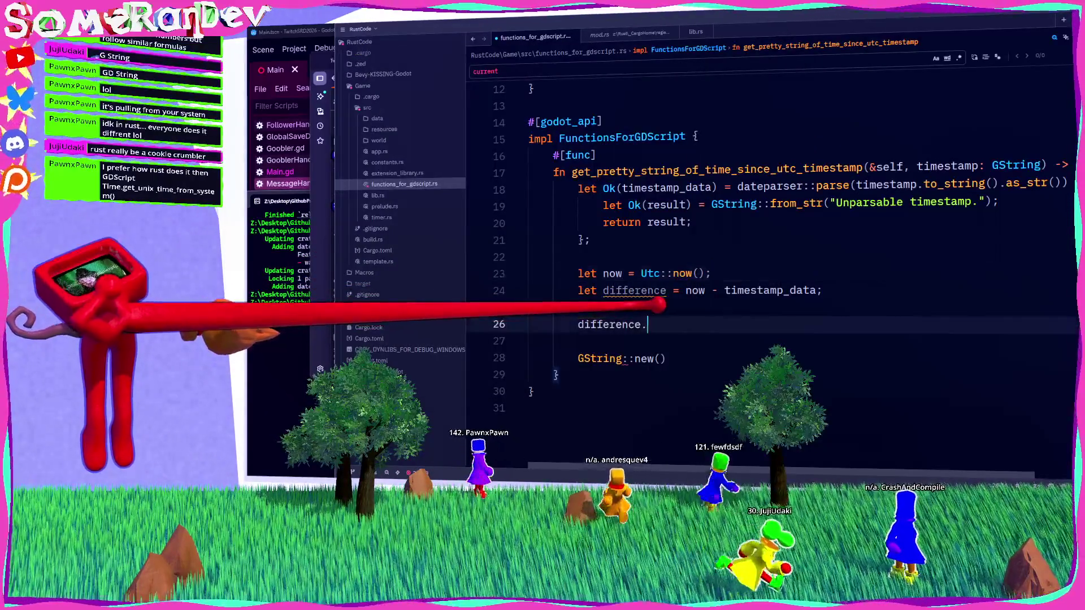
Chain .to_std().unwrap() onto difference on line 26 using the TimeDelta completion list.
type(".as_m")
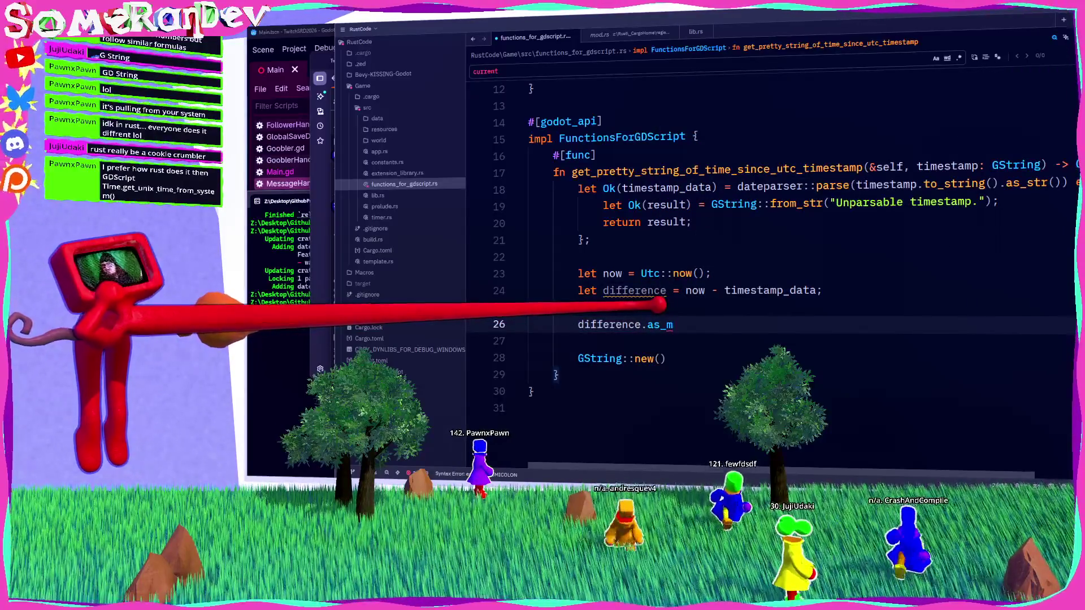
type("mont")
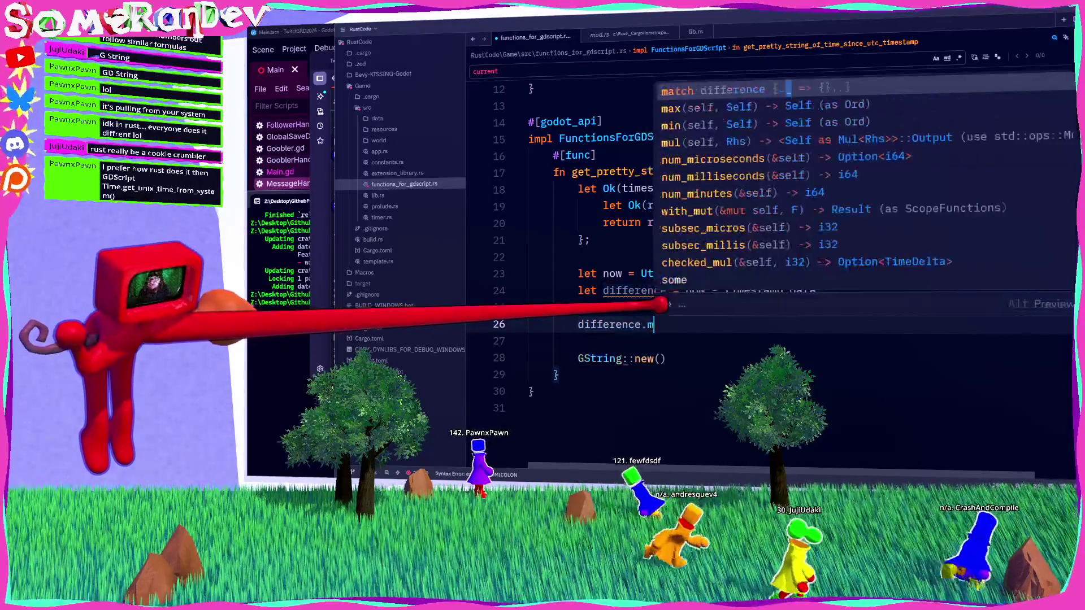
key("ctrl+space")
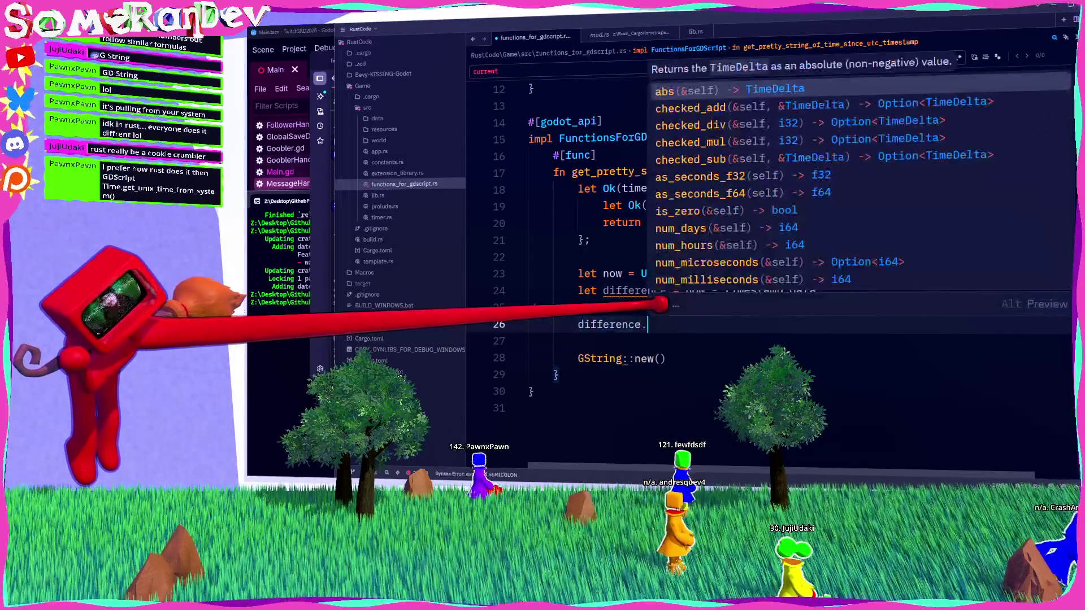
scroll(847, 181, "down", 4)
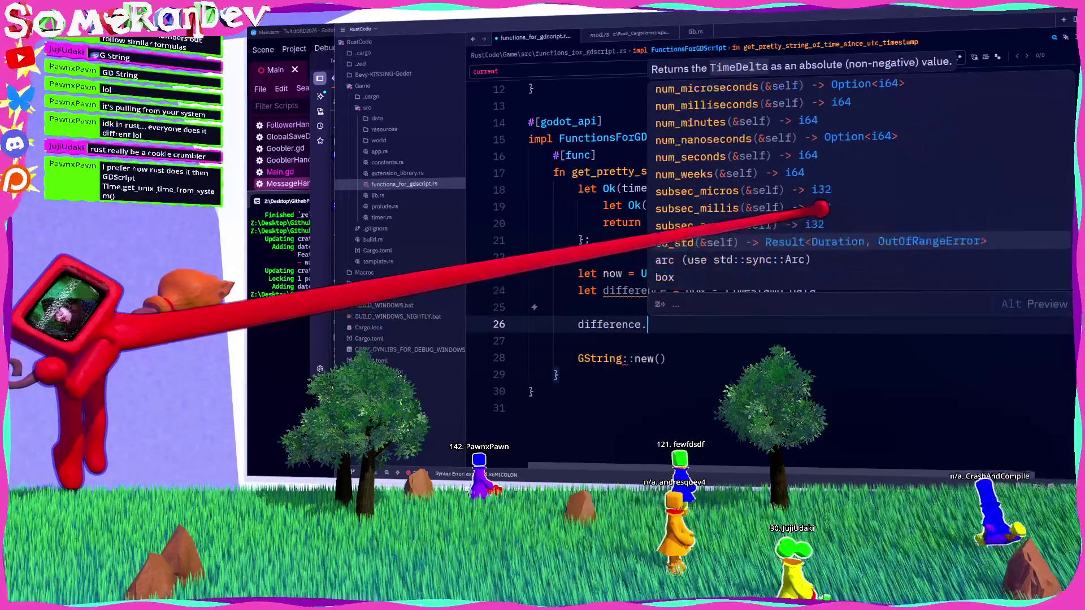
left_click(815, 238)
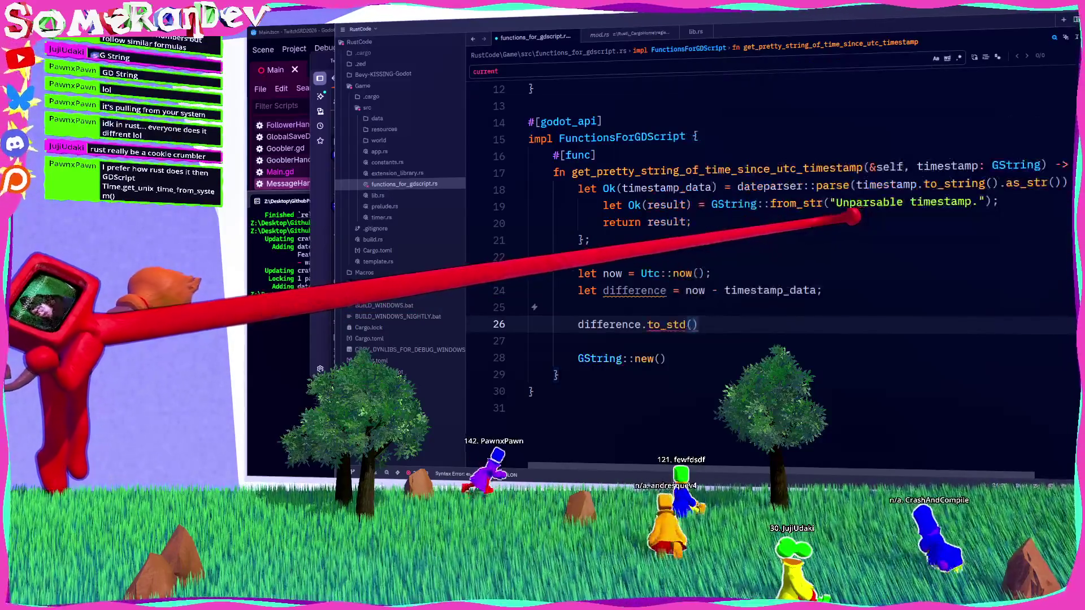
type(".unwrap")
key("Return")
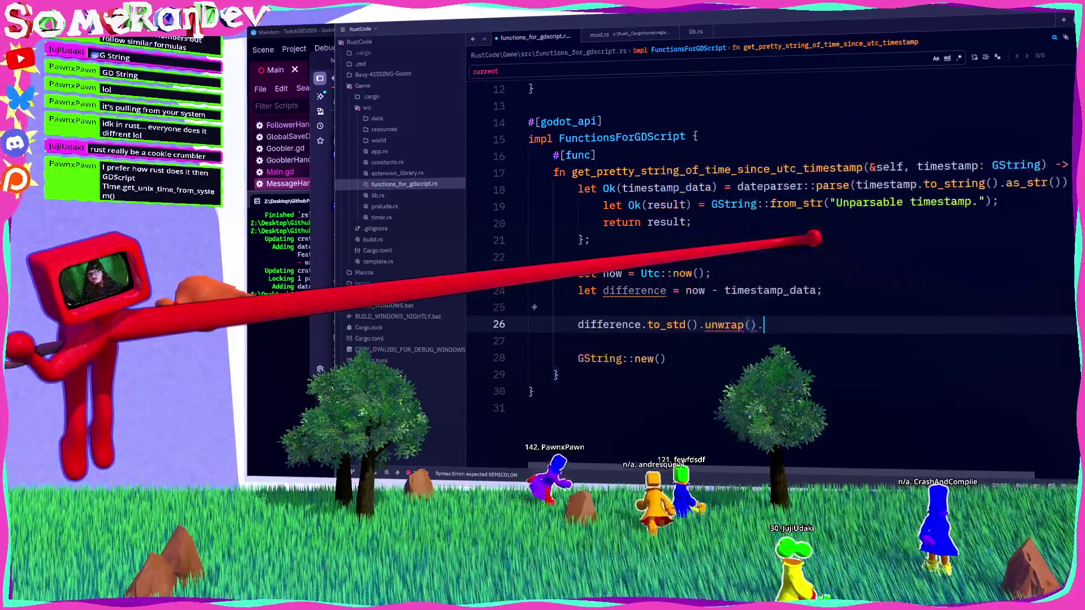
Try Duration method names after unwrap(), leaving a trailing dot, then switch to Godot.
type(".as_m")
key("Escape")
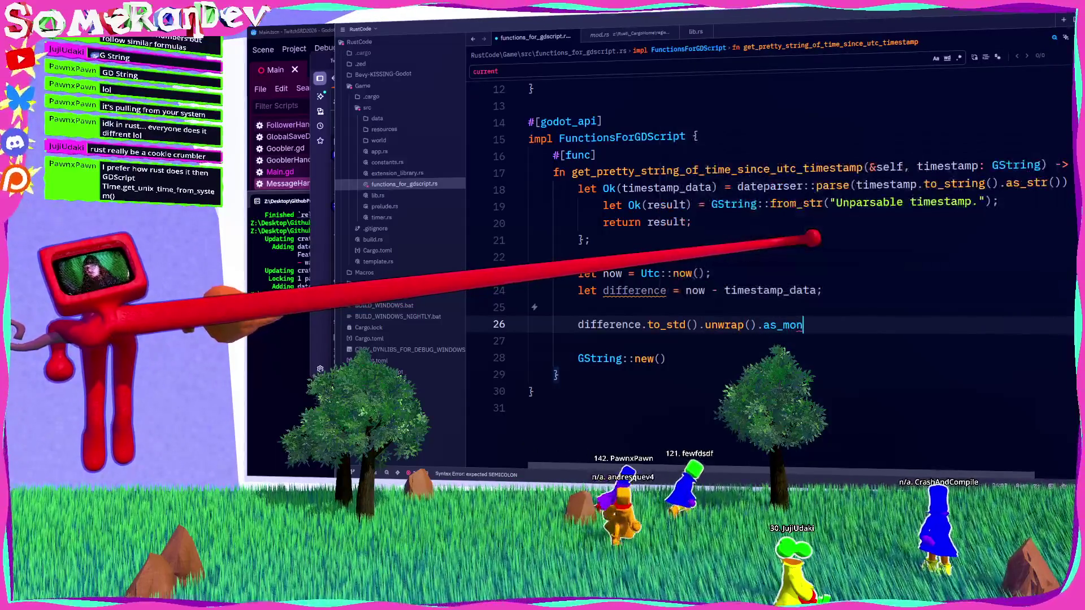
key("BackSpace")
key("BackSpace")
type("mon")
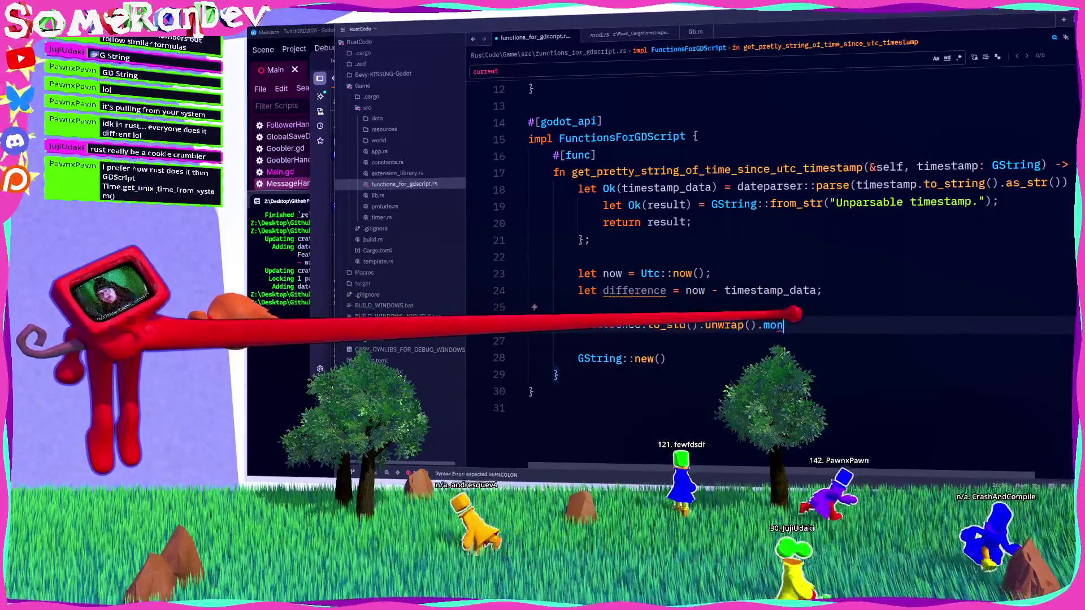
mouse_move(669, 324)
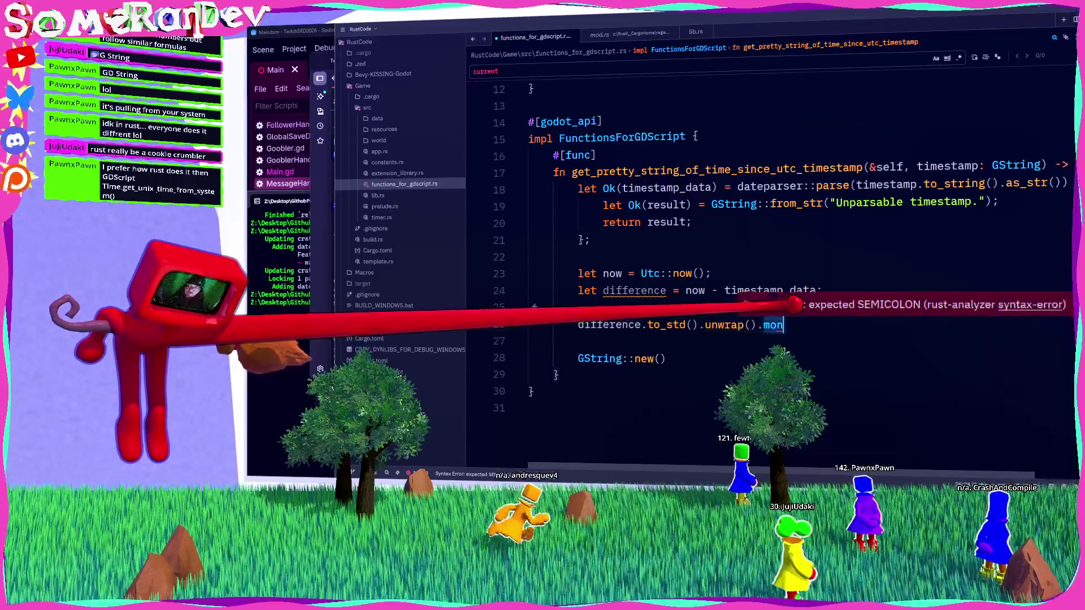
key("BackSpace")
key("BackSpace")
key("BackSpace")
type("year")
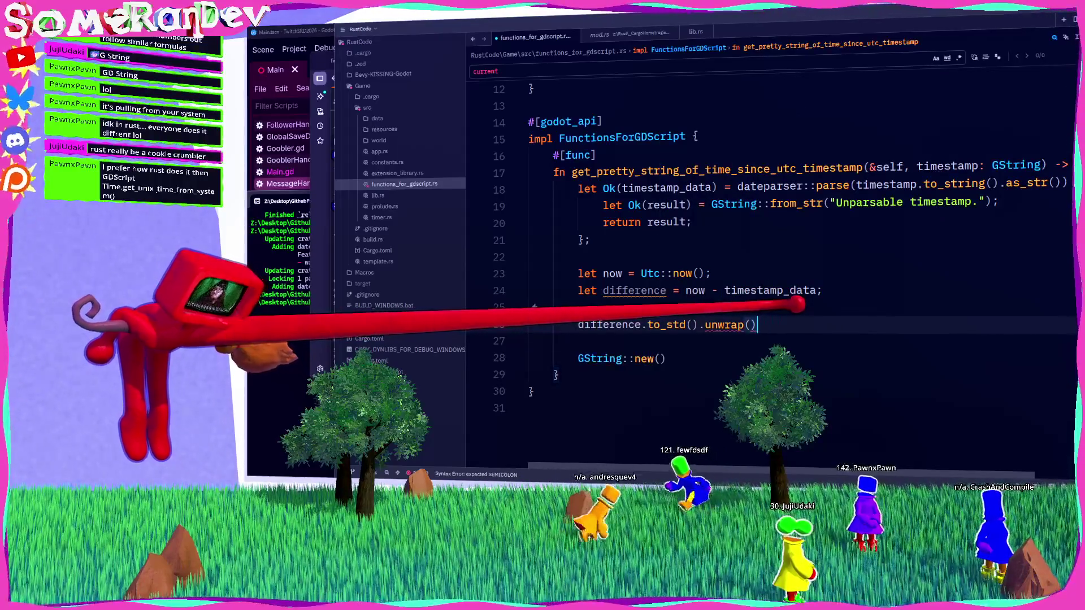
type(".seco")
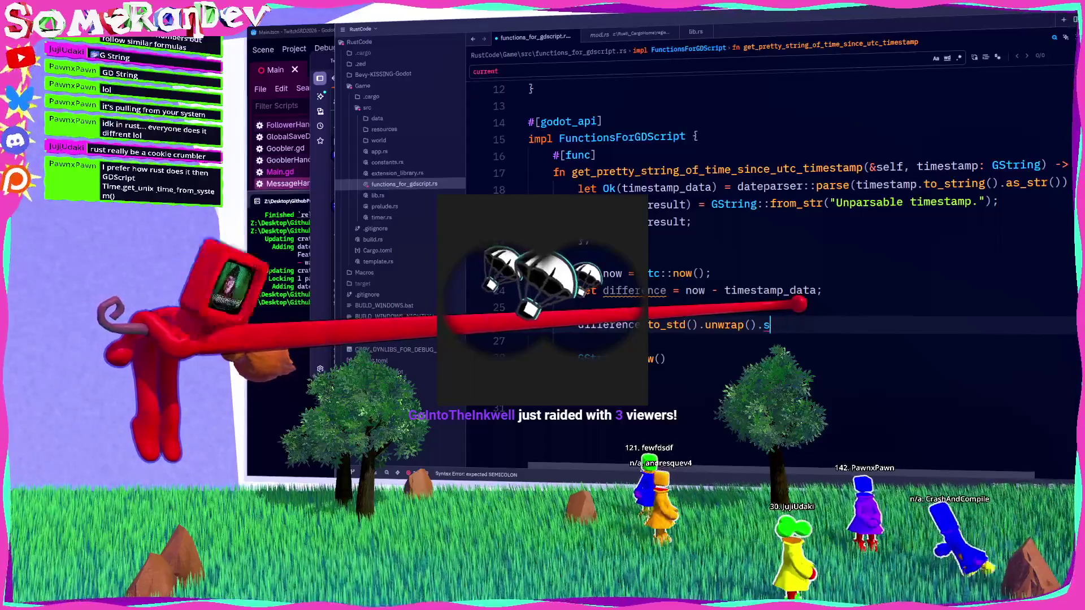
key("BackSpace")
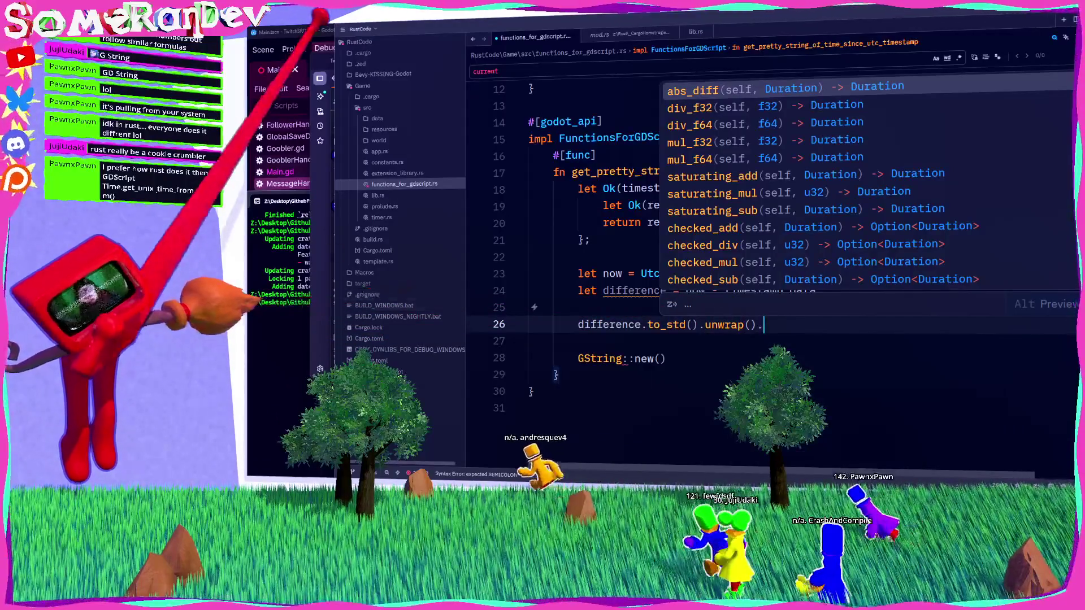
key("alt+Tab")
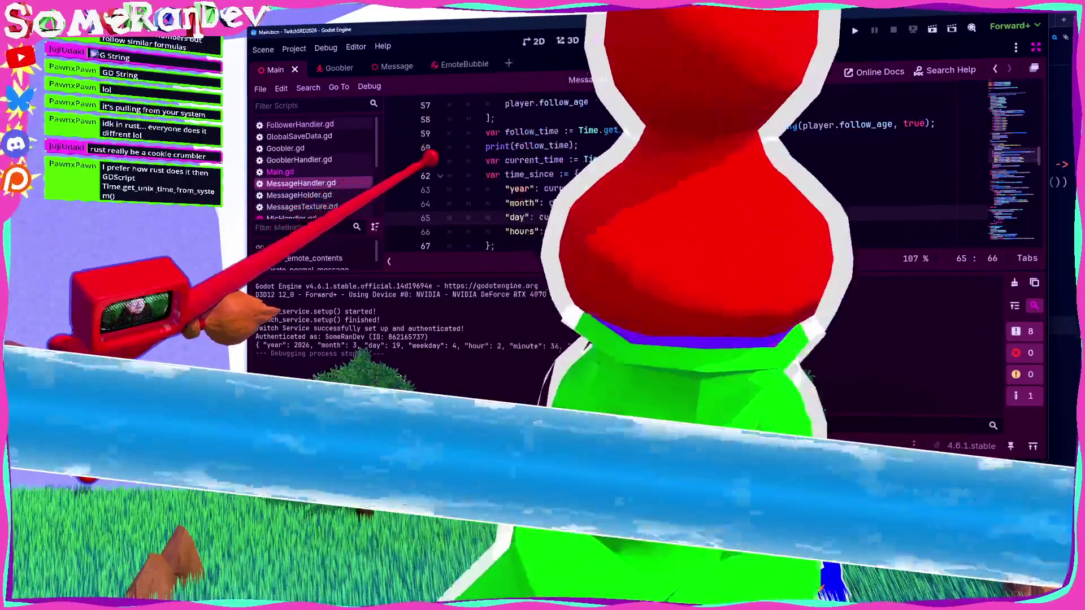
Hide the Output panel and orbit the Main scene's 3D view around the platform and character.
key("ctrl+j")
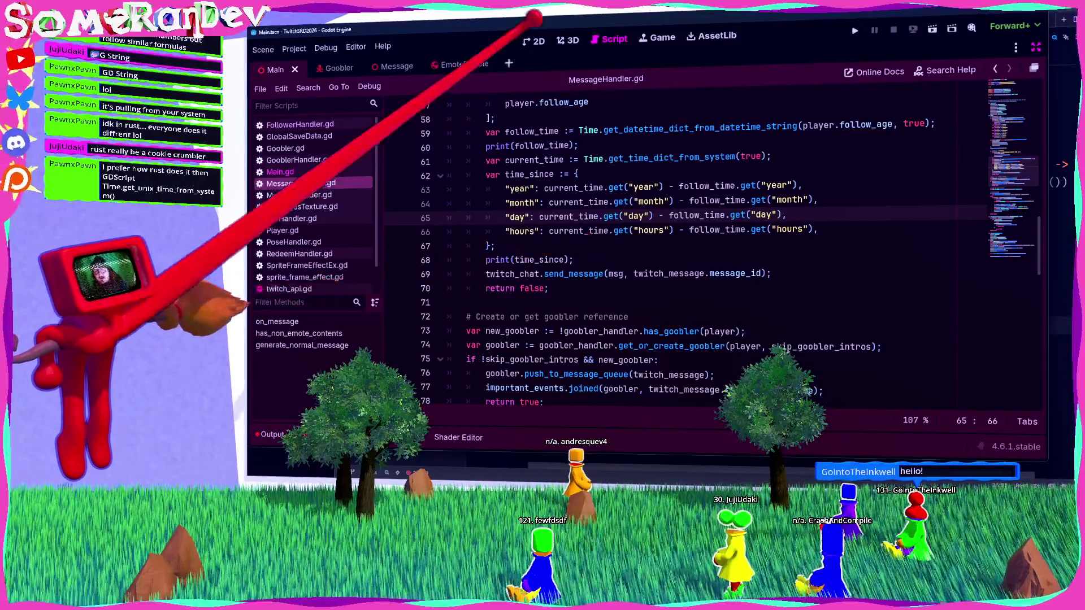
left_click(568, 40)
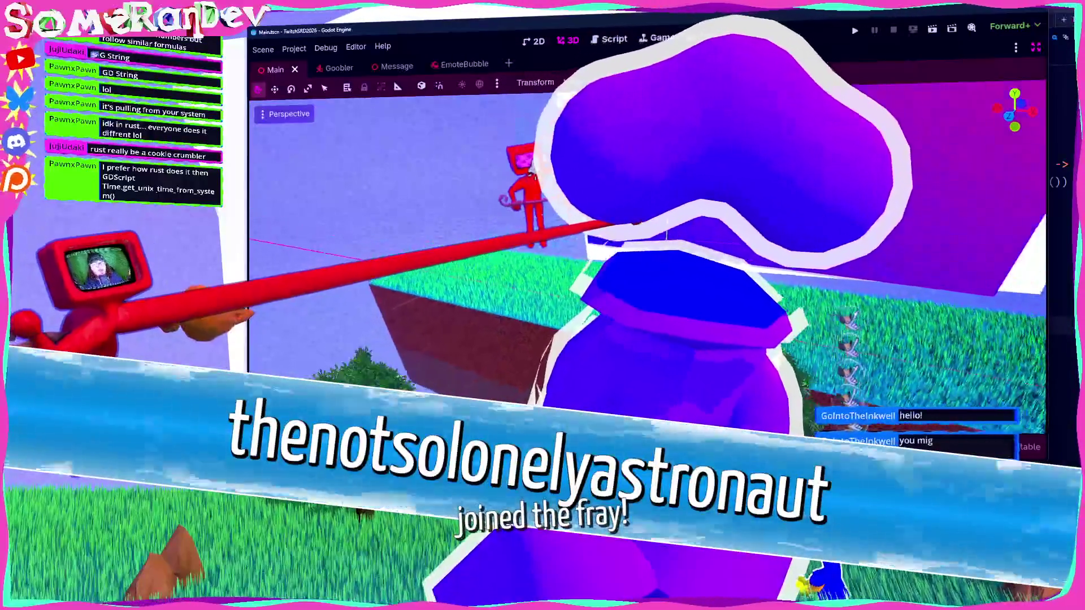
scroll(540, 201, "up", 3)
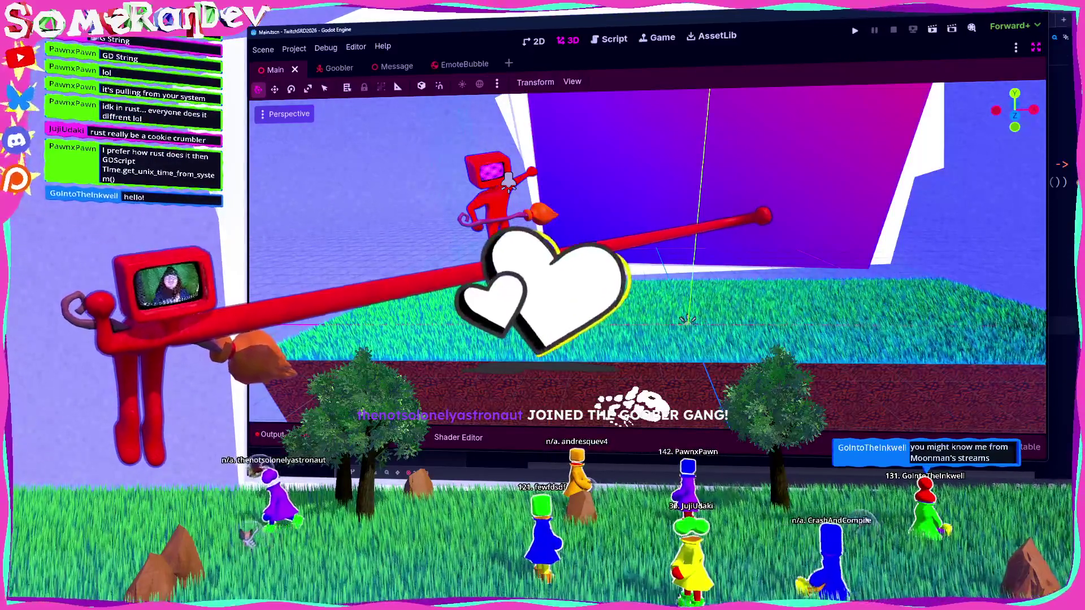
left_click_drag(647, 254, 681, 217)
left_click_drag(635, 278, 615, 326)
scroll(647, 257, "down", 6)
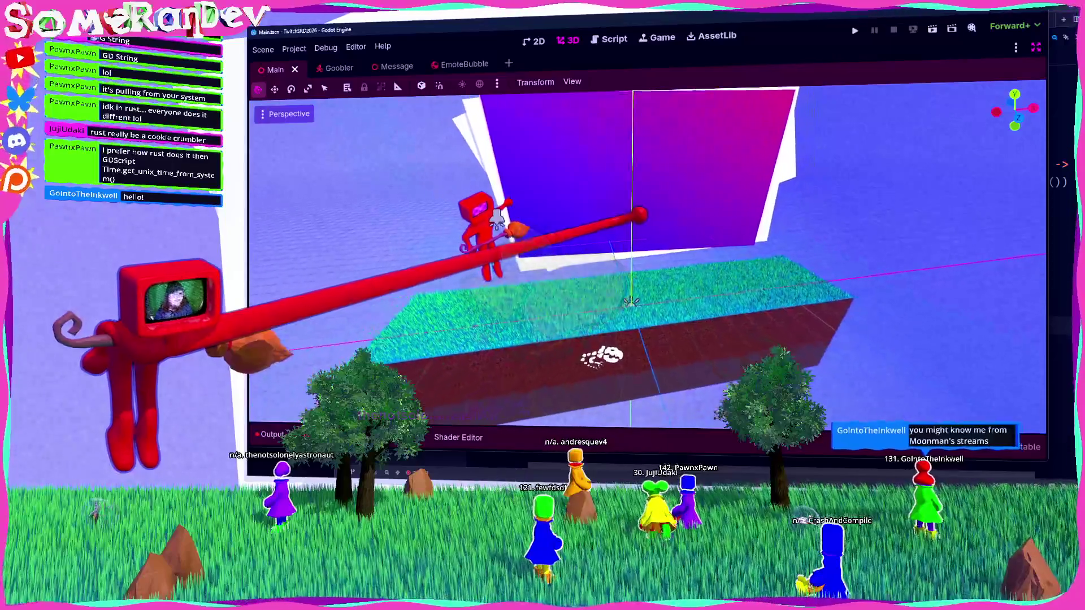
scroll(647, 258, "up", 5)
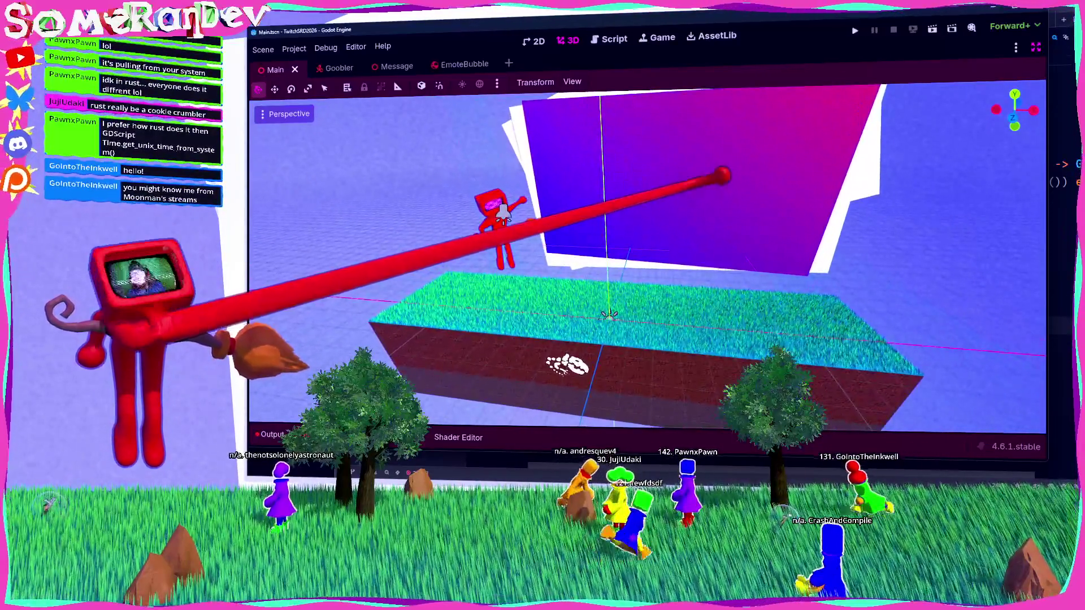
left_click_drag(647, 257, 636, 264)
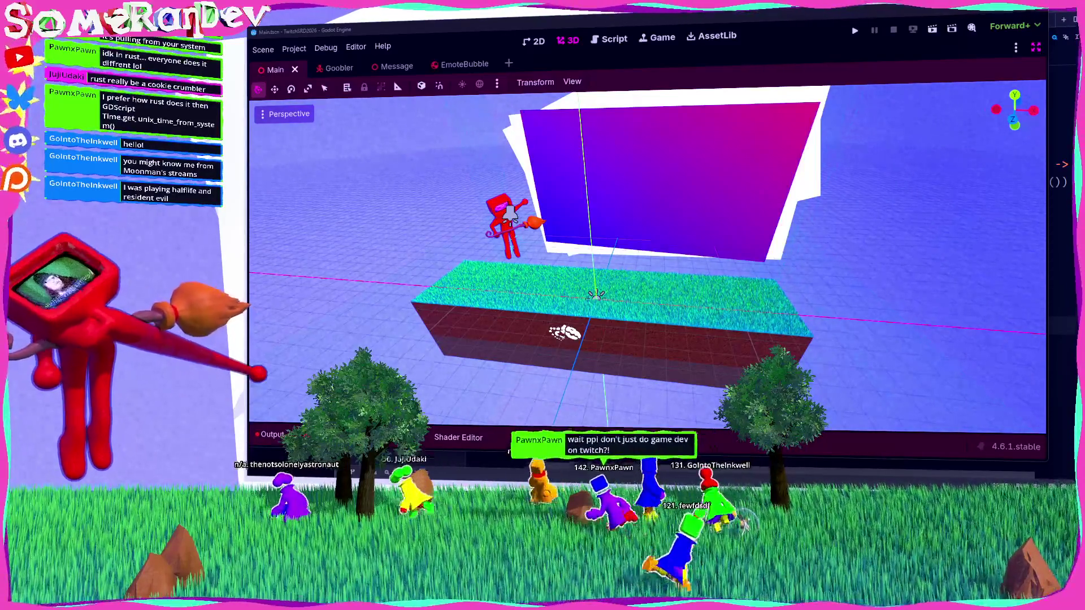
Glance at Zed, zoom and pan Godot's 3D view onto the red character, then leave for the browser.
key("alt+Tab")
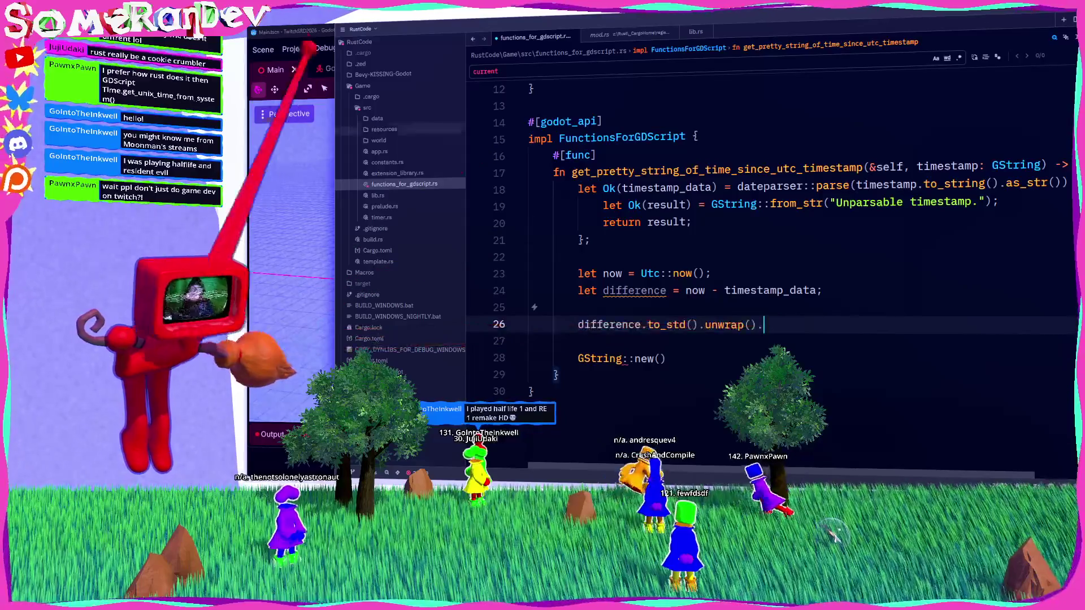
key("alt+Tab")
scroll(630, 254, "up", 5)
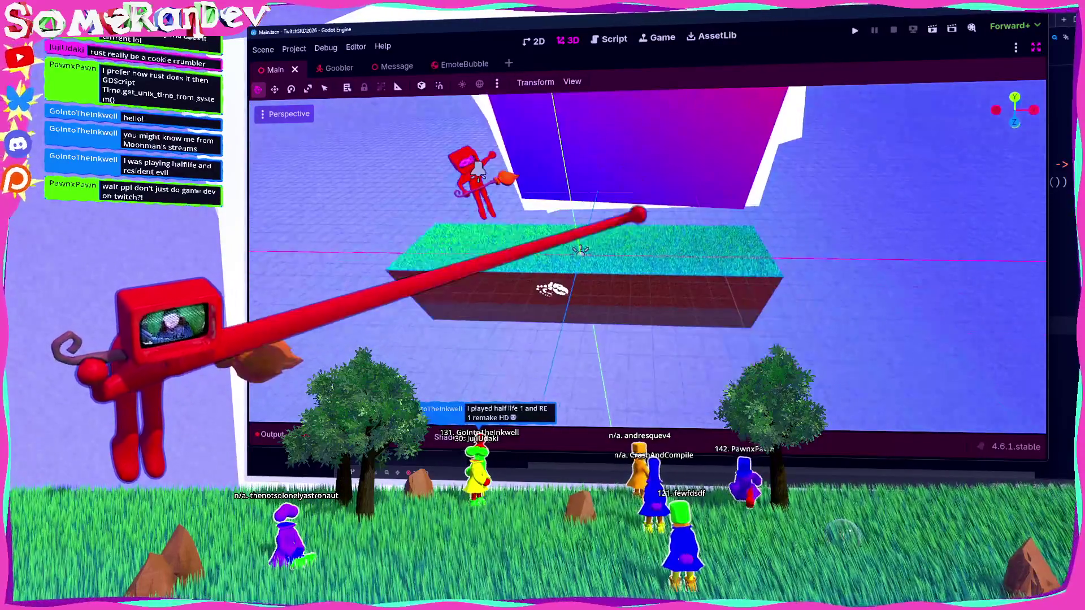
left_click_drag(630, 254, 630, 299)
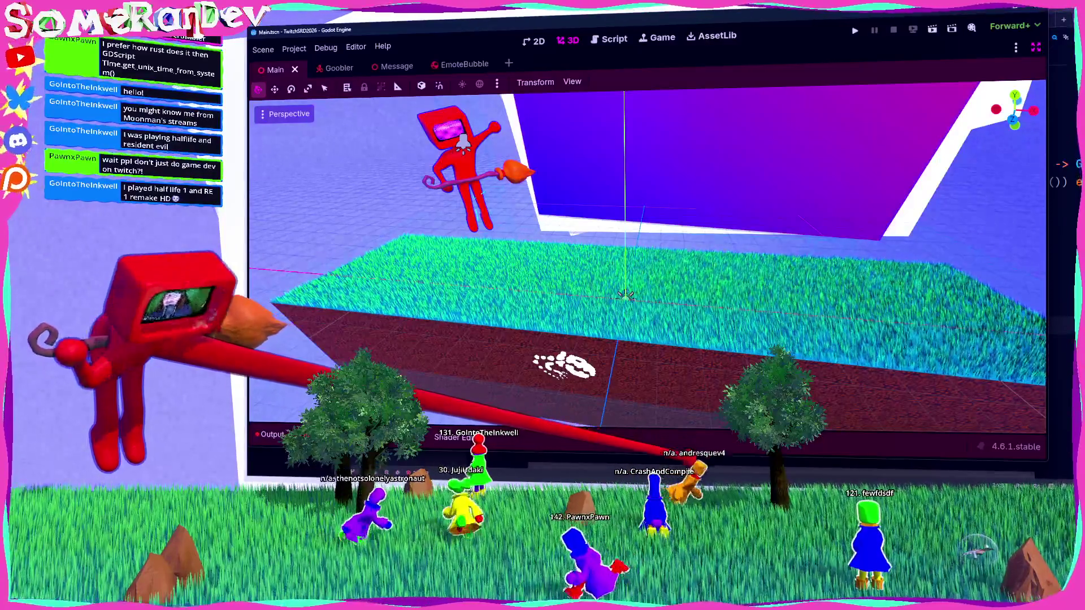
key("alt+Tab")
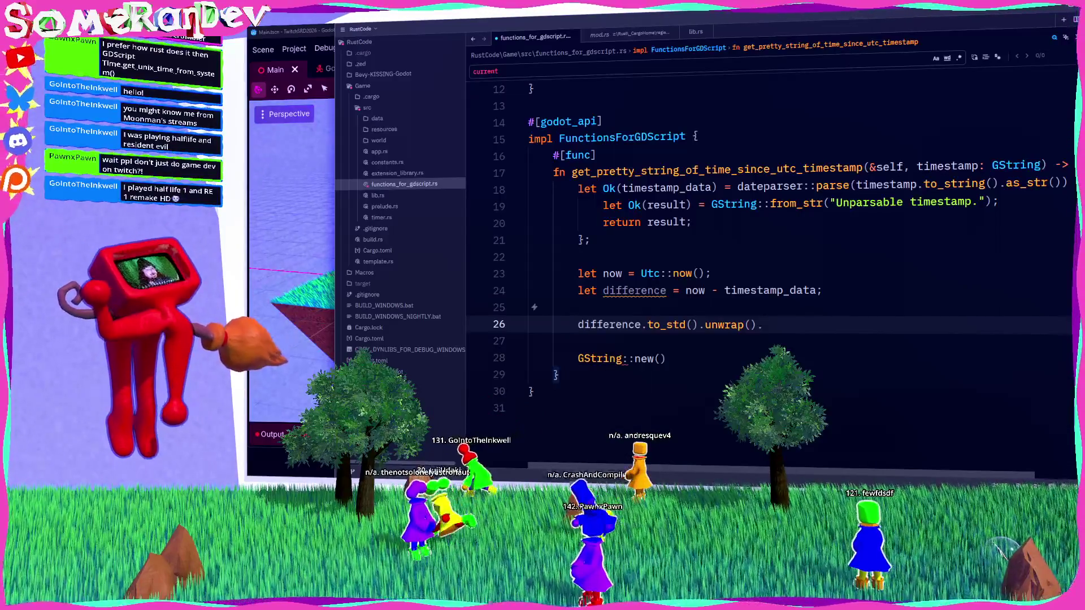
key("alt+Tab")
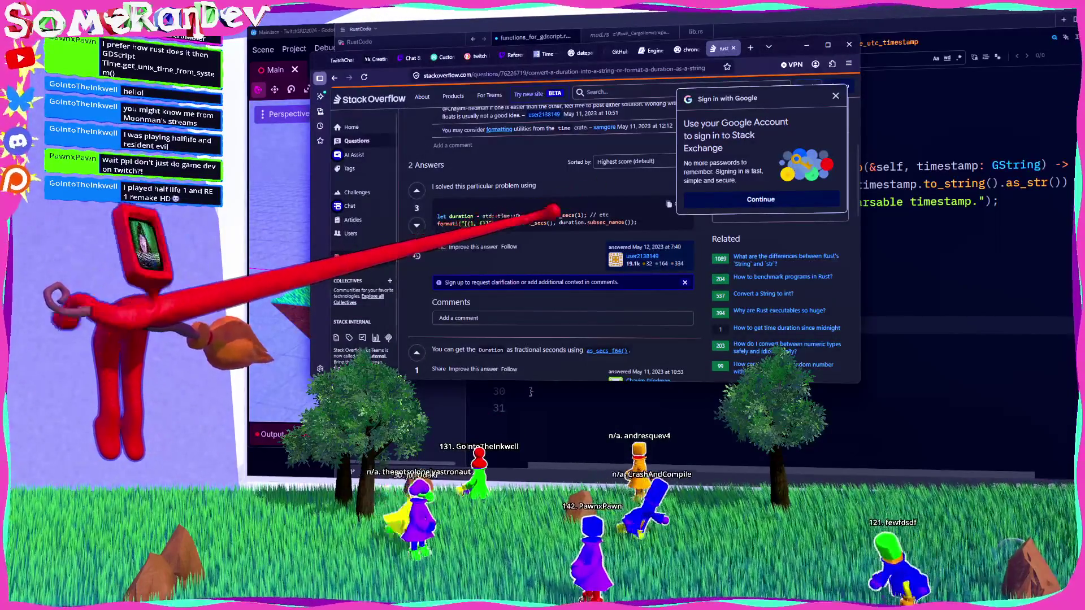
Return to the human-readable duration search results and open the humanize_duration docs.rs page.
scroll(554, 254, "down", 4)
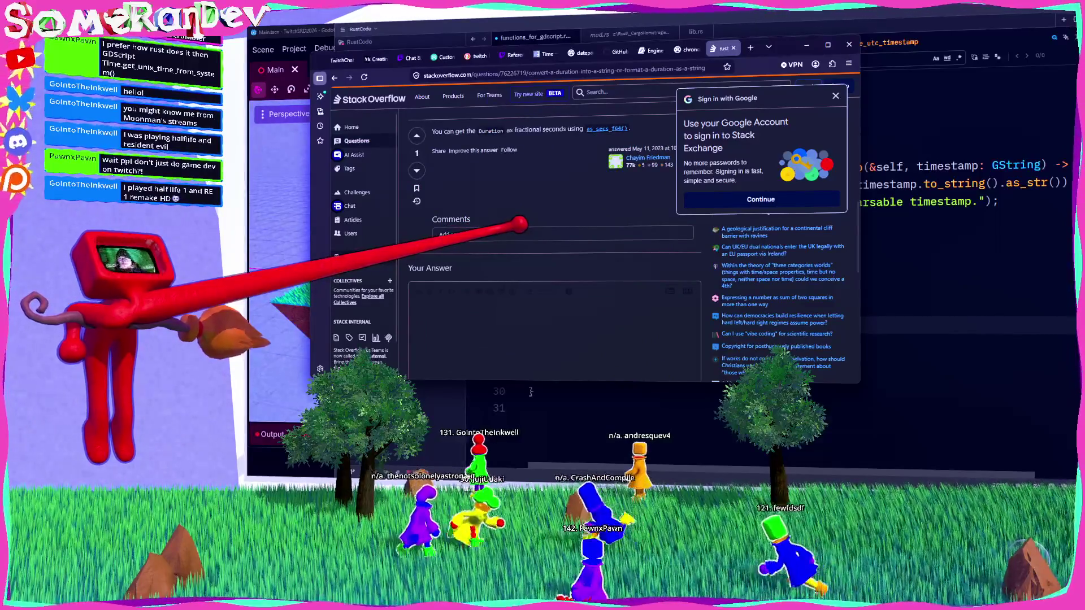
scroll(565, 243, "up", 3)
key("alt+Left")
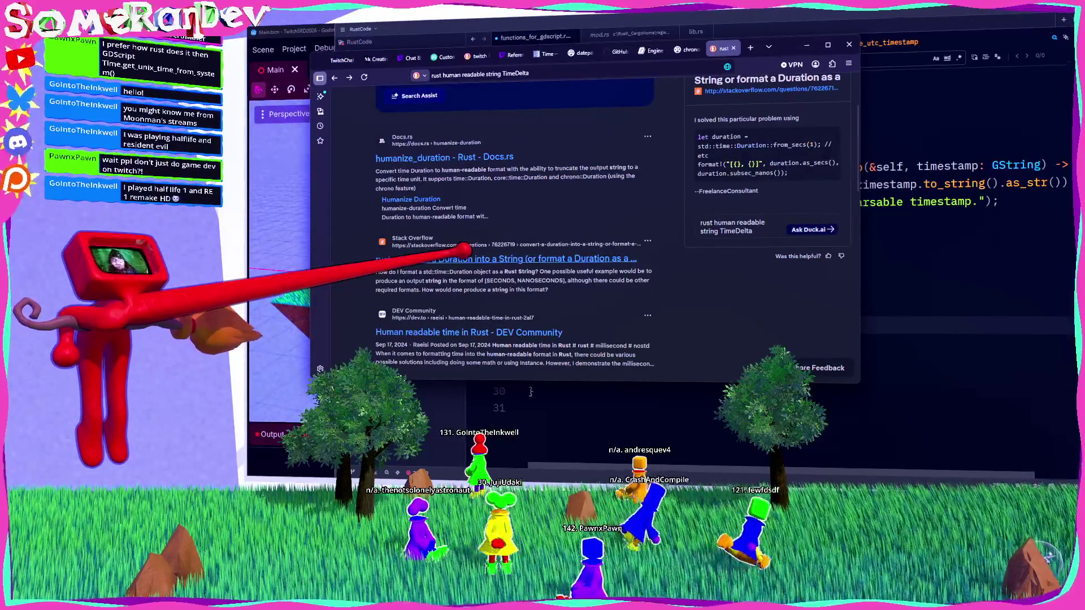
scroll(452, 248, "up", 2)
left_click(449, 244)
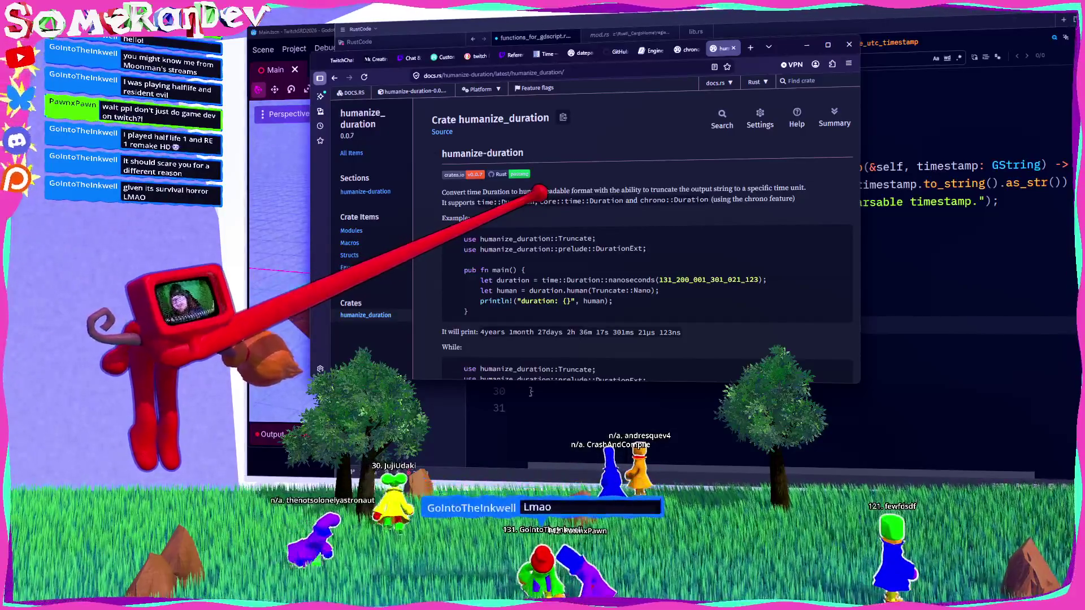
Read through the humanize_duration 0.0.7 overview, Truncate and custom-formatter examples.
scroll(603, 243, "down", 1)
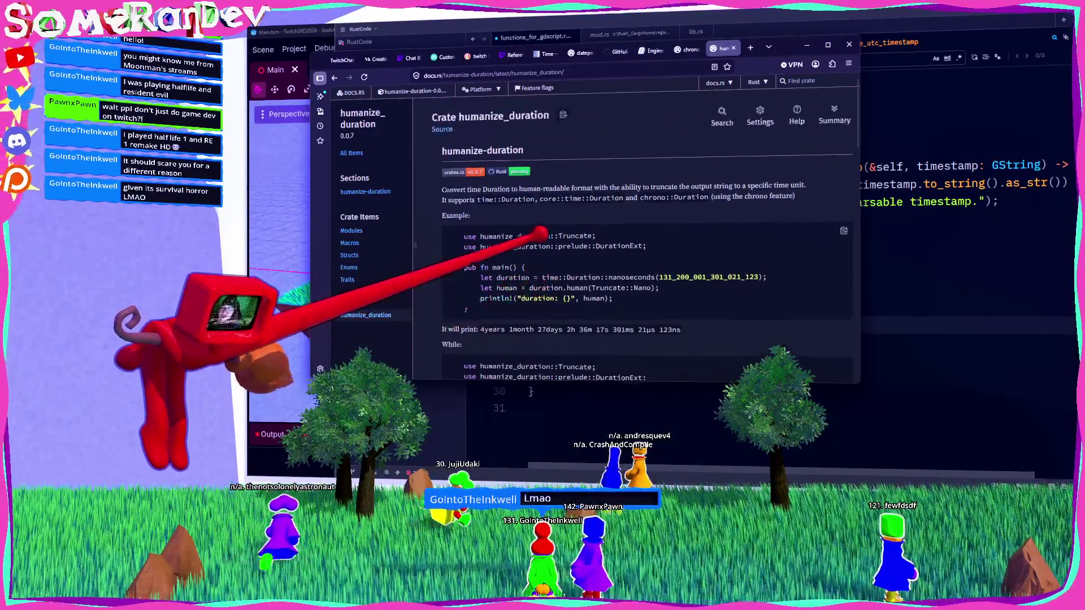
scroll(565, 248, "up", 1)
double_click(508, 153)
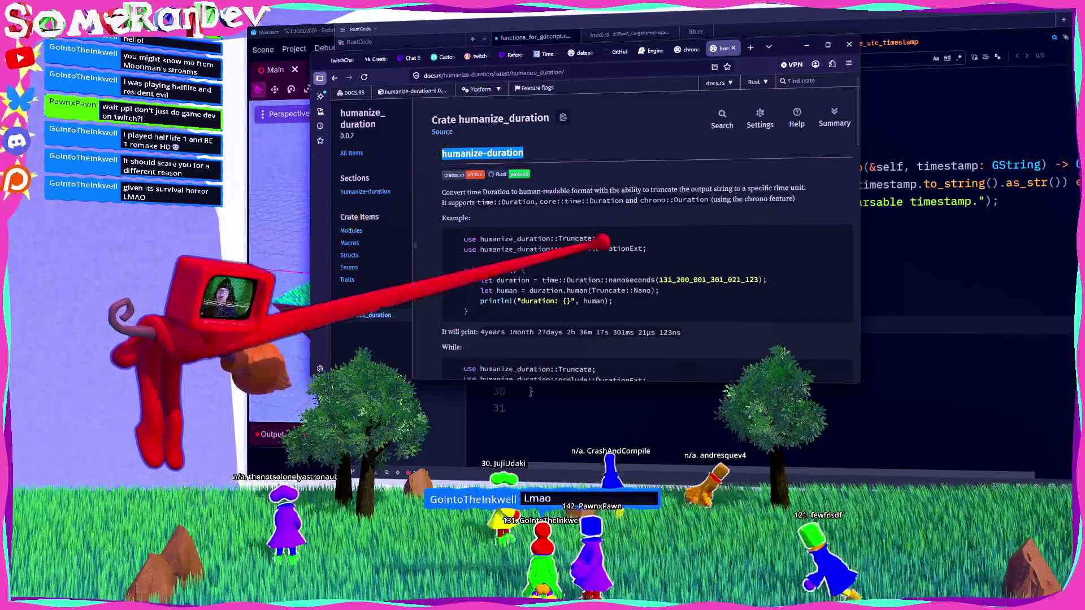
scroll(565, 238, "down", 2)
left_click_drag(483, 244, 503, 244)
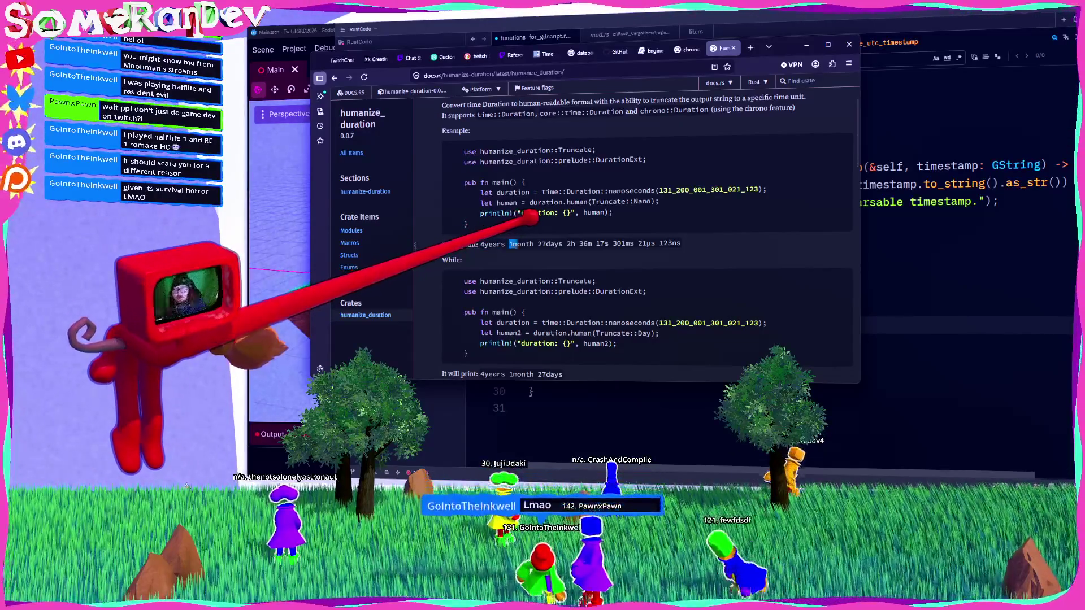
left_click(565, 254)
scroll(622, 272, "down", 2)
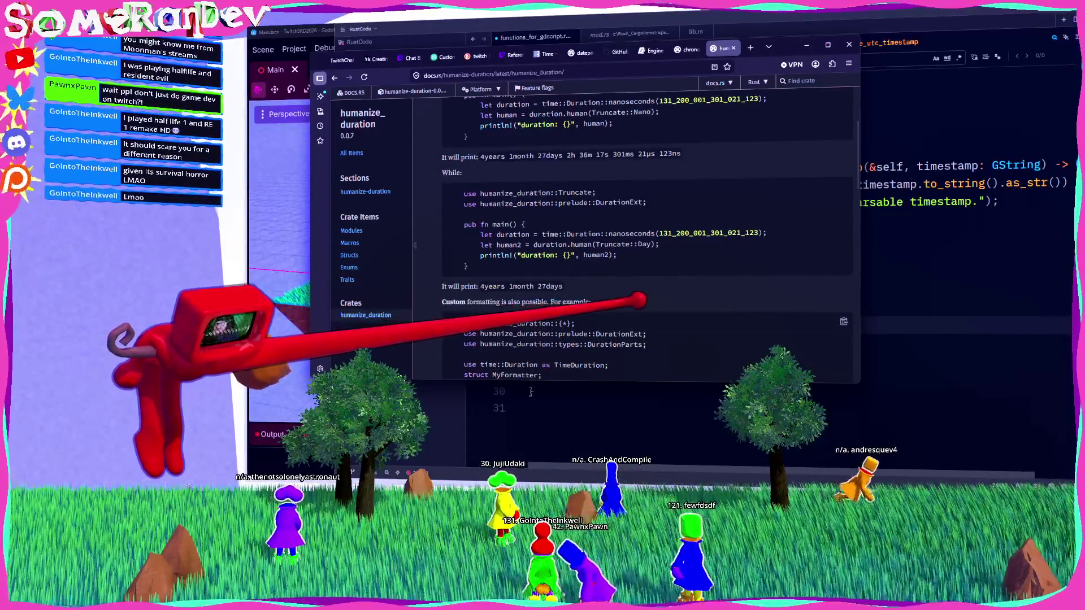
scroll(638, 300, "down", 6)
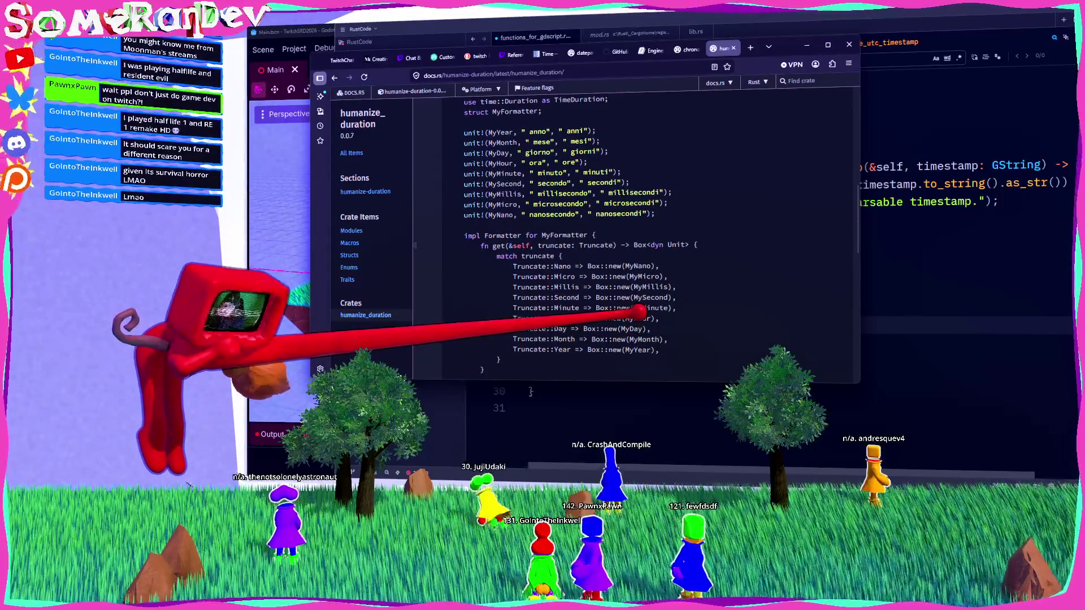
scroll(637, 310, "down", 5)
scroll(621, 299, "up", 3)
scroll(599, 288, "down", 4)
scroll(593, 288, "up", 10)
scroll(551, 316, "up", 6)
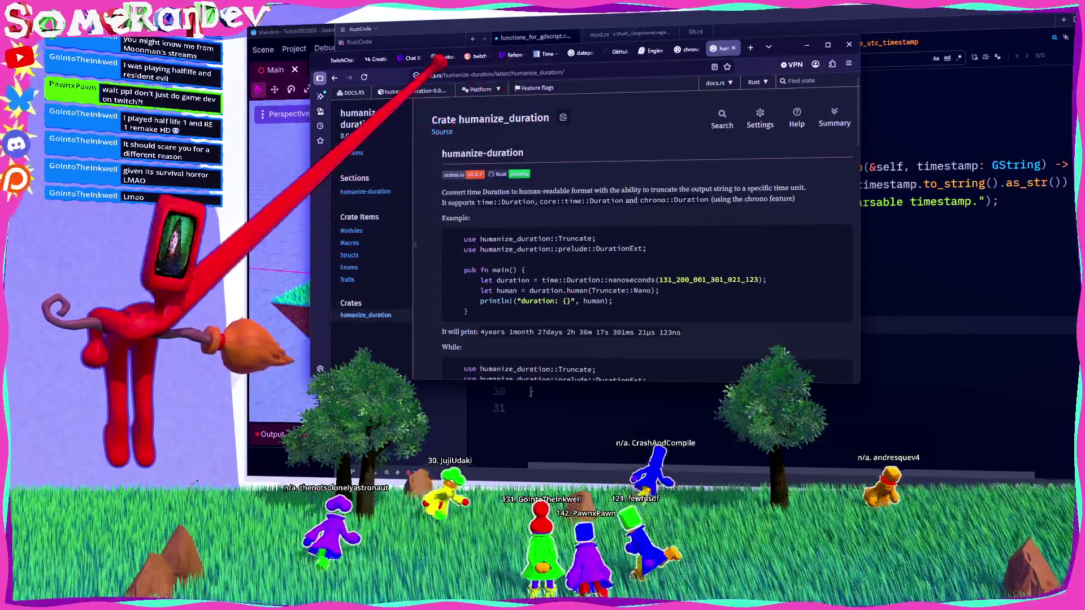
mouse_move(481, 89)
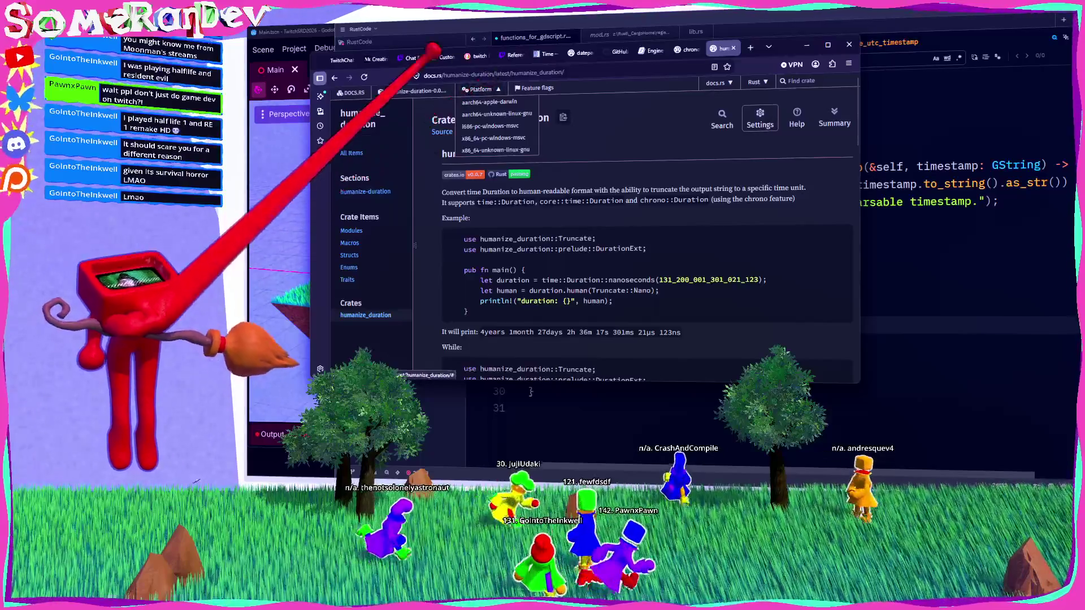